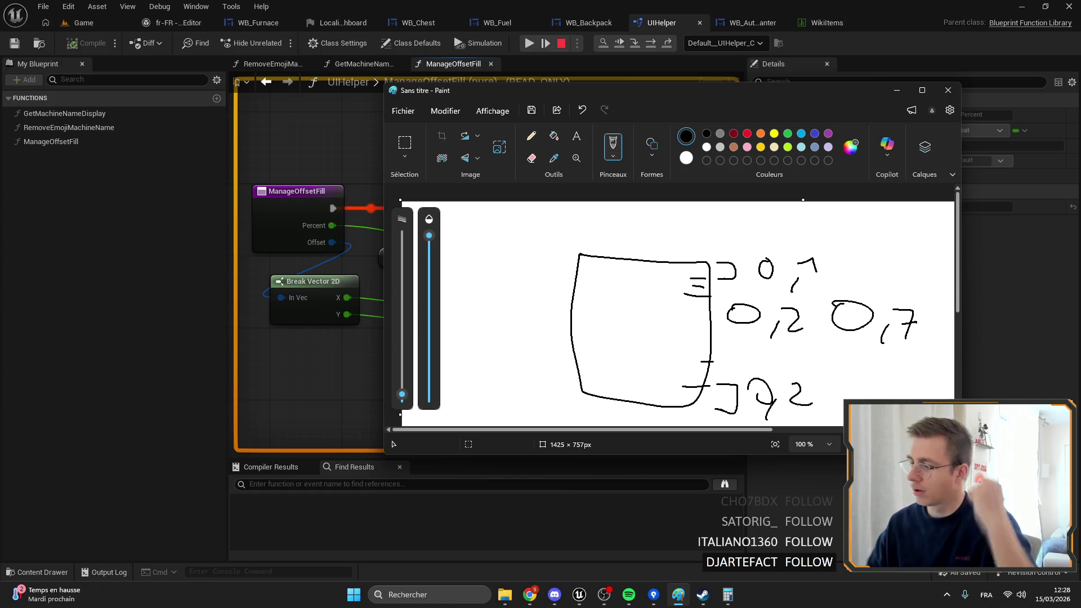
Step: Draw upper and lower ticks left of the rectangle, then undo the mistaken digit written beside the upper tick
drag(547, 286, 582, 287)
drag(547, 366, 596, 366)
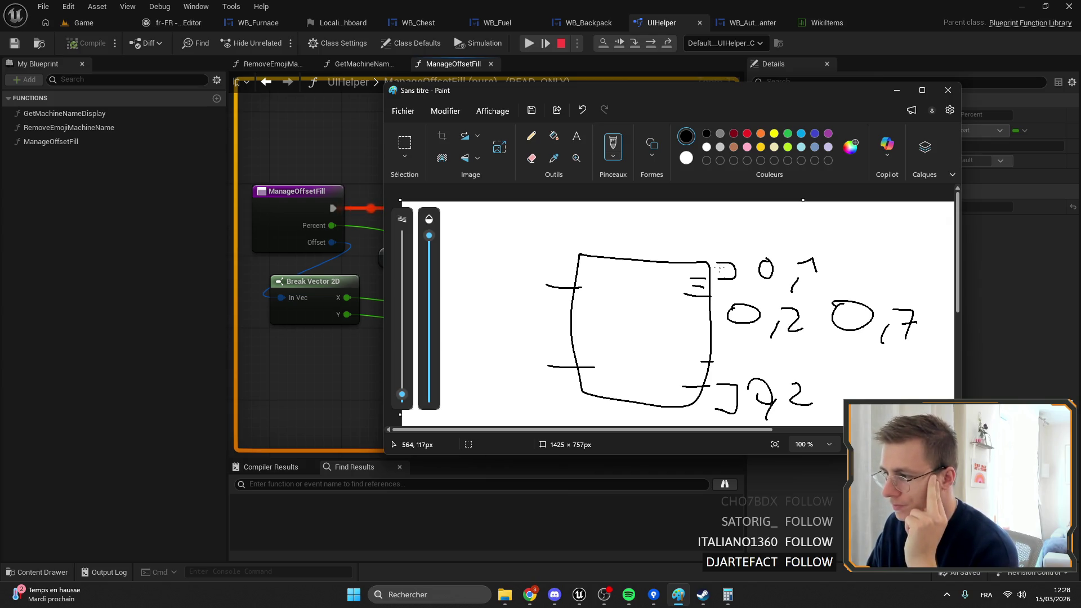
mouse_move(526, 277)
mouse_down()
mouse_move(525, 287)
mouse_move(479, 269)
mouse_move(503, 298)
mouse_move(513, 286)
mouse_move(546, 291)
mouse_up()
key(ctrl+z)
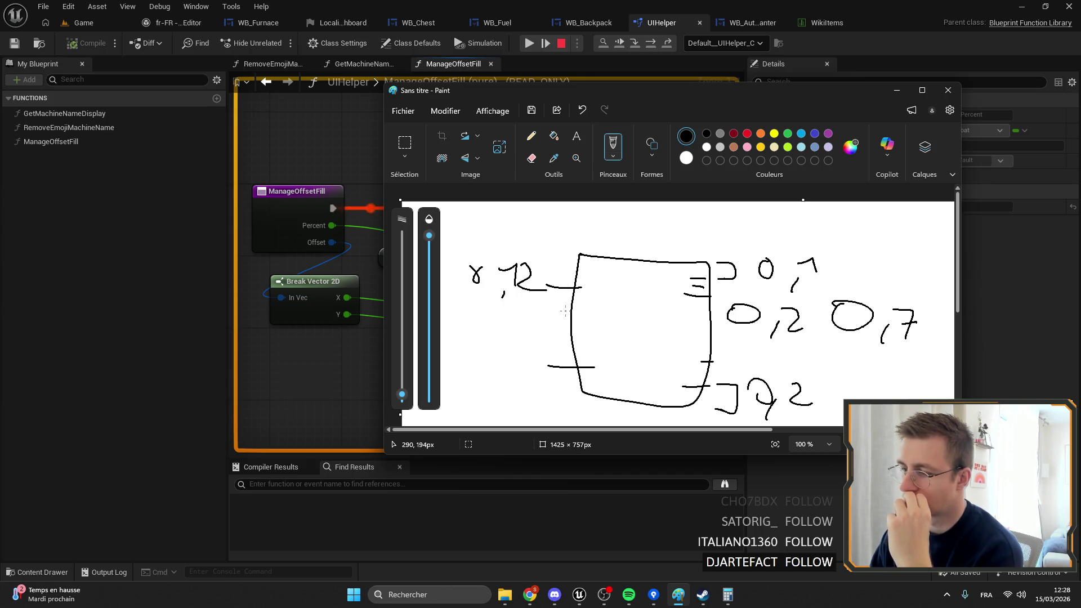
Step: Load chatgpt.com in a new browser tab
click(530, 594)
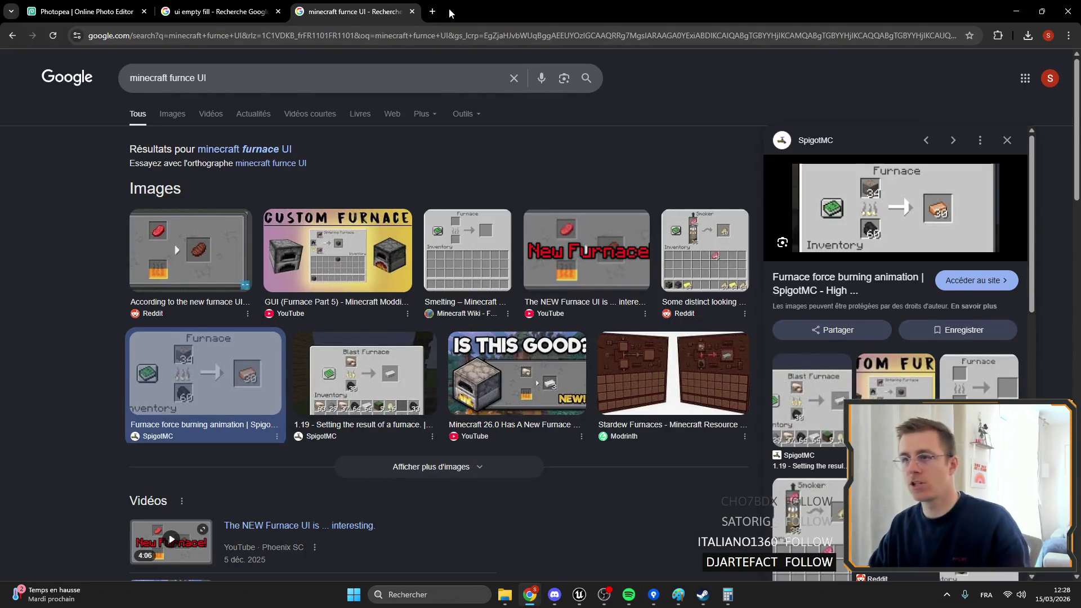
click(432, 11)
text(chat)
key(Return)
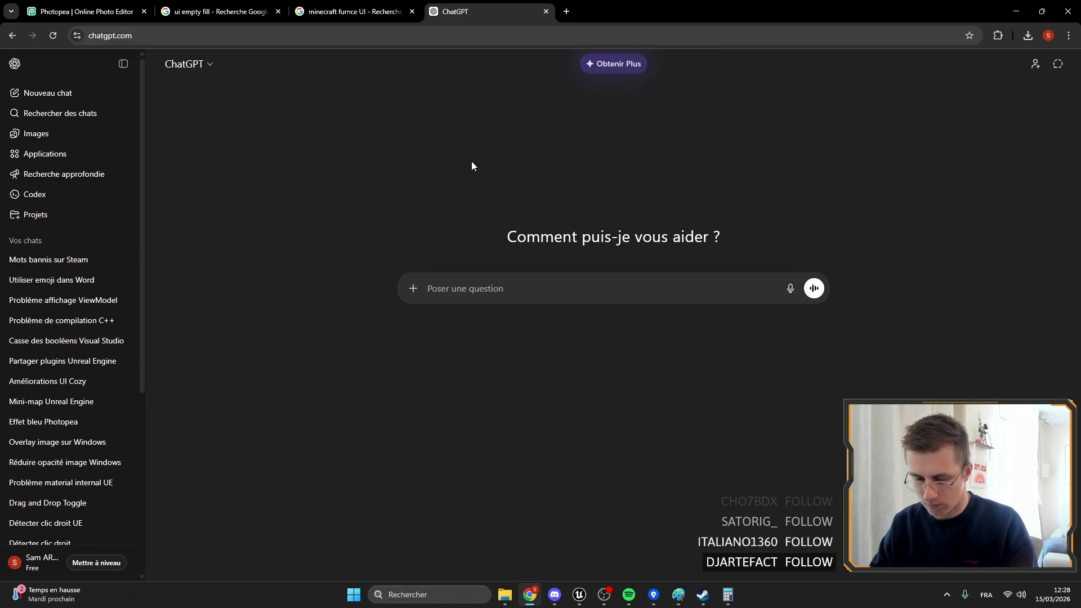
Step: Ask ChatGPT how to convert a value from the 0–1 range to 0.12–0.84, then minimise the browser
text(je dois)
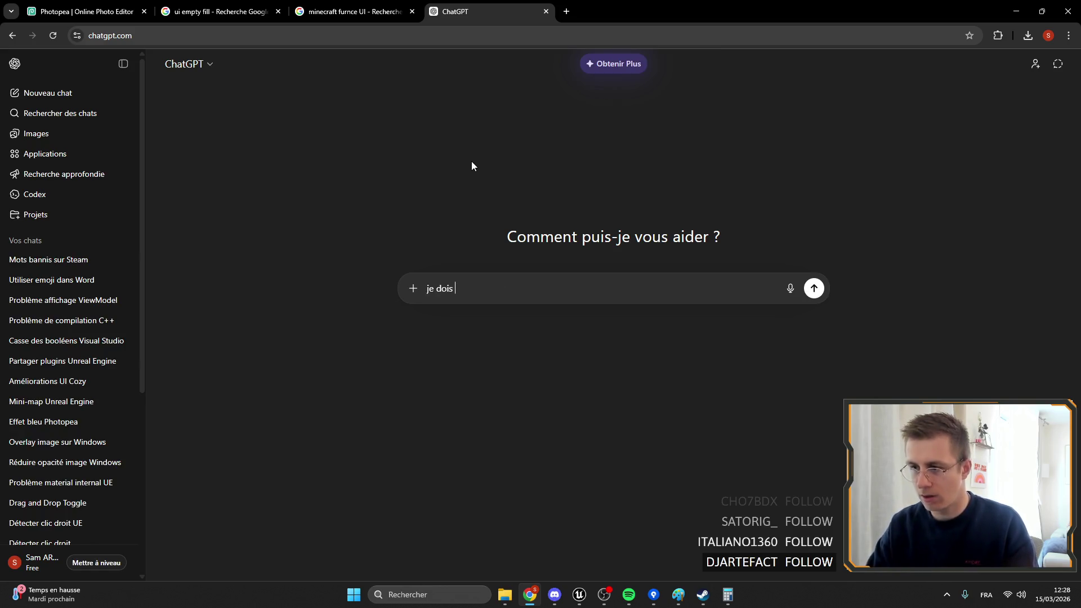
key(BackSpace)
key(BackSpace)
key(BackSpace)
text(j a)
key(BackSpace)
text(a)
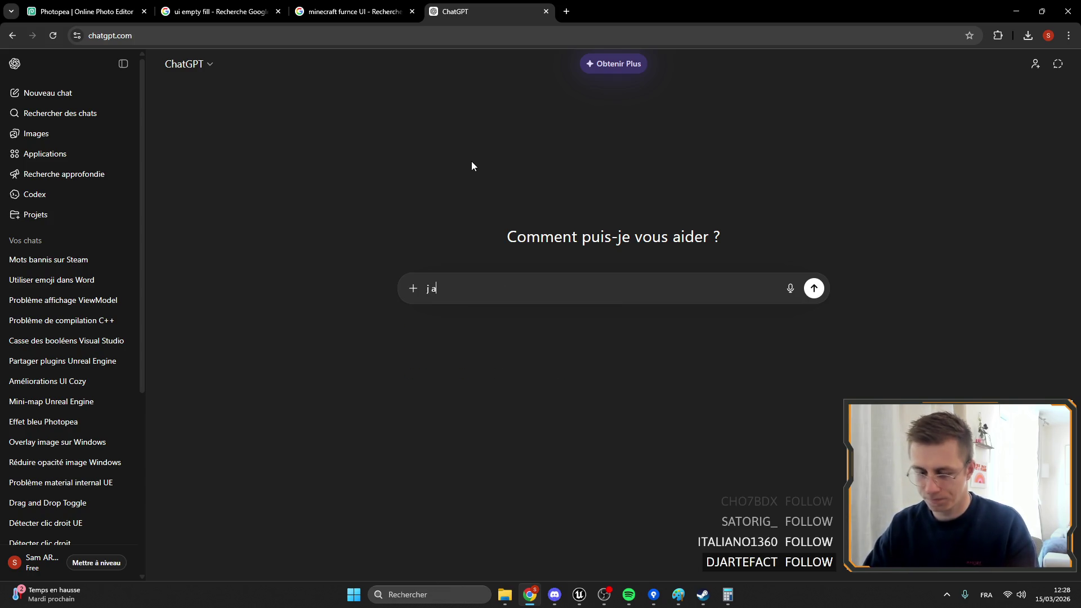
text(i une ra)
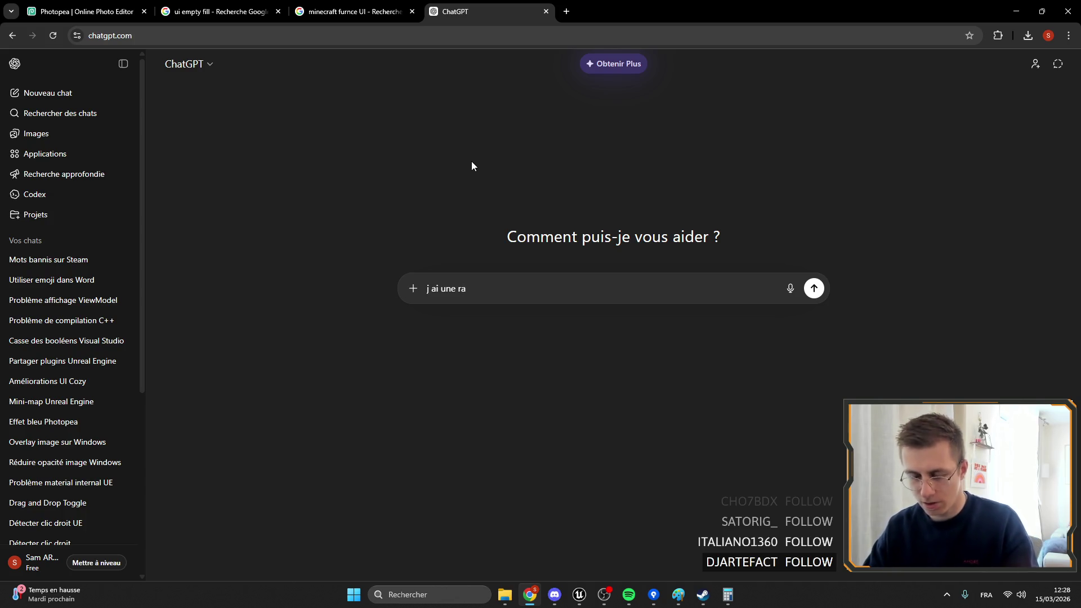
text(nge de 0 a 1 et )
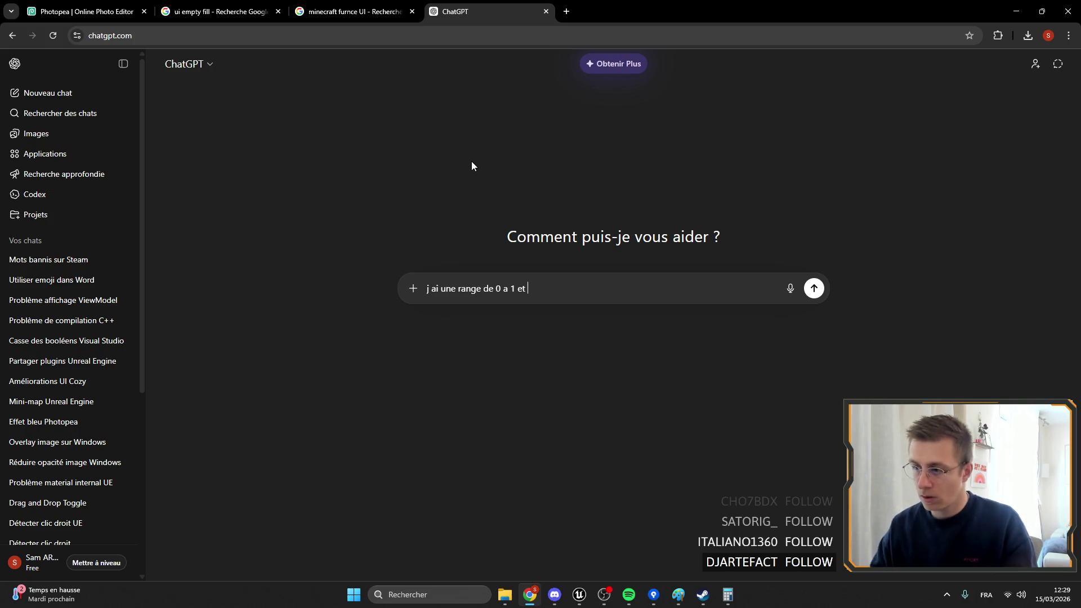
text(une )
text(a)
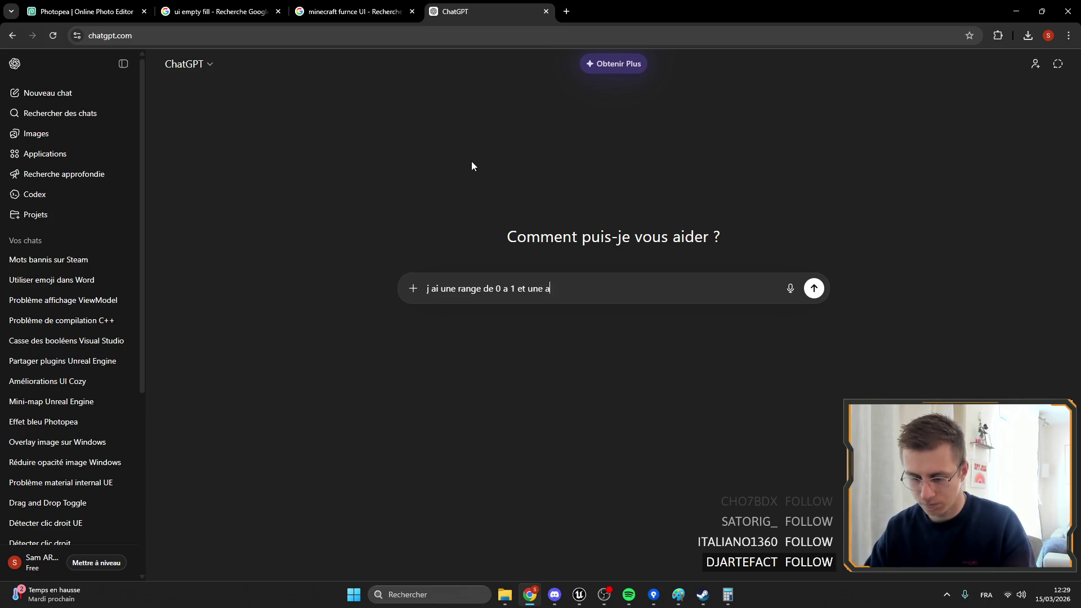
text(utre range de )
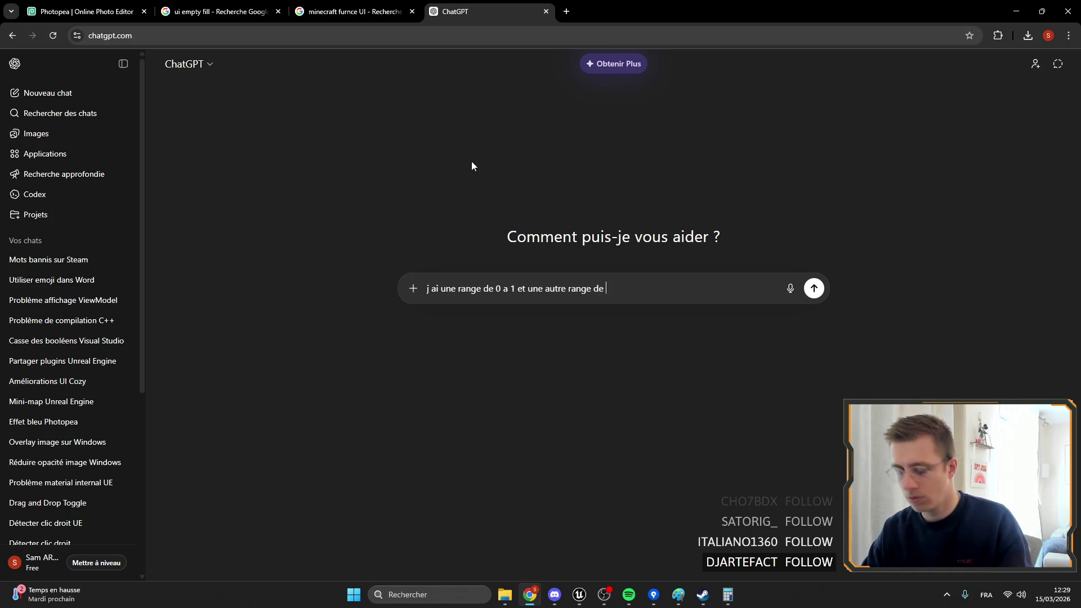
text(0.12 )
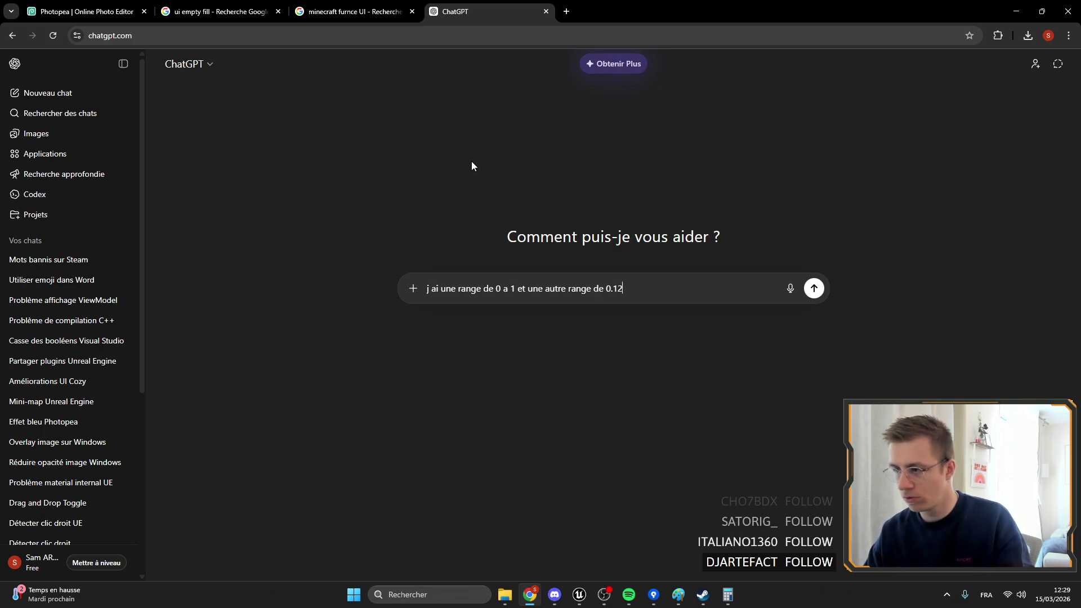
text(a )
text(à )
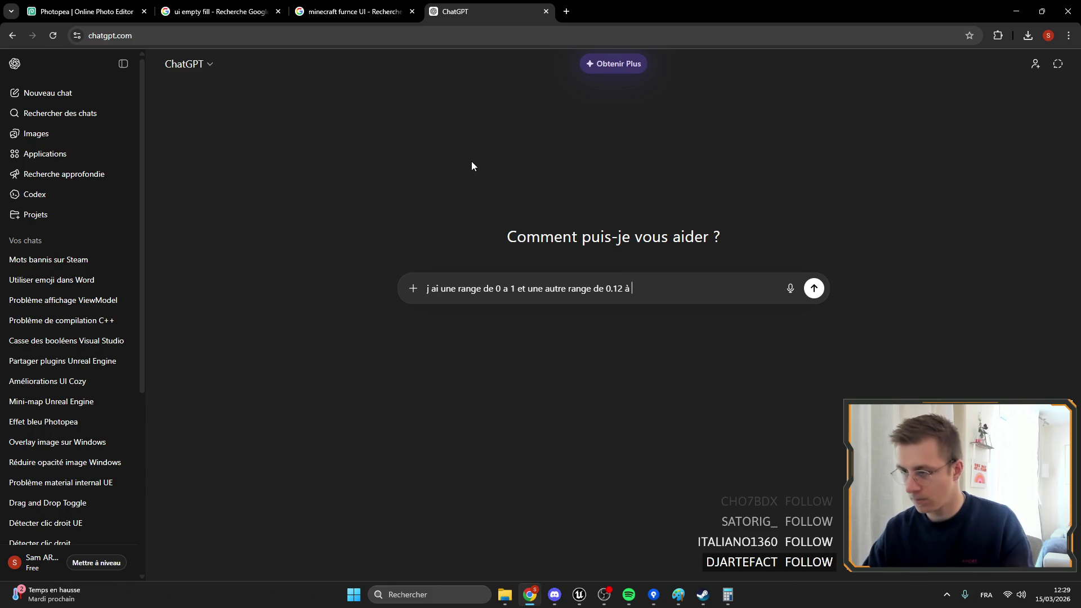
text(0.84)
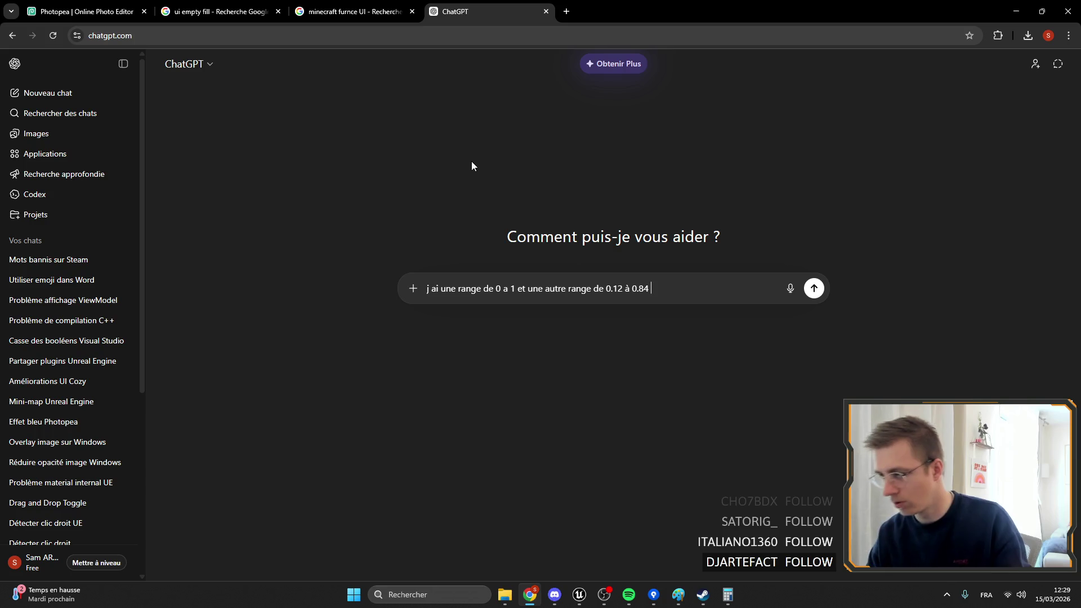
text(, comment)
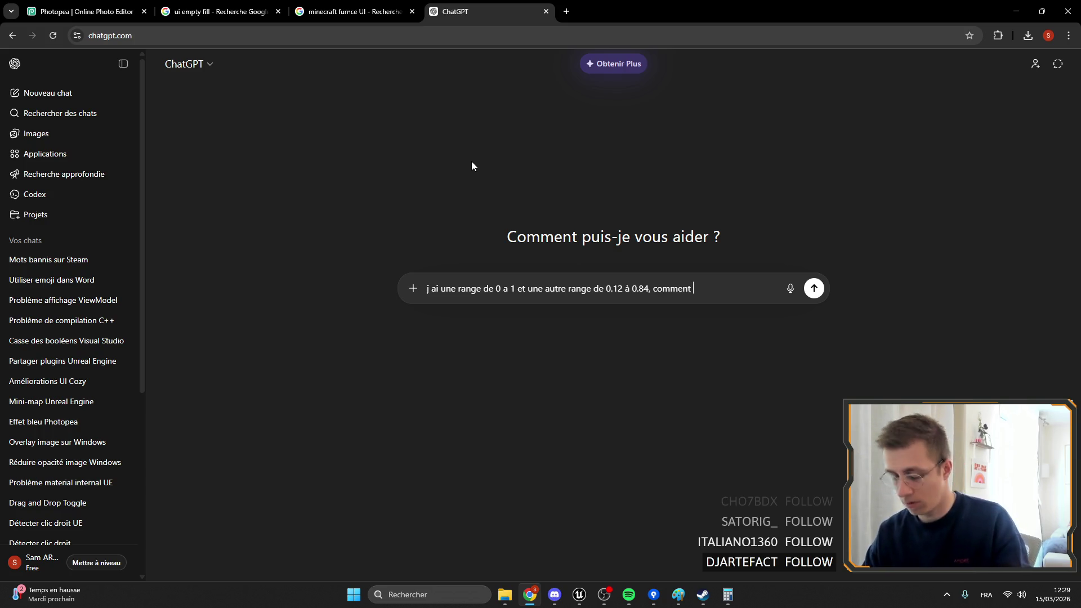
text( transfe)
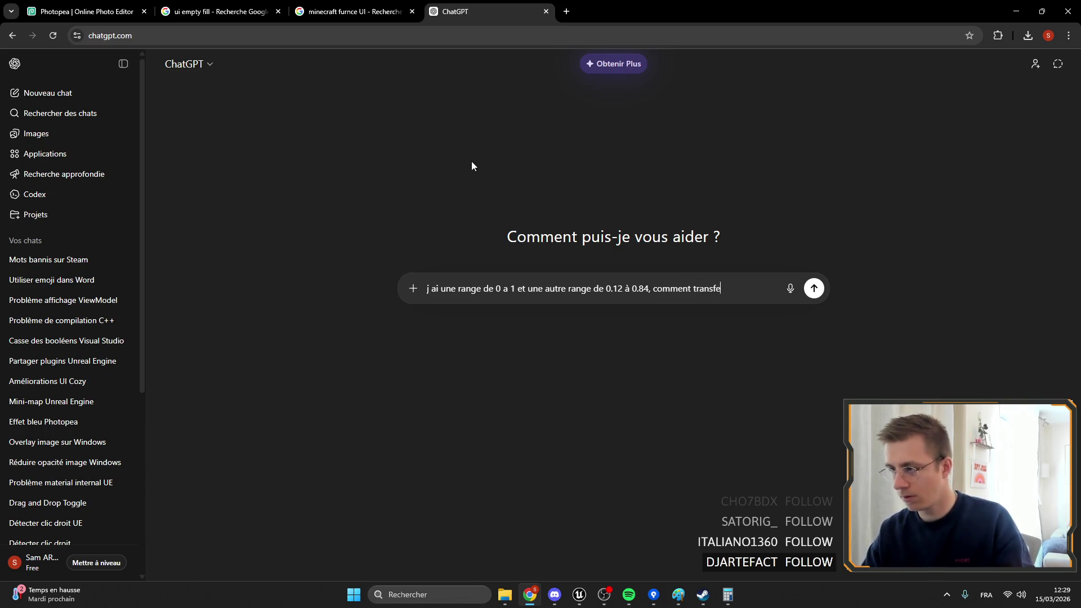
key(BackSpace)
key(BackSpace)
key(BackSpace)
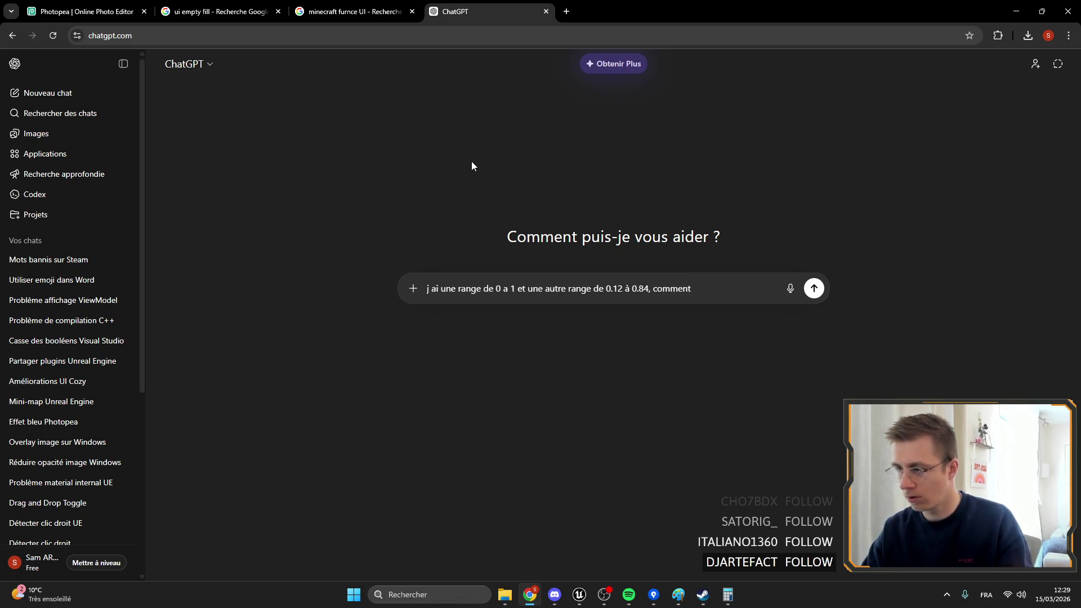
text(tranfertun)
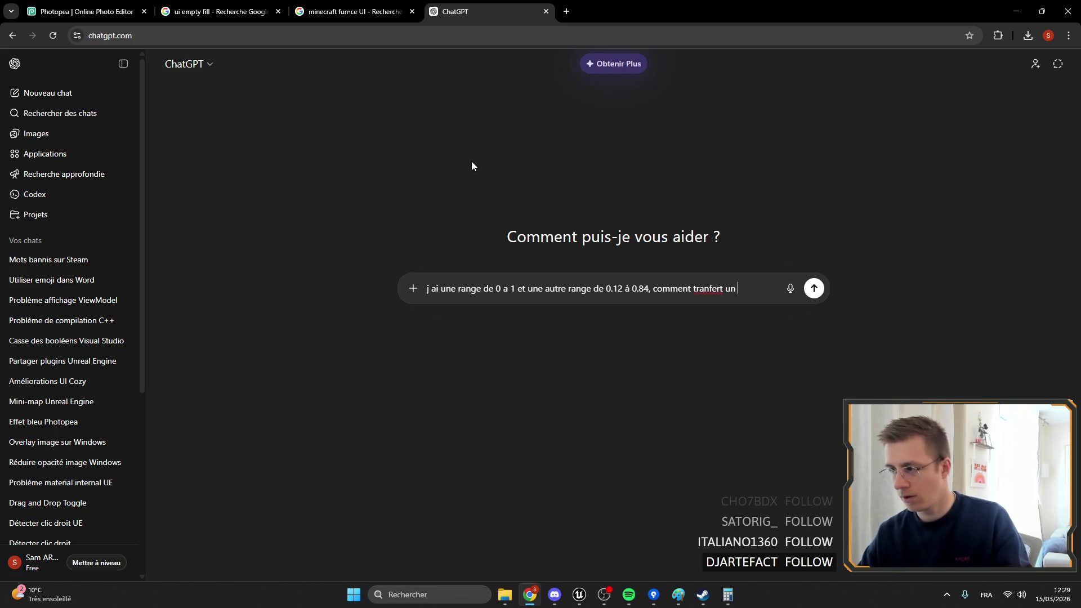
text(ne valeur e)
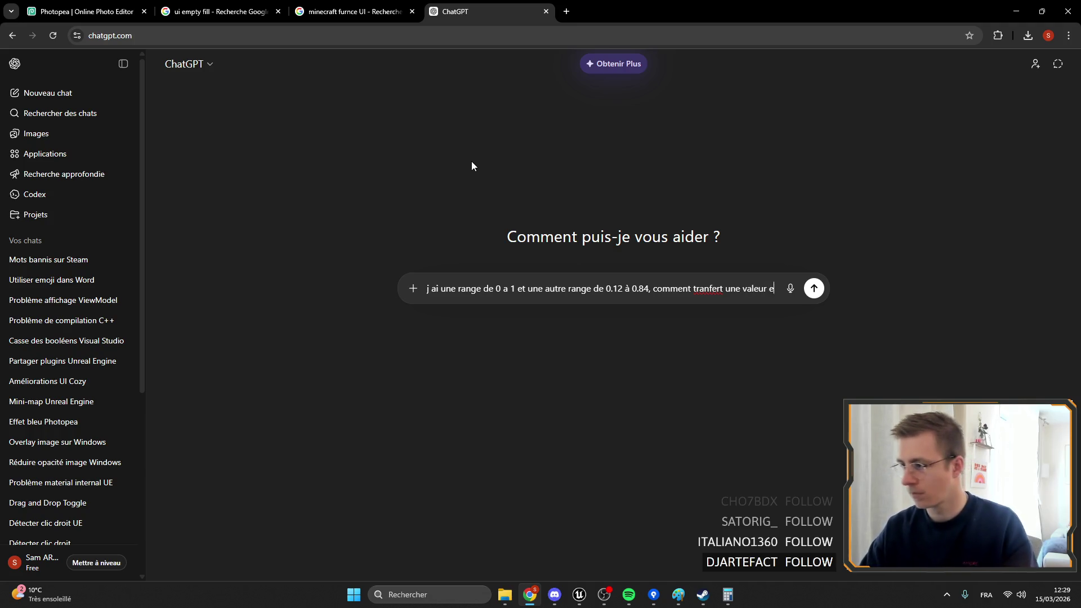
text(ntre )
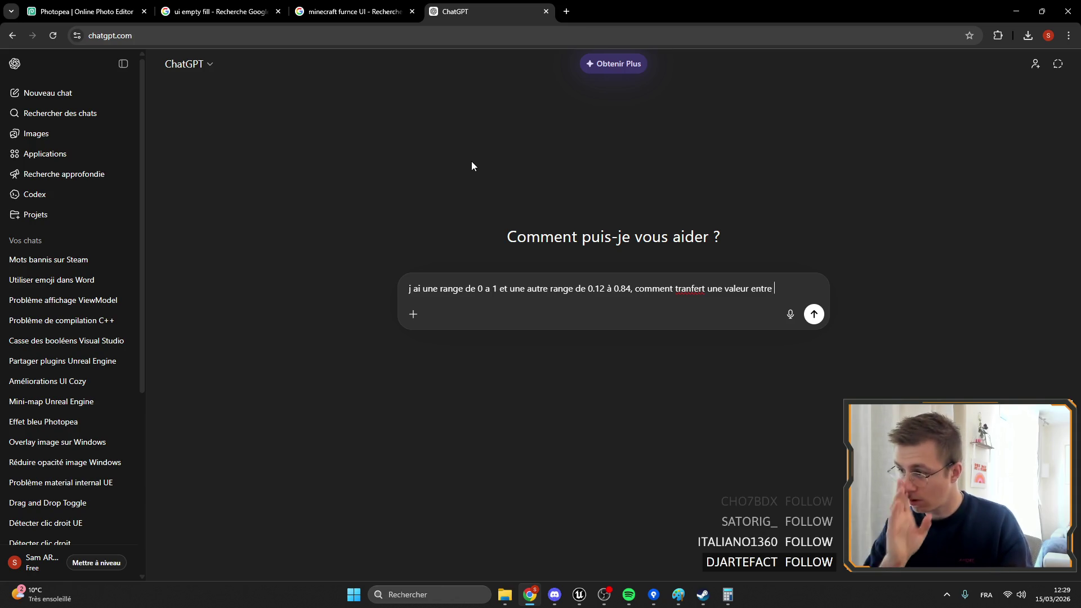
text(la prem)
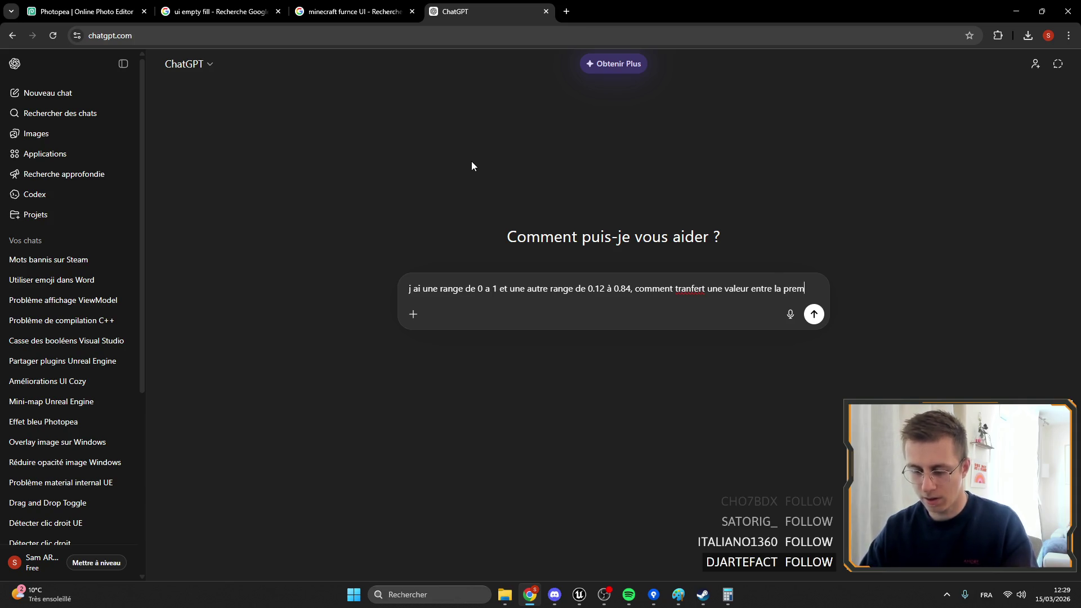
text(ière range ver)
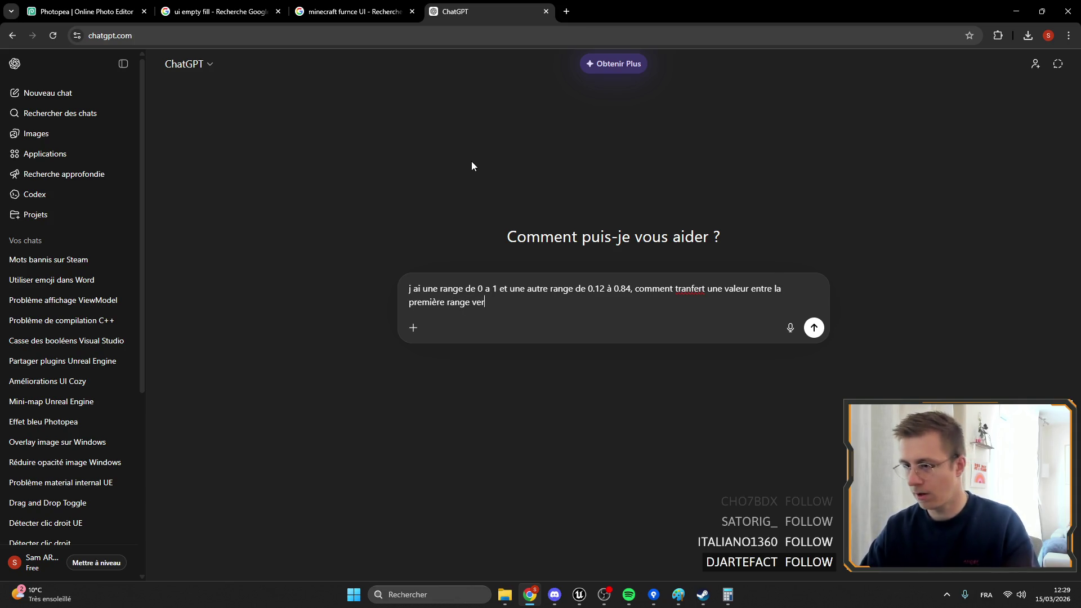
text(s la deuxième)
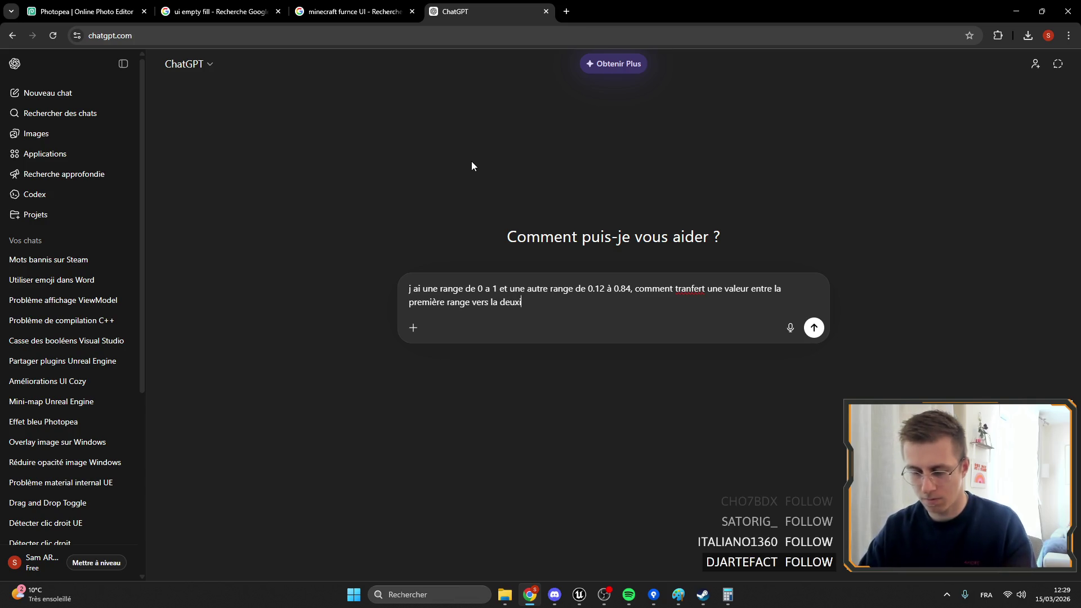
key(Return)
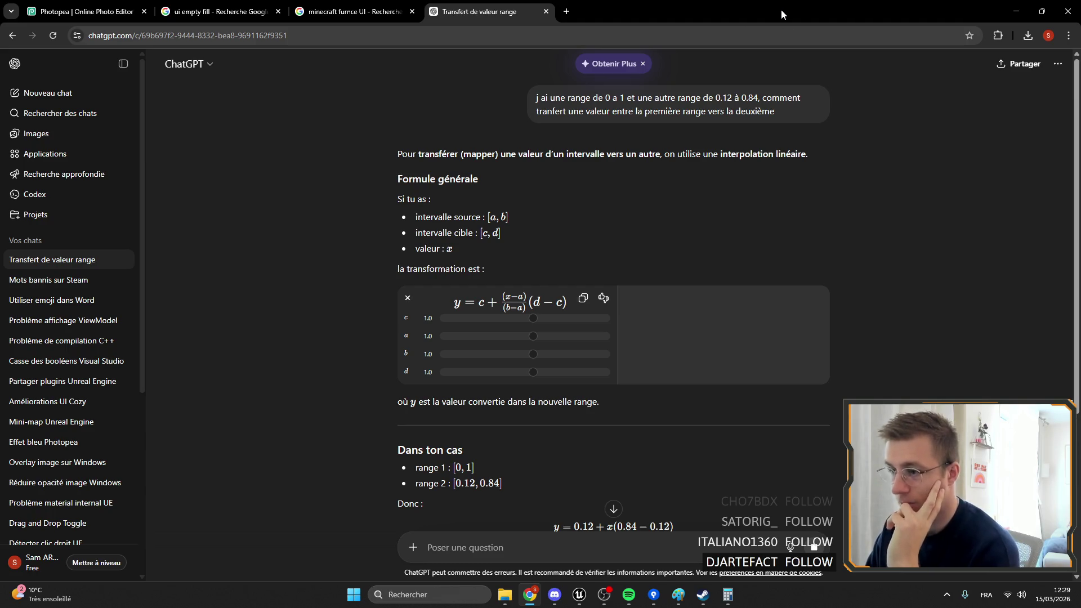
drag(782, 9, 516, 52)
click(774, 41)
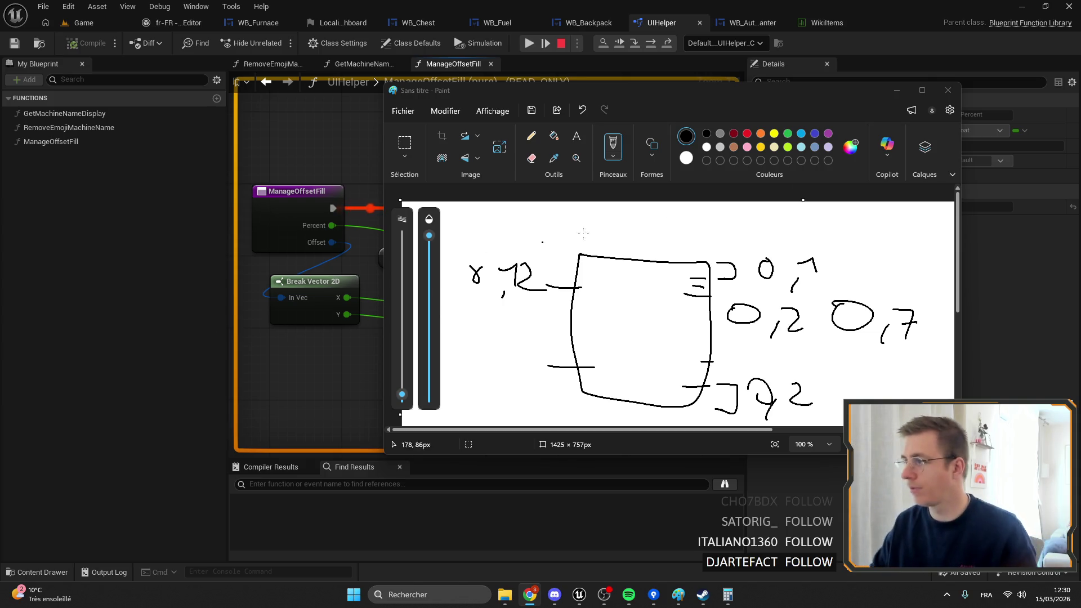
Step: Move Paint out of the way so the Blueprint graph shows
click(897, 90)
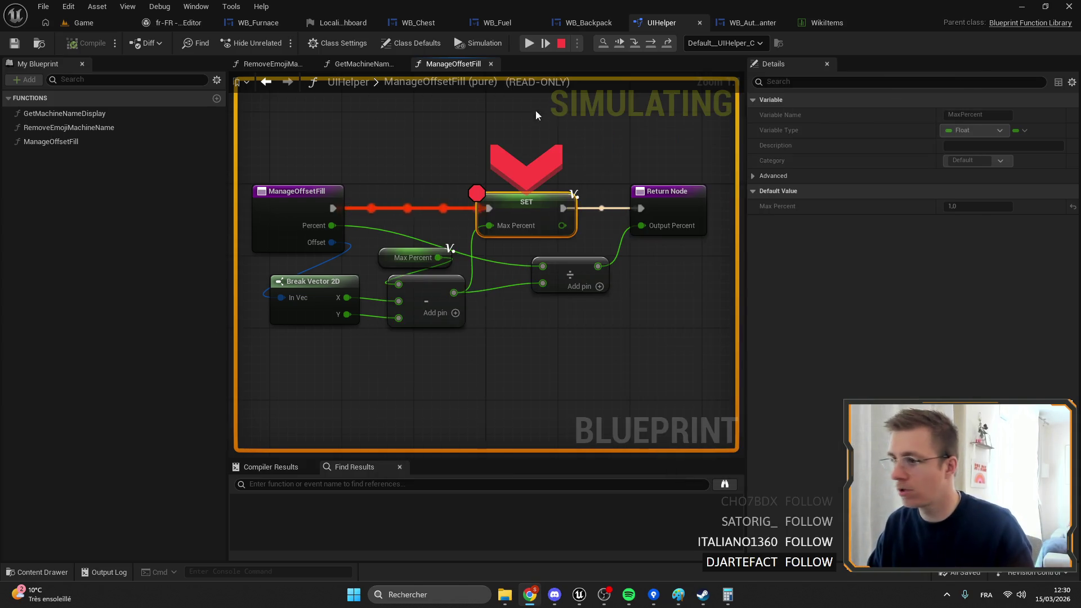
Step: Stop the simulation and delete the old Max Percent subtract node
click(562, 43)
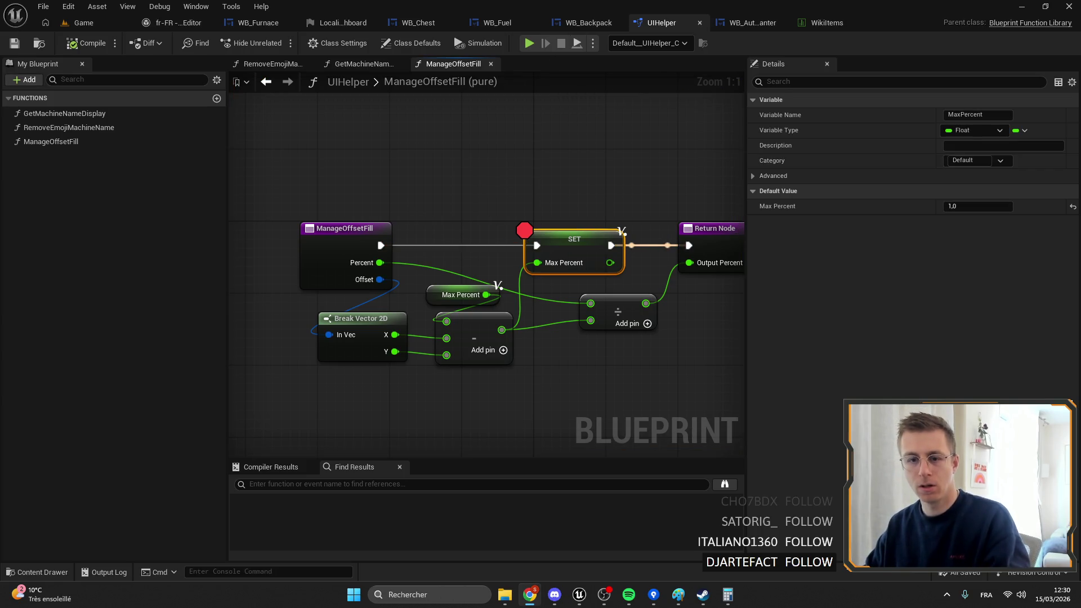
mouse_move(467, 278)
mouse_down()
mouse_move(501, 243)
mouse_move(459, 187)
mouse_up()
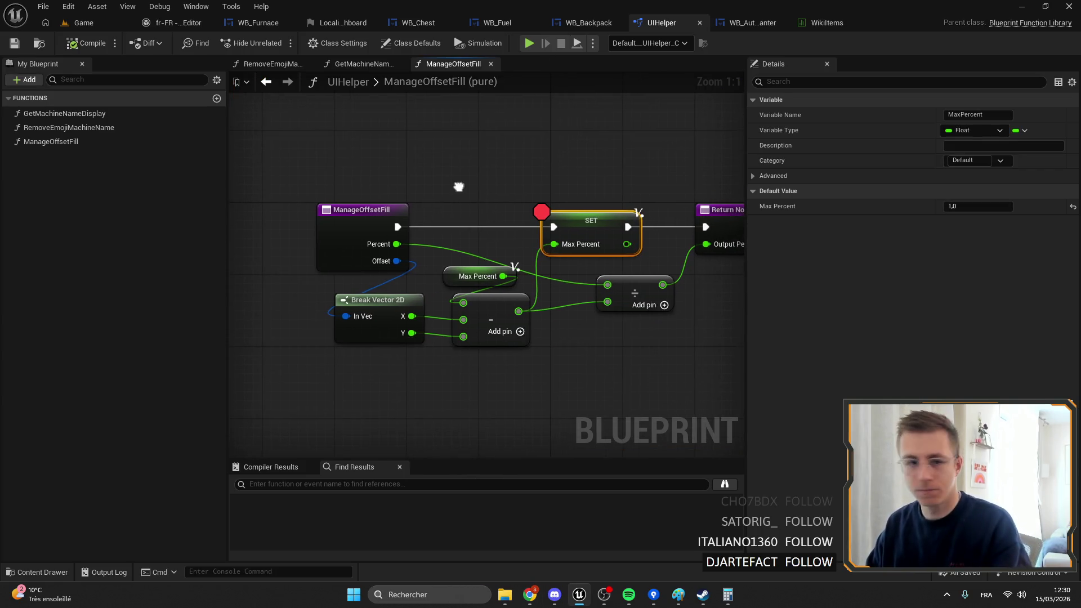
mouse_move(554, 381)
mouse_down()
mouse_move(481, 249)
mouse_move(600, 357)
mouse_move(480, 279)
mouse_move(462, 280)
mouse_up()
key(Delete)
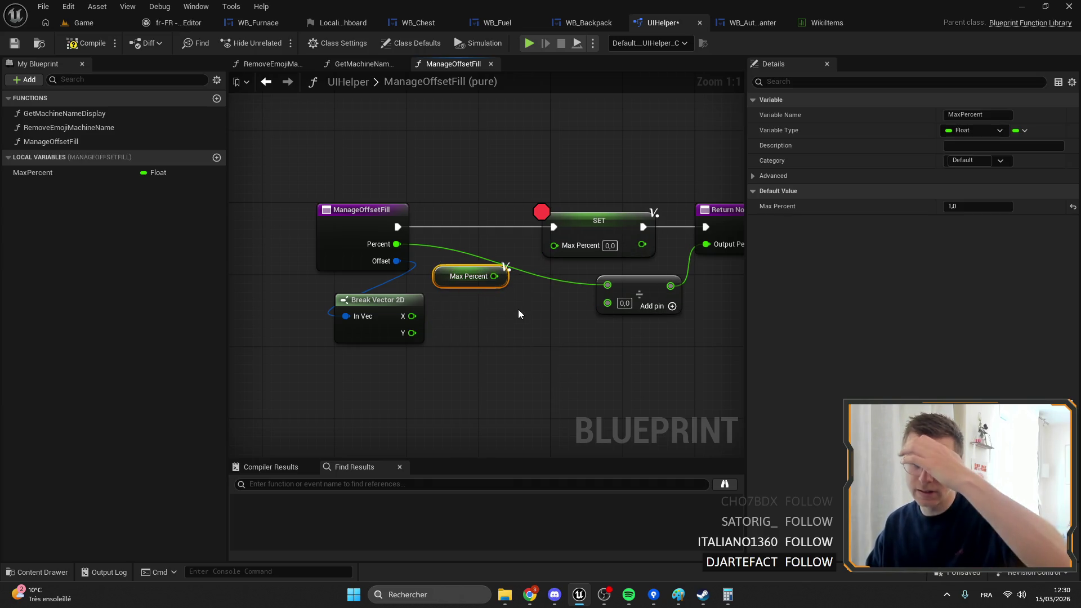
Step: Add a subtract node taking Max Percent minus Break Vector Y, and reposition it
right_click(458, 316)
click(410, 350)
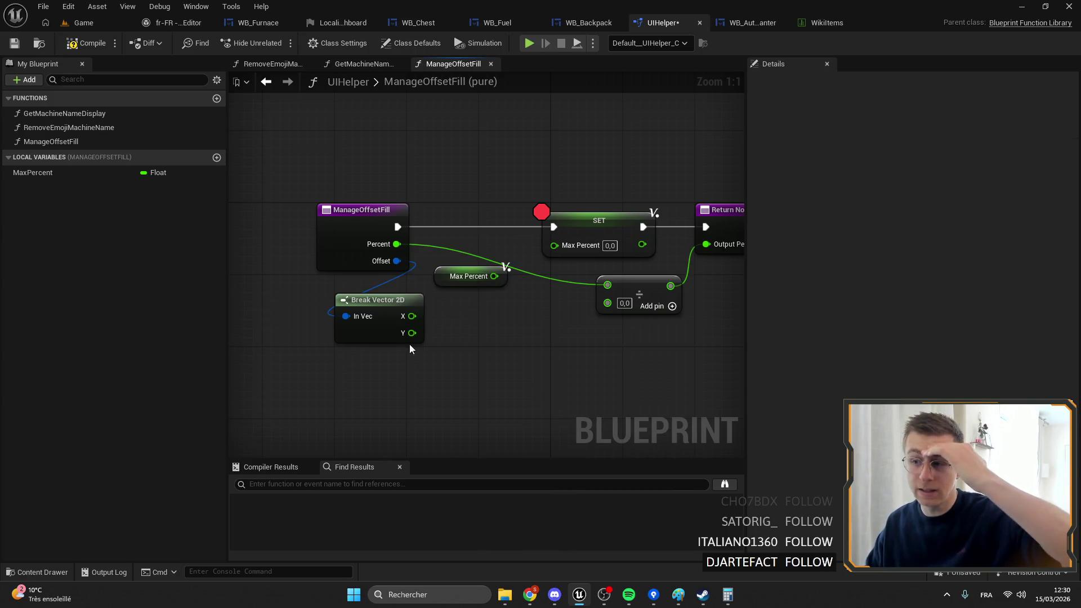
drag(494, 276, 532, 290)
text(-)
key(Return)
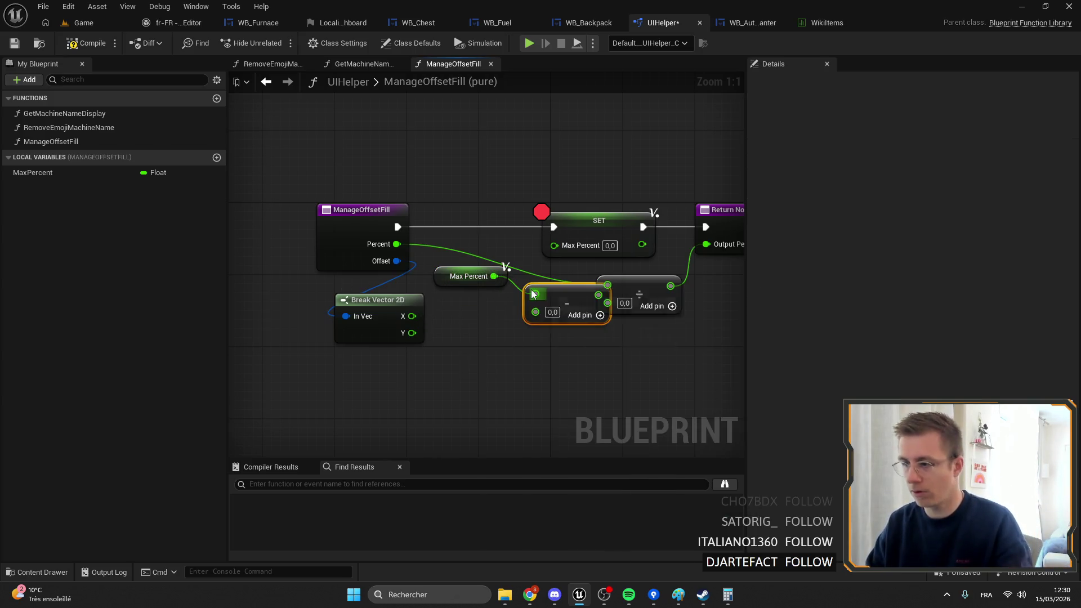
drag(412, 333, 535, 312)
drag(554, 292, 473, 300)
mouse_move(476, 243)
mouse_down()
mouse_move(504, 394)
mouse_move(516, 401)
mouse_up()
click(489, 313)
Step: Add an add node fed by Break Vector X and delete the divide and SET Max Percent nodes
mouse_move(412, 316)
mouse_down()
mouse_move(458, 296)
mouse_move(603, 339)
mouse_up()
text(+)
key(Return)
click(541, 283)
key(Delete)
click(515, 224)
key(Delete)
click(80, 172)
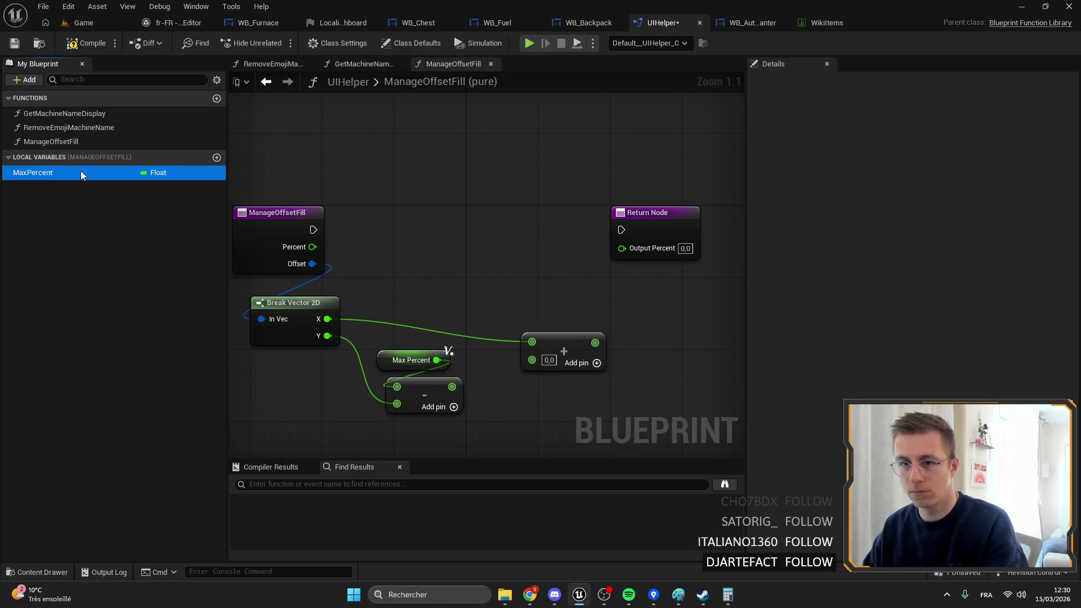
Step: Delete the Max Percent getter and the MaxPercent local variable
drag(563, 338, 536, 302)
mouse_move(430, 393)
mouse_down()
mouse_move(476, 395)
mouse_move(374, 378)
mouse_up()
click(459, 361)
key(Delete)
click(96, 173)
key(Delete)
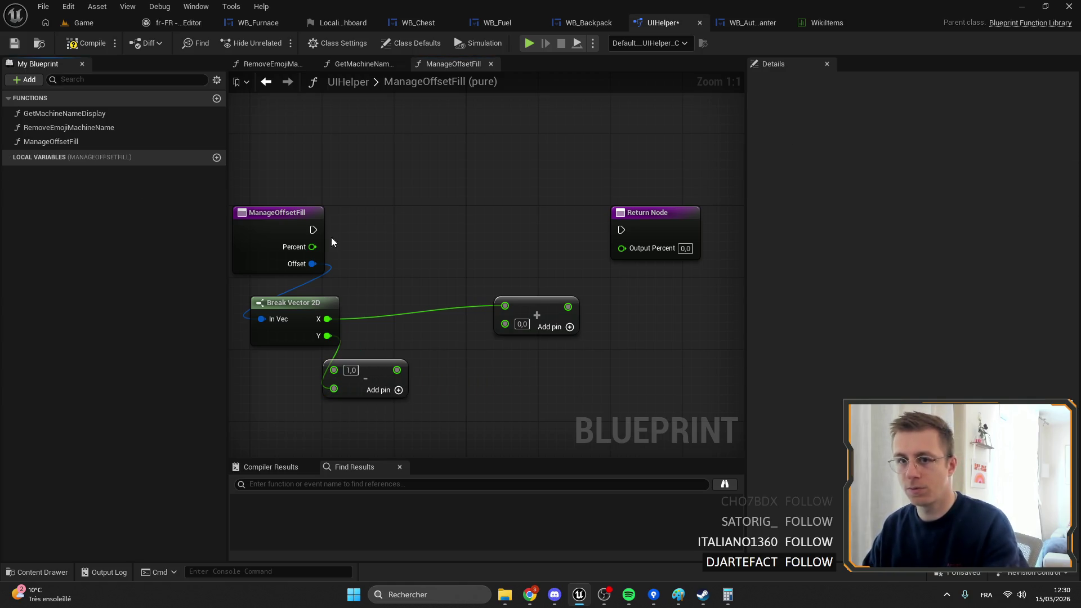
Step: Add a Divide node from the add node and a Subtract node fed by Percent
click(551, 334)
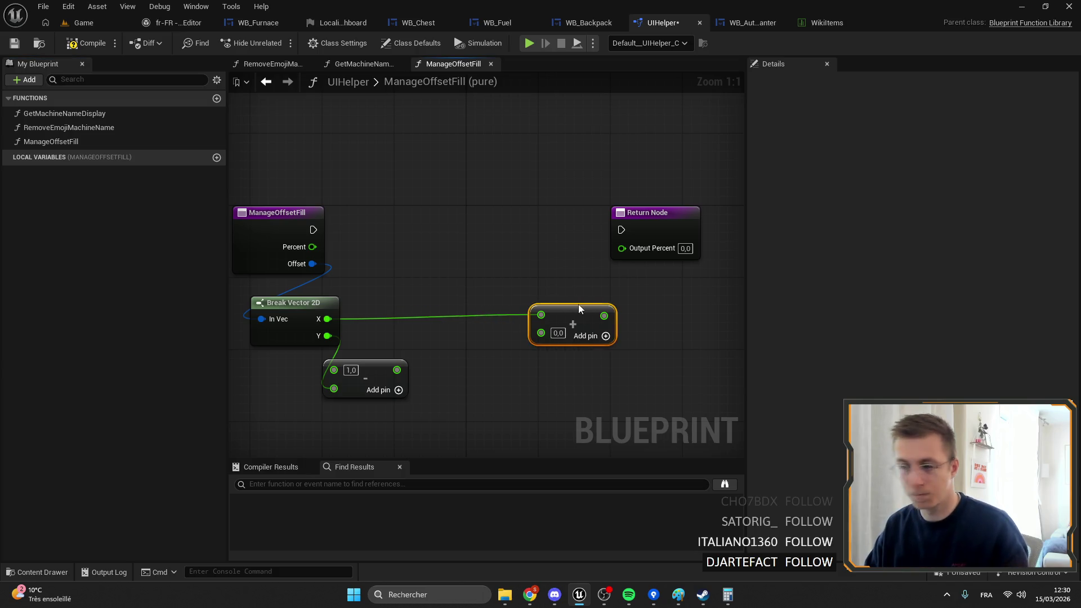
drag(505, 324, 500, 367)
text(:)
text(/)
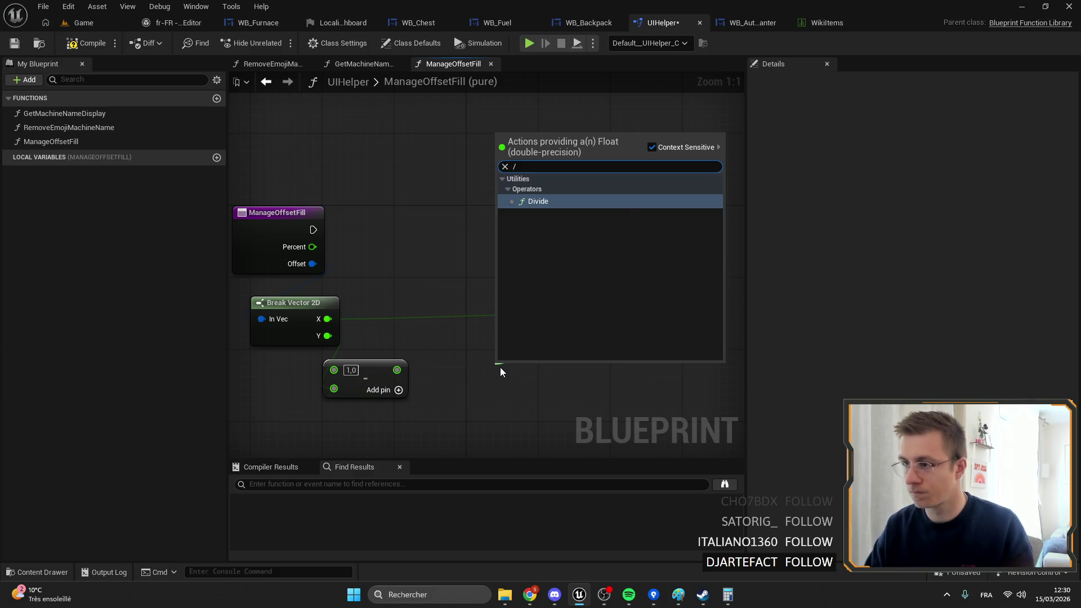
key(Return)
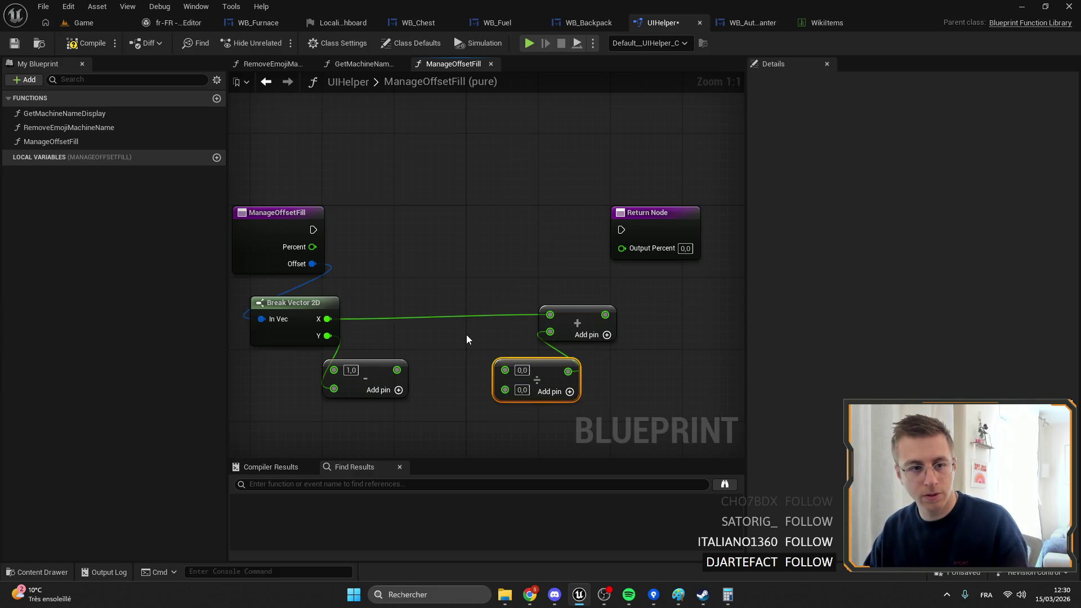
mouse_move(407, 244)
mouse_down()
mouse_move(529, 342)
mouse_move(530, 330)
mouse_up()
text(-)
key(Return)
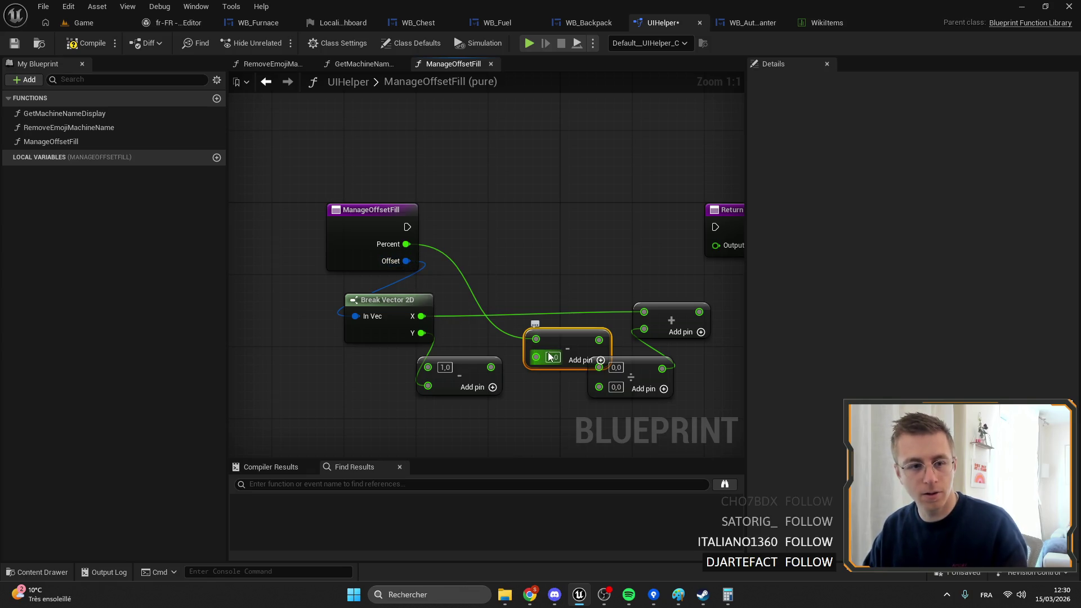
drag(557, 346, 532, 309)
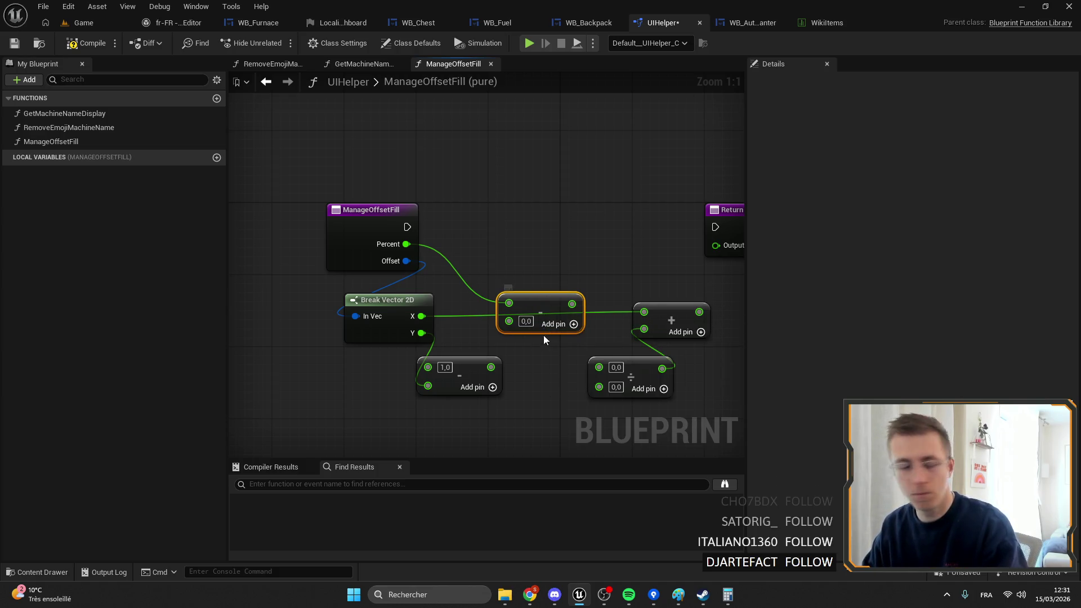
Step: Delete the Percent subtract node and move the divide node into its place
drag(544, 338, 507, 276)
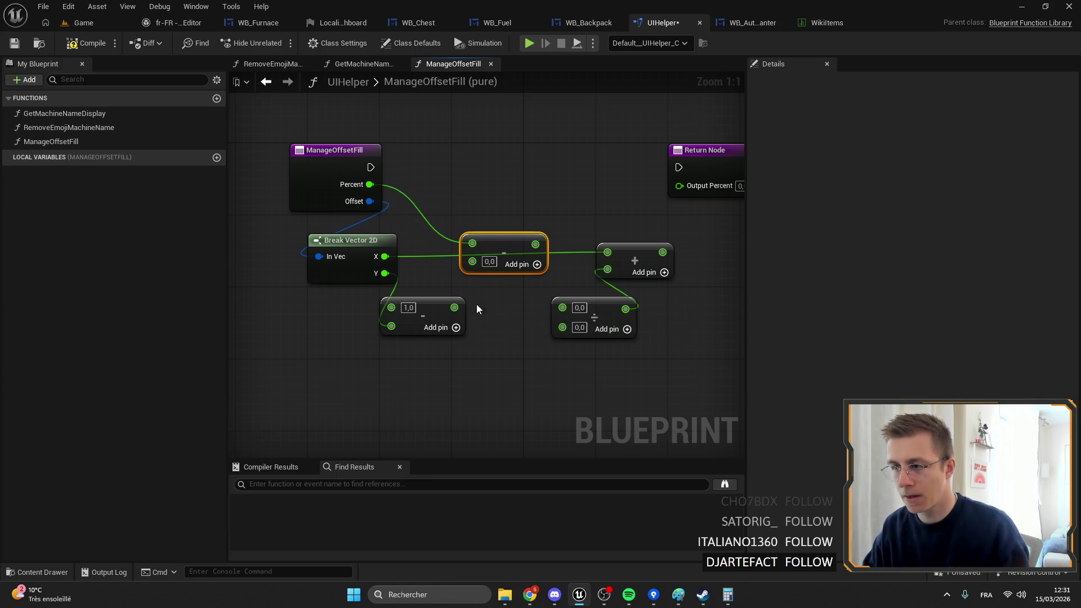
click(496, 367)
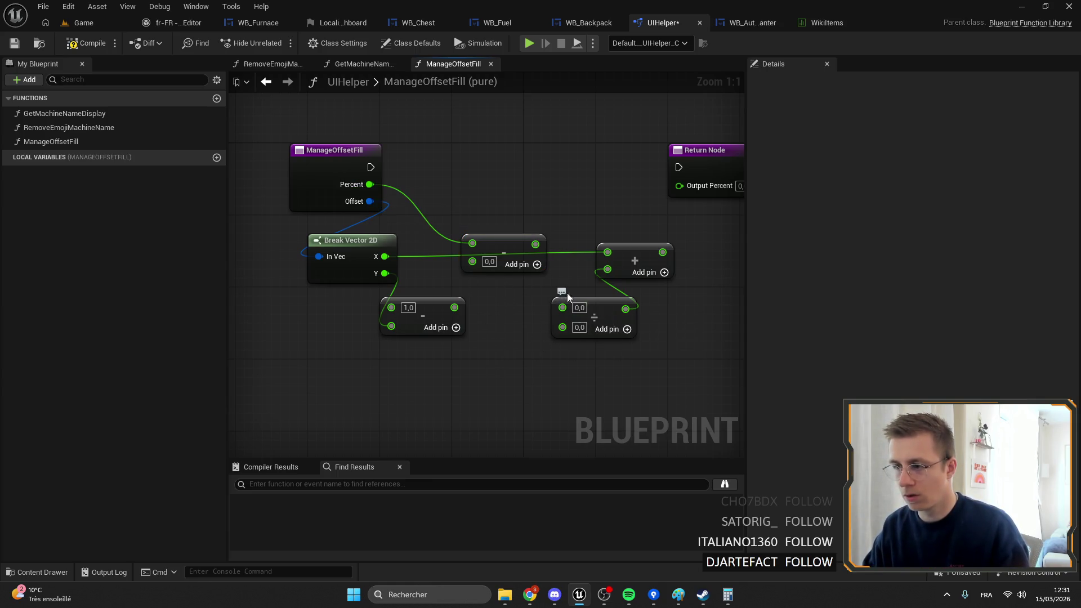
click(500, 246)
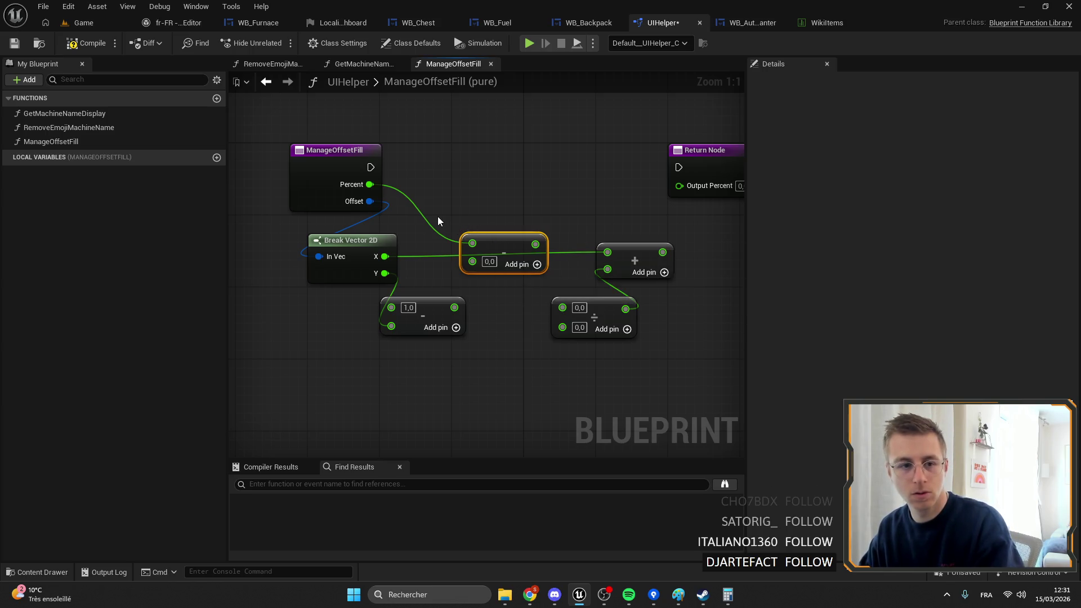
key(Delete)
mouse_move(369, 184)
mouse_down()
mouse_move(409, 223)
mouse_move(563, 308)
mouse_move(538, 255)
mouse_move(546, 270)
mouse_move(611, 295)
mouse_up()
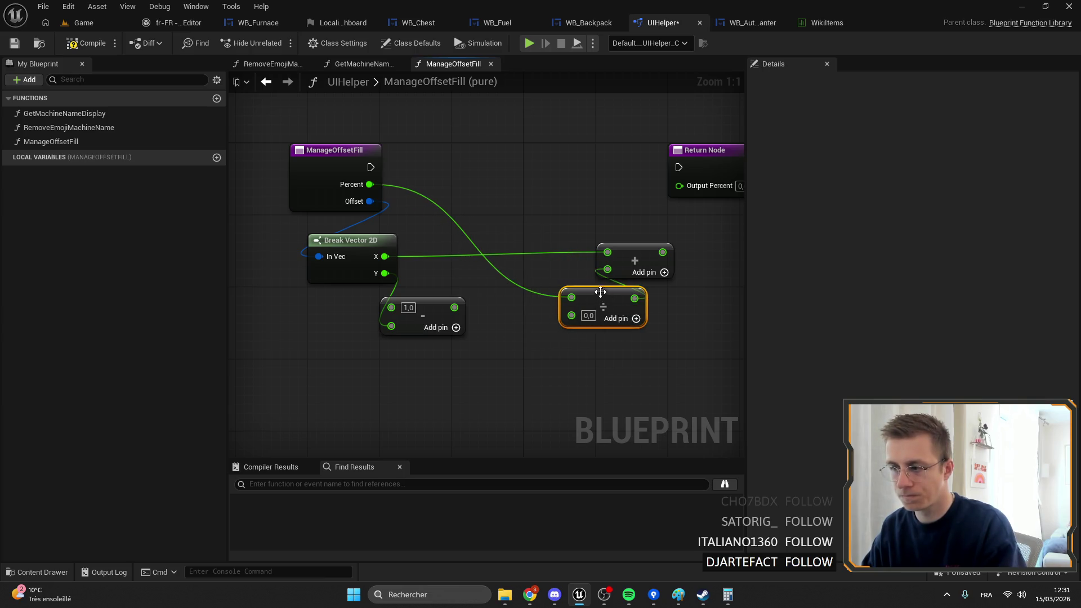
mouse_move(369, 184)
mouse_down()
mouse_move(481, 238)
mouse_move(421, 193)
mouse_up()
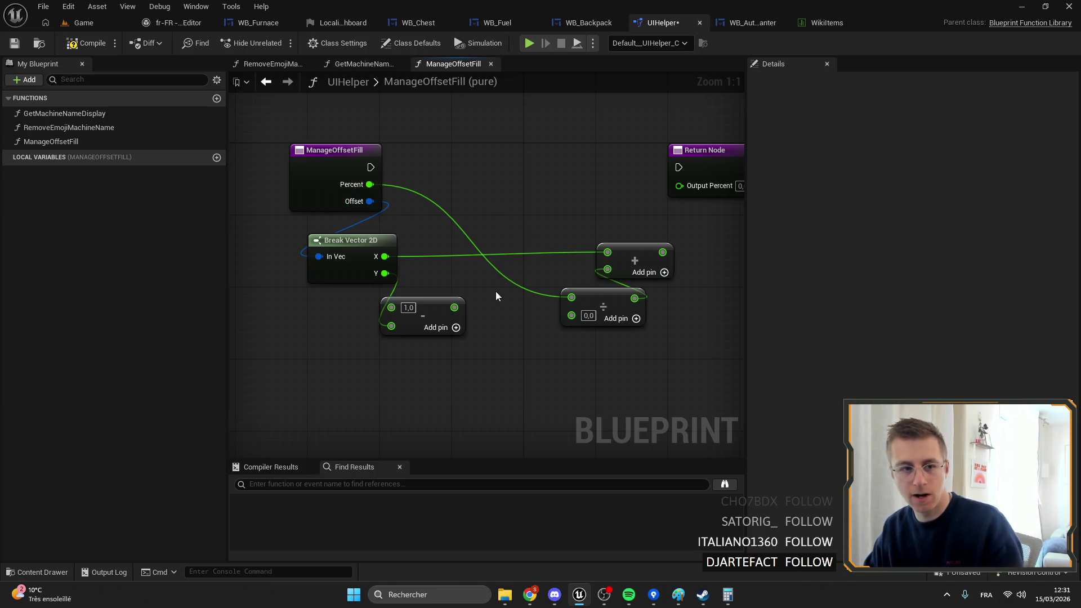
Step: Set the divide node's divisor to 1.0 and remove the pasted subtract copy
click(449, 320)
key(ctrl+c)
key(ctrl+v)
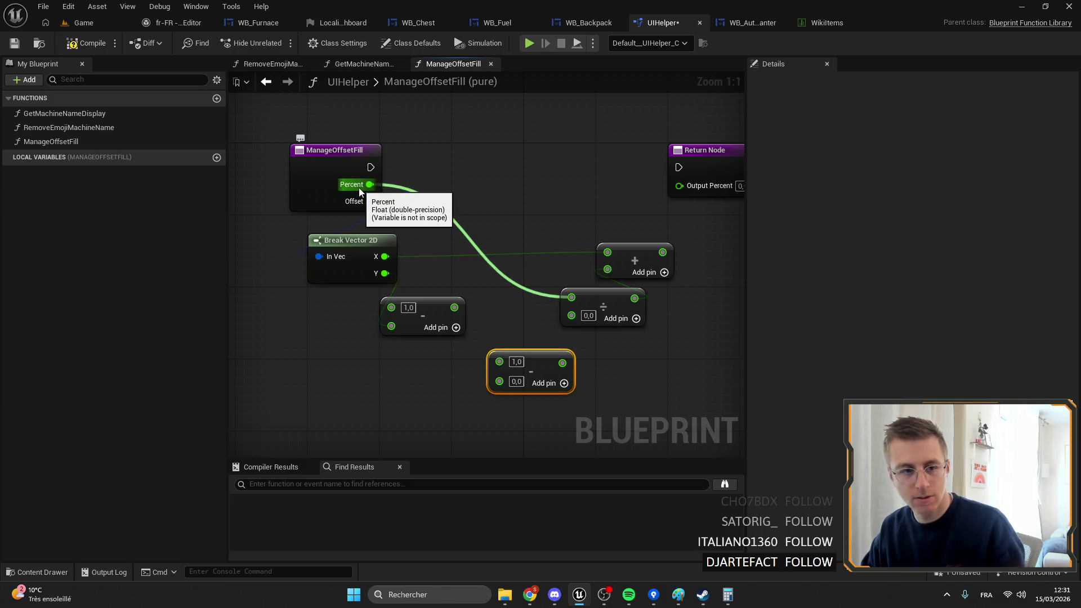
click(589, 316)
text(1)
click(614, 359)
click(541, 371)
key(Delete)
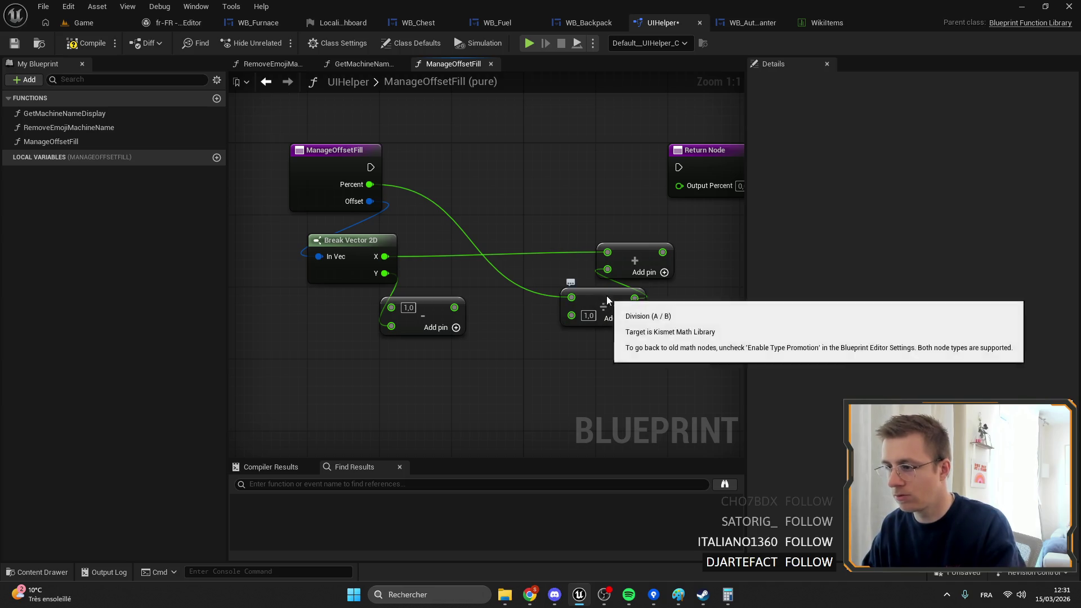
drag(611, 298, 611, 316)
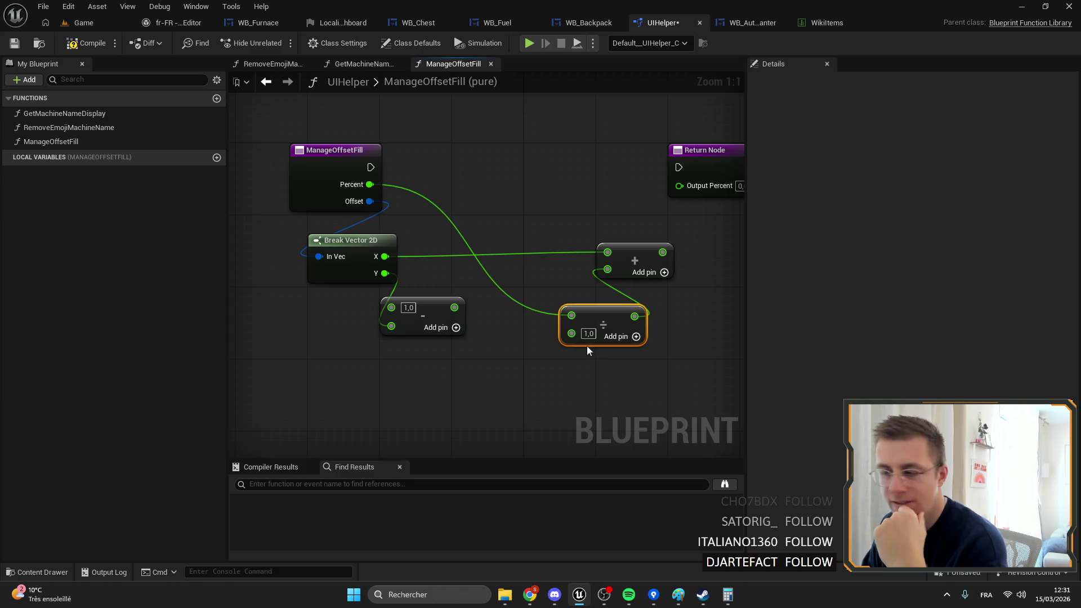
Step: Wire Percent into the add node, delete the divide, and add a multiply after the add
mouse_move(571, 316)
mouse_down()
mouse_move(611, 275)
mouse_move(575, 252)
mouse_move(547, 252)
mouse_move(616, 260)
mouse_up()
key(Delete)
text(*)
key(Return)
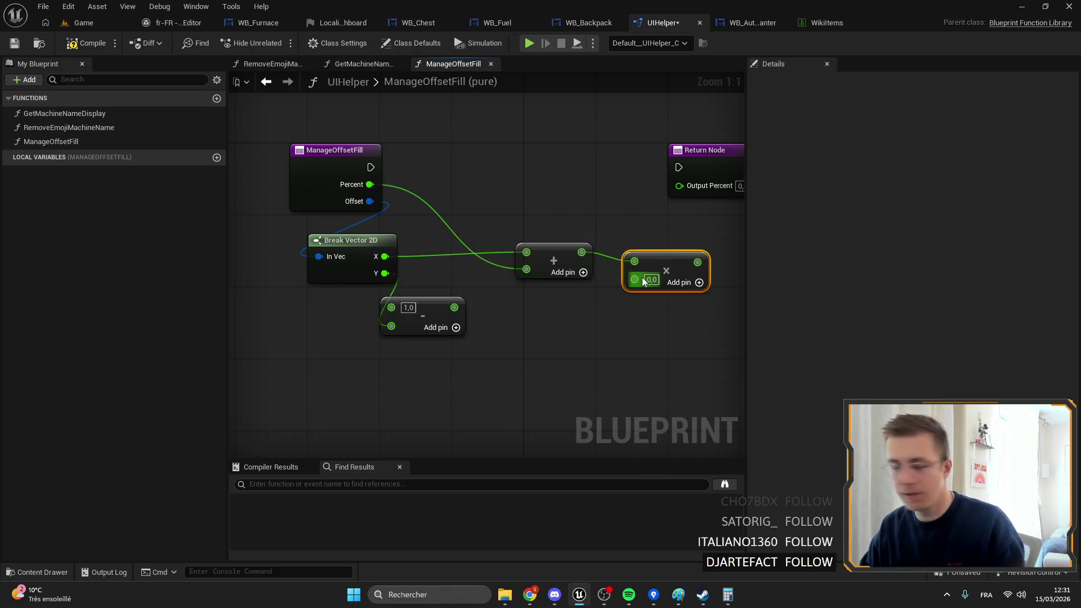
drag(687, 262, 679, 280)
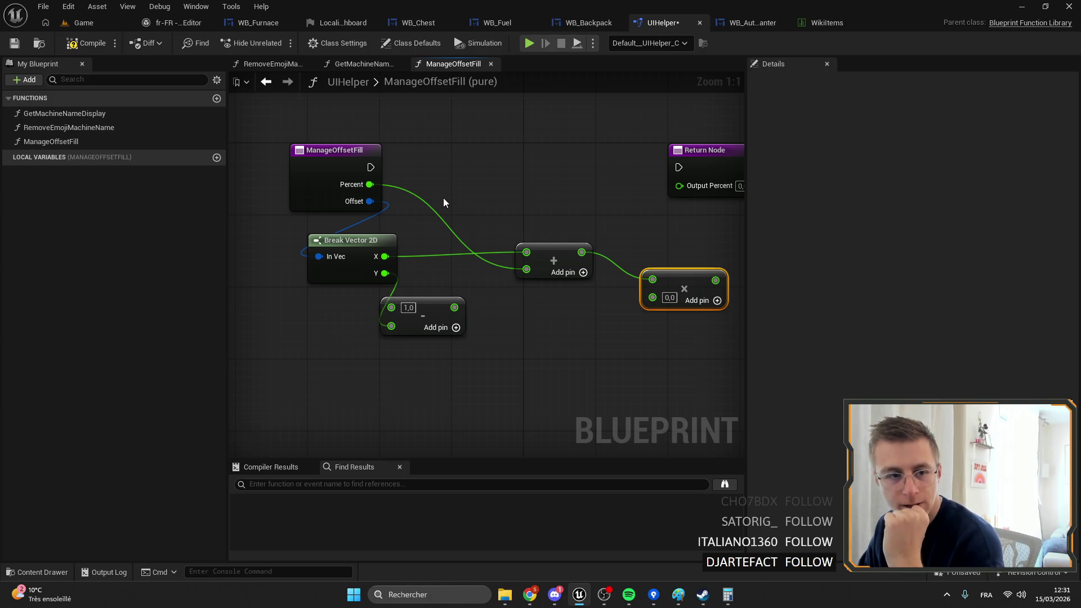
Step: Subtract X from the 1 minus Y result, feed it to the multiply, and connect exec to Return Node
mouse_move(454, 308)
mouse_down()
mouse_move(482, 317)
mouse_move(670, 313)
mouse_move(587, 309)
mouse_up()
text(-)
key(Return)
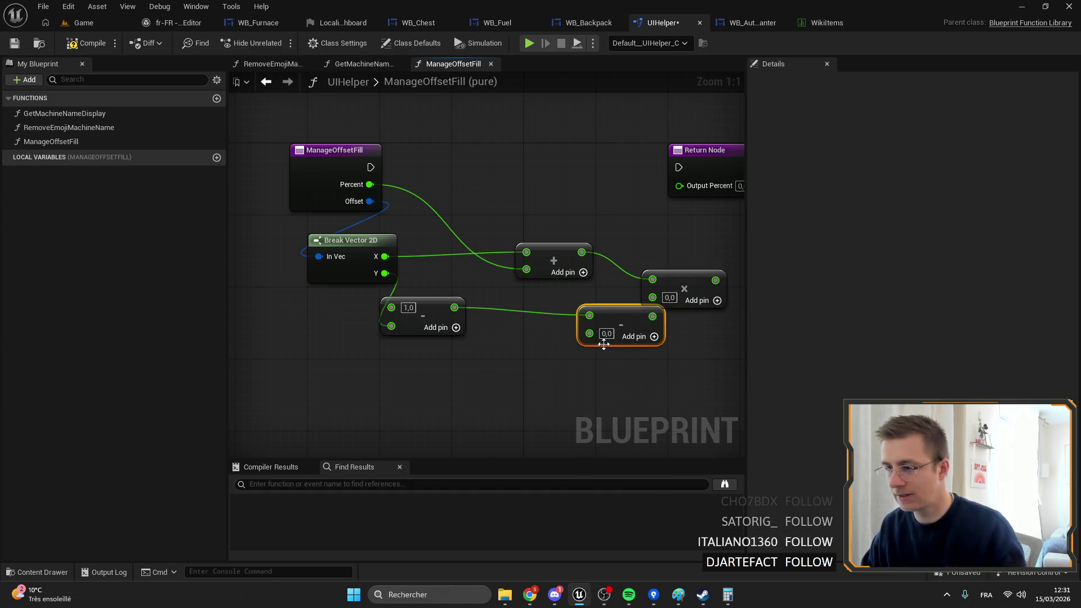
drag(385, 256, 589, 333)
mouse_move(653, 316)
mouse_down()
mouse_move(653, 297)
mouse_move(688, 279)
mouse_move(695, 197)
mouse_up()
drag(371, 167, 682, 168)
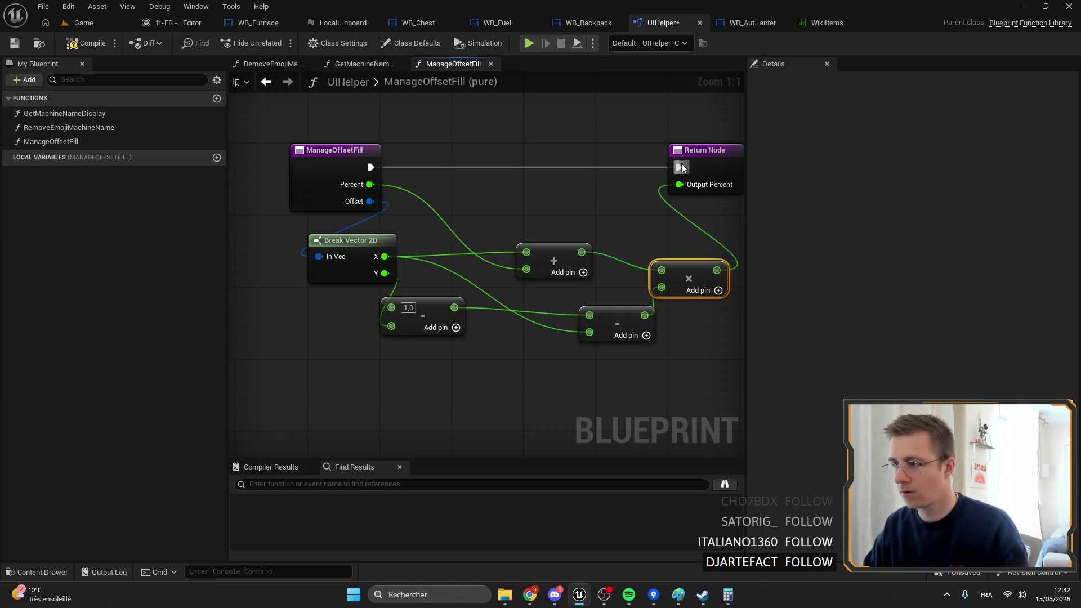
Step: Compile and save the UIHelper library, then play the game from the level editor
click(72, 44)
click(15, 44)
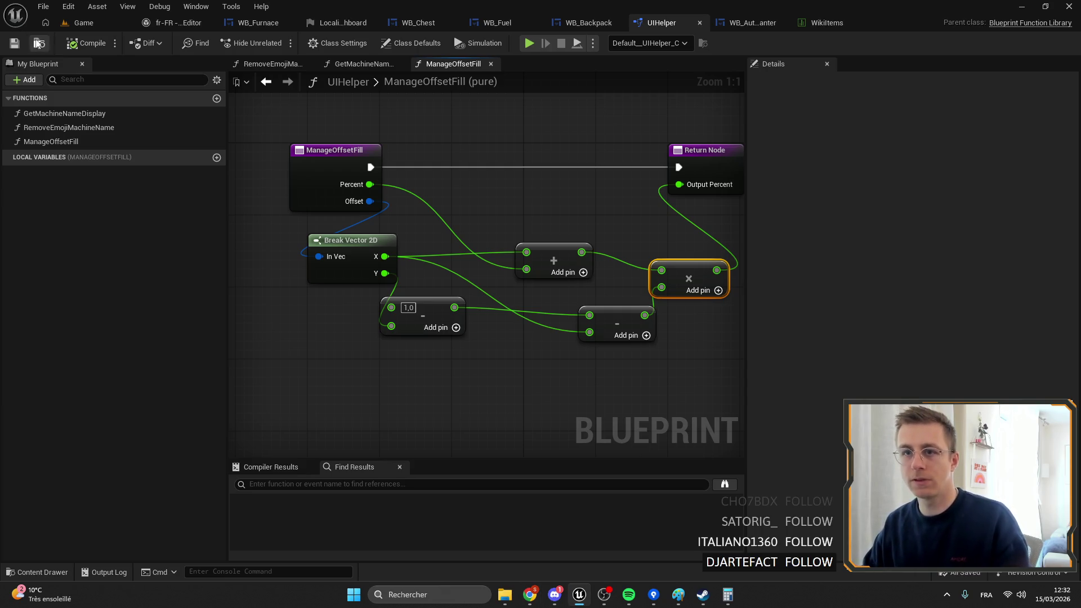
click(38, 43)
click(279, 43)
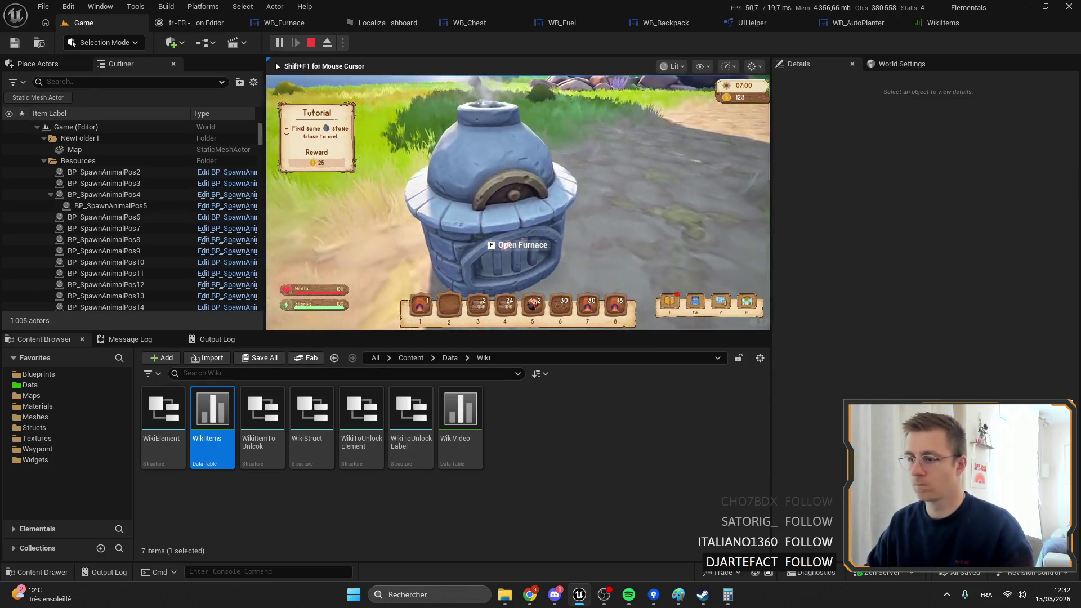
Step: Interact with the furnace, inspect values at the breakpoint, and disable the Set Percent breakpoint
key(f)
mouse_move(356, 154)
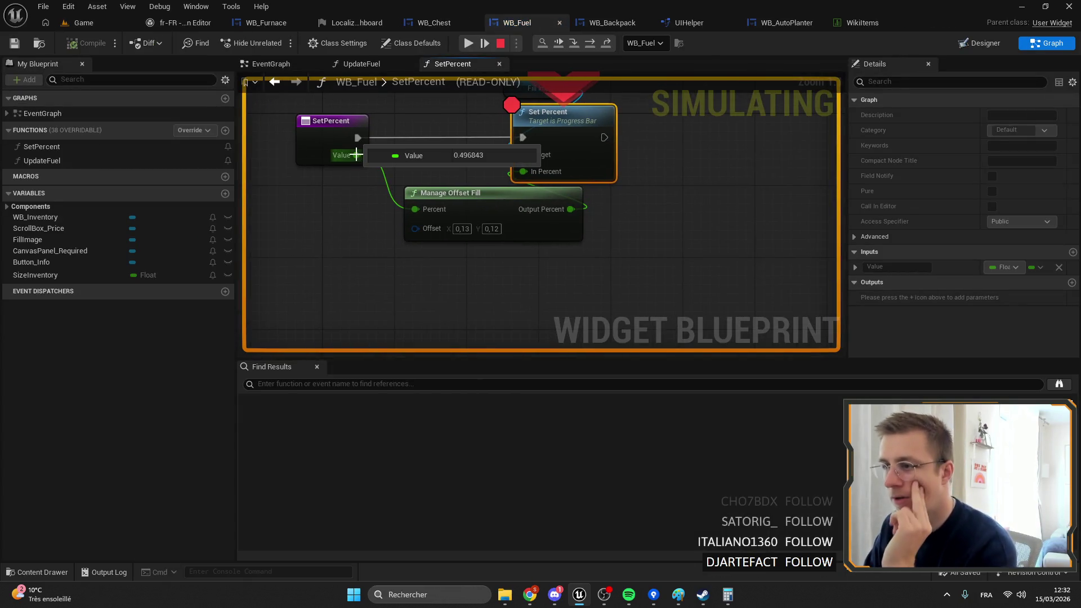
mouse_move(572, 209)
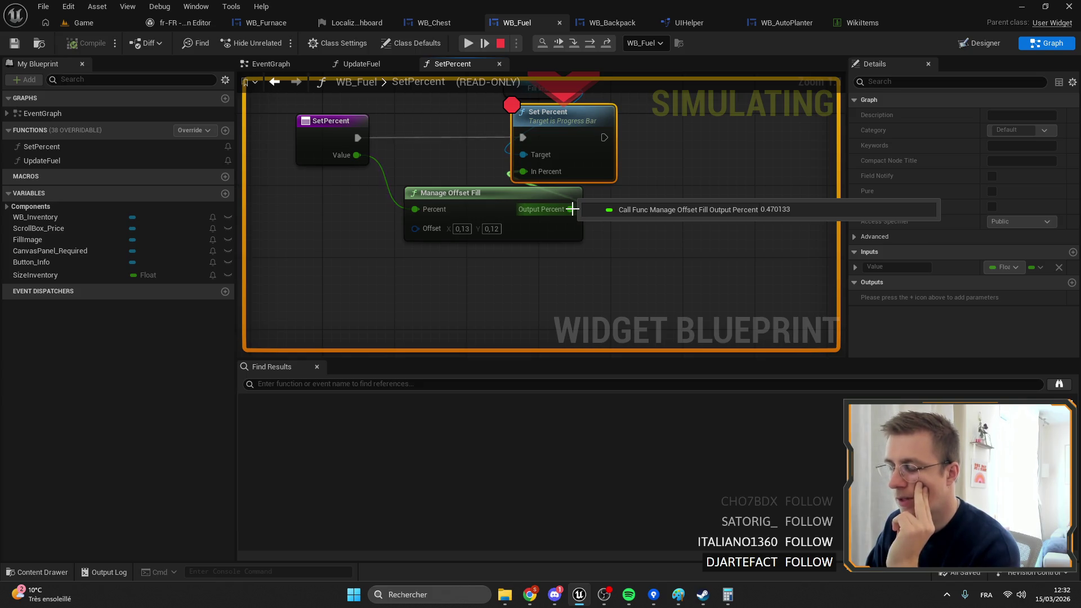
right_click(495, 212)
click(543, 126)
right_click(543, 125)
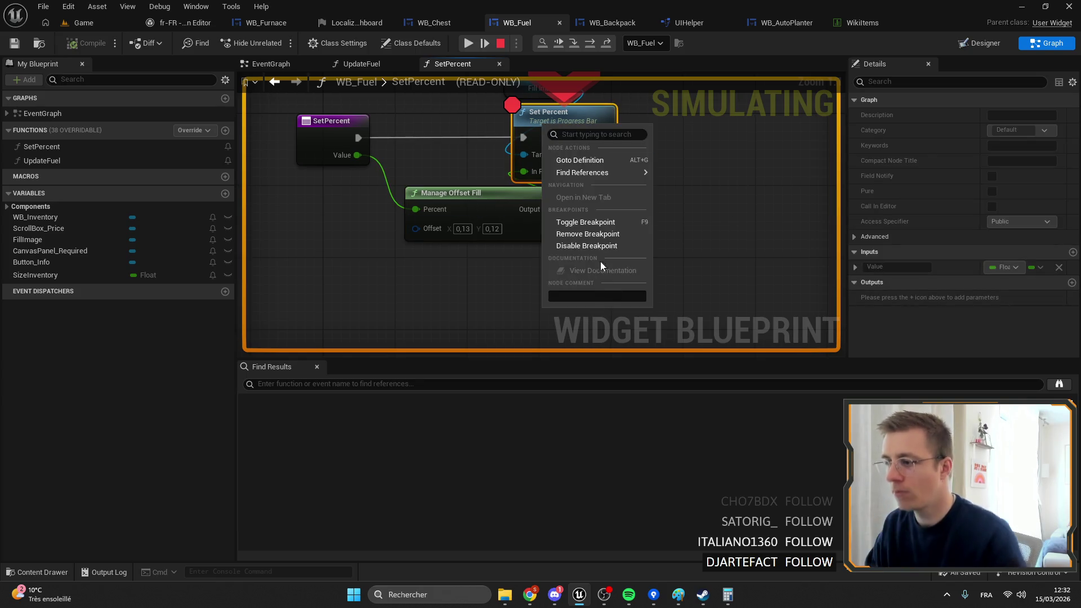
click(591, 246)
click(467, 43)
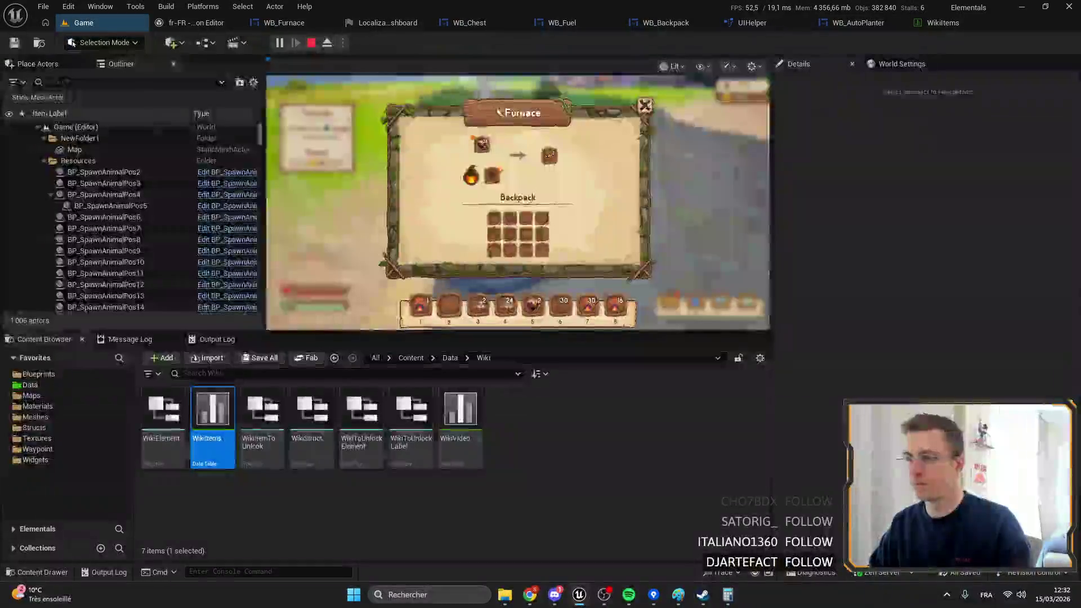
Step: Test the furnace interface in fullscreen, exit it, and bring up the WB_Furnace graph
key(F11)
key(f)
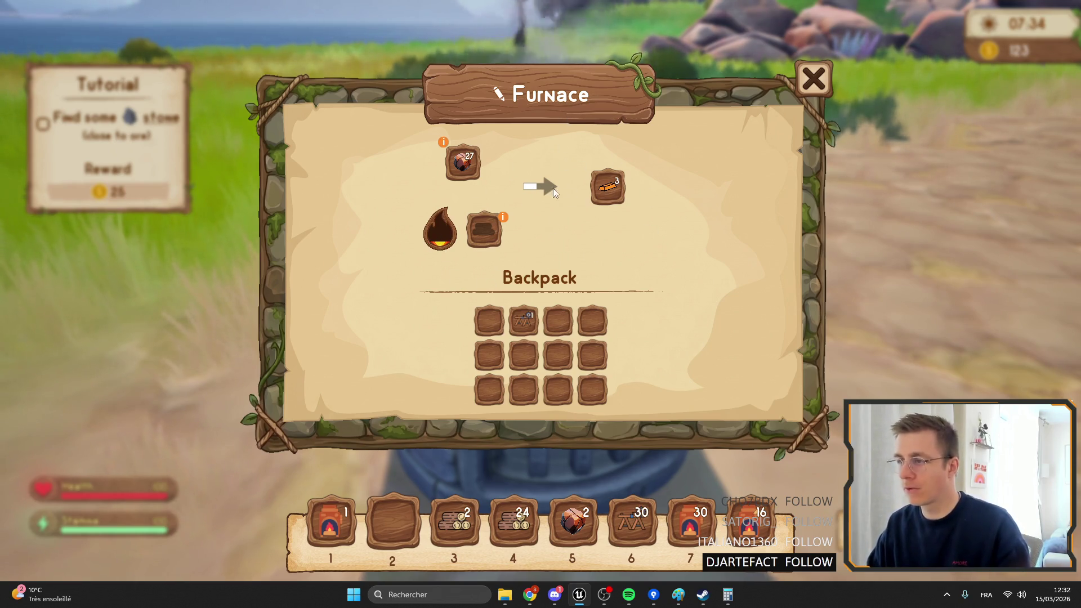
key(Escape)
key(alt+Tab)
key(alt+Tab)
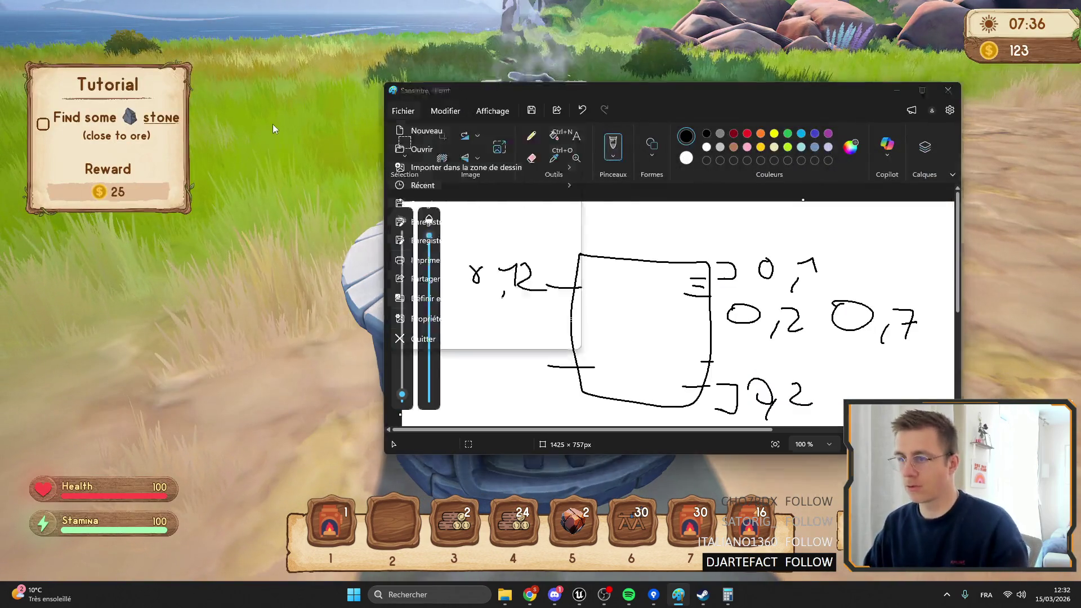
click(273, 124)
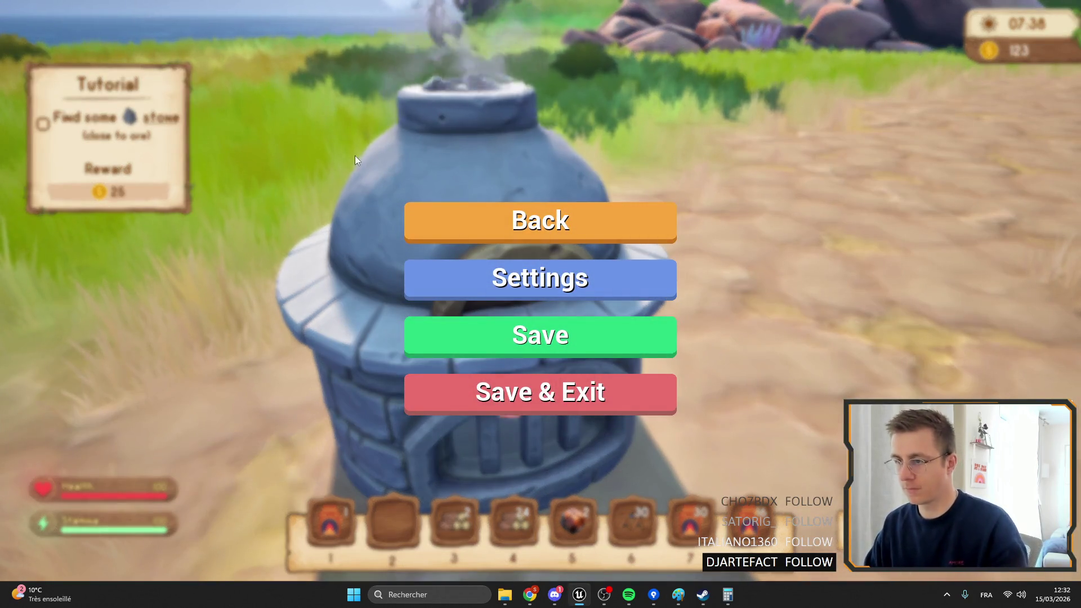
click(514, 224)
key(F11)
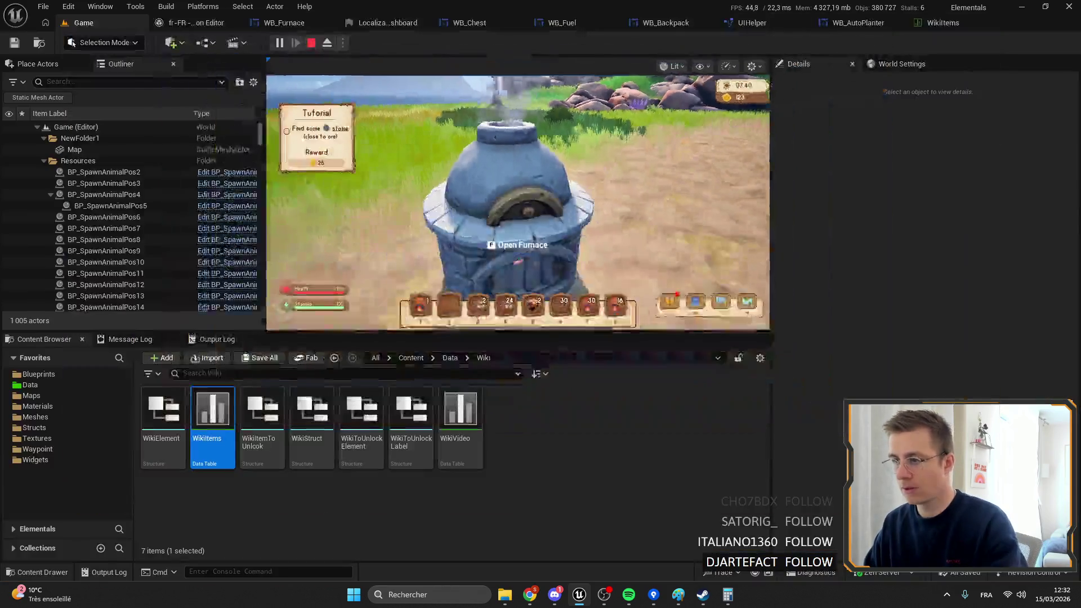
key(alt+Tab)
click(318, 26)
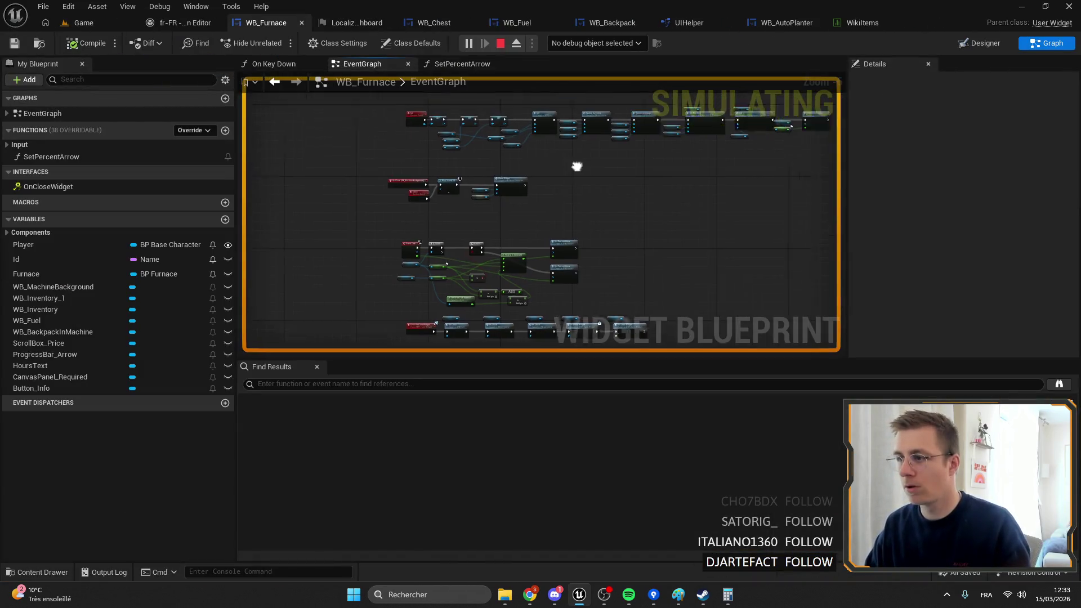
Step: Add a breakpoint on SetPercentArrow's Set Percent and read its Percent values when it triggers
scroll(631, 173, up, 3)
right_click(623, 202)
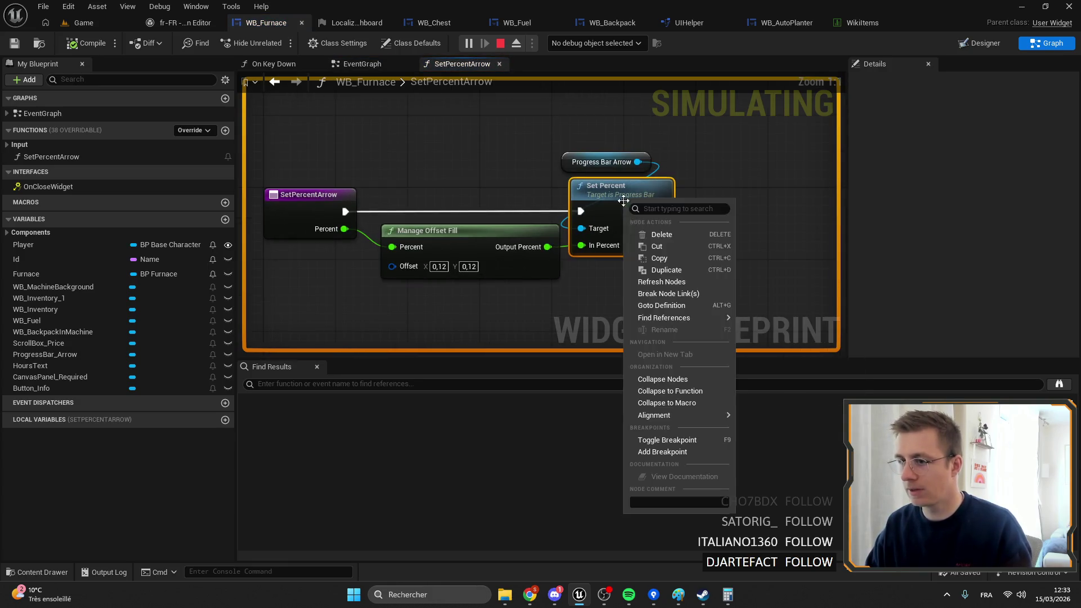
click(684, 456)
click(84, 22)
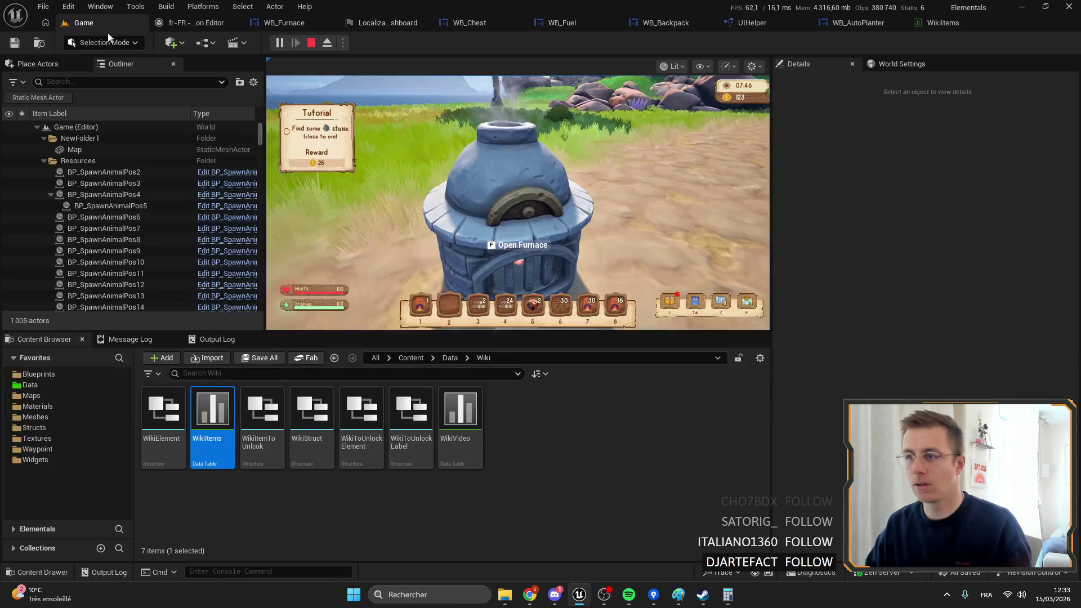
key(e)
mouse_move(373, 207)
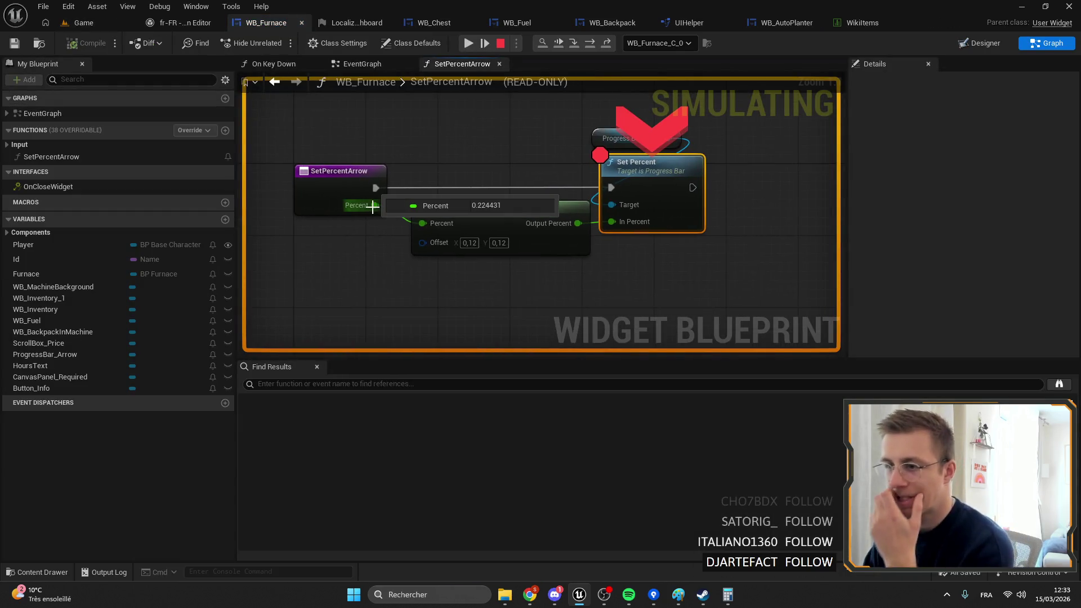
mouse_move(562, 223)
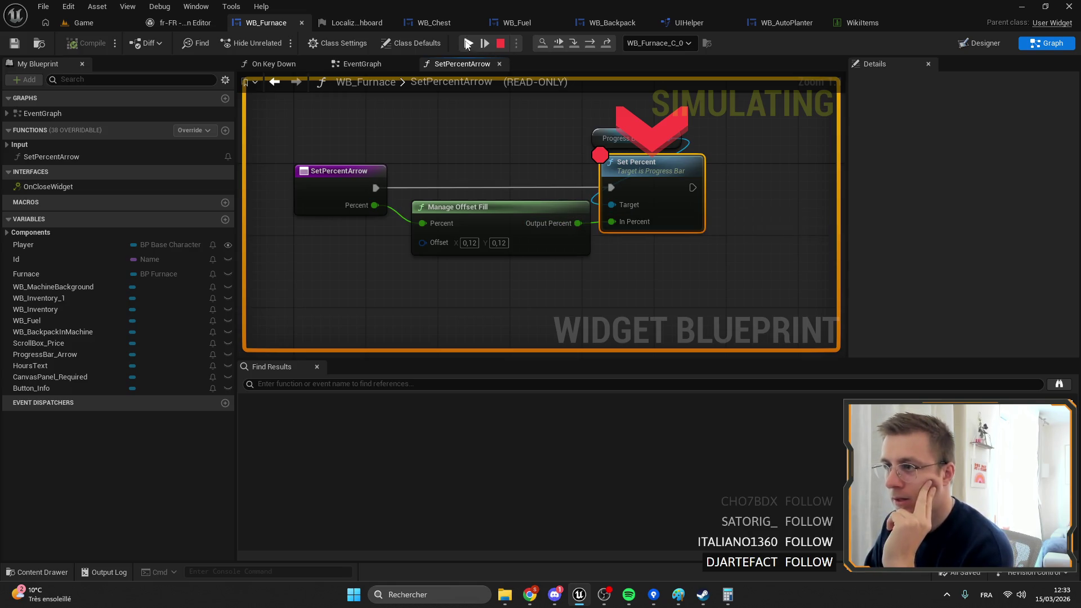
Step: End debugging, remove the Set Percent breakpoint, and drag a new exec wire from it
click(468, 43)
right_click(551, 223)
click(606, 472)
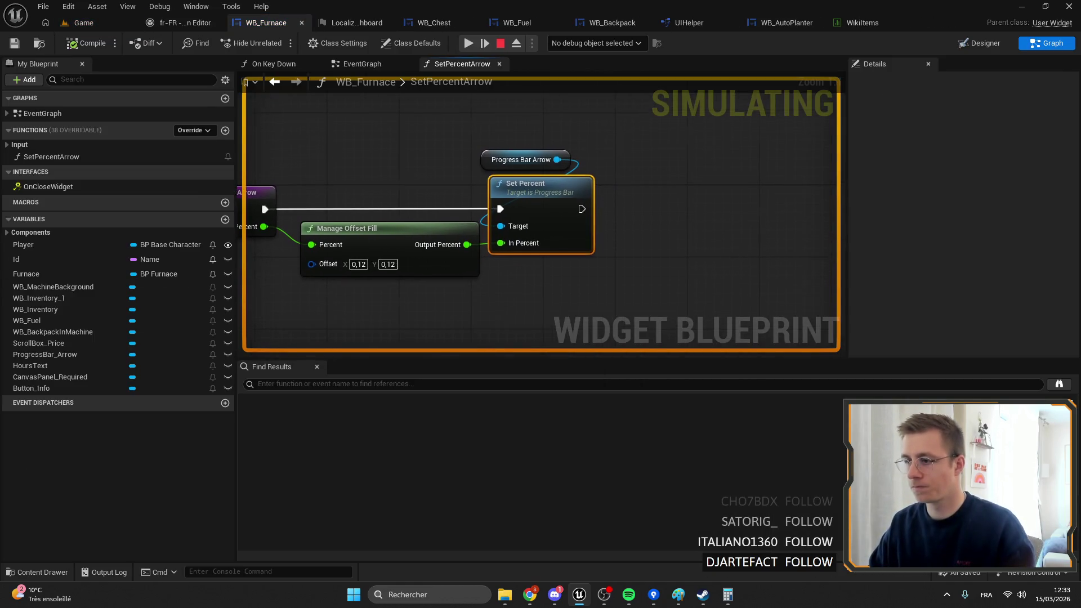
drag(631, 202, 667, 206)
Step: Add a Print String after Set Percent, fed by an Append node
text(print)
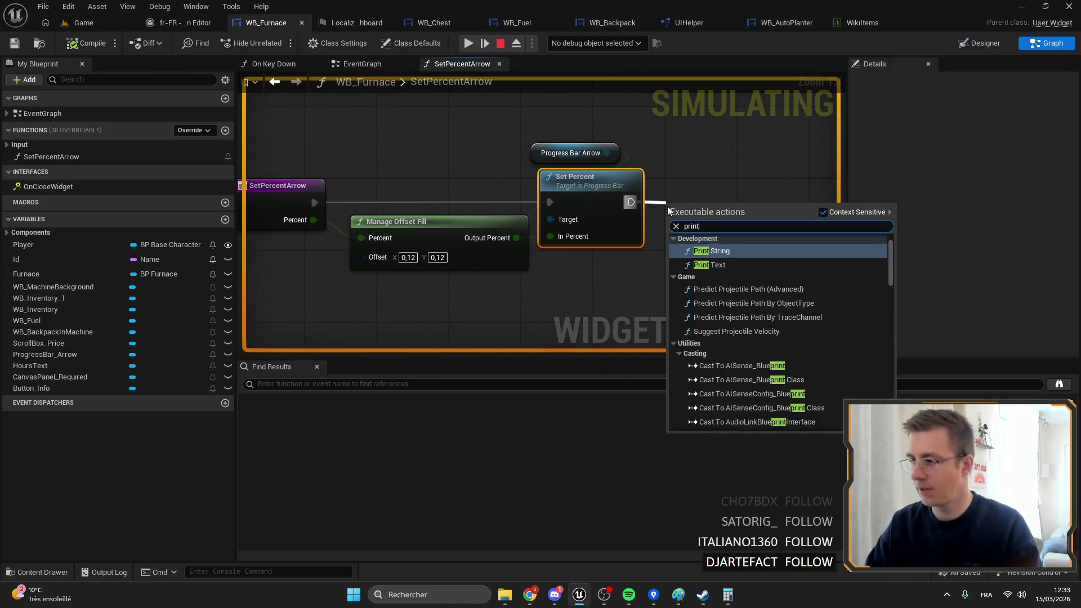
key(Return)
drag(755, 189, 773, 190)
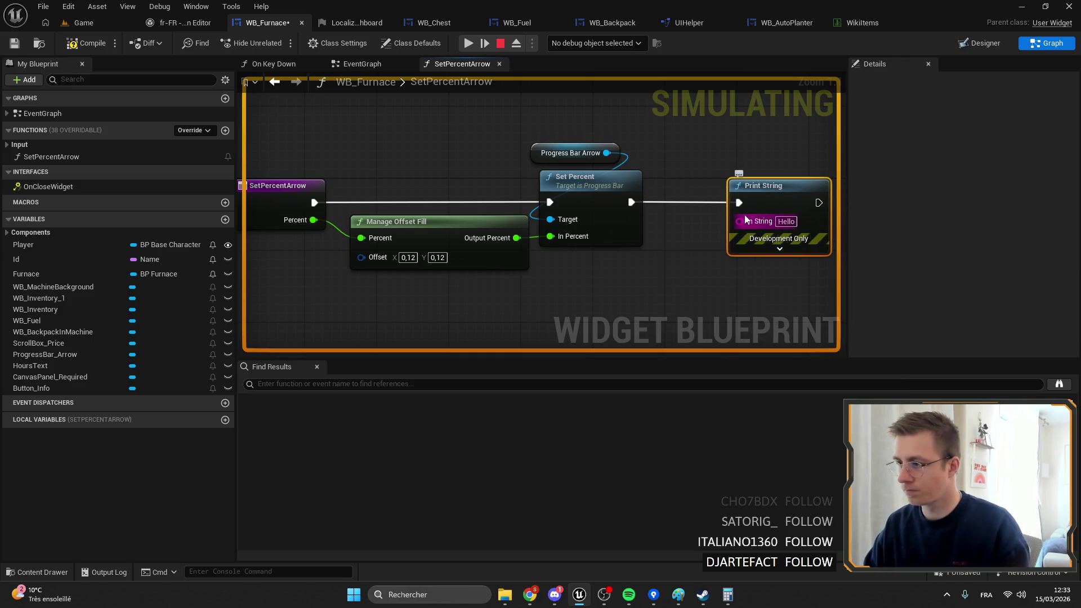
drag(740, 221, 709, 237)
text(appe)
key(Return)
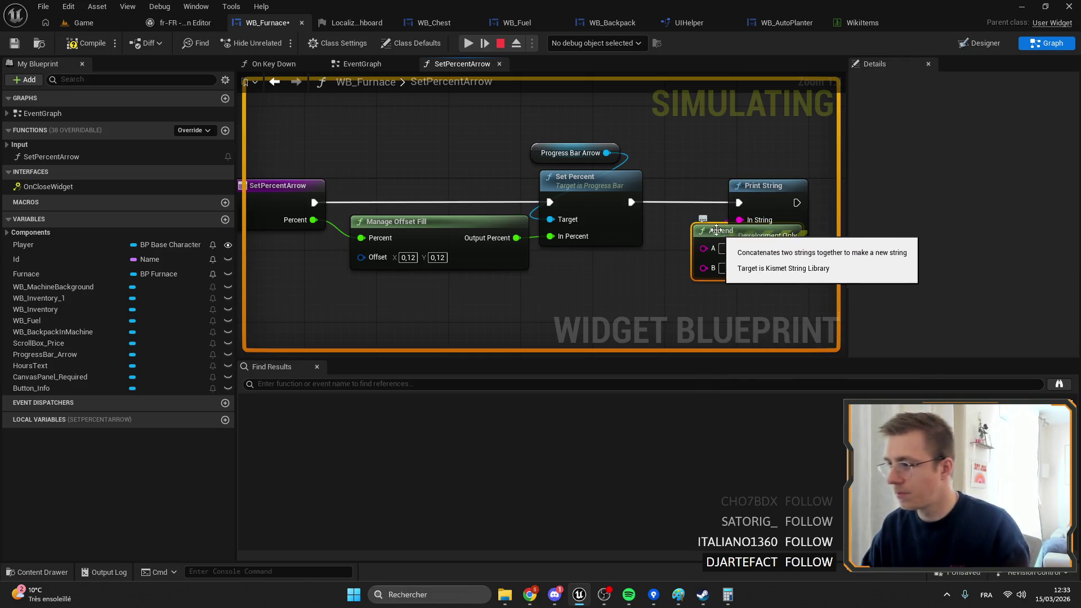
Step: Feed Append with Percent and Output Percent, tidy the conversion nodes, and save WB_Furnace
drag(373, 140, 664, 213)
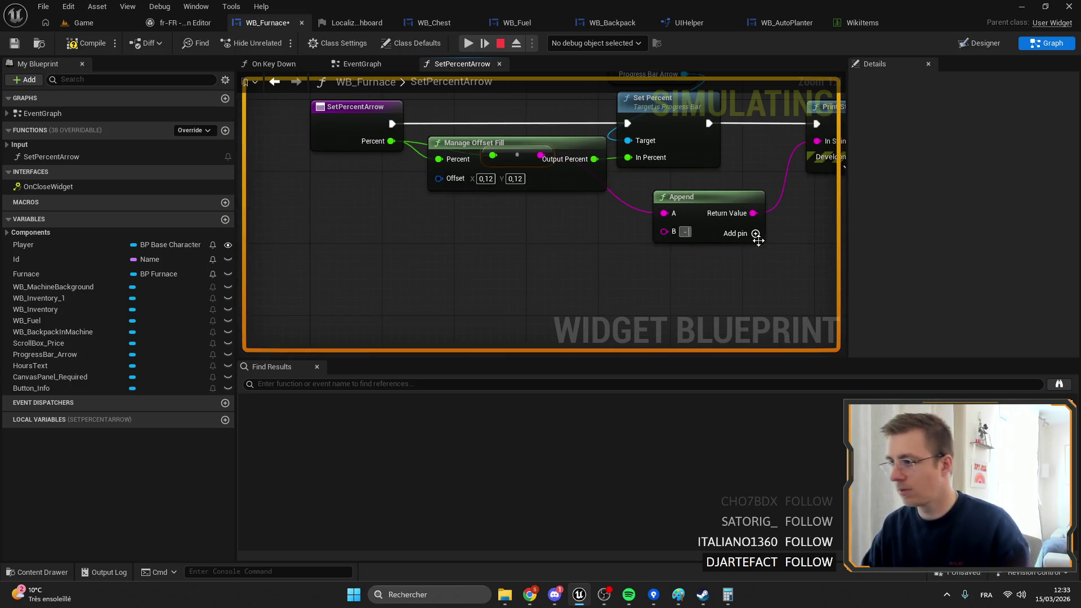
click(756, 234)
drag(580, 160, 665, 251)
drag(519, 157, 526, 236)
mouse_move(581, 178)
mouse_down()
mouse_move(536, 313)
mouse_move(525, 269)
mouse_move(543, 266)
mouse_up()
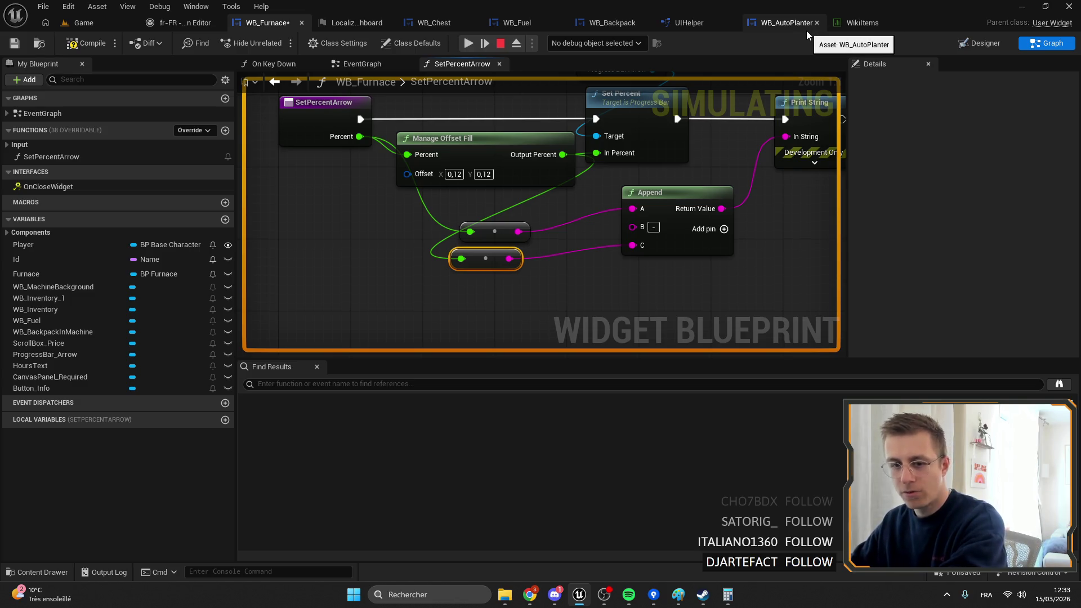
drag(556, 269, 519, 274)
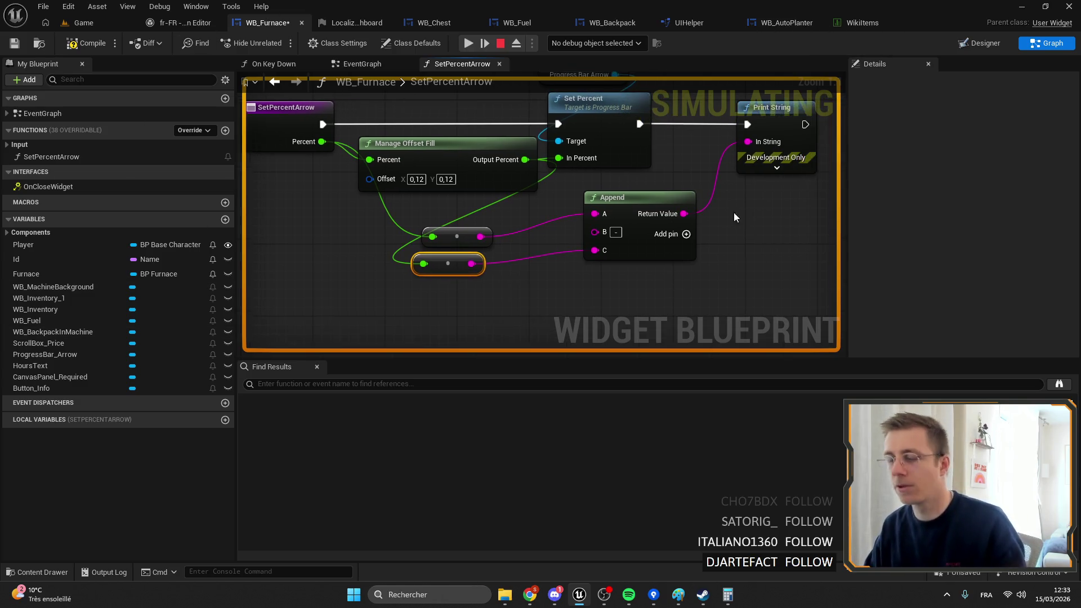
click(14, 44)
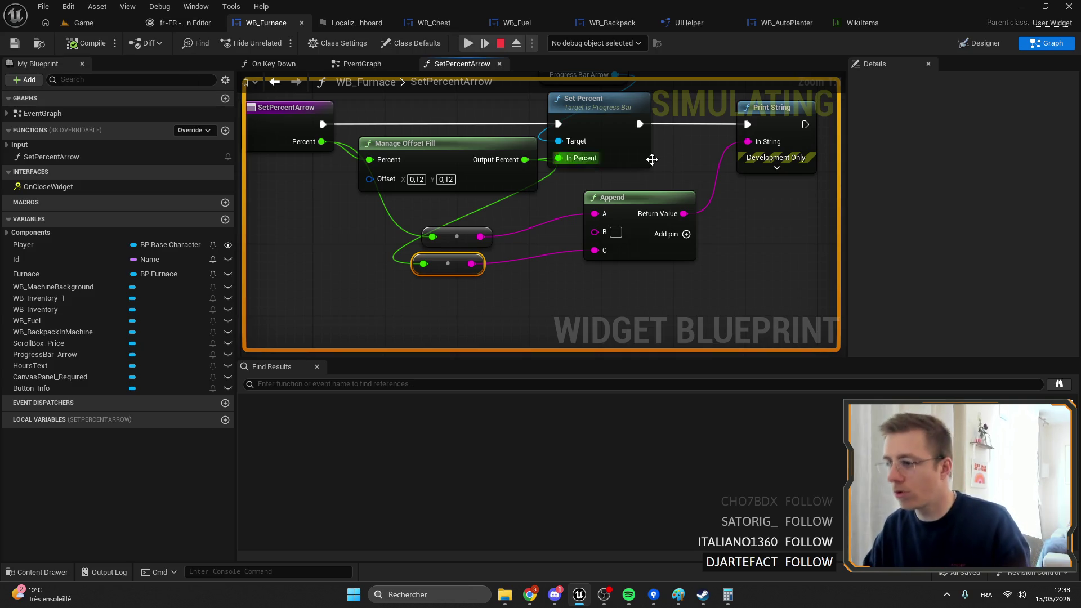
drag(458, 268, 530, 255)
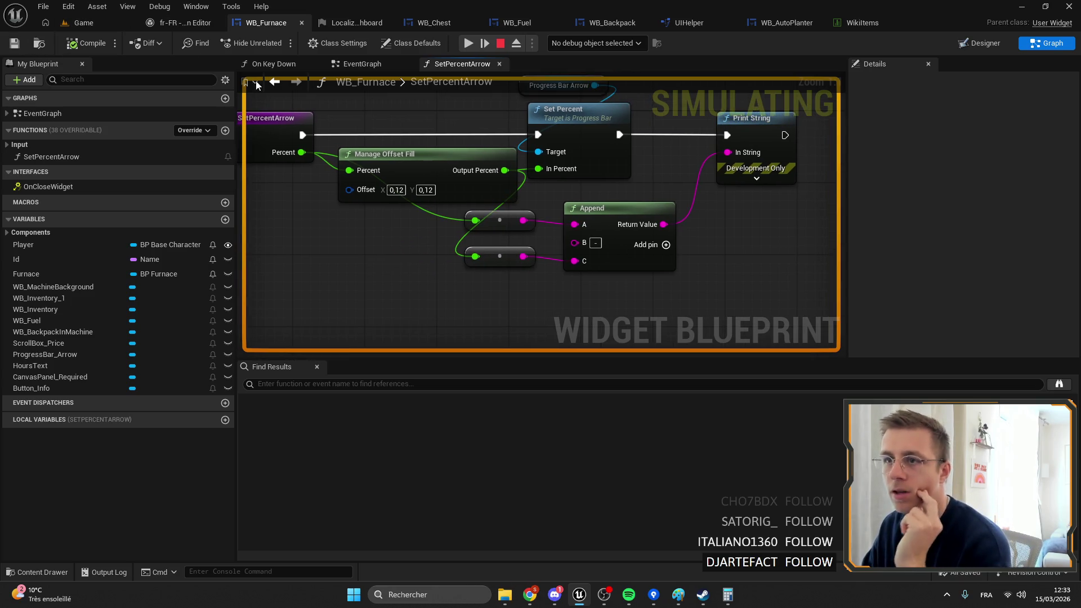
Step: Resume the game and remove the breakpoint from WB_Fuel's Set Percent node
click(106, 20)
click(279, 42)
key(alt+Tab)
click(563, 24)
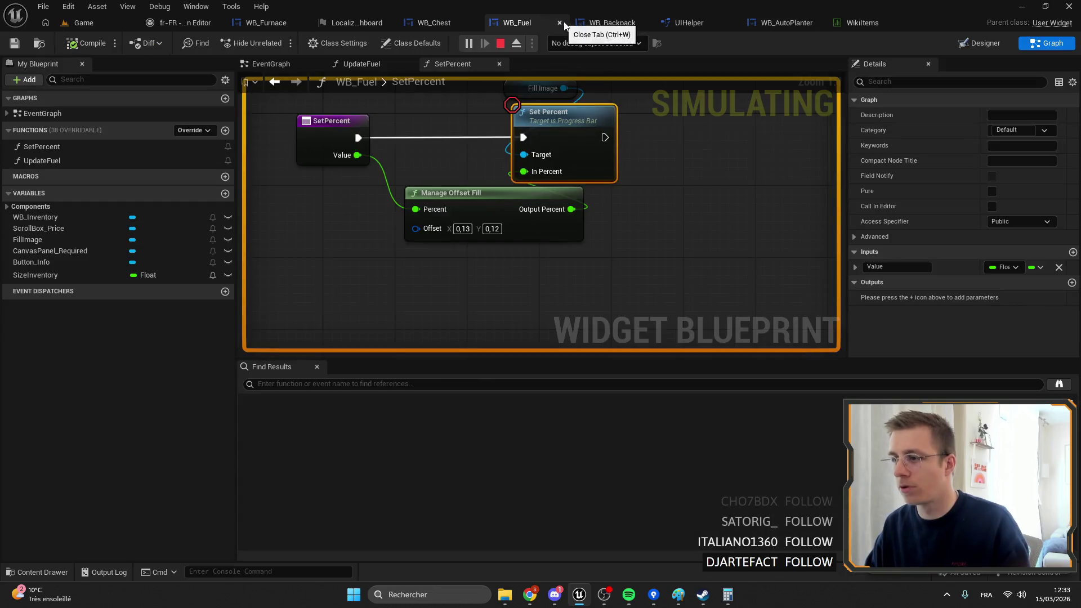
right_click(571, 119)
click(624, 375)
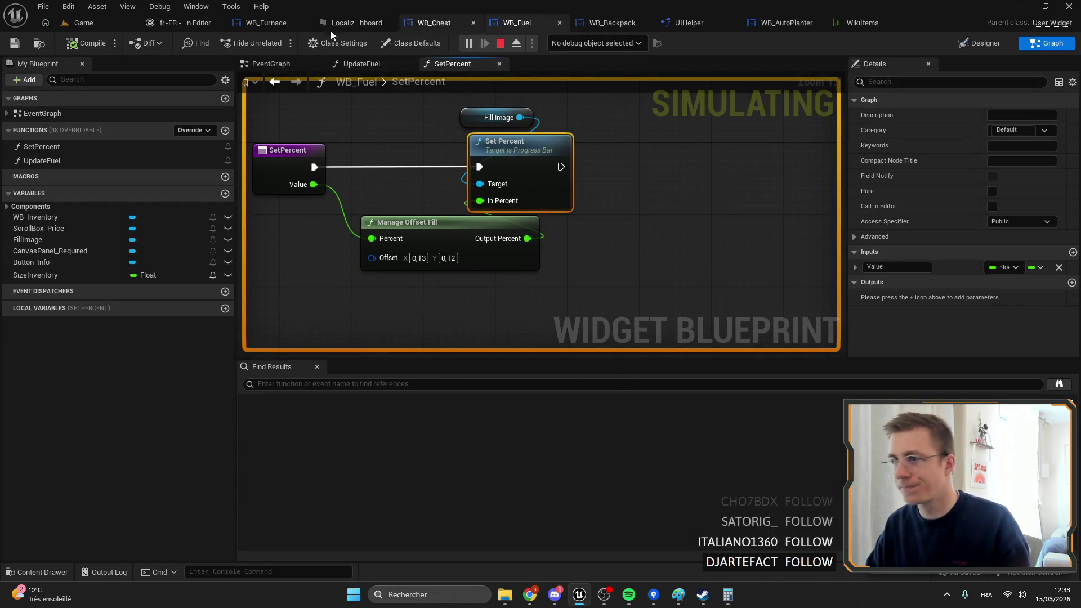
click(247, 23)
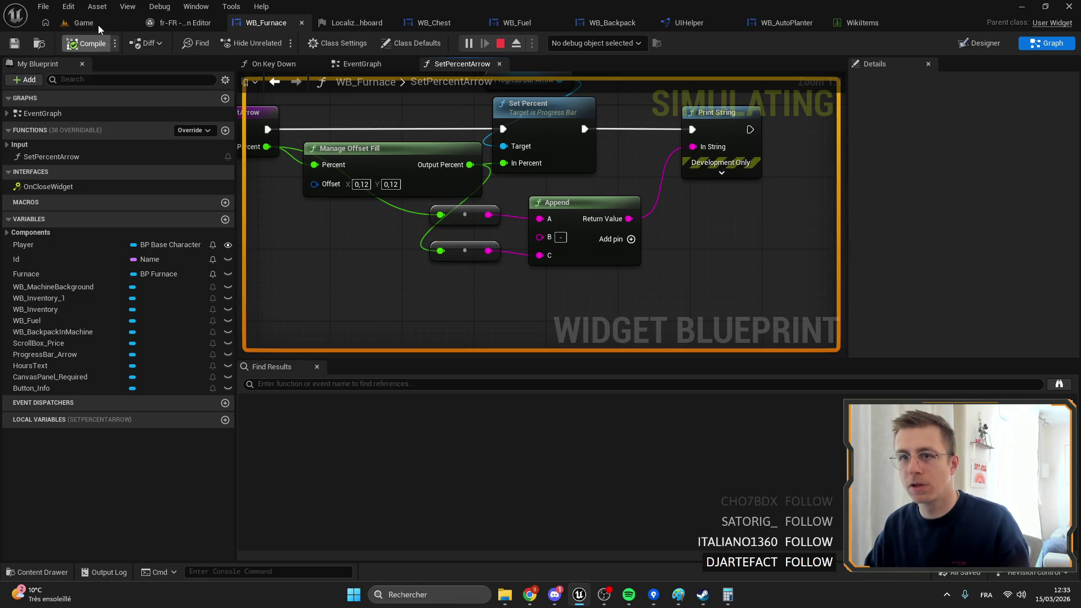
click(84, 23)
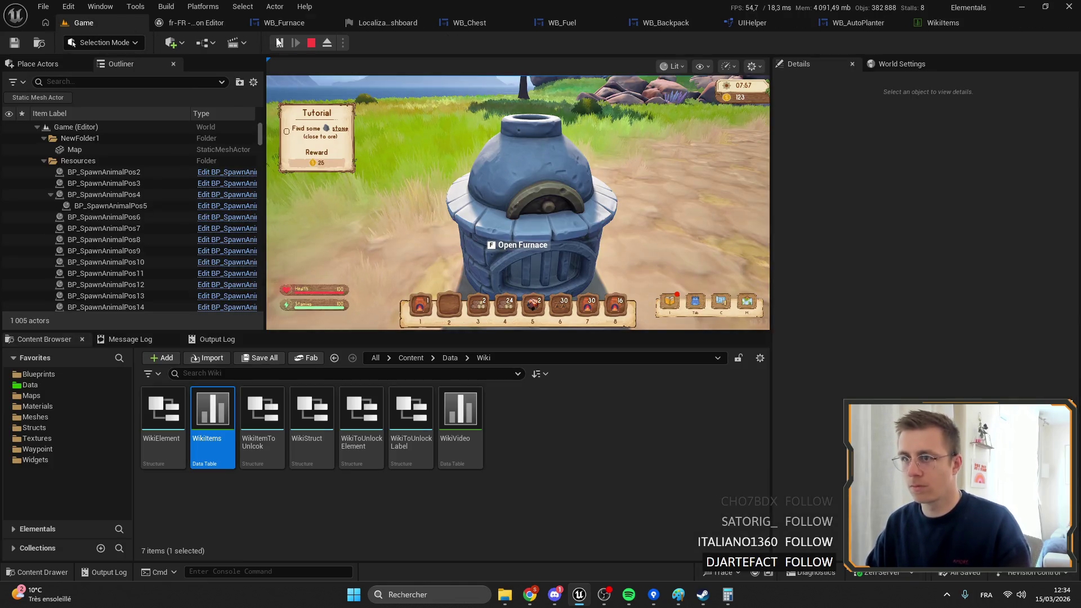
Step: Replay with Alt+P, open the furnace to read printed percent pairs, then stop and reopen WB_Furnace
key(Escape)
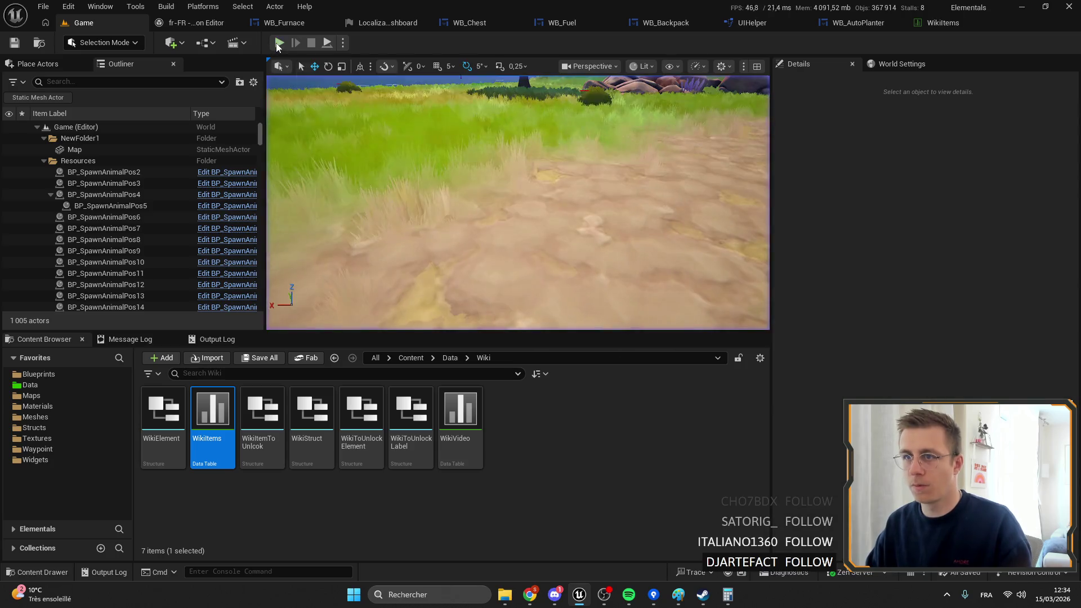
key(alt+p)
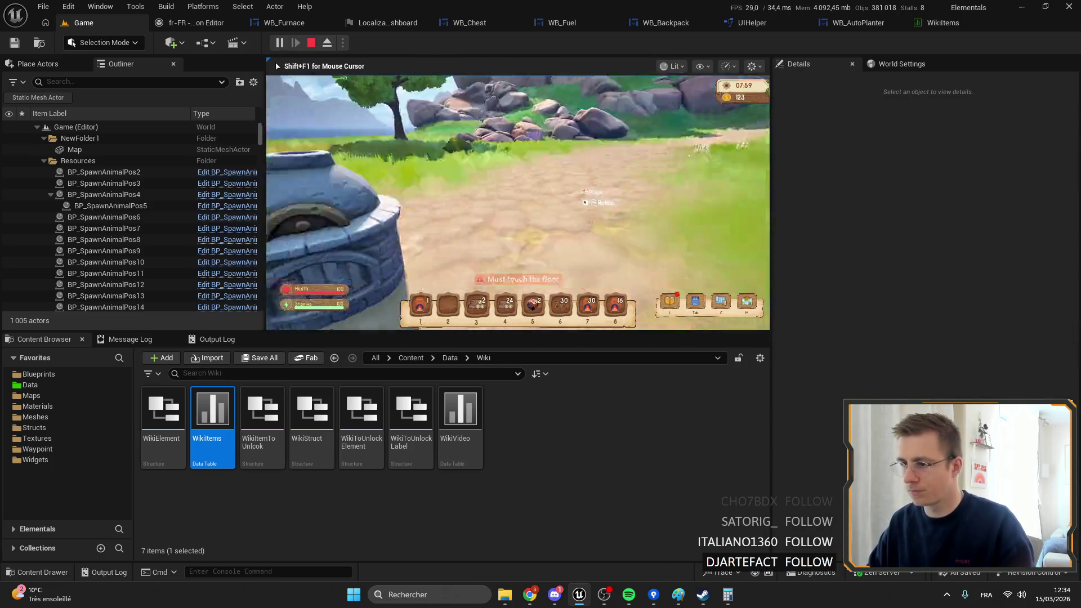
key(f)
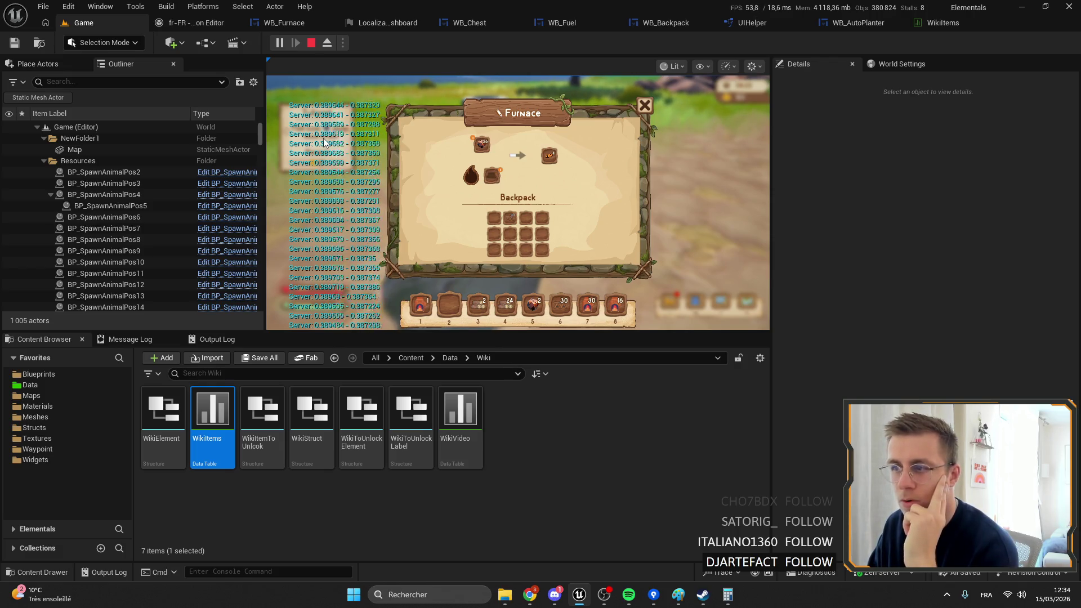
click(312, 44)
click(282, 22)
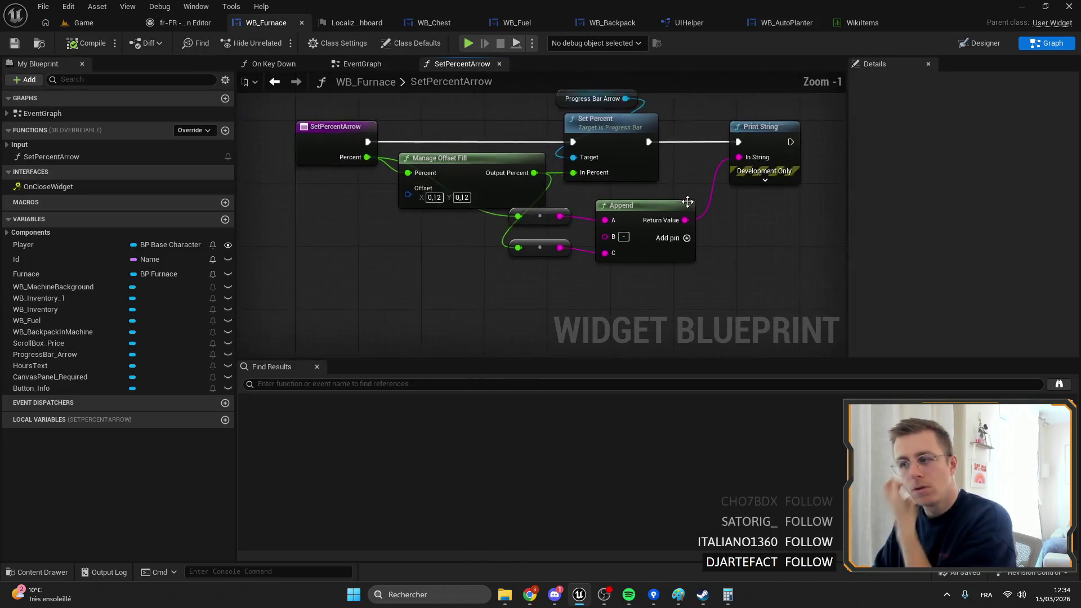
Step: Glance at WB_Furnace's Designer layout, then open its EventGraph from My Blueprint
scroll(688, 202, down, 2)
click(980, 43)
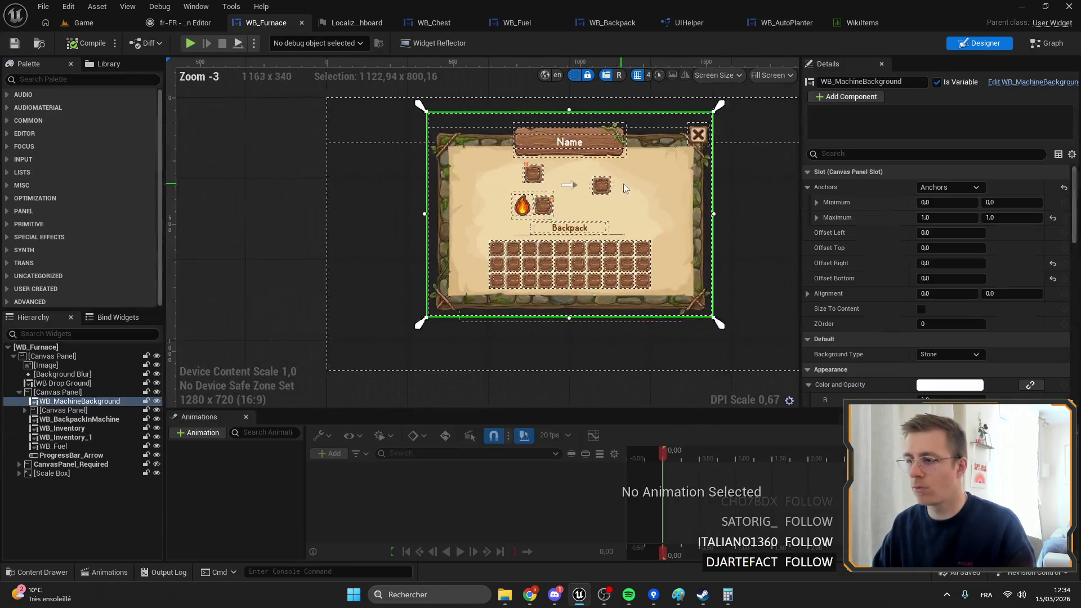
click(1048, 43)
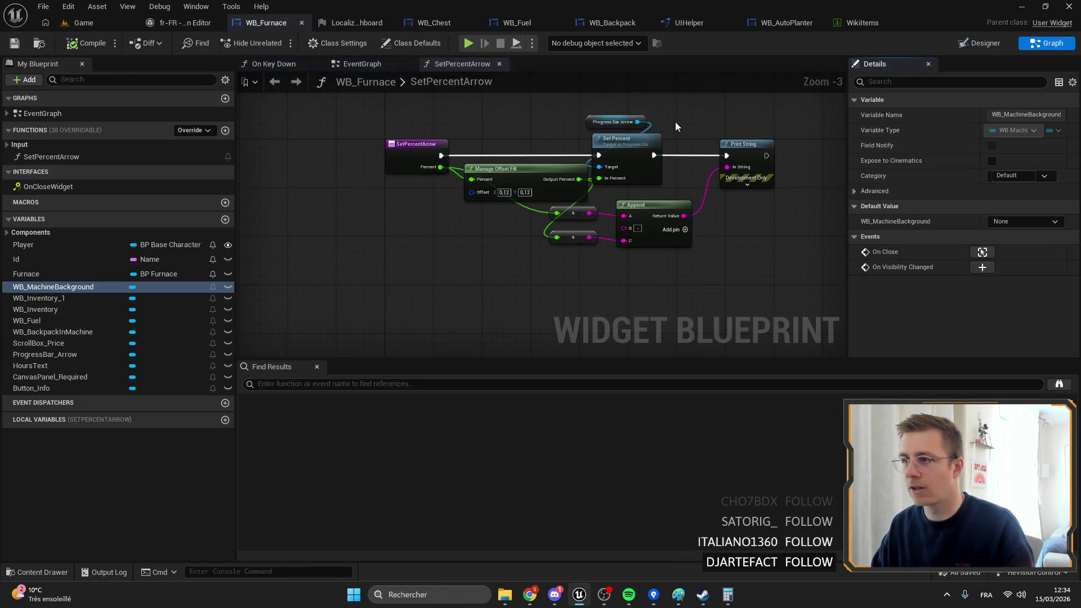
click(998, 43)
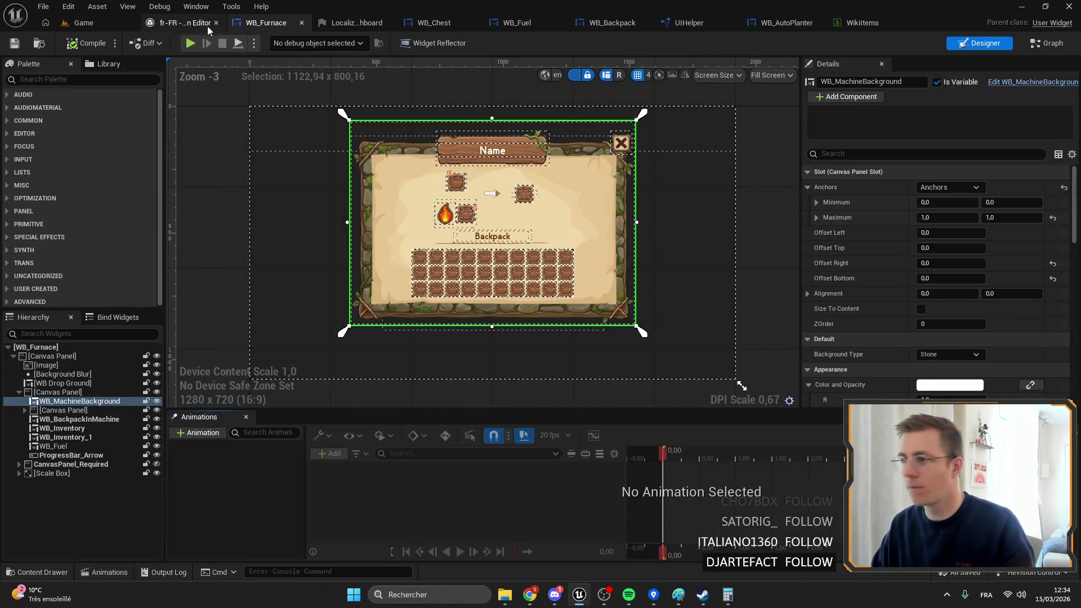
key(shift+F4)
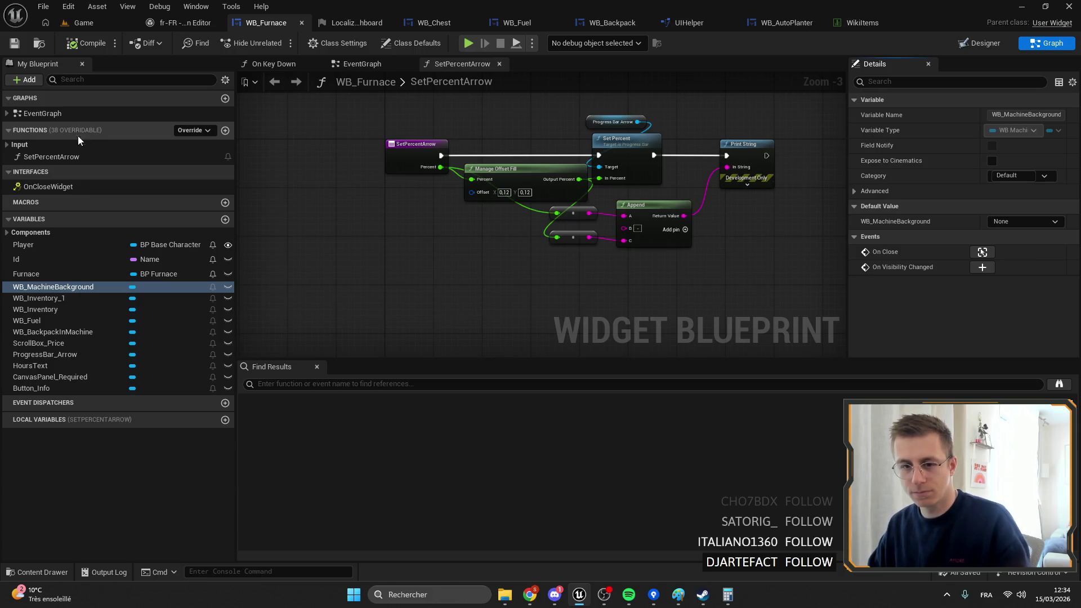
double_click(58, 114)
scroll(509, 185, up, 5)
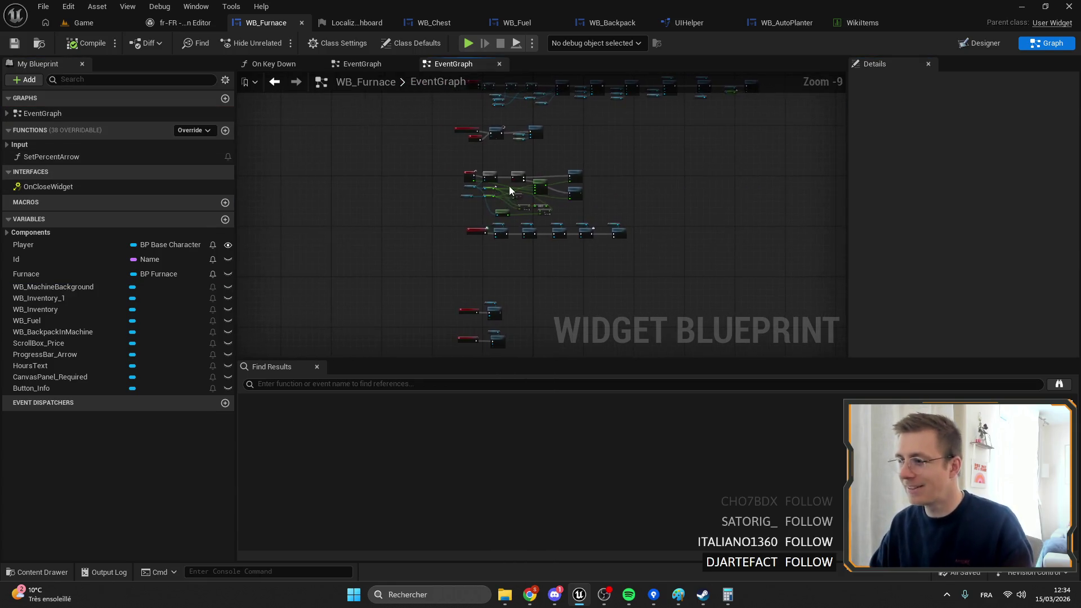
Step: Move the OnCloseWidget chain lower and bring the Event Tick progress-bar logic into view
drag(796, 219, 332, 133)
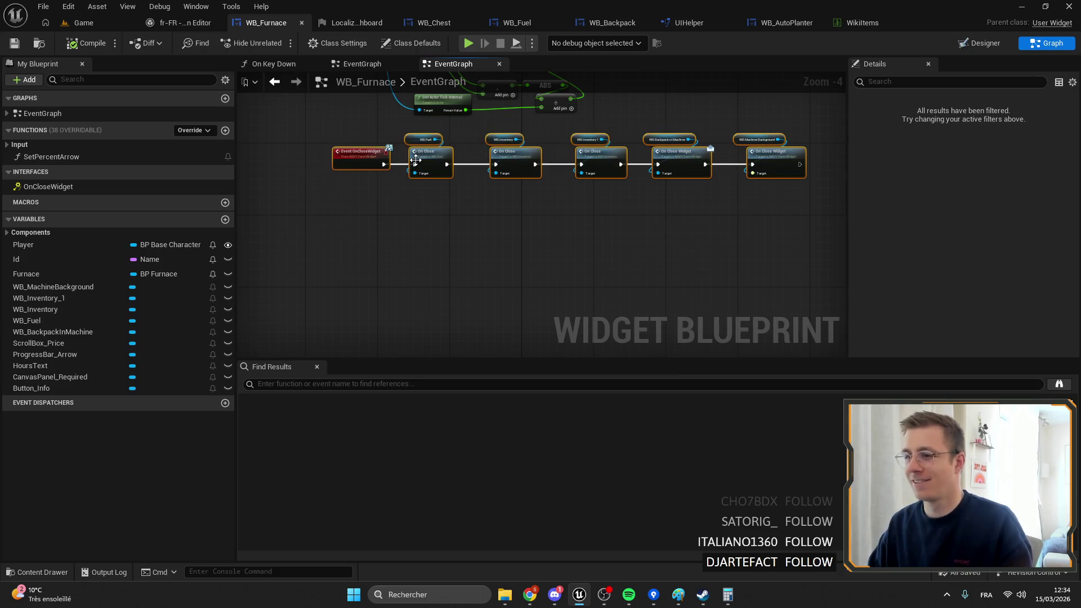
drag(431, 164, 432, 222)
scroll(479, 200, up, 4)
click(462, 179)
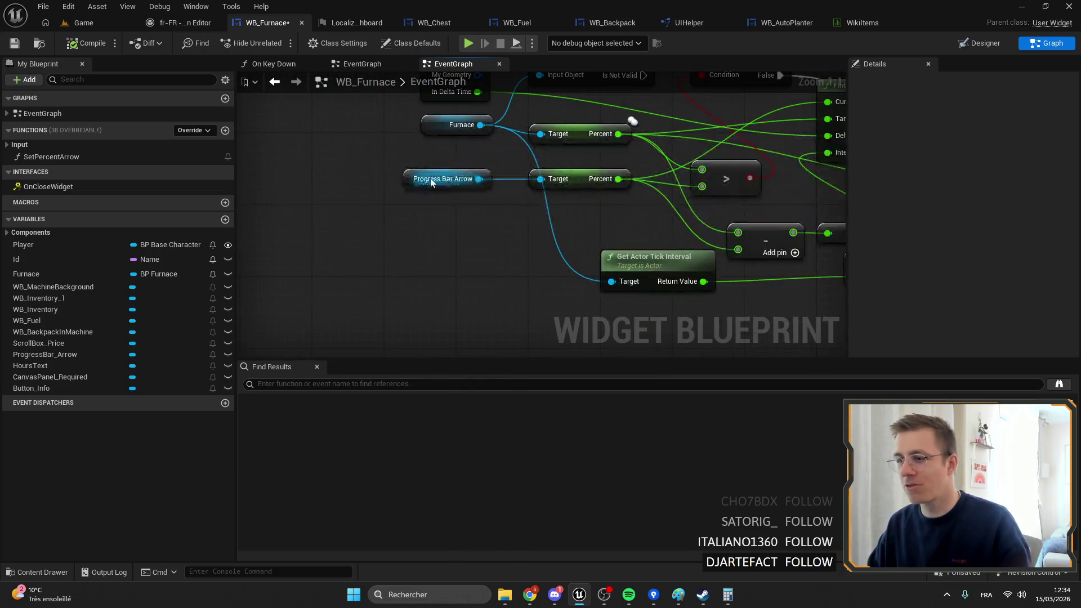
drag(530, 172, 369, 214)
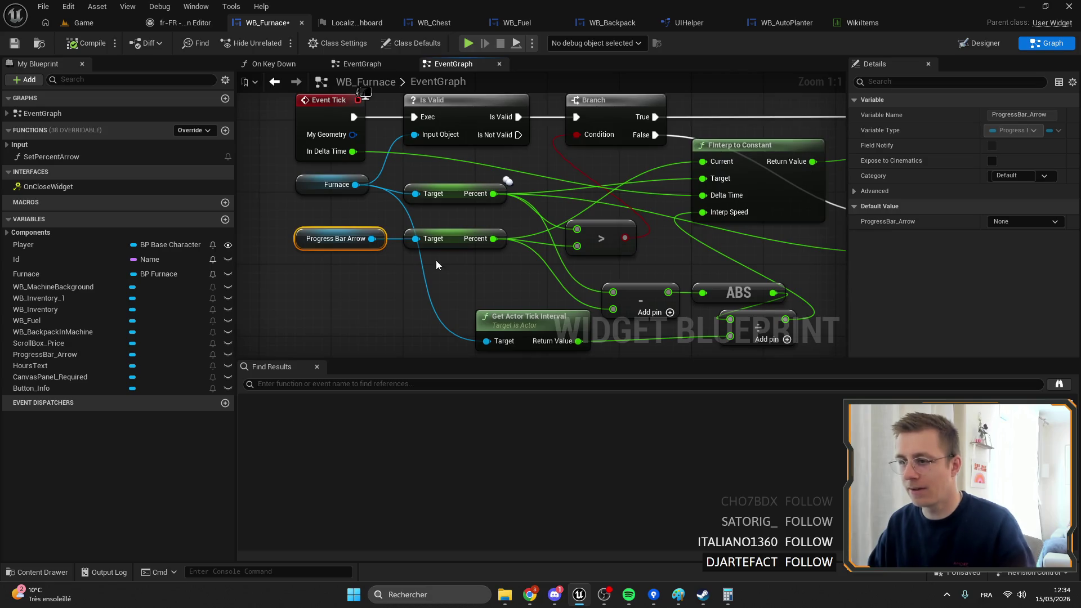
ctrl+click(436, 241)
scroll(459, 241, down, 2)
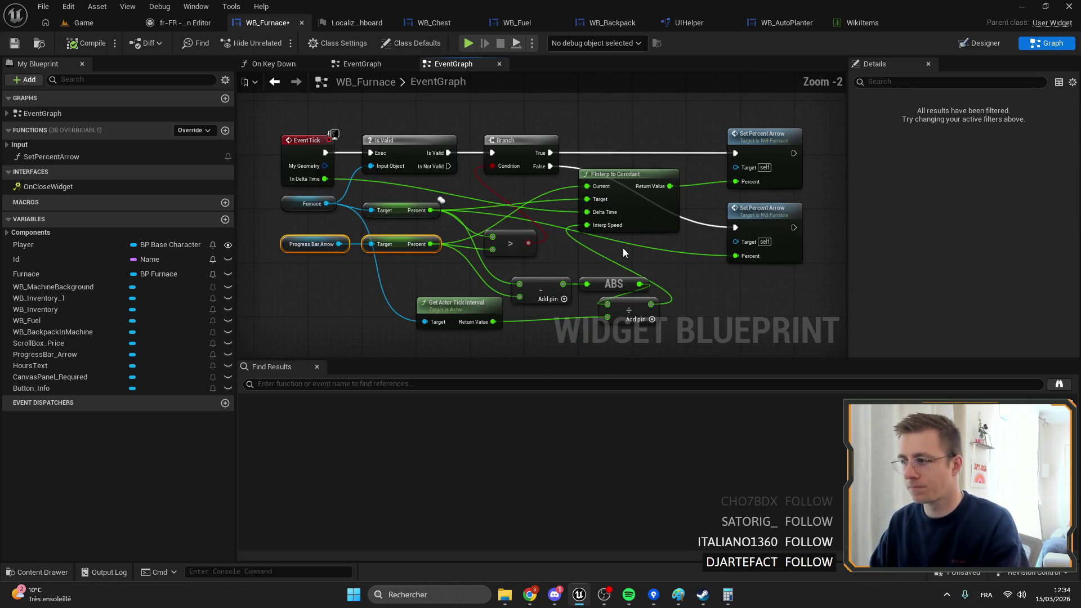
click(613, 203)
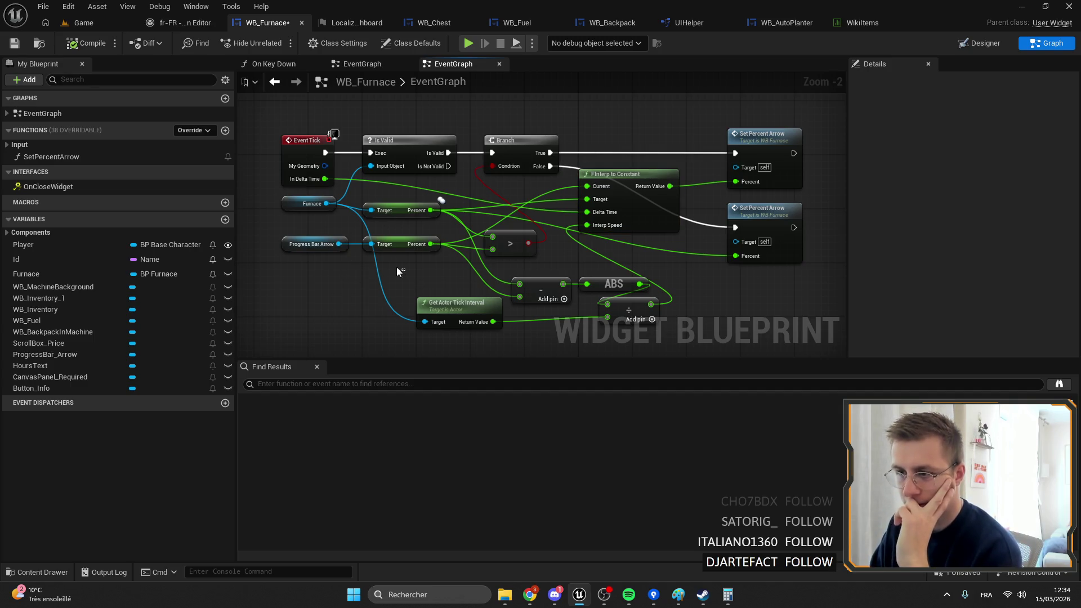
drag(396, 267, 313, 238)
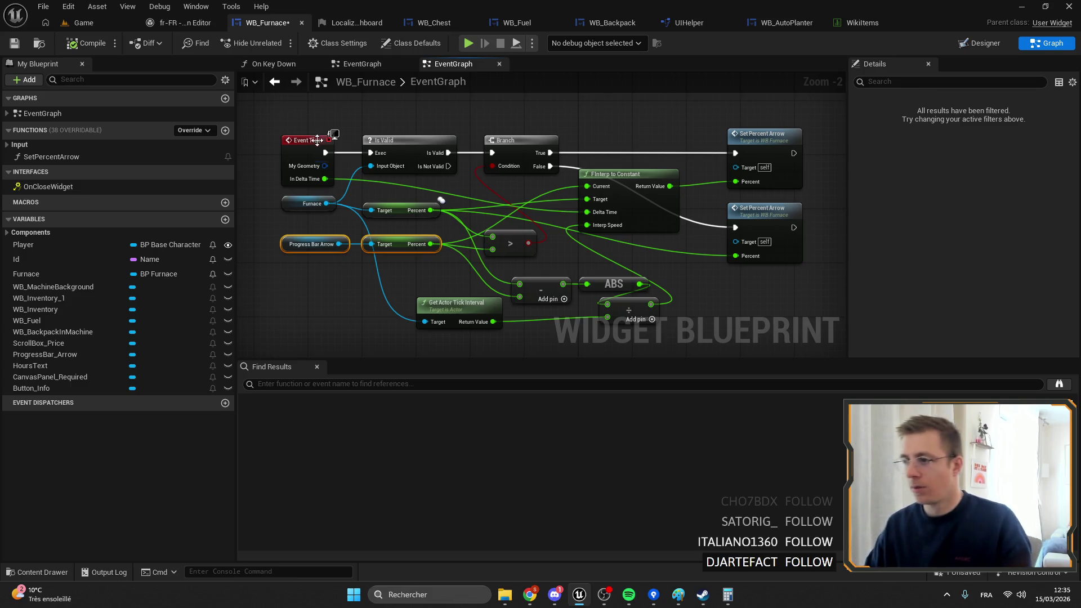
Step: Delete the Branch, wire Is Valid directly into Set Percent Arrow, and save
click(506, 140)
key(Delete)
drag(448, 153, 674, 160)
drag(738, 154, 738, 154)
mouse_move(765, 141)
mouse_down()
mouse_move(660, 114)
mouse_move(731, 120)
mouse_up()
drag(784, 210, 553, 113)
drag(449, 153, 450, 152)
drag(515, 130, 515, 131)
mouse_move(516, 137)
mouse_down()
mouse_move(509, 150)
mouse_move(495, 131)
mouse_up()
click(17, 40)
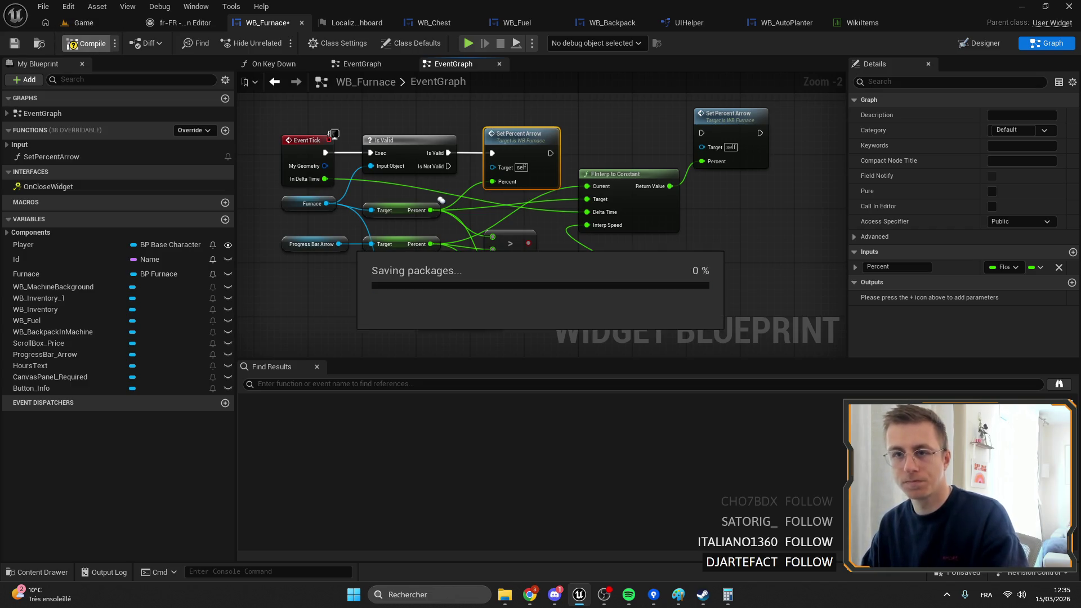
Step: Play-test the furnace by burning wood in the fuel slot, then stop play
click(81, 22)
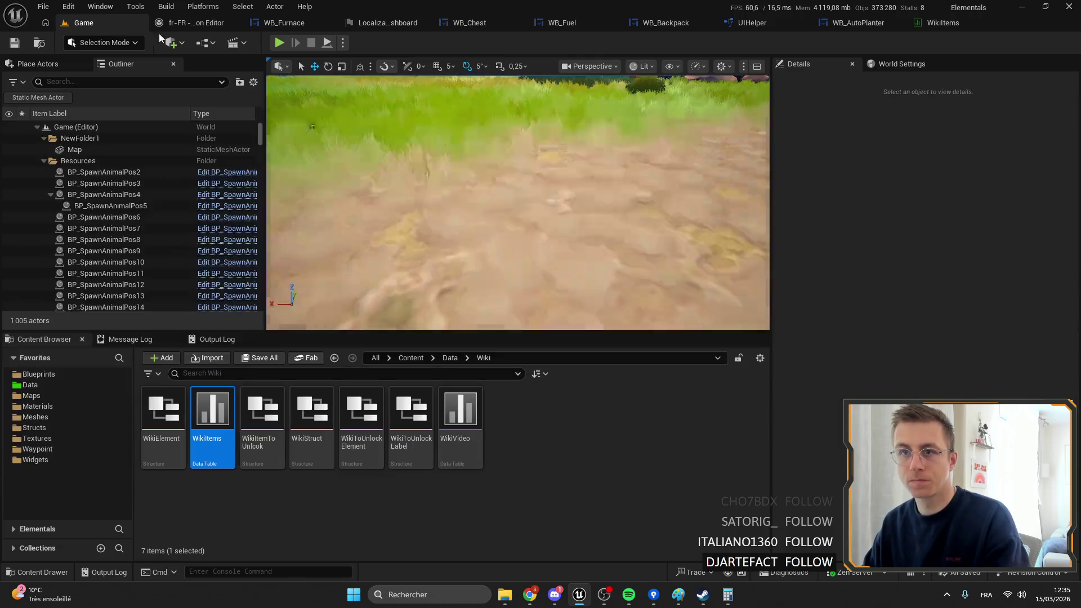
click(277, 45)
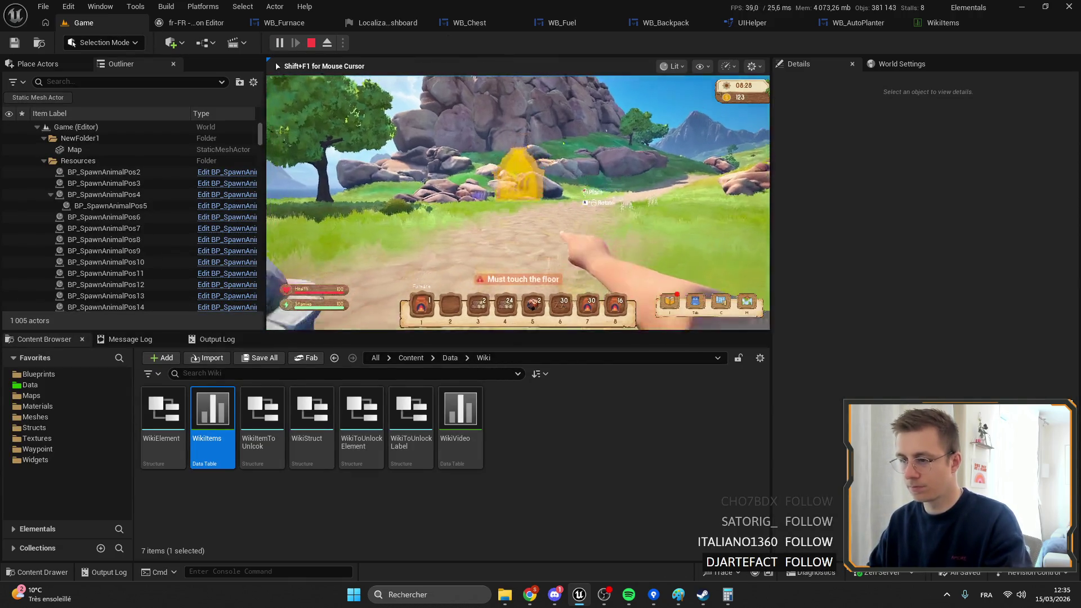
key(F11)
key(e)
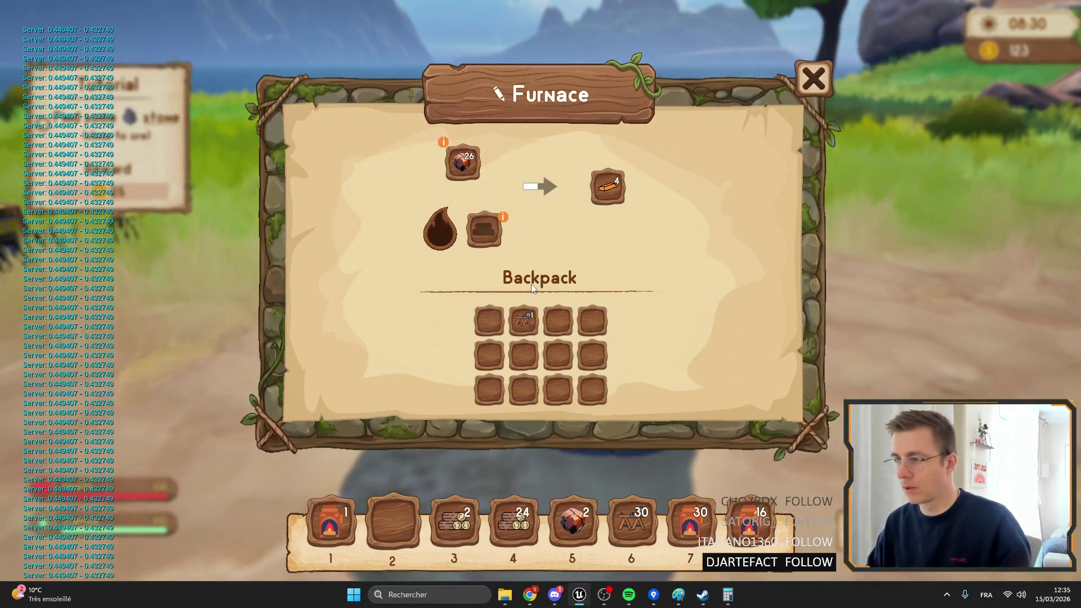
drag(454, 521, 493, 247)
drag(502, 522, 454, 521)
mouse_move(454, 521)
mouse_down()
mouse_move(393, 521)
mouse_move(513, 393)
mouse_move(522, 357)
mouse_move(463, 430)
mouse_move(489, 355)
mouse_move(491, 221)
mouse_up()
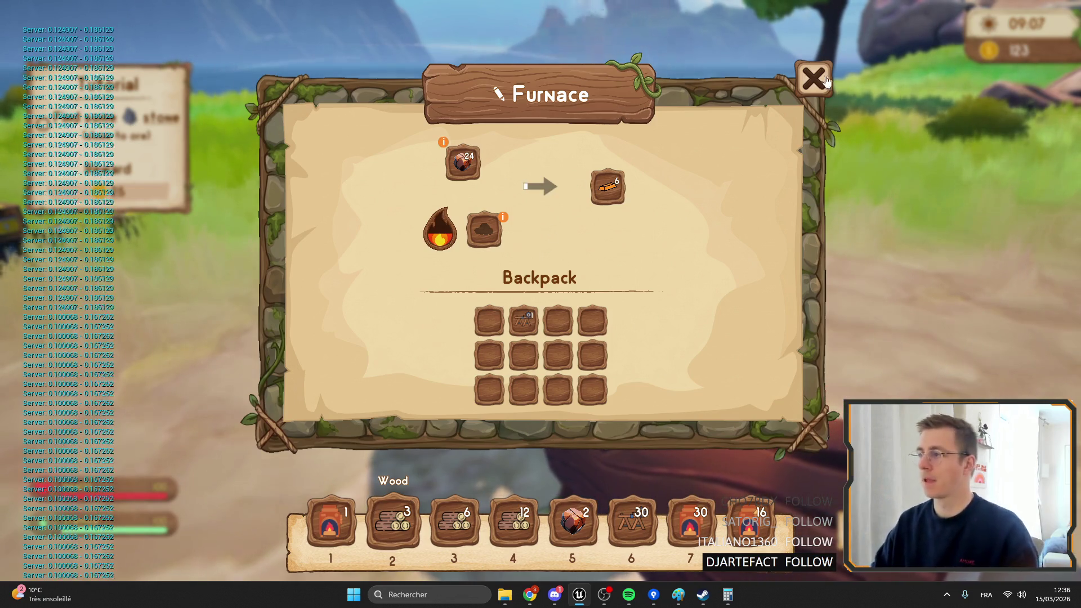
key(Escape)
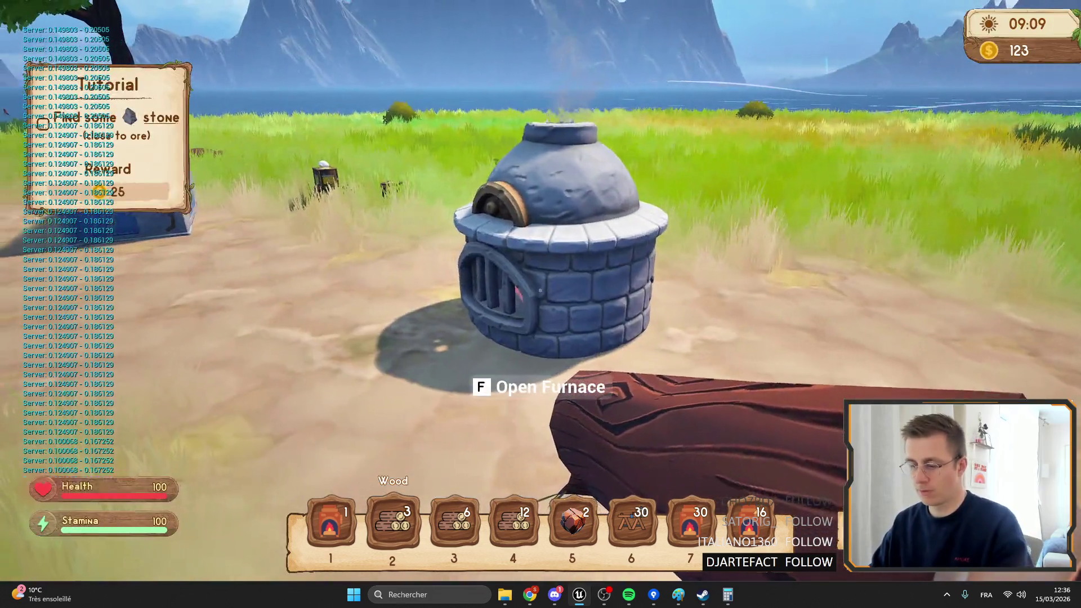
key(F11)
key(Escape)
click(271, 21)
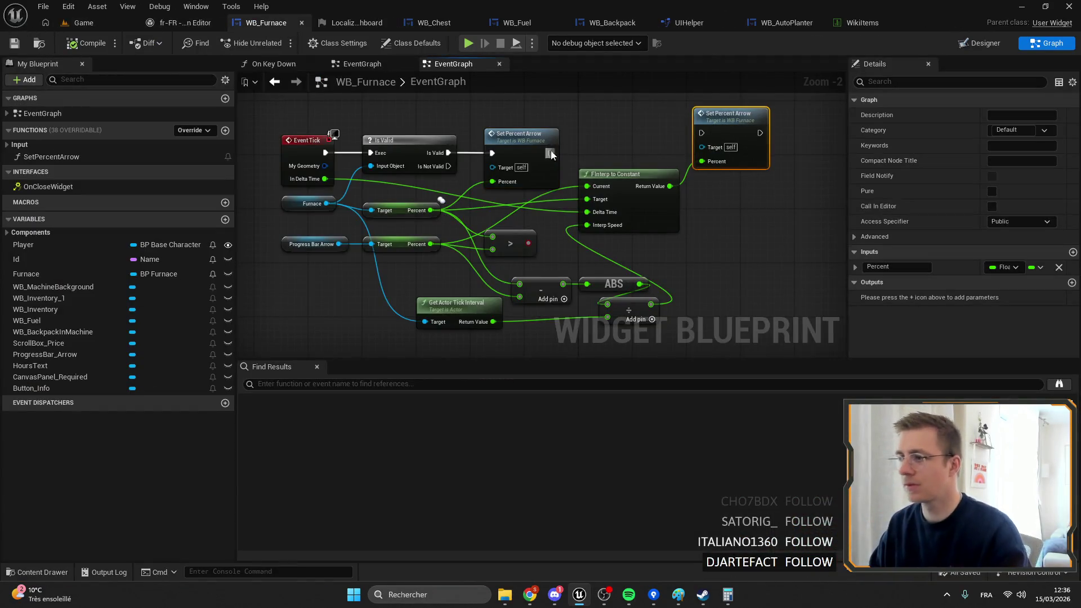
Step: Delete the debug Print String, Append and reroute nodes from SetPercentArrow
double_click(523, 135)
click(565, 175)
key(Delete)
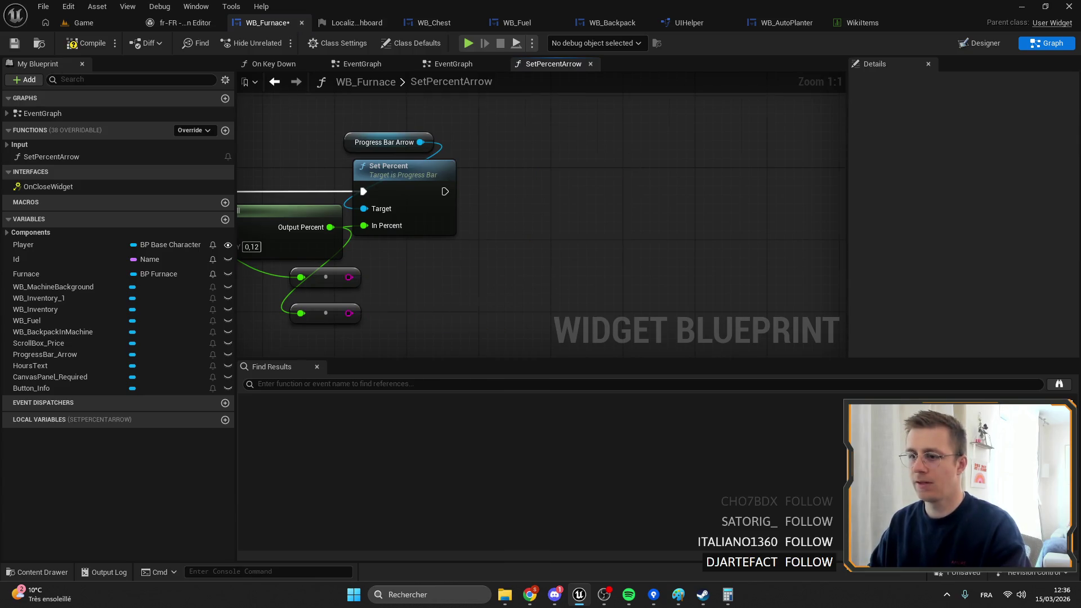
key(Delete)
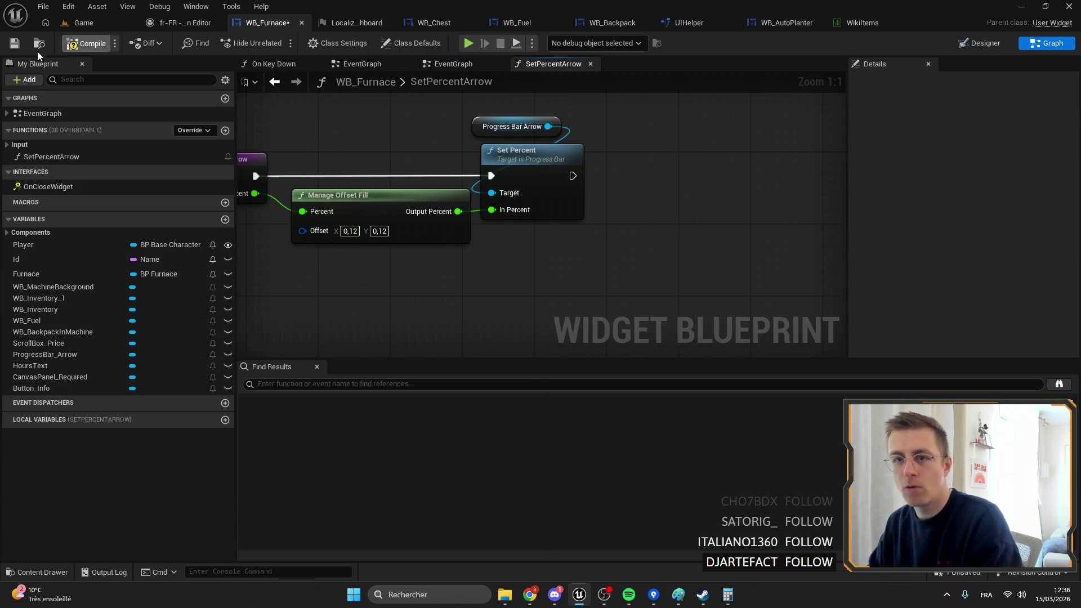
Step: Play-test the game again, checking the furnace interface in full screen
click(104, 27)
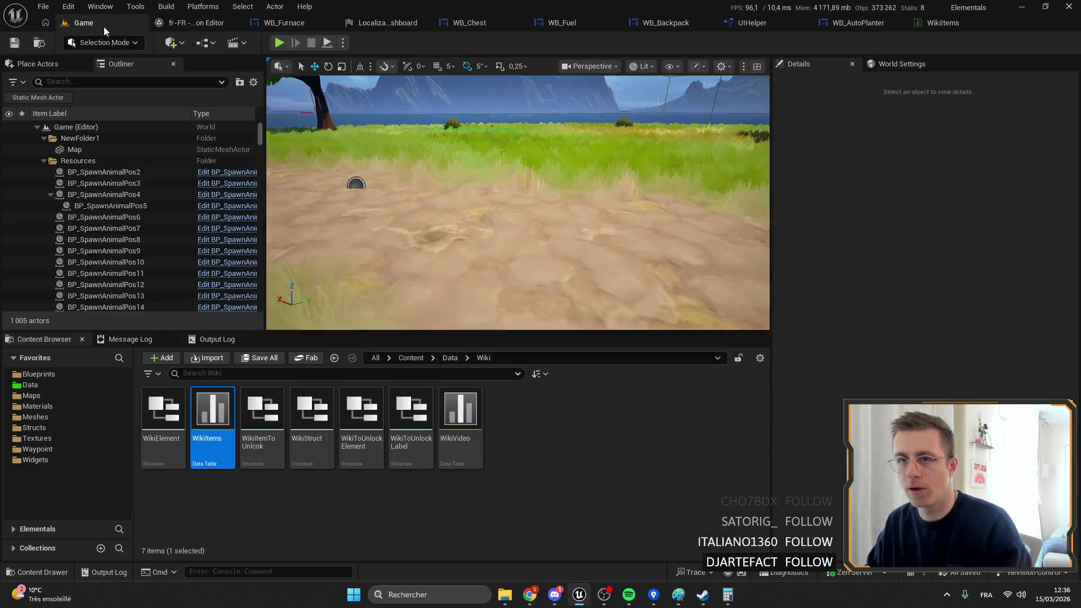
click(279, 43)
double_click(275, 62)
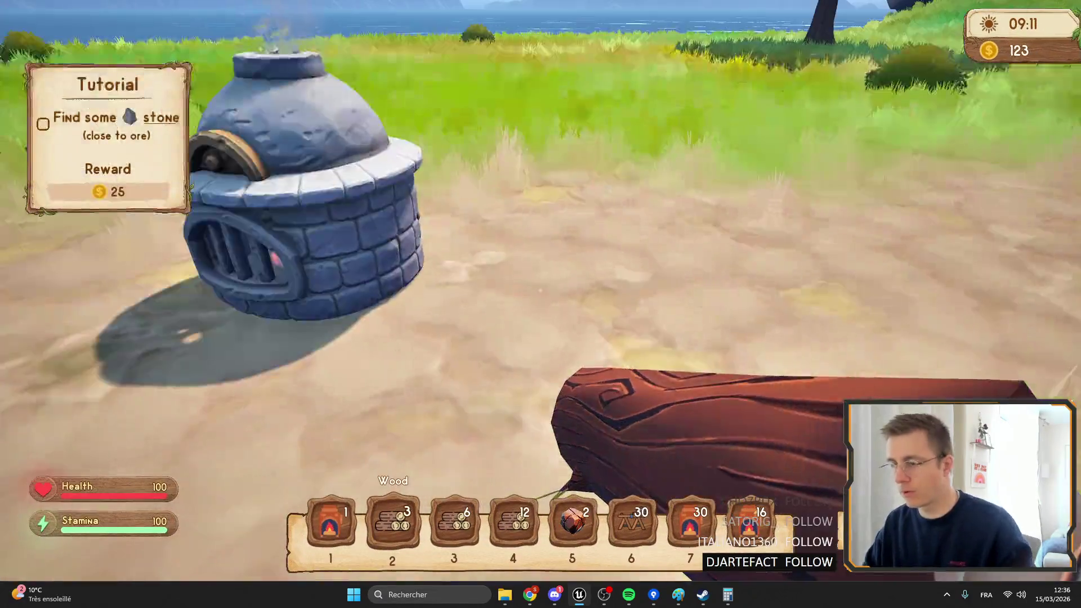
key(e)
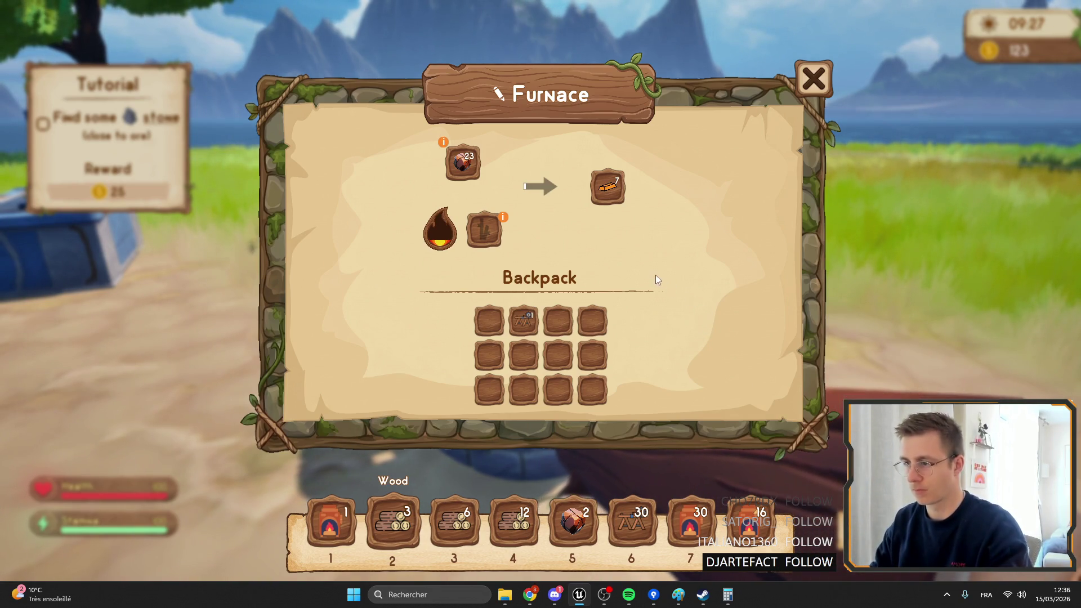
key(Escape)
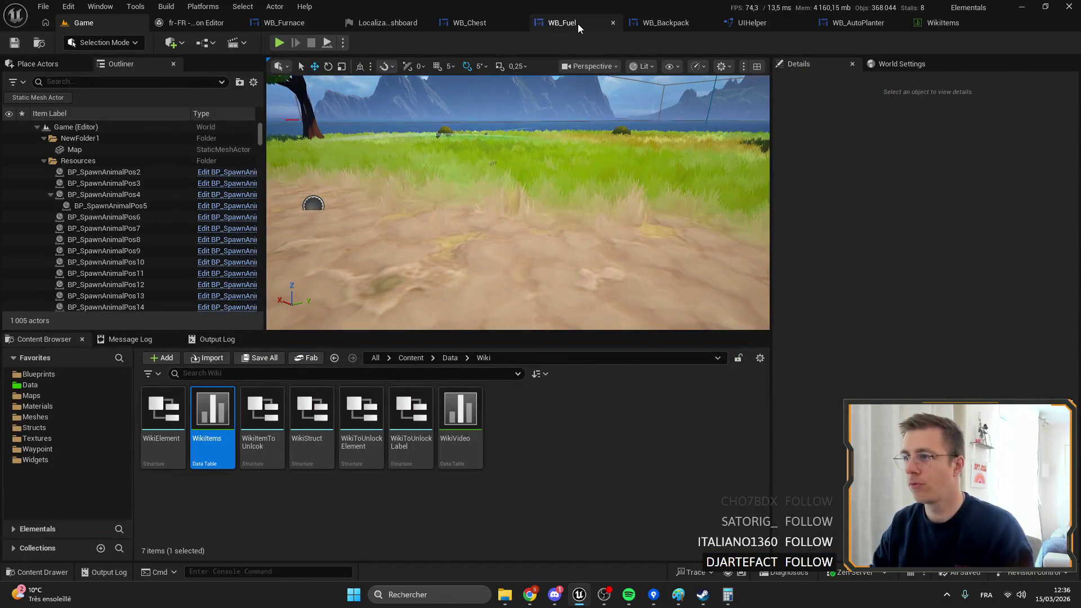
Step: Copy the Canvas Panel holding the Backpack title from WB_Chest's Designer hierarchy
click(577, 24)
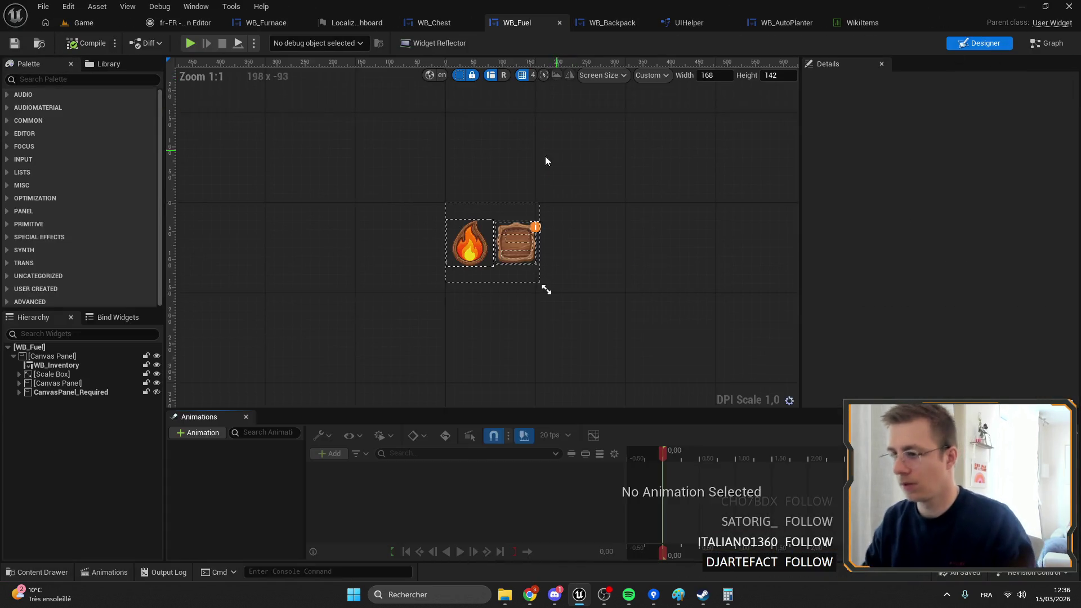
click(434, 22)
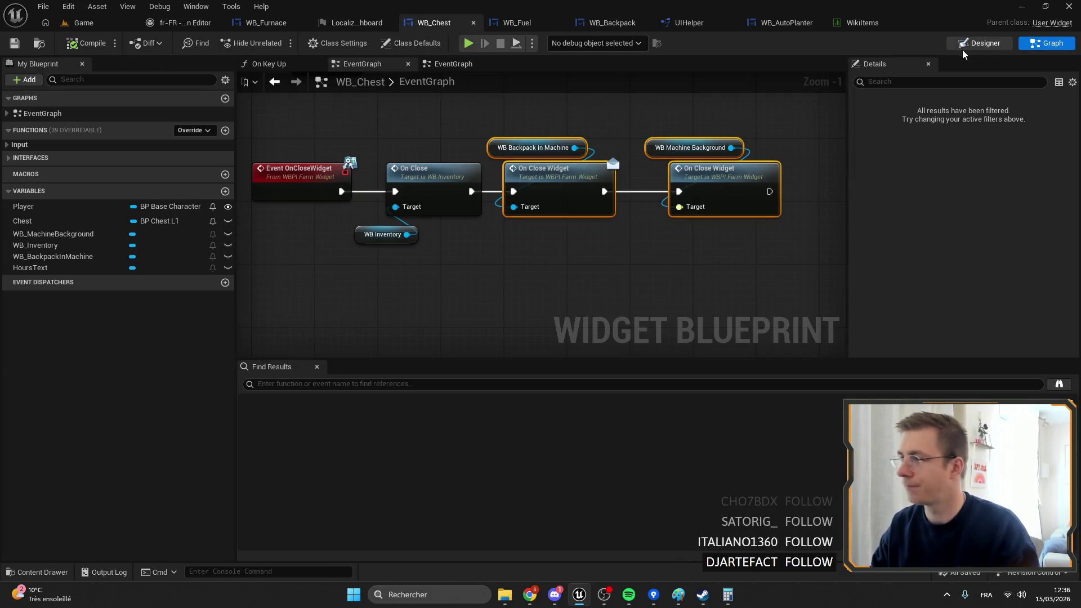
click(980, 43)
scroll(483, 250, up, 4)
click(63, 419)
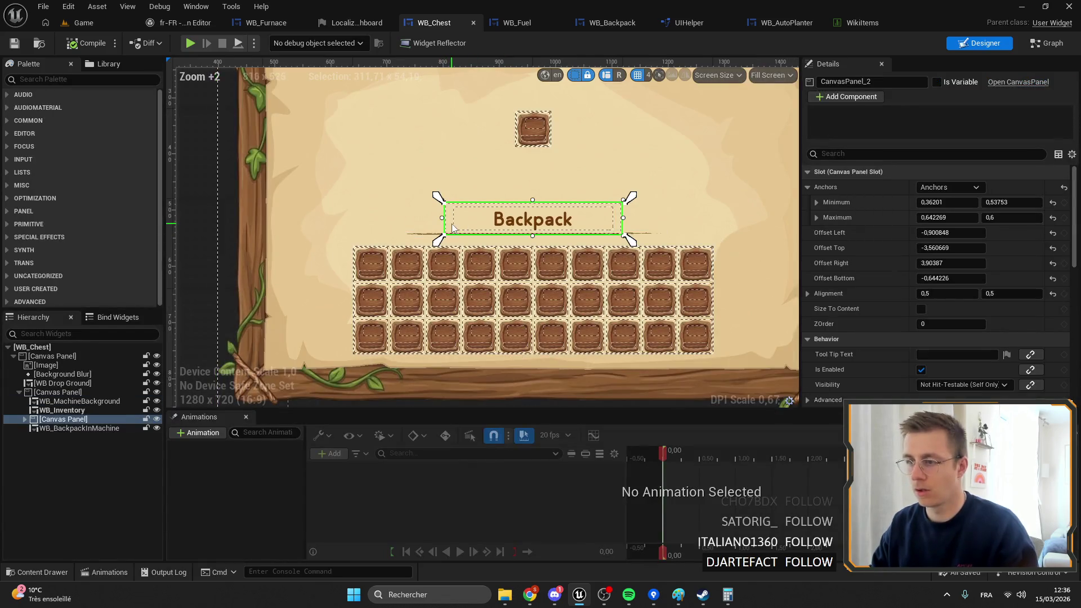
click(50, 405)
click(56, 419)
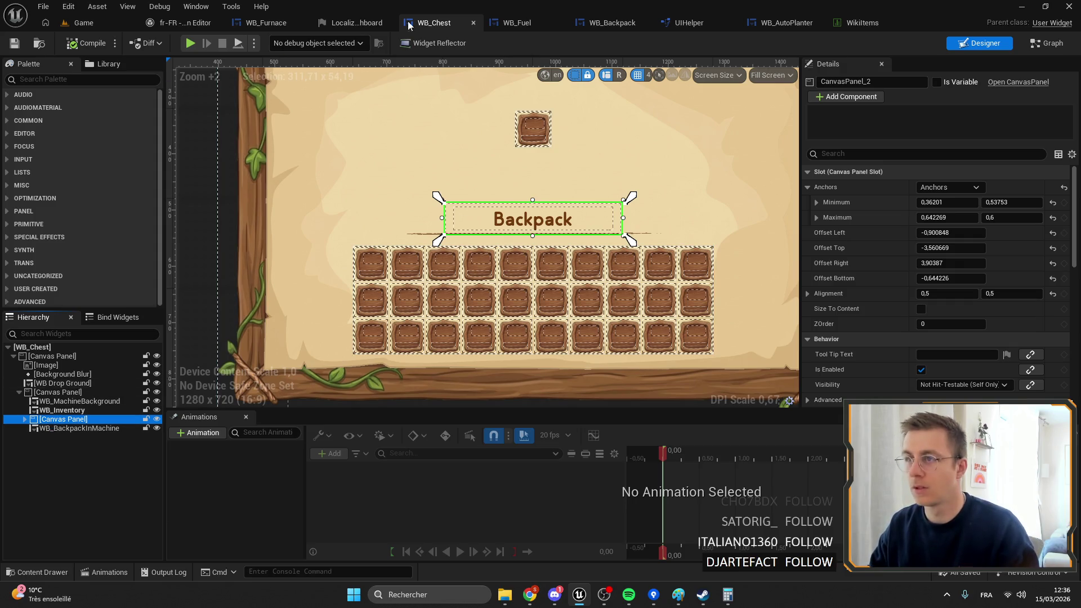
Step: Paste the title panel into WB_Fuel's main Canvas Panel
click(524, 25)
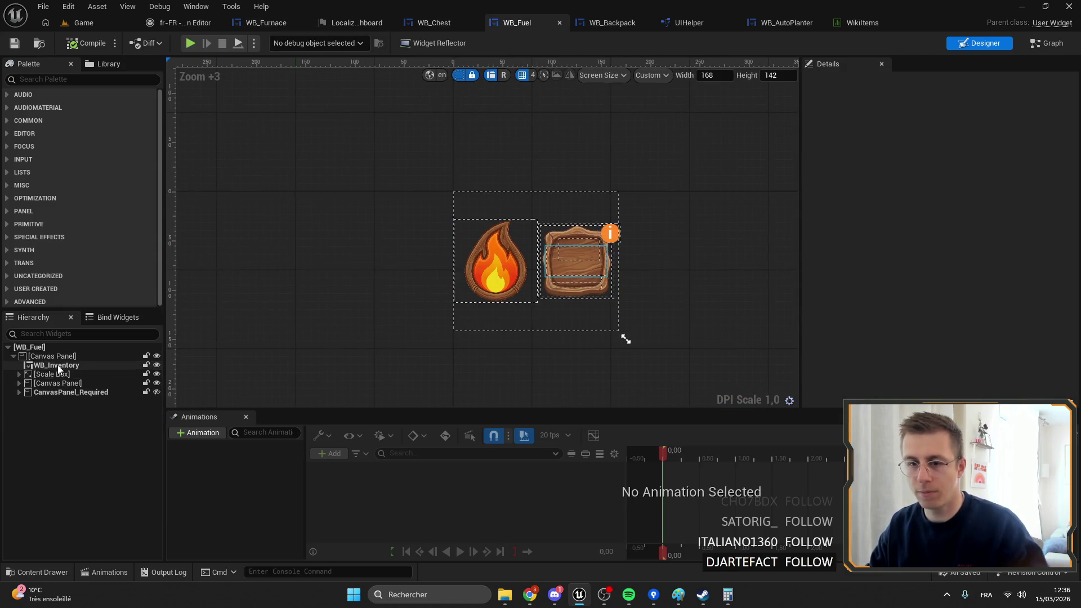
click(53, 349)
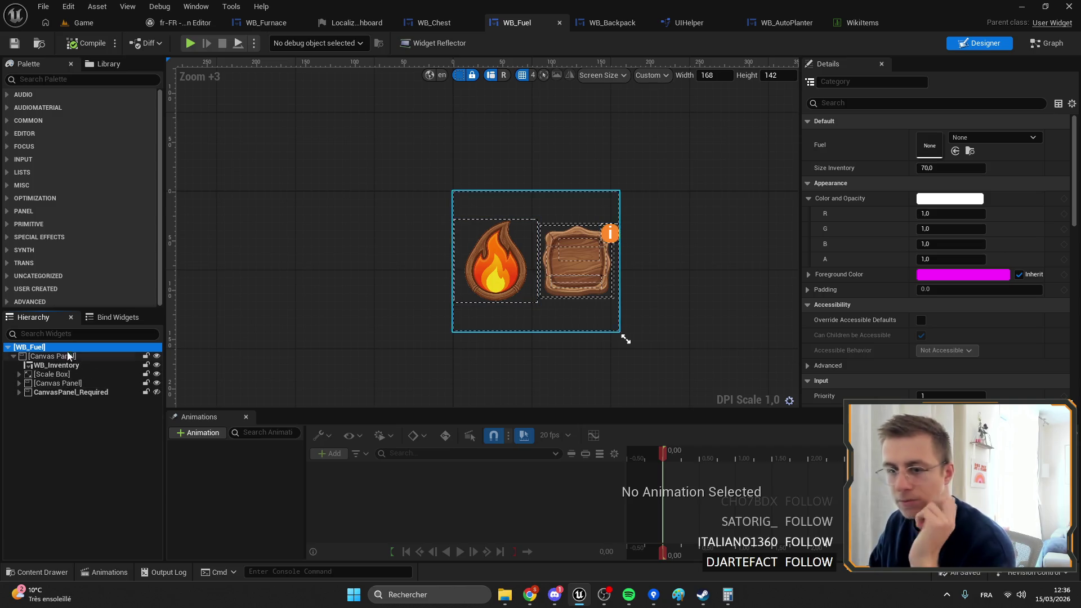
click(46, 356)
key(ctrl+v)
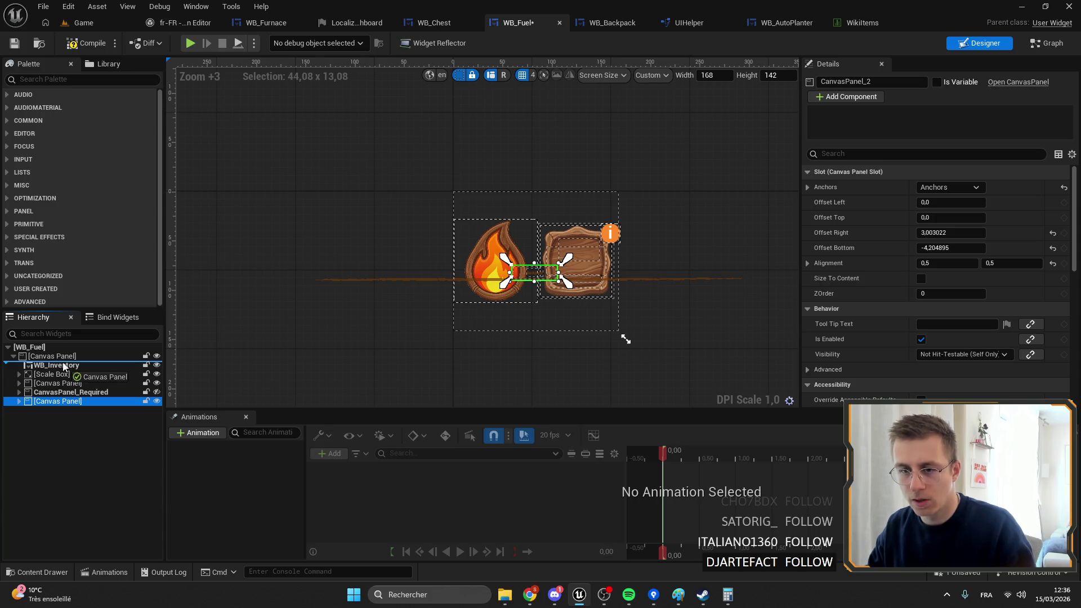
Step: Anchor the pasted title panel top-centre with Position Y 0 and enlarge it
drag(64, 366, 64, 366)
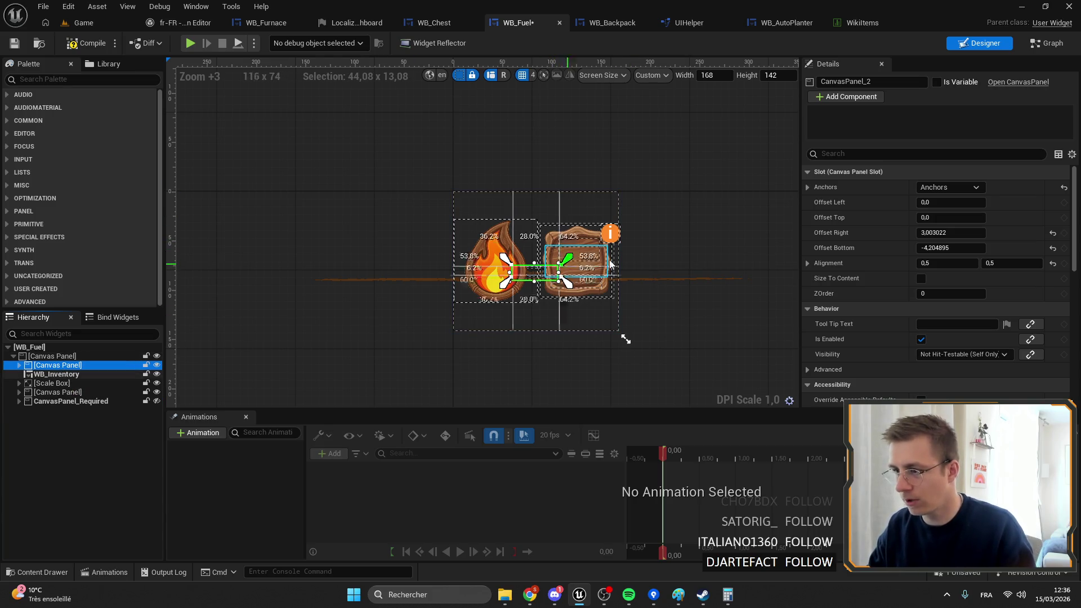
click(958, 189)
click(978, 212)
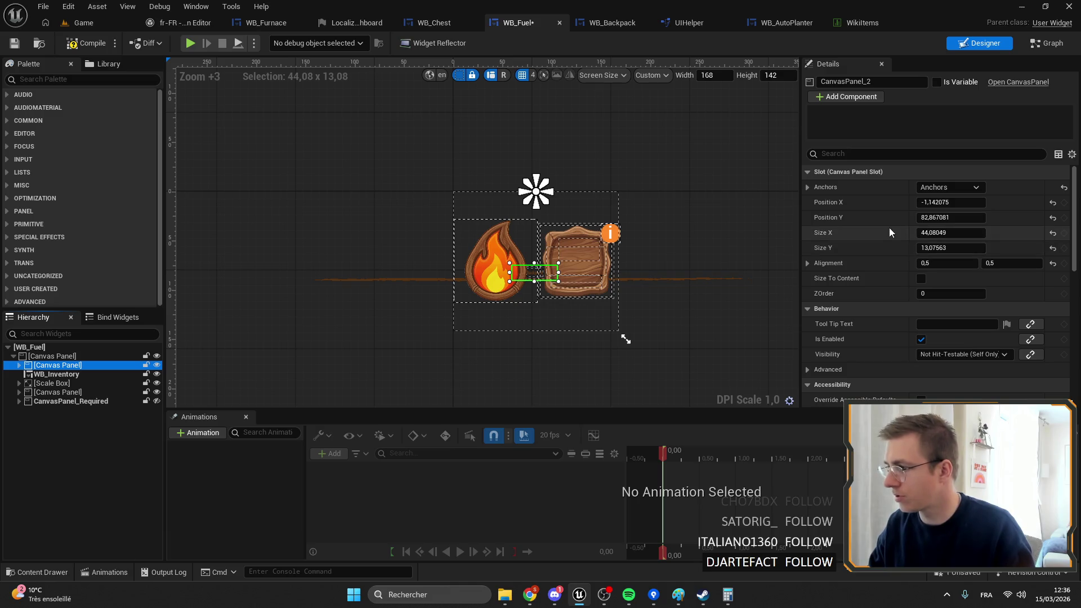
key(Tab)
text(0)
key(Return)
drag(559, 200, 632, 225)
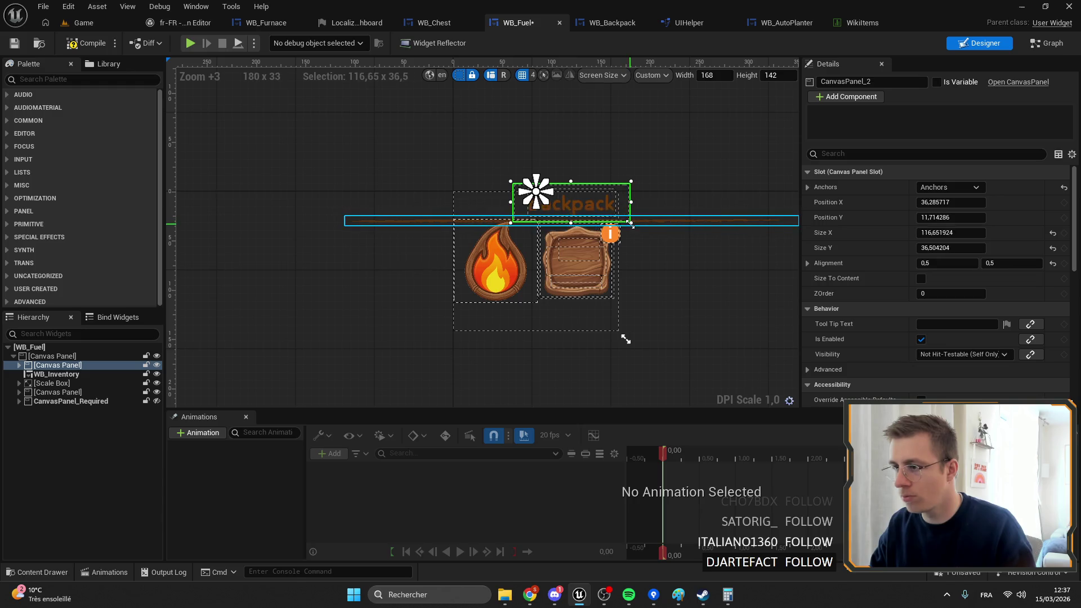
Step: Set the title text to the string table's Fuel key so it reads 'Fuel'
click(589, 203)
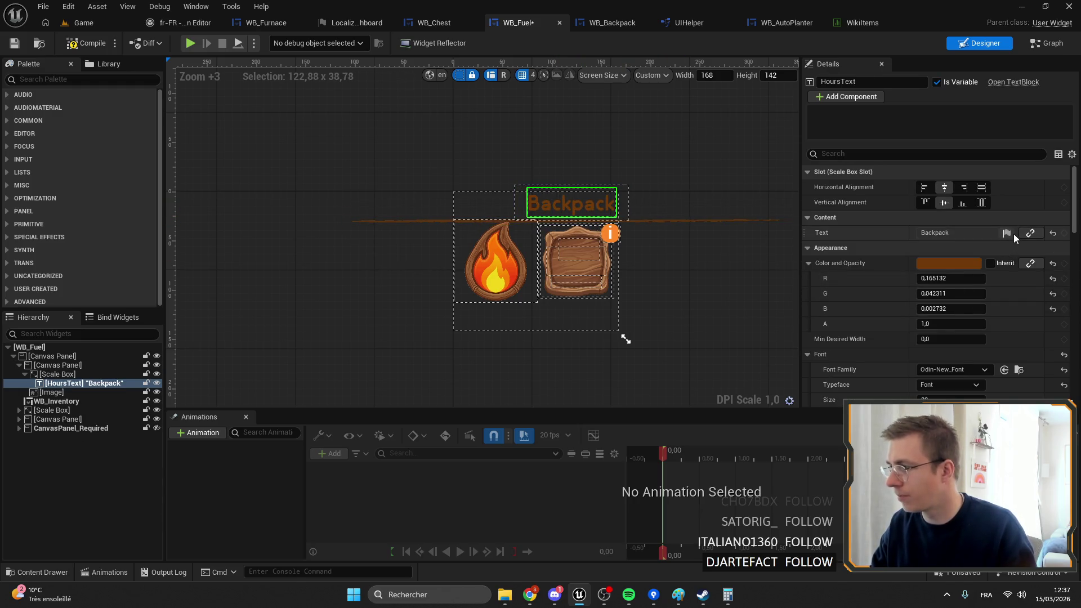
click(1014, 234)
click(1032, 278)
text(fuerl)
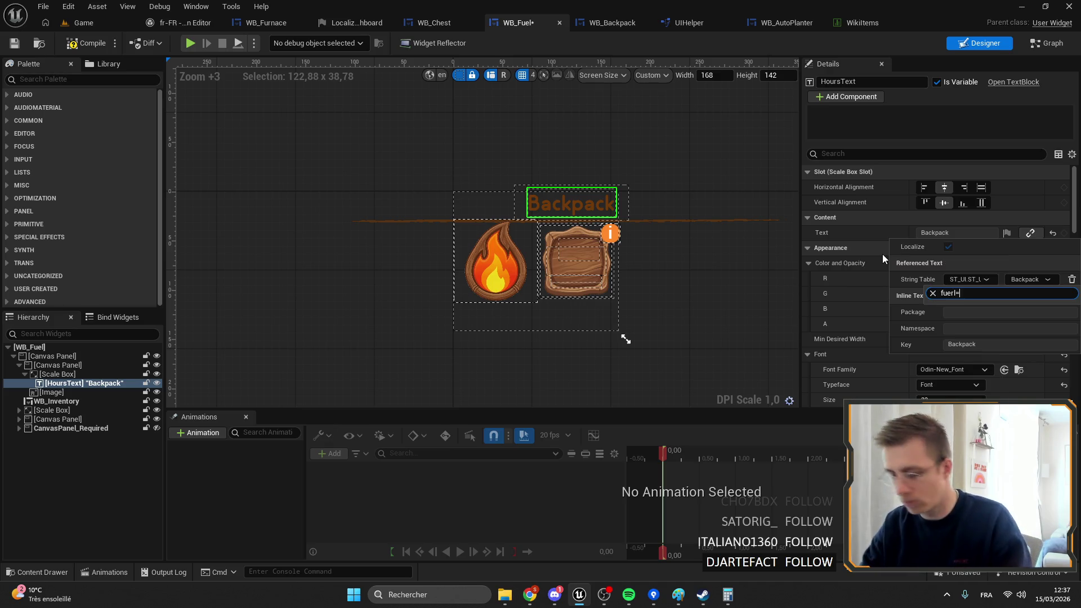
key(BackSpace)
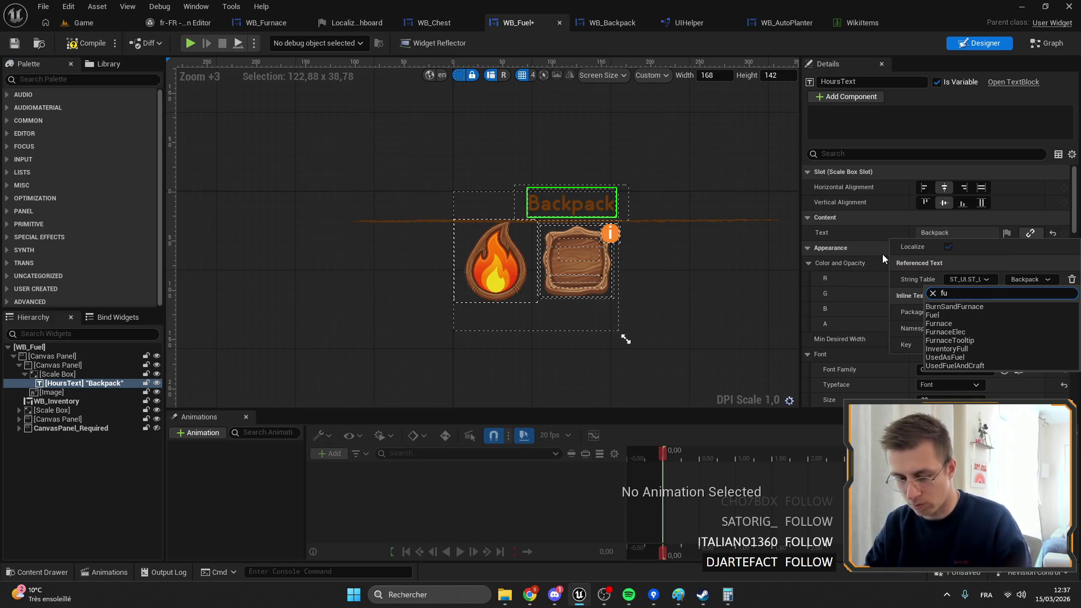
text(el)
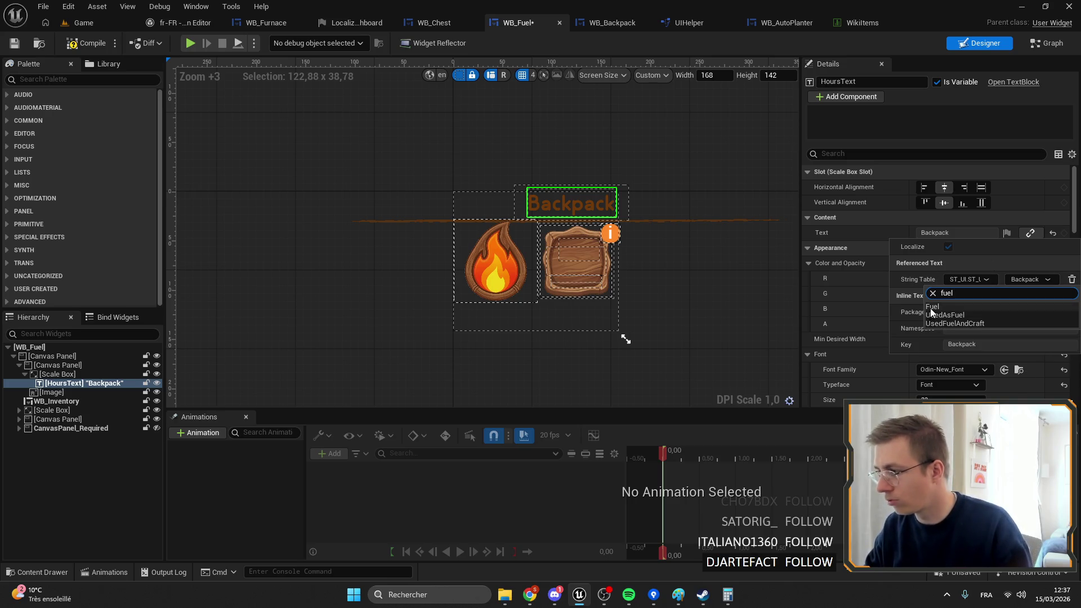
click(934, 307)
scroll(484, 226, down, 1)
scroll(485, 225, up, 3)
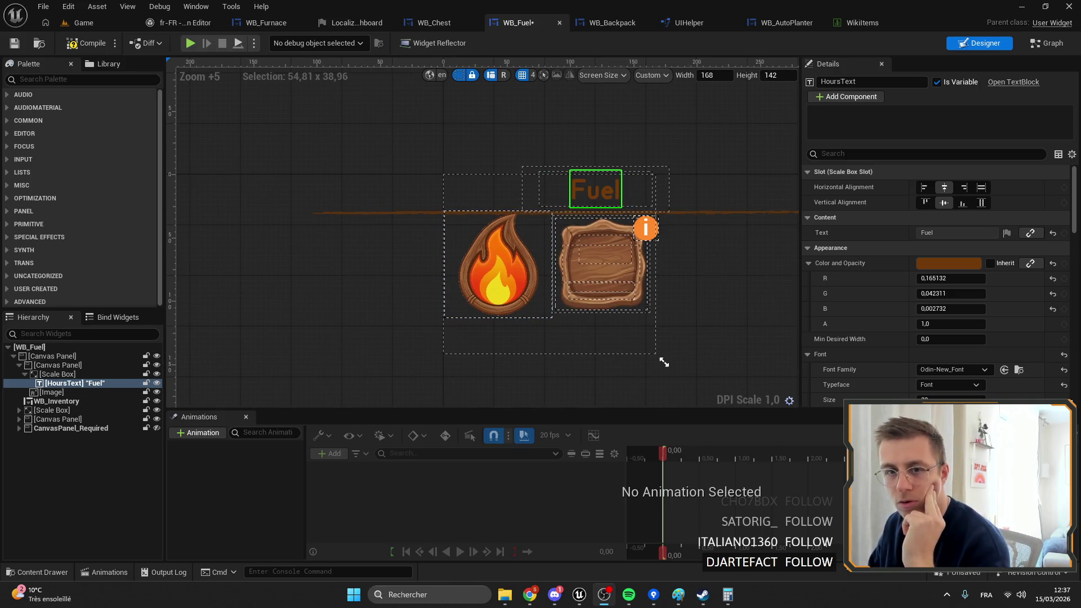
key(alt+Tab)
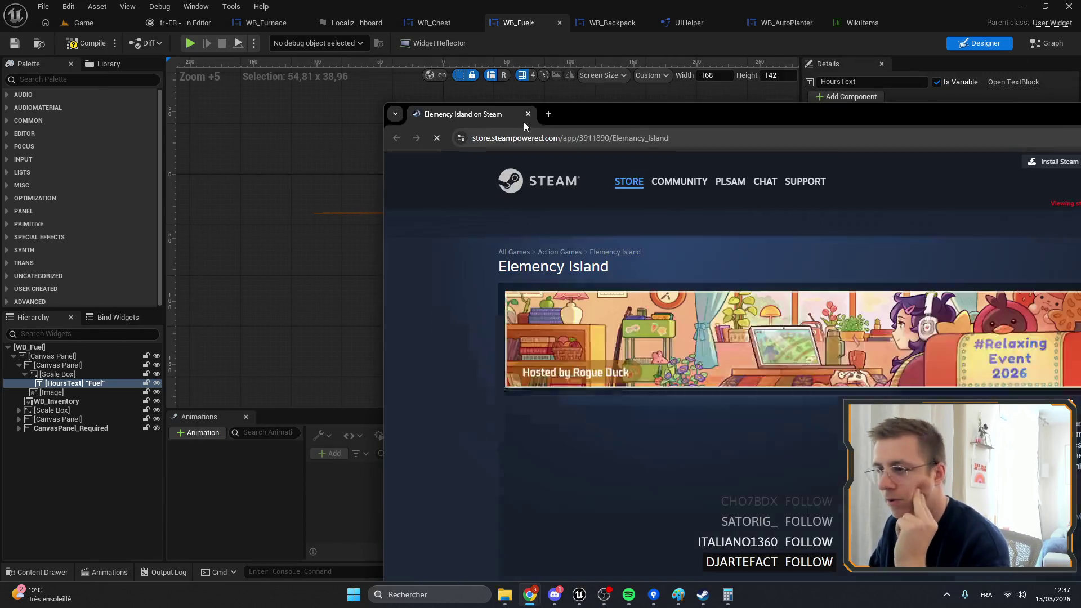
Step: Browse the PLSAM Studio developer page's New Releases on Steam, then return to WB_Fuel
scroll(762, 354, down, 3)
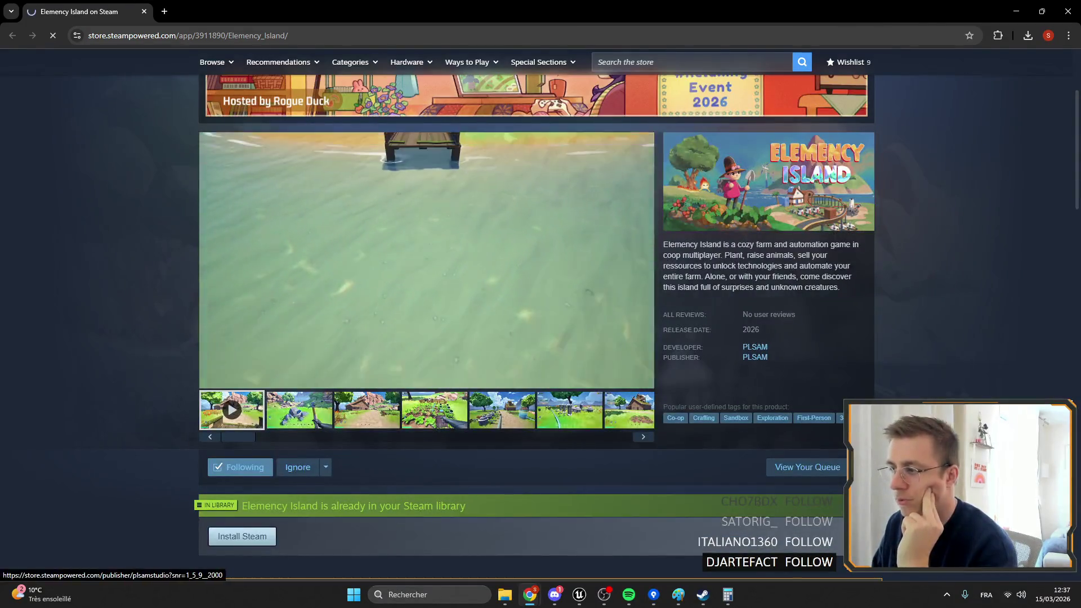
click(762, 354)
scroll(637, 341, down, 3)
scroll(585, 274, up, 2)
scroll(585, 275, up, 2)
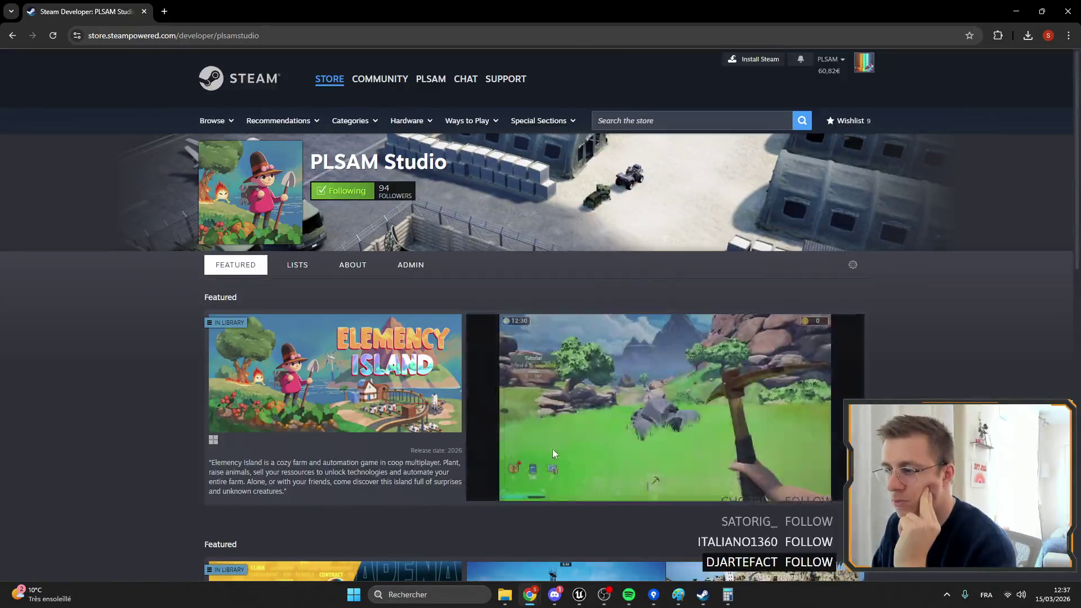
scroll(778, 331, down, 6)
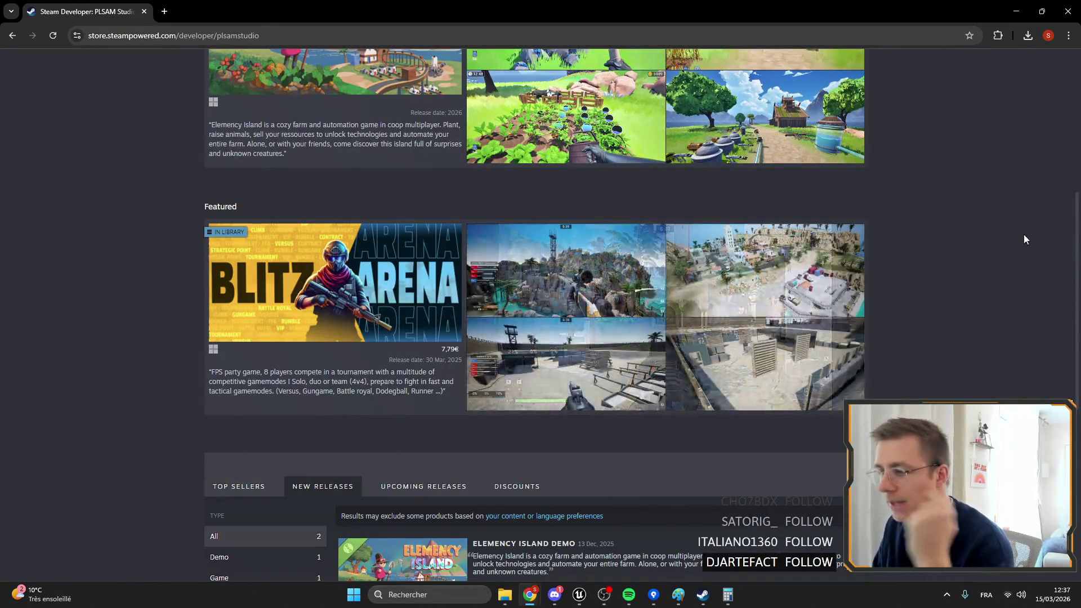
scroll(843, 232, down, 5)
scroll(605, 386, up, 10)
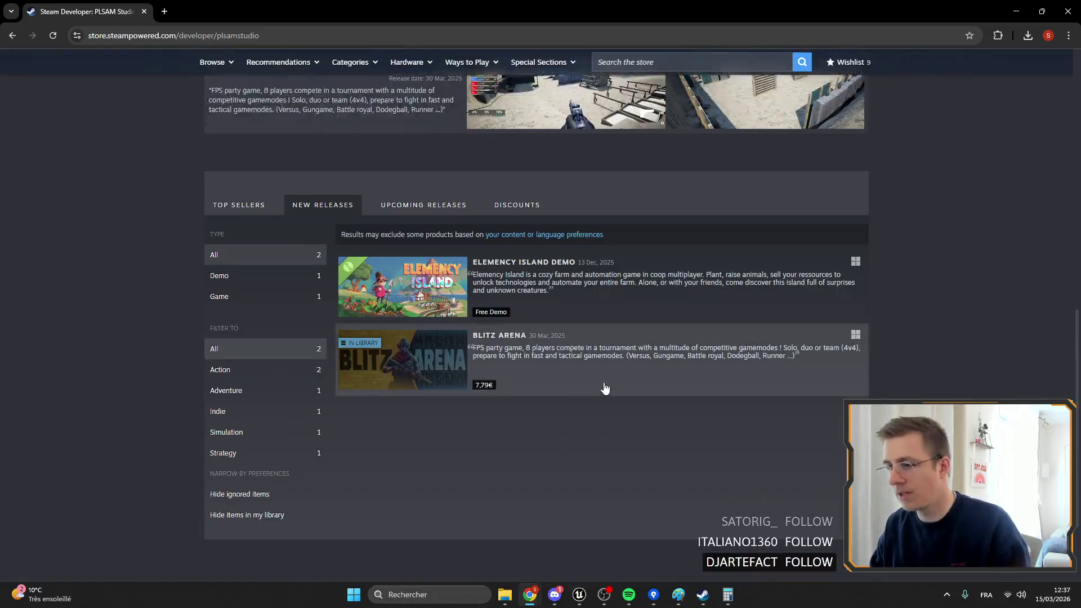
scroll(909, 319, down, 4)
key(alt+Tab)
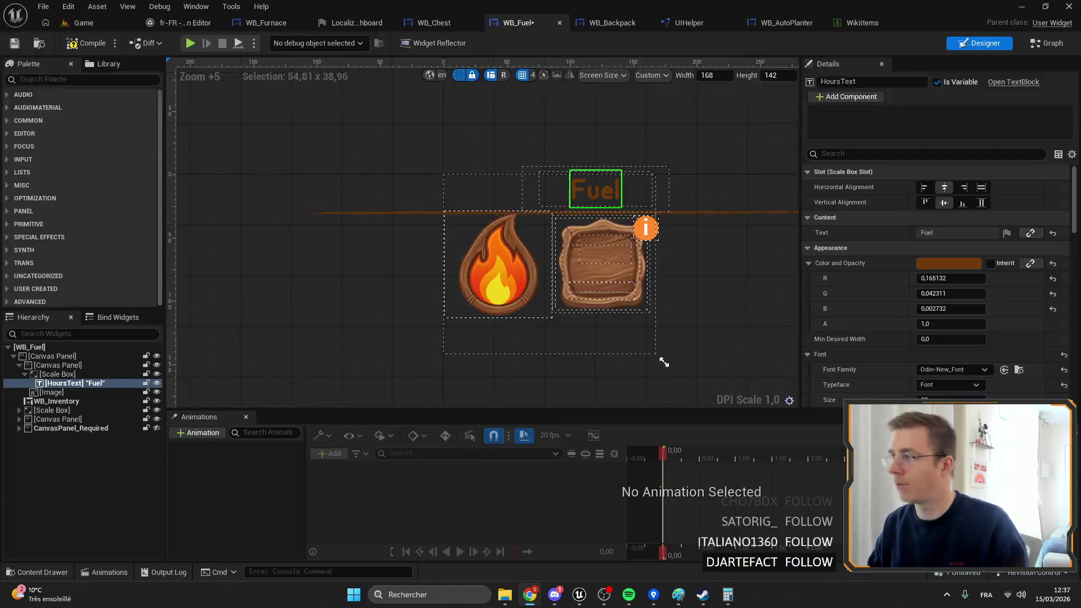
Step: Reset the Fuel label panel's position to 0,0 and resize it above the icons
click(58, 375)
click(58, 365)
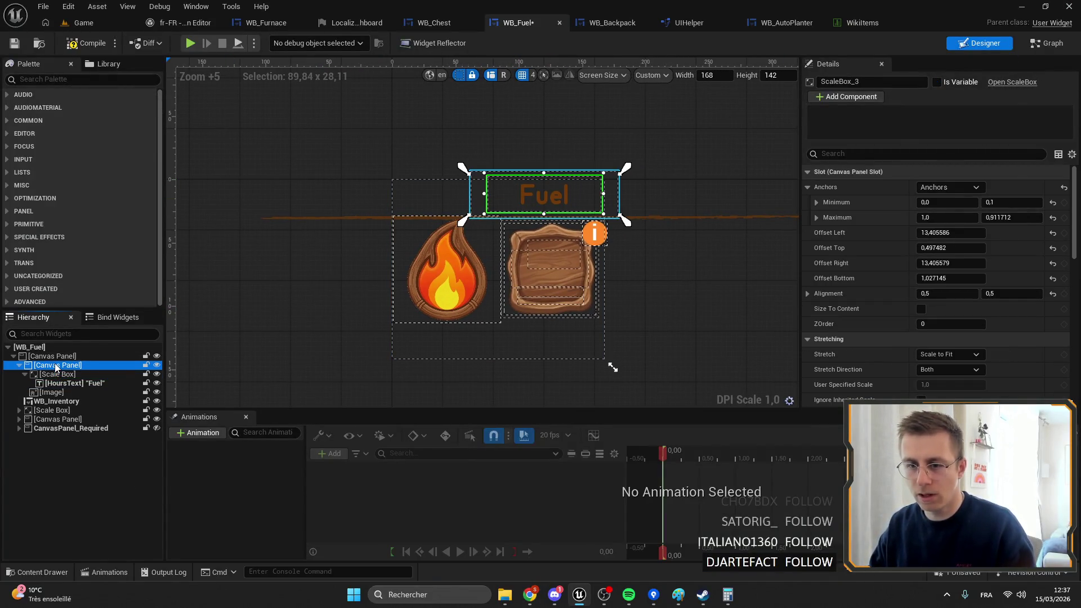
click(1053, 233)
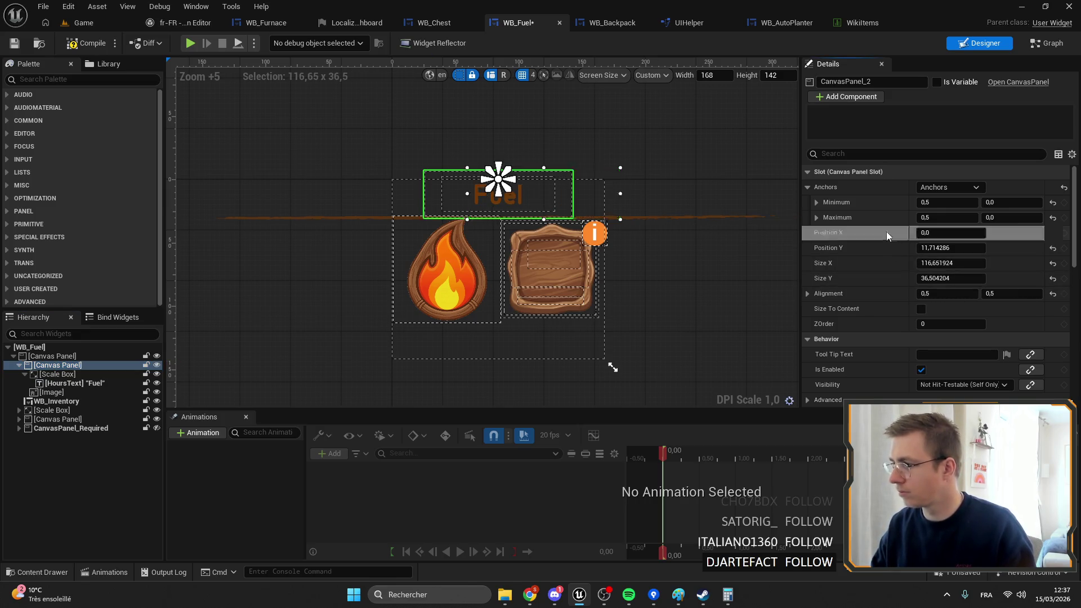
click(1053, 248)
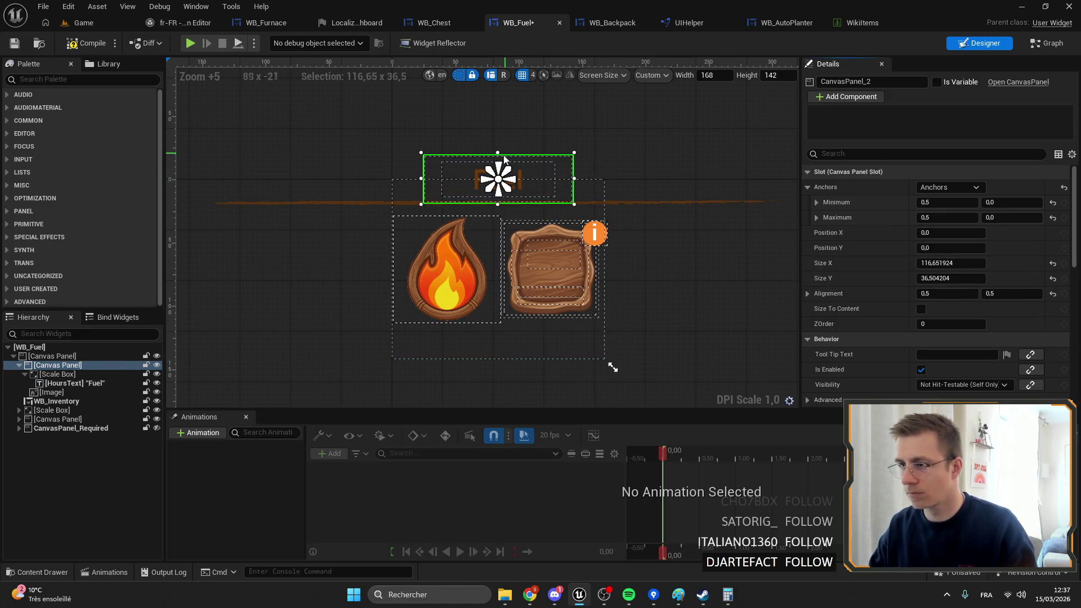
scroll(490, 228, up, 3)
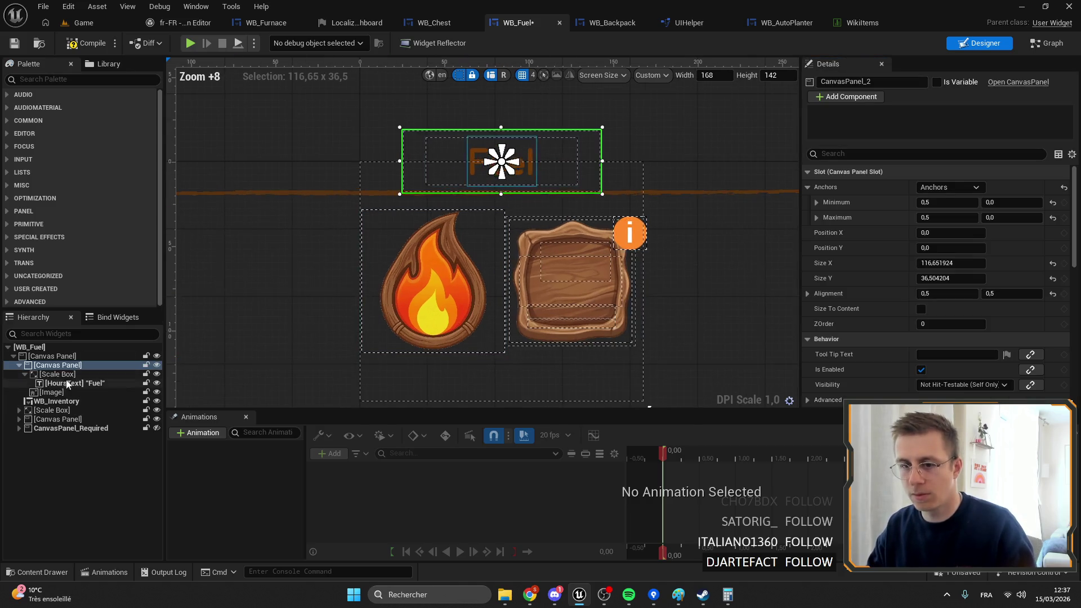
click(504, 148)
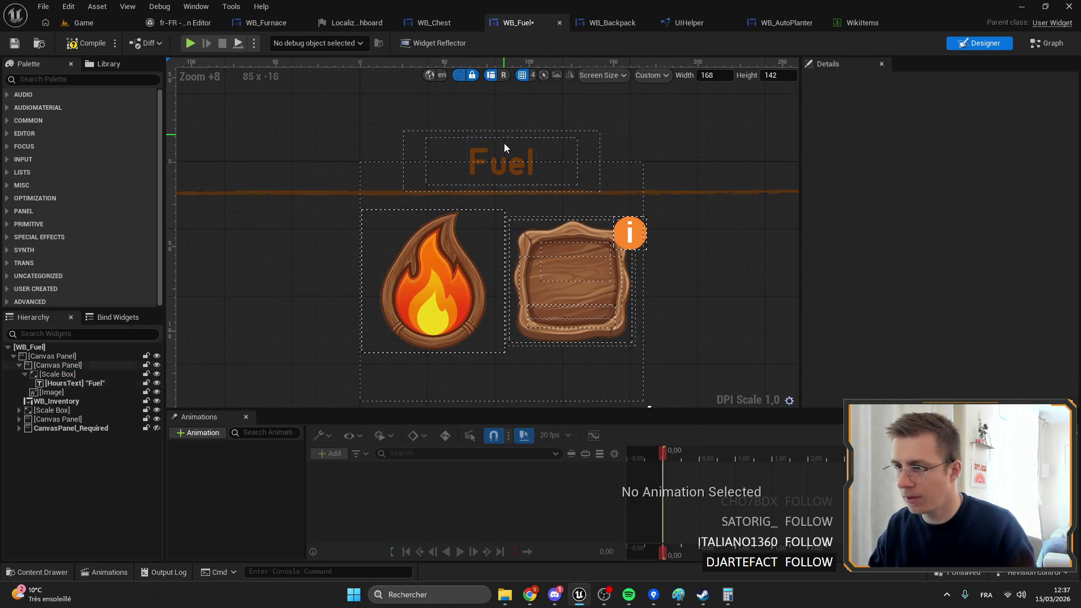
click(454, 141)
mouse_move(505, 131)
mouse_down()
mouse_move(490, 161)
mouse_move(463, 163)
mouse_up()
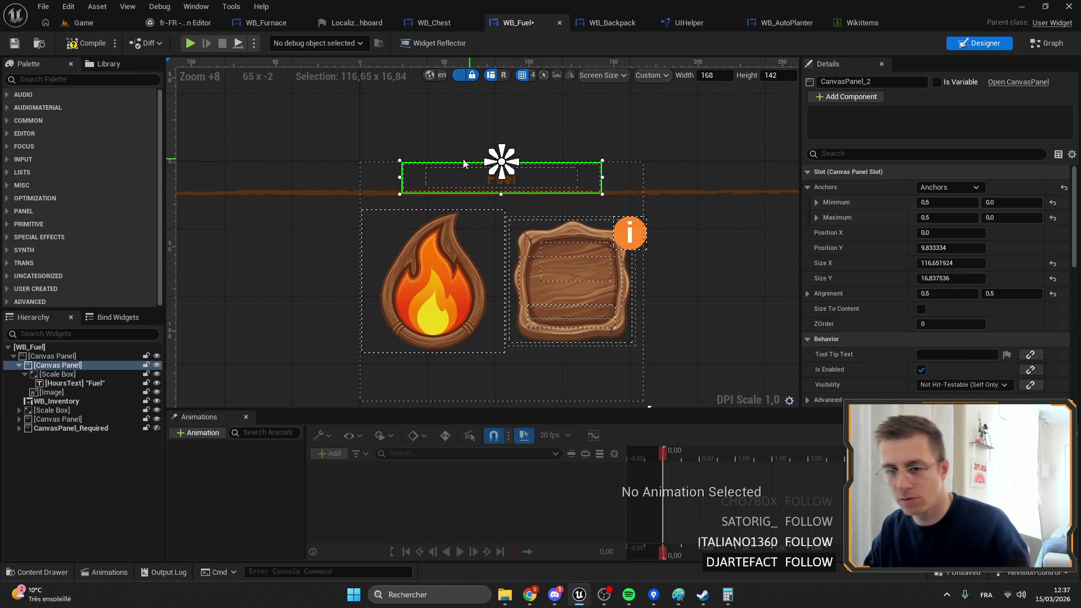
drag(501, 194, 503, 209)
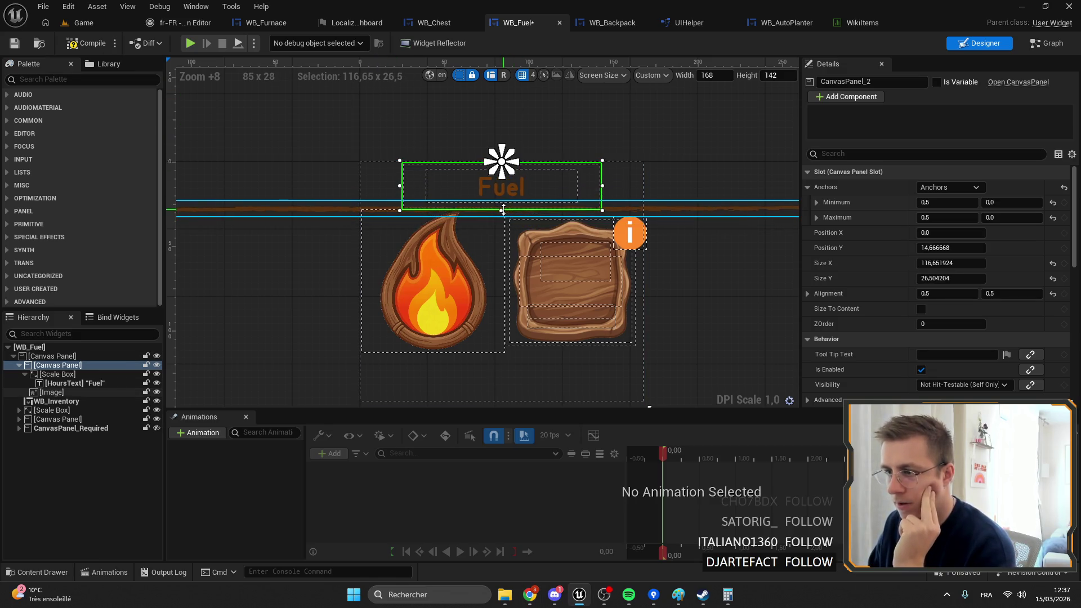
Step: Split the divider line's anchors so it stretches across the widget's full width
click(63, 374)
click(63, 392)
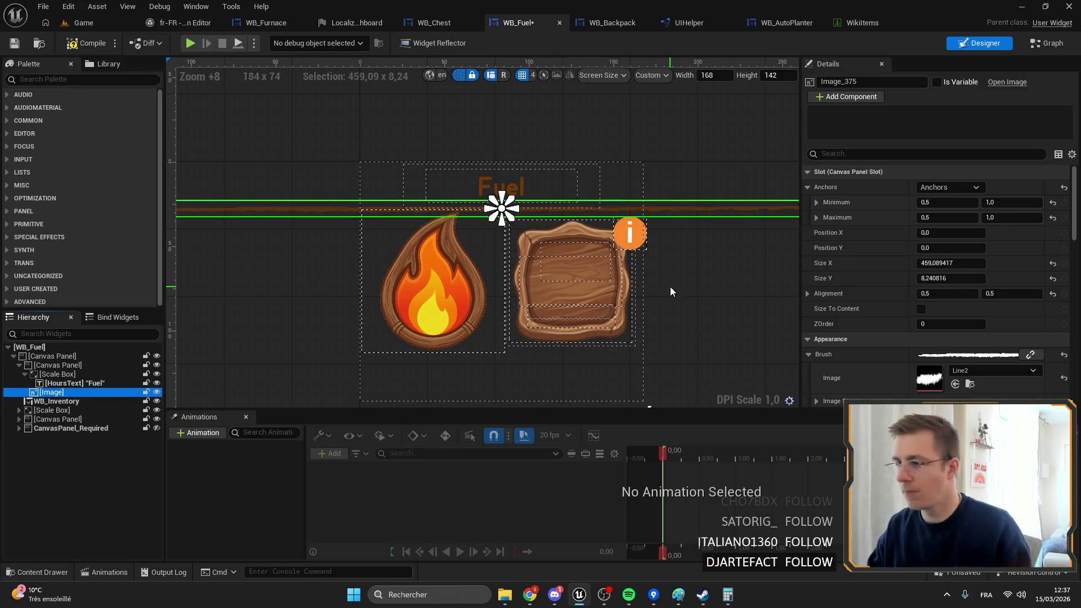
drag(951, 263, 957, 263)
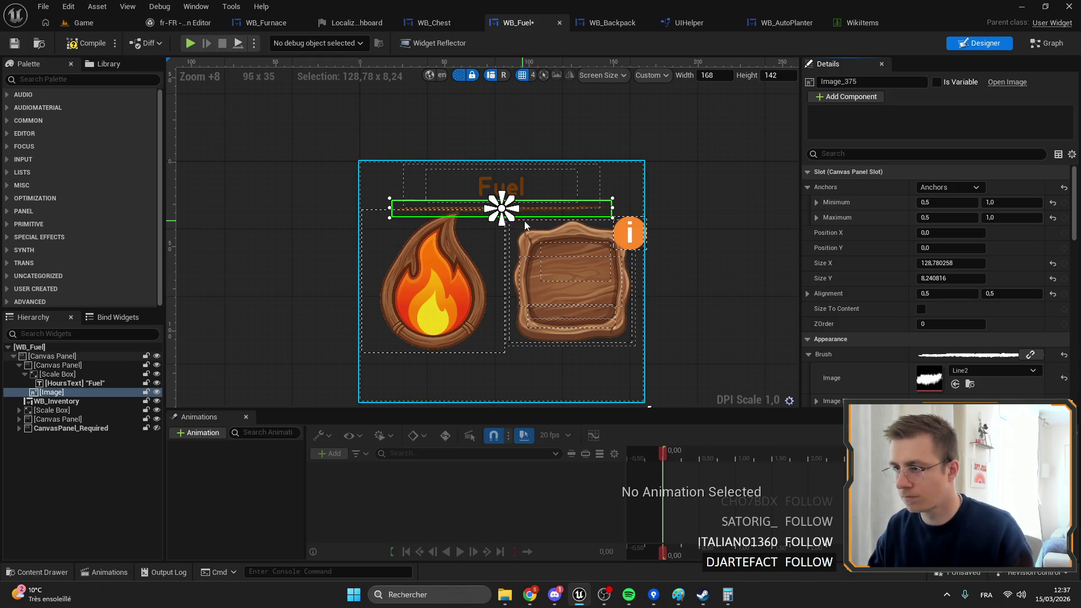
scroll(511, 222, up, 12)
scroll(519, 194, down, 3)
mouse_move(511, 189)
mouse_down()
mouse_move(552, 210)
mouse_move(599, 214)
mouse_move(502, 210)
mouse_move(508, 225)
mouse_up()
scroll(599, 214, down, 6)
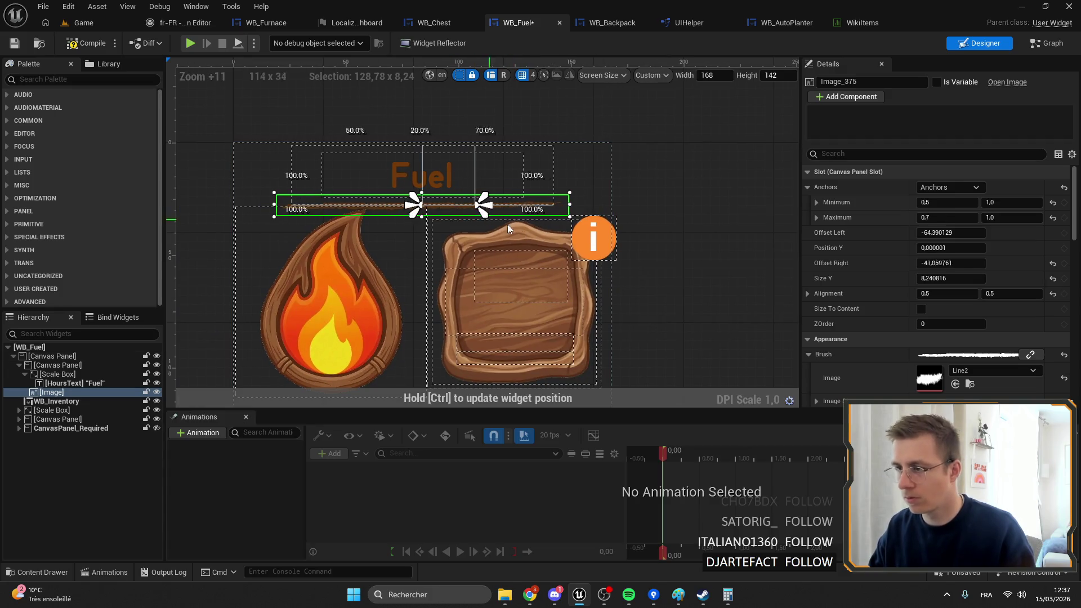
drag(576, 222, 571, 224)
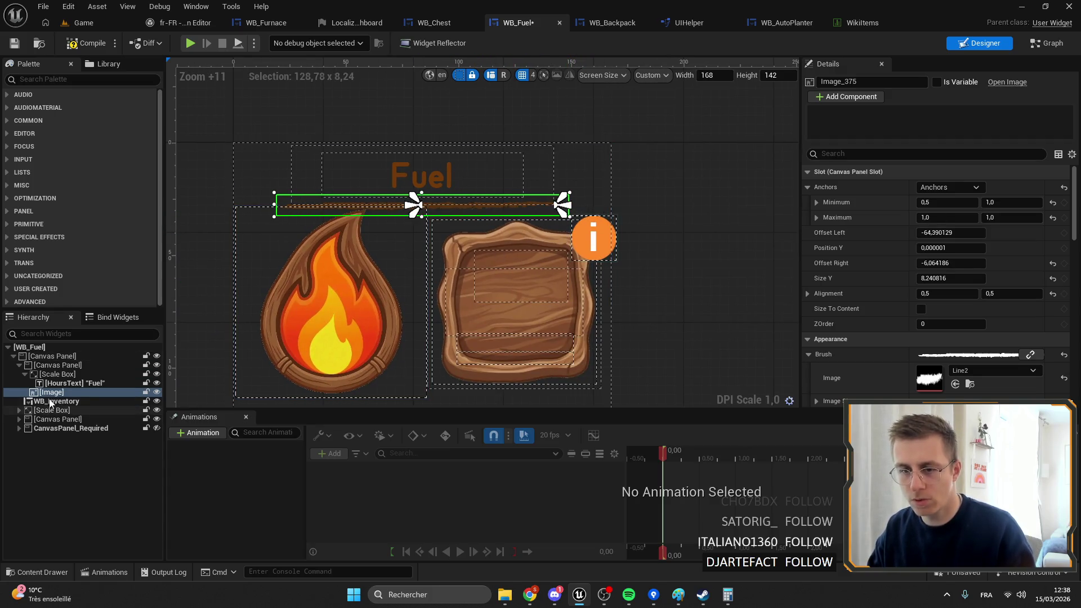
drag(476, 204, 628, 198)
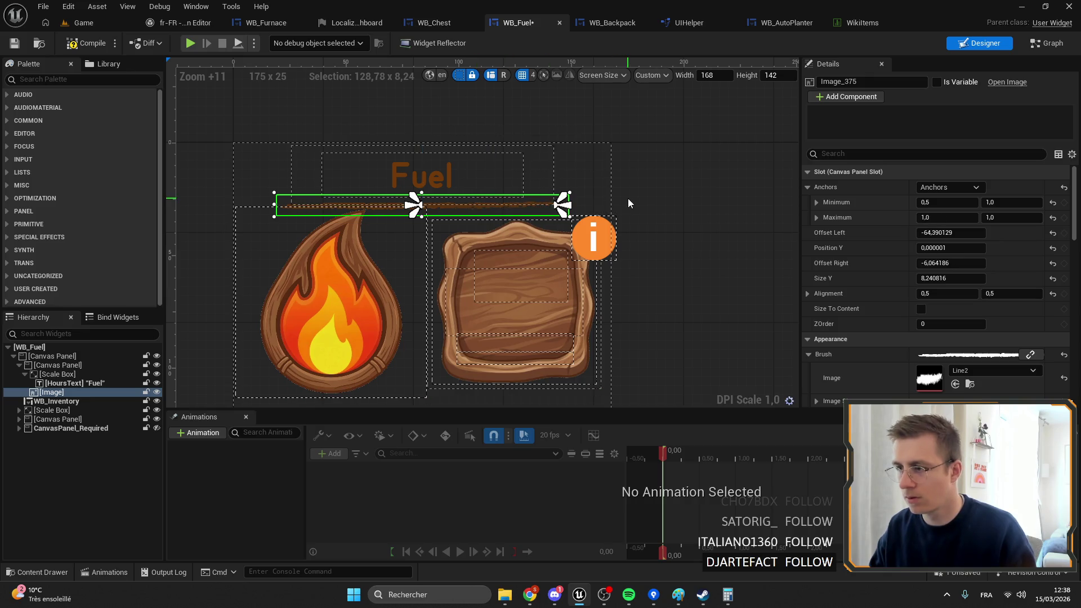
drag(414, 208, 282, 205)
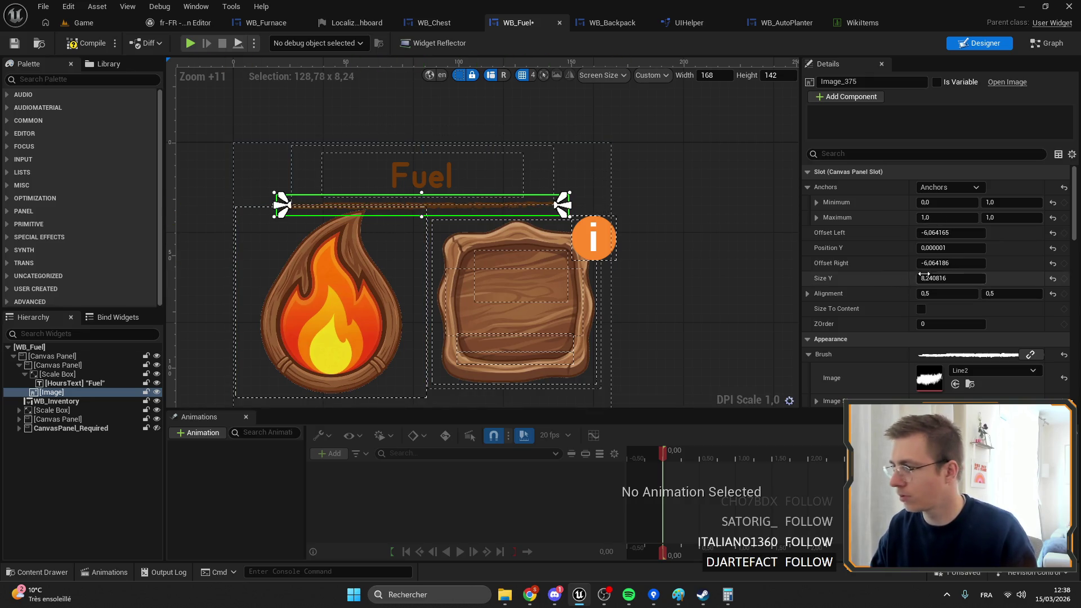
Step: Set the divider line's left and right offsets to 2,05071
drag(950, 232, 957, 232)
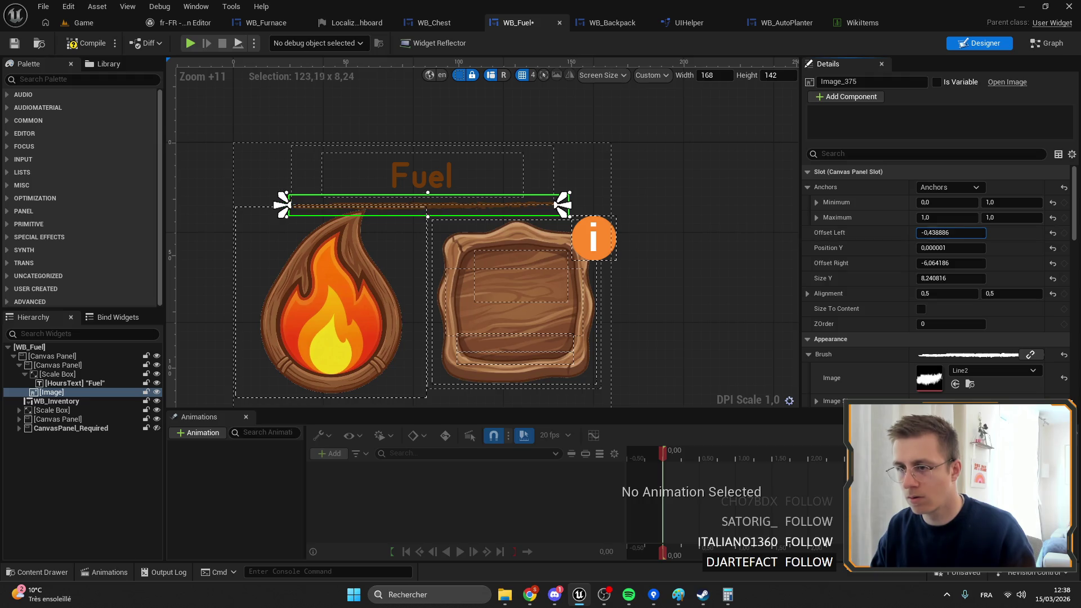
click(952, 263)
text(2,05071)
key(Return)
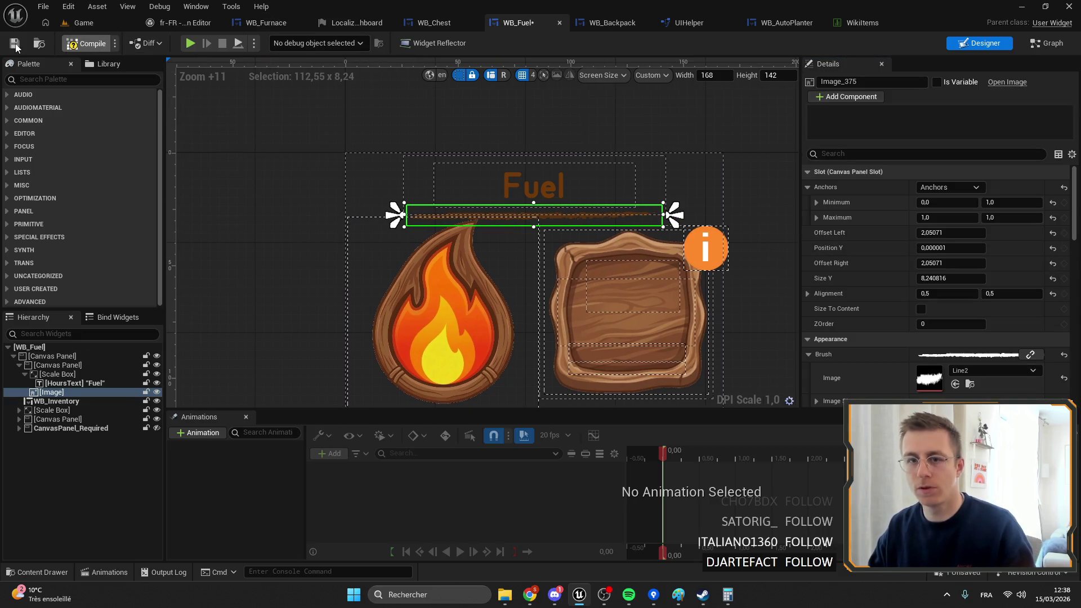
drag(401, 150, 285, 96)
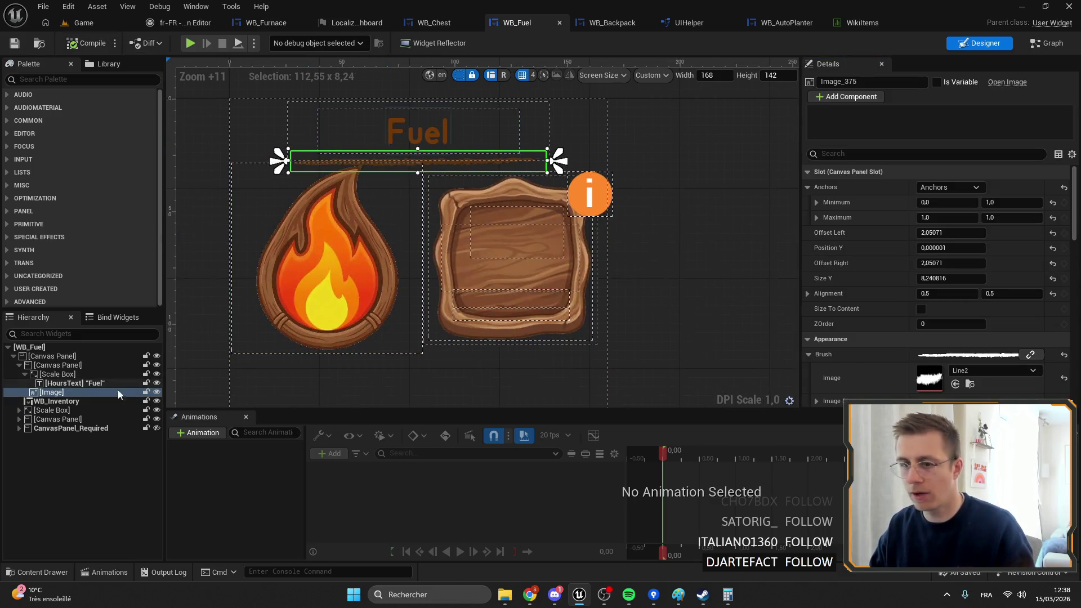
click(55, 411)
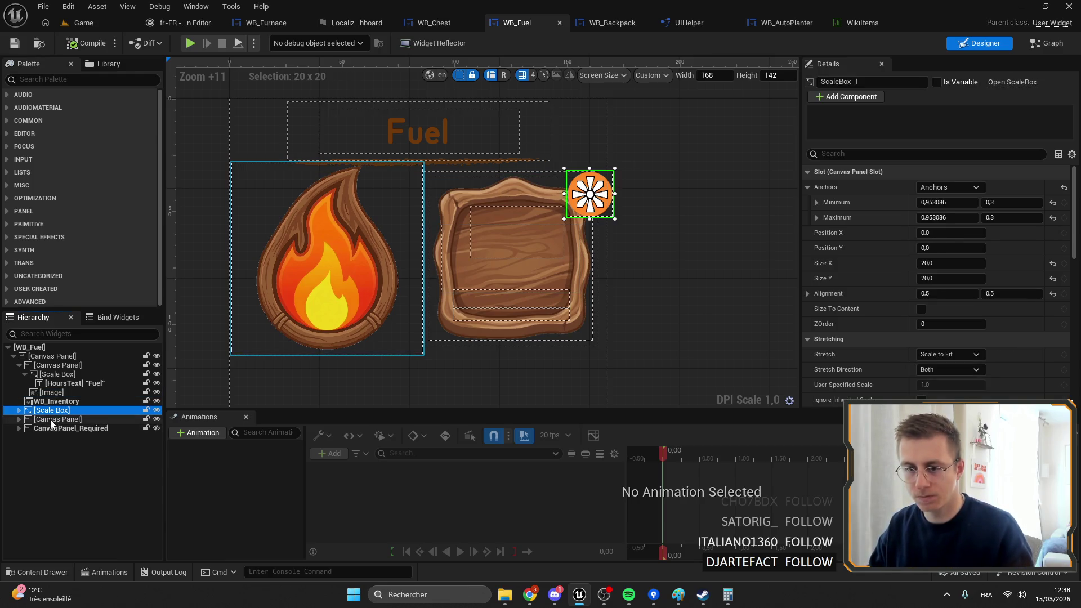
Step: Re-anchor the flame icon panel at its spot with position 0,0
click(52, 428)
click(51, 424)
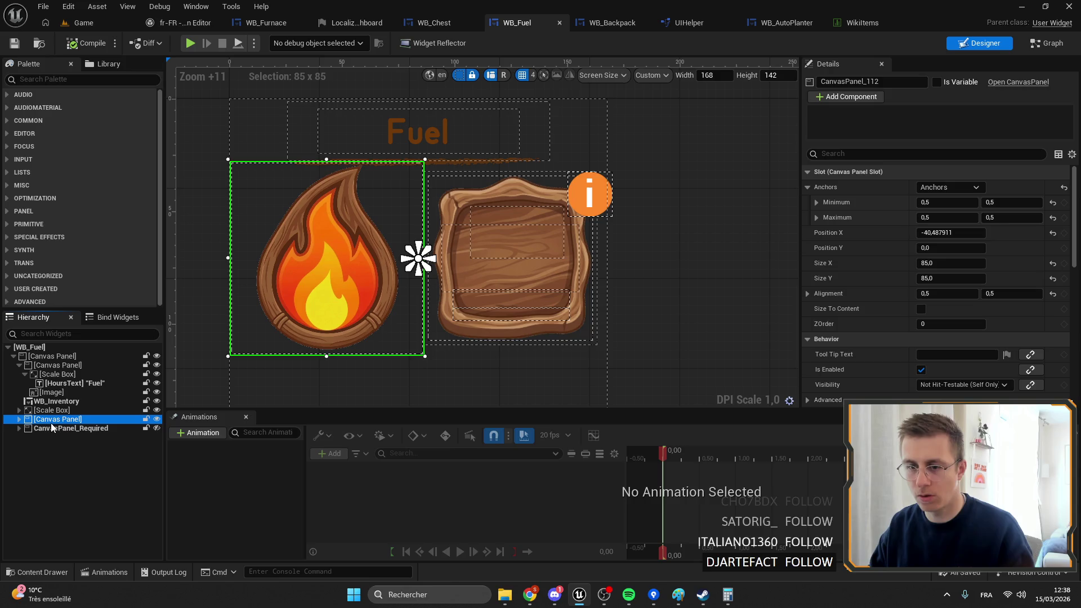
scroll(321, 337, down, 4)
drag(449, 209, 471, 232)
click(897, 232)
text(0)
key(Tab)
text(0)
key(Return)
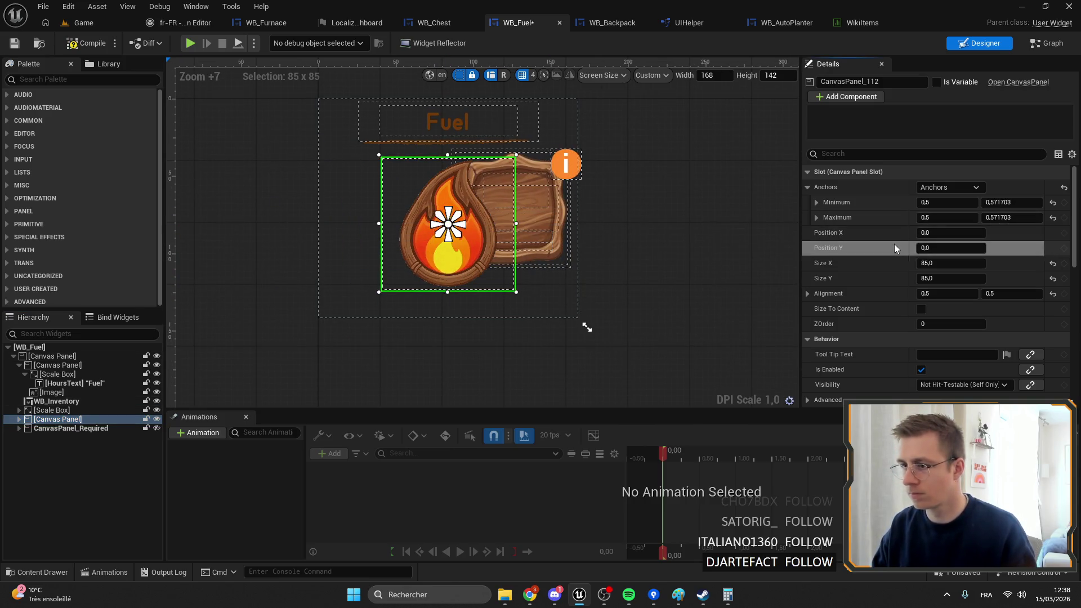
key(ctrl+z)
key(ctrl+z)
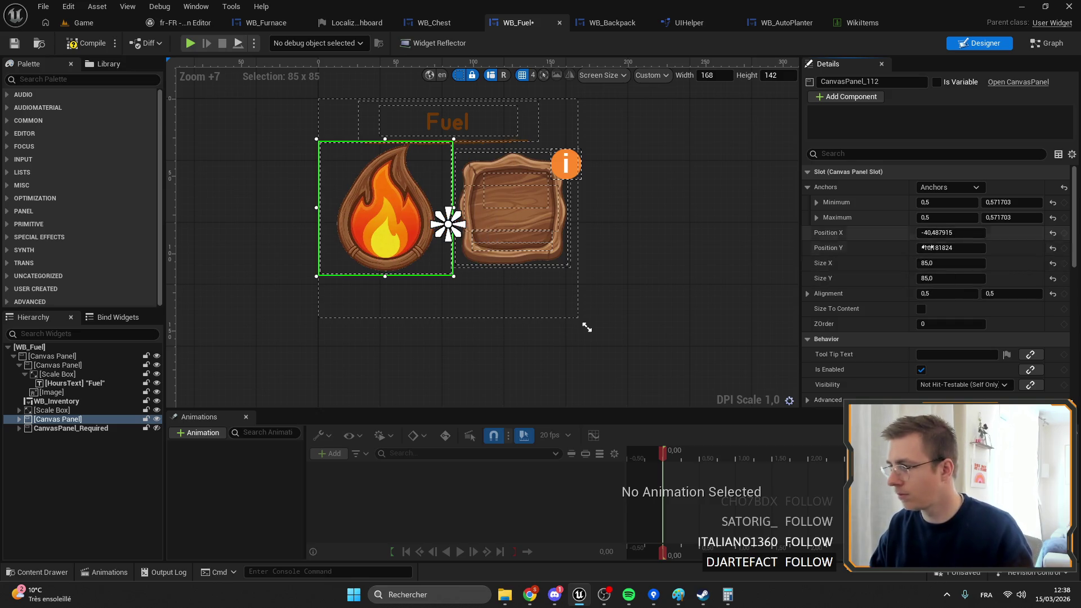
key(ctrl+y)
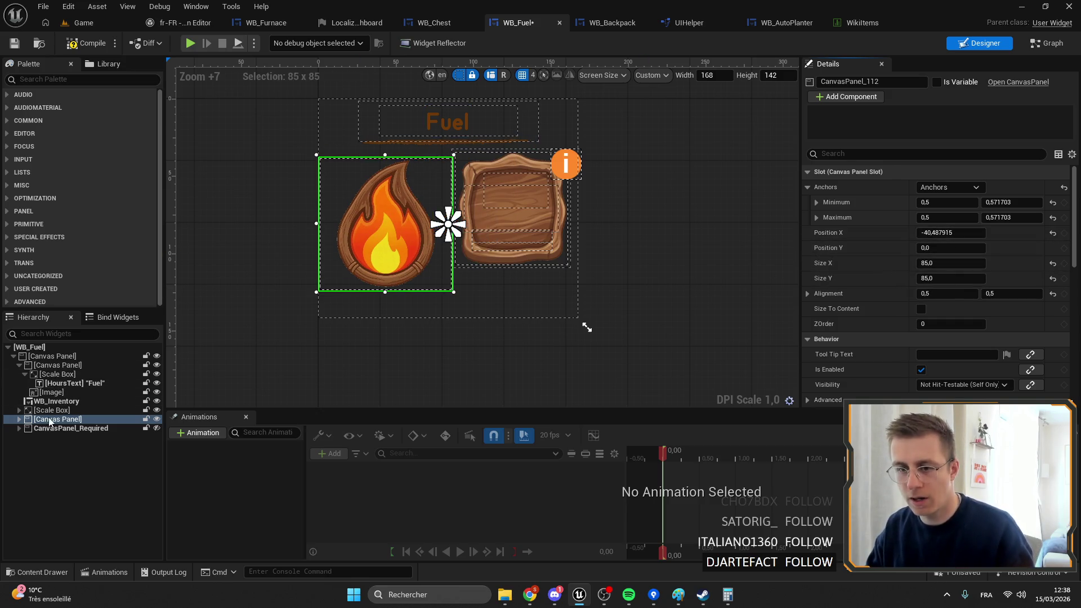
Step: Anchor the fuel slot at 0,739927/0,6 with zero vertical offset
click(19, 365)
click(56, 374)
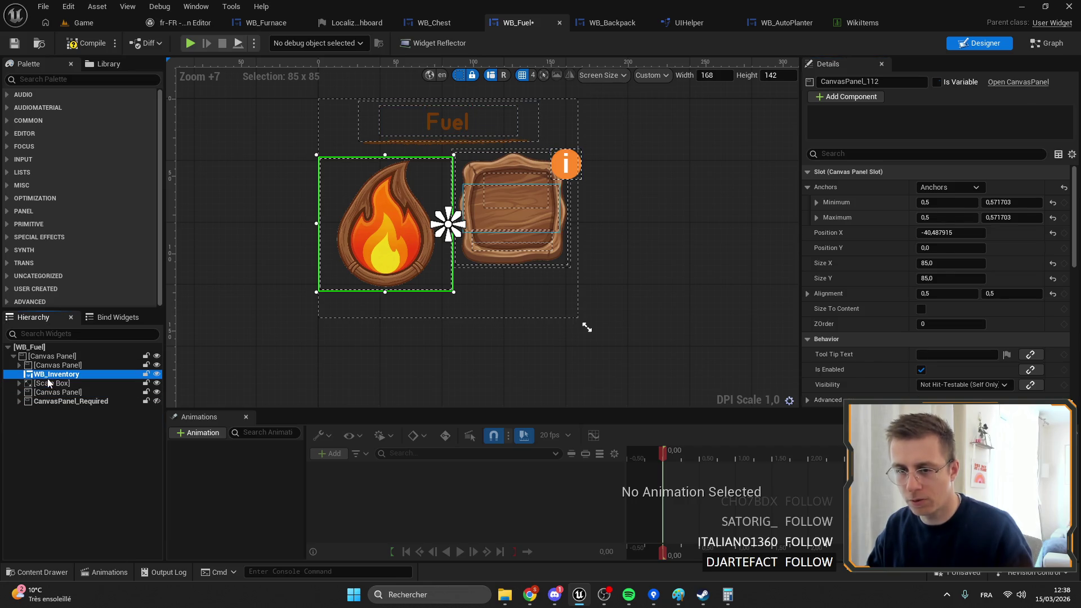
drag(527, 215, 516, 232)
click(924, 248)
text(0)
key(Return)
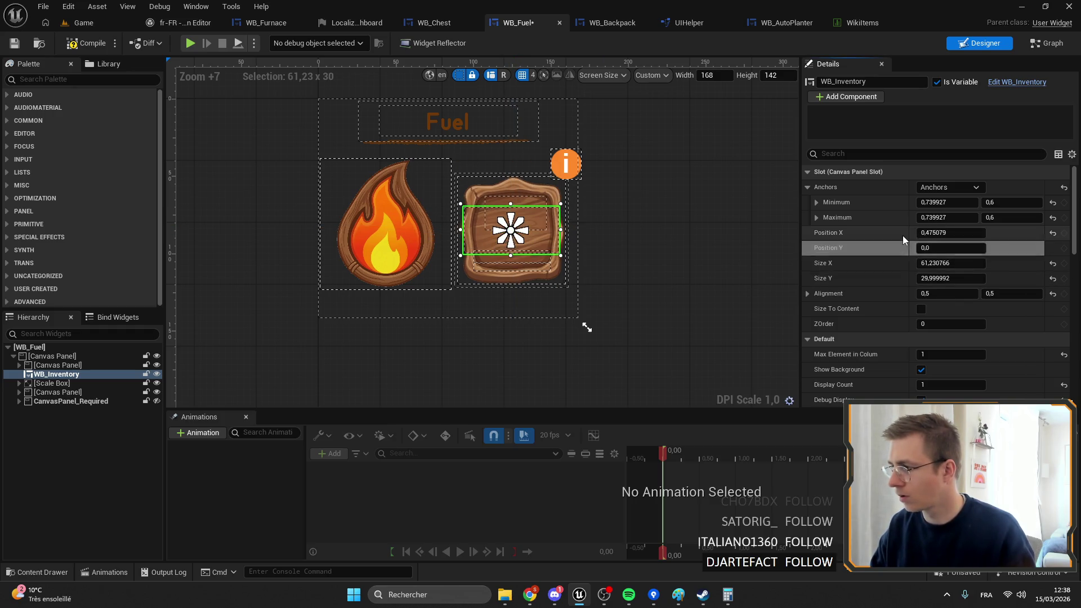
Step: Anchor the info badge at 0,950922/0,36146 with position 0,0, and save WB_Fuel
click(557, 163)
key(Left)
key(Left)
key(Left)
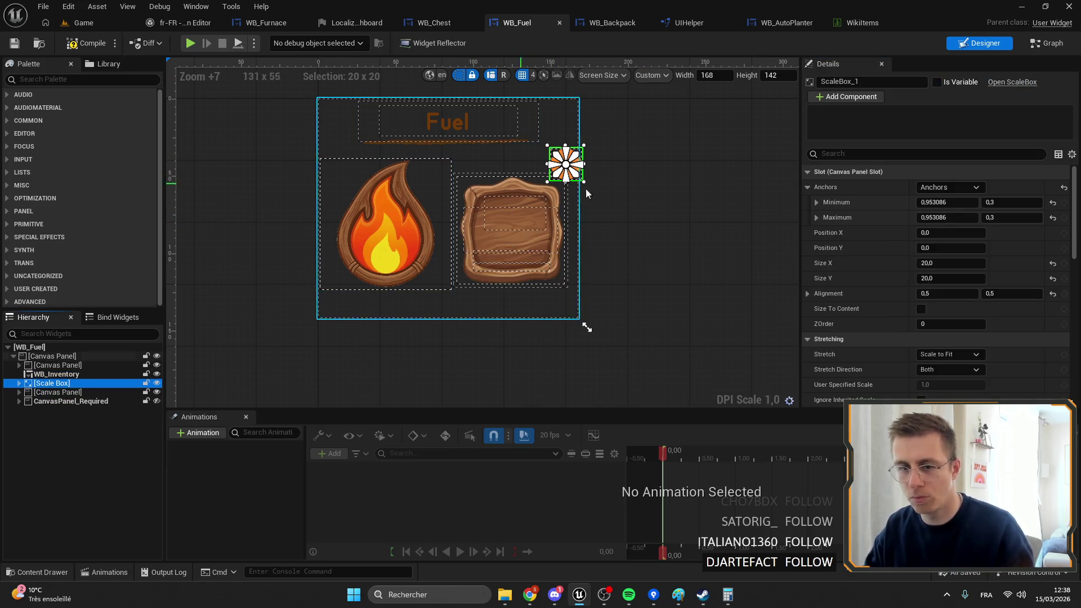
drag(565, 163, 565, 179)
click(923, 232)
text(0)
key(Tab)
text(0)
key(Return)
click(8, 44)
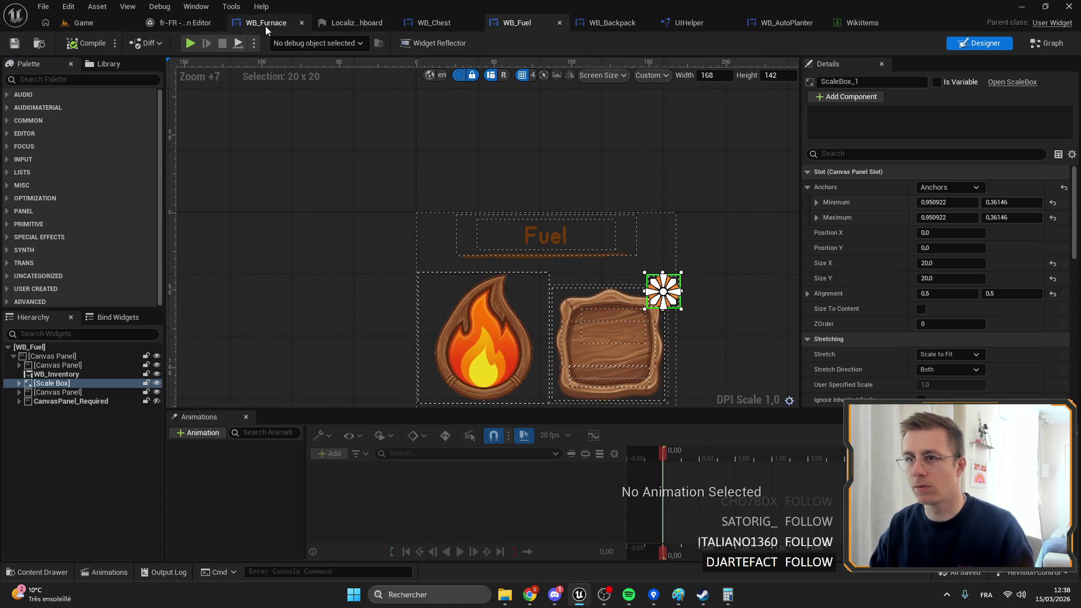
click(266, 25)
Step: Select the embedded Fuel widget in WB_Furnace's designer, undoing a trial resize
click(980, 43)
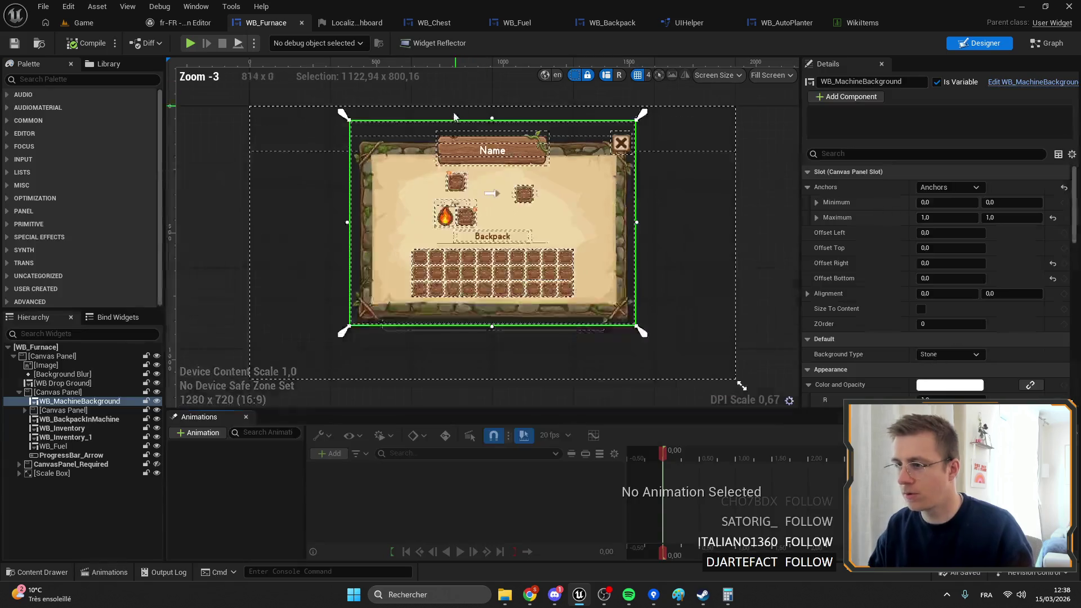
scroll(434, 194, up, 13)
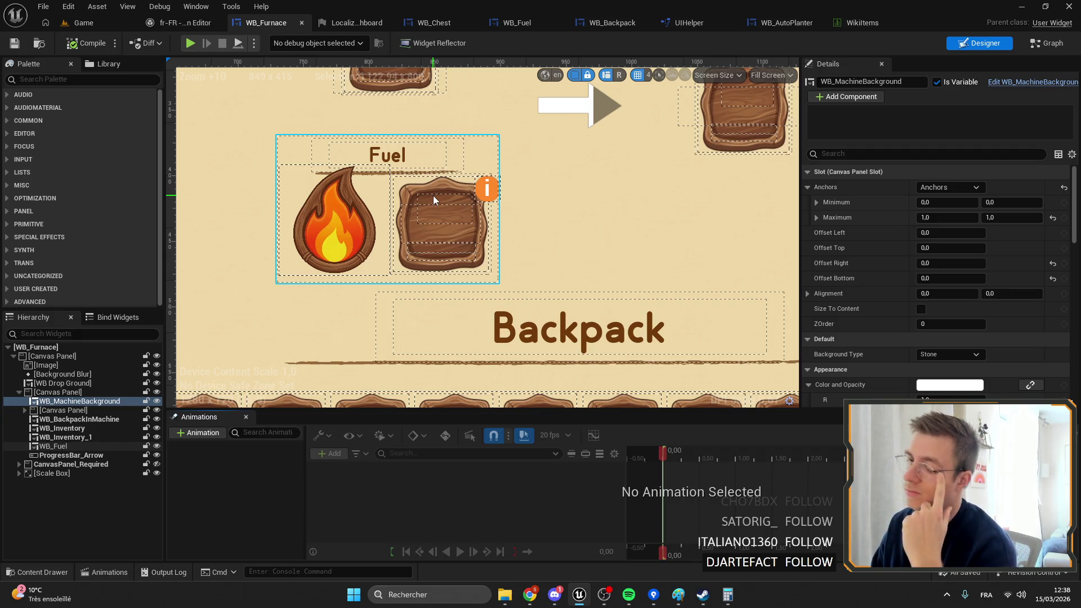
click(443, 211)
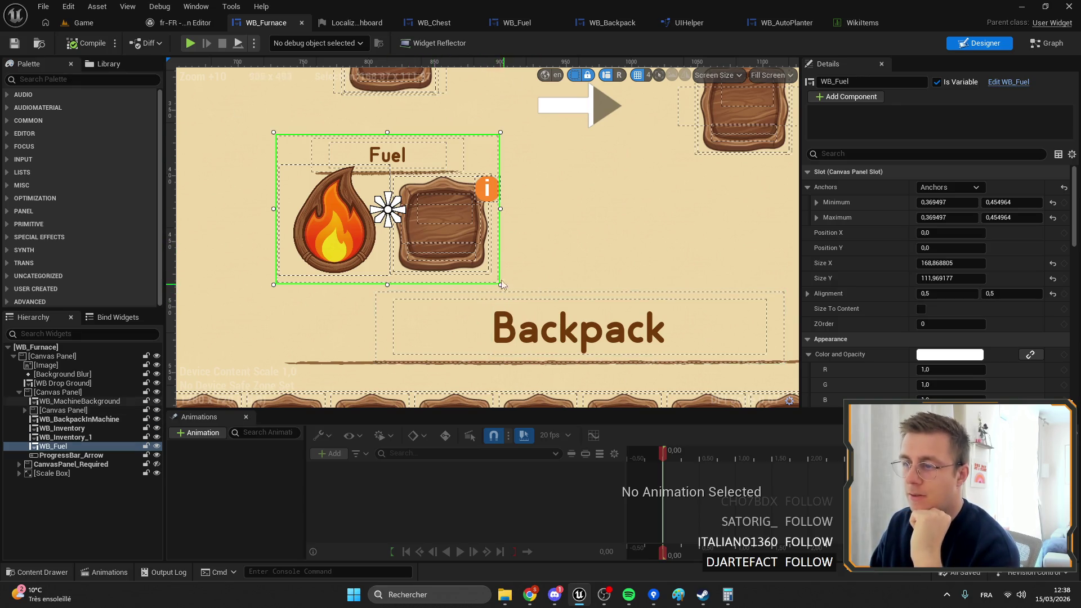
drag(389, 130, 388, 125)
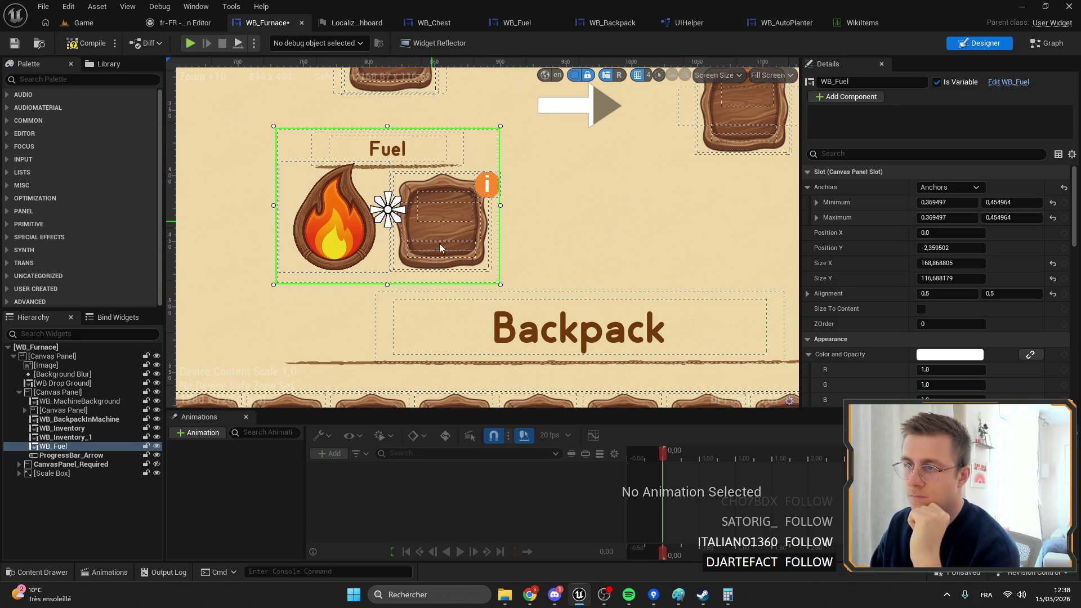
key(ctrl+z)
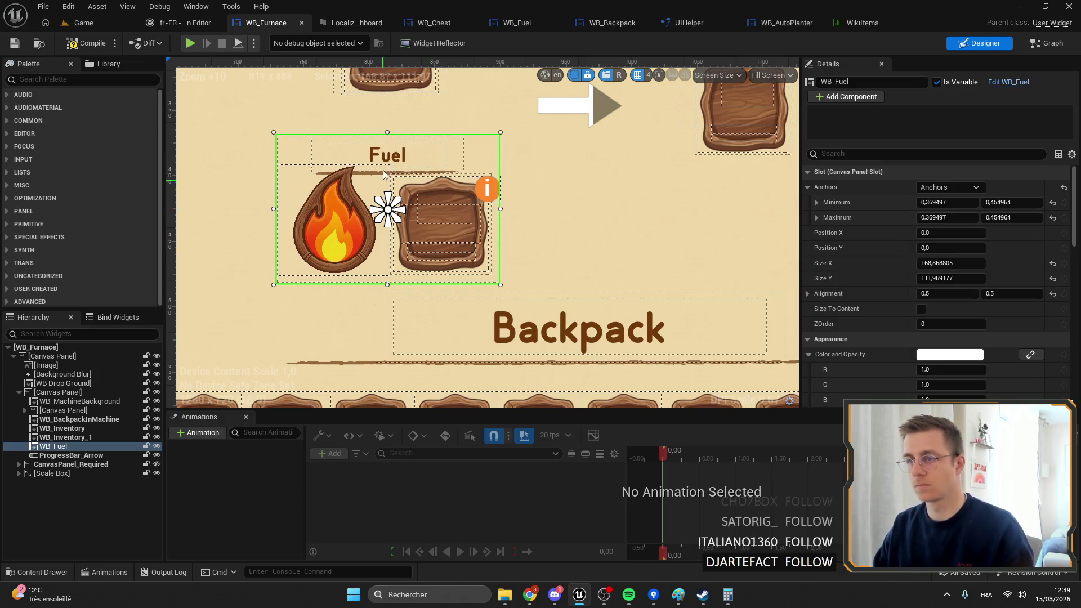
Step: Split the Fuel widget's anchors to 0.3/0.379–0.446/0.525, save WB_Furnace, and open WB_Fuel
drag(388, 133, 388, 127)
mouse_move(394, 215)
mouse_down()
mouse_move(515, 290)
mouse_move(353, 207)
mouse_move(371, 207)
mouse_up()
mouse_move(420, 246)
mouse_down()
mouse_move(384, 345)
mouse_move(391, 260)
mouse_up()
scroll(391, 260, down, 9)
scroll(511, 177, up, 3)
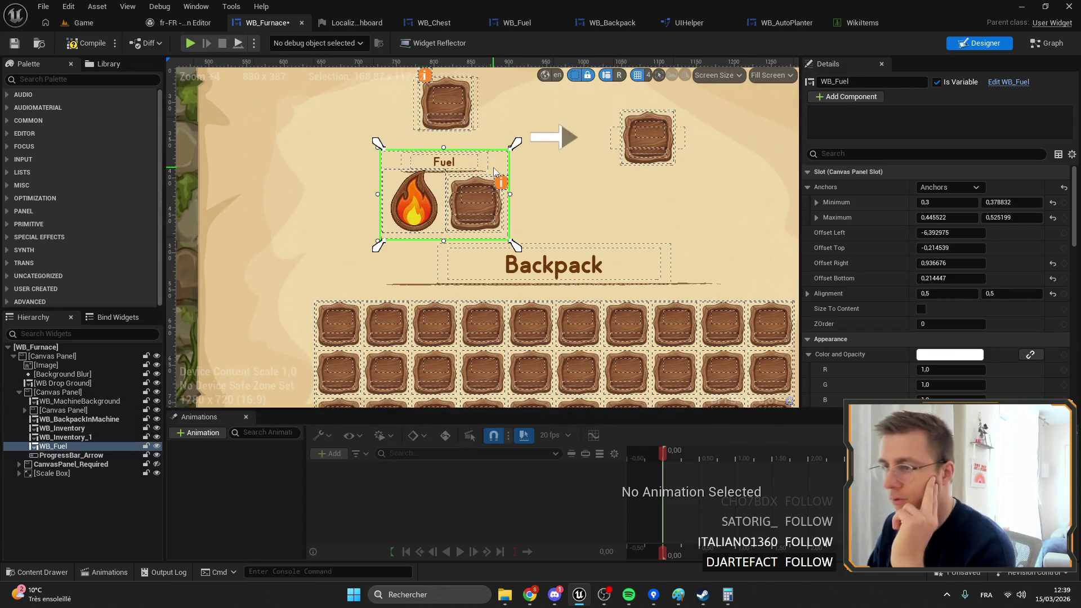
click(15, 43)
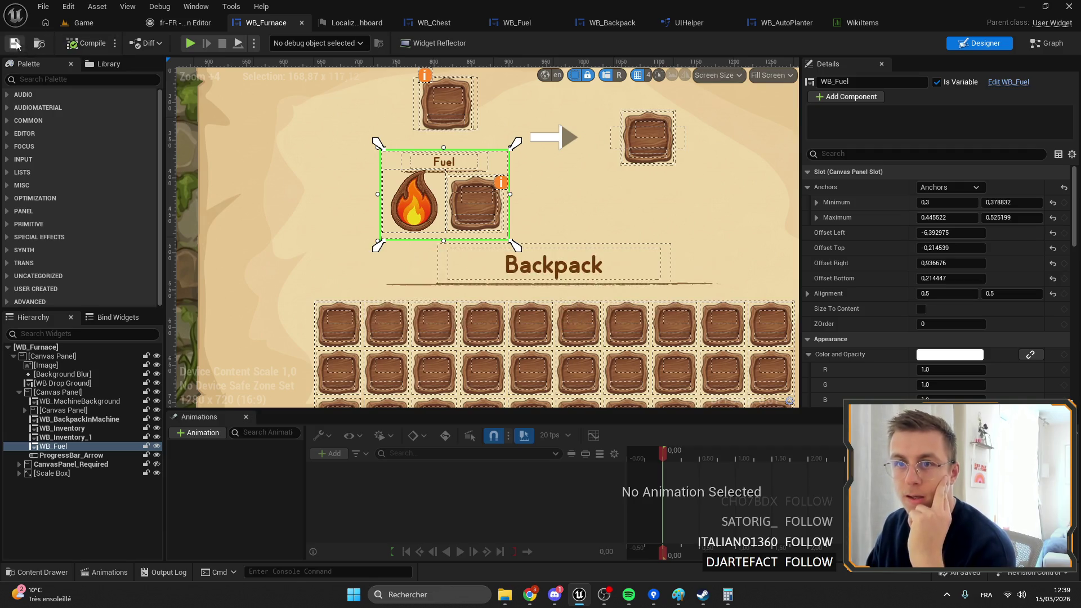
click(524, 24)
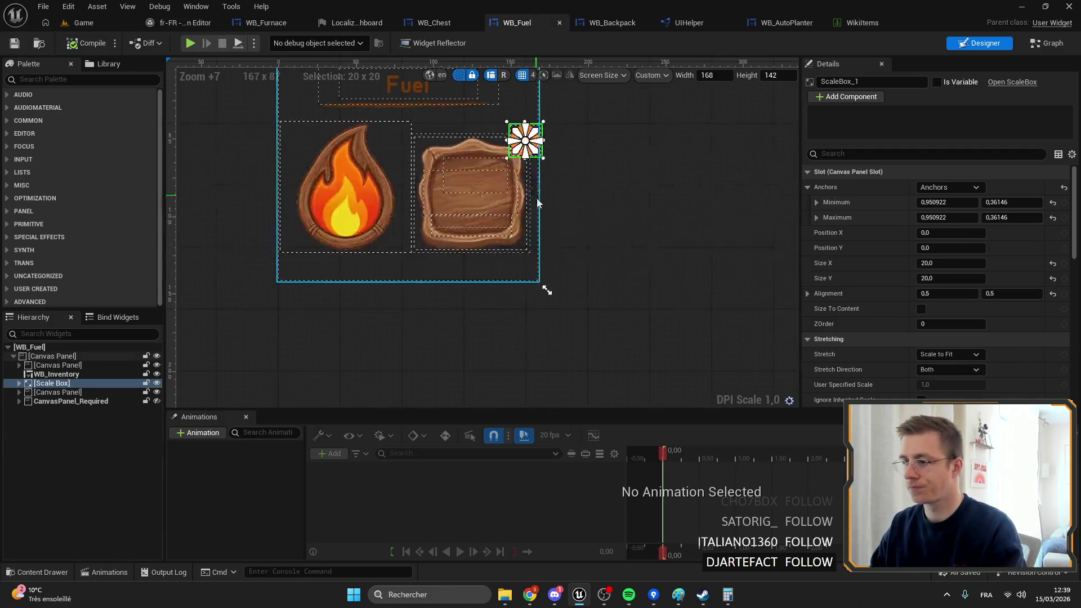
Step: Stretch CanvasPanel_Required's anchors to 0.0/0.3–0.5/0.879 and save WB_Fuel
scroll(601, 195, up, 5)
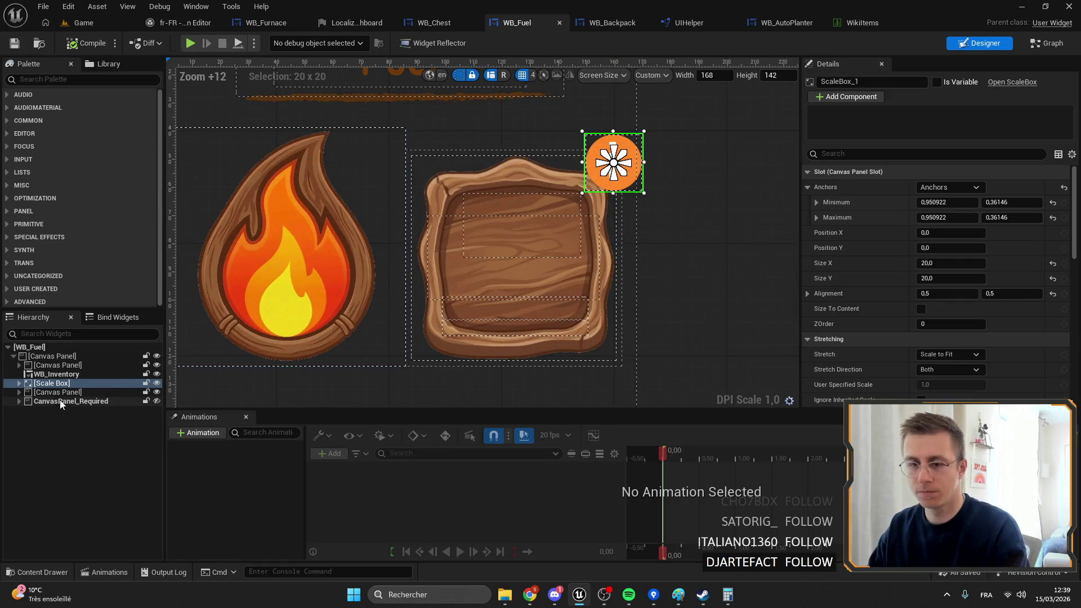
click(45, 394)
drag(574, 251, 303, 377)
mouse_move(351, 239)
mouse_down()
mouse_move(293, 113)
mouse_move(115, 126)
mouse_up()
click(59, 402)
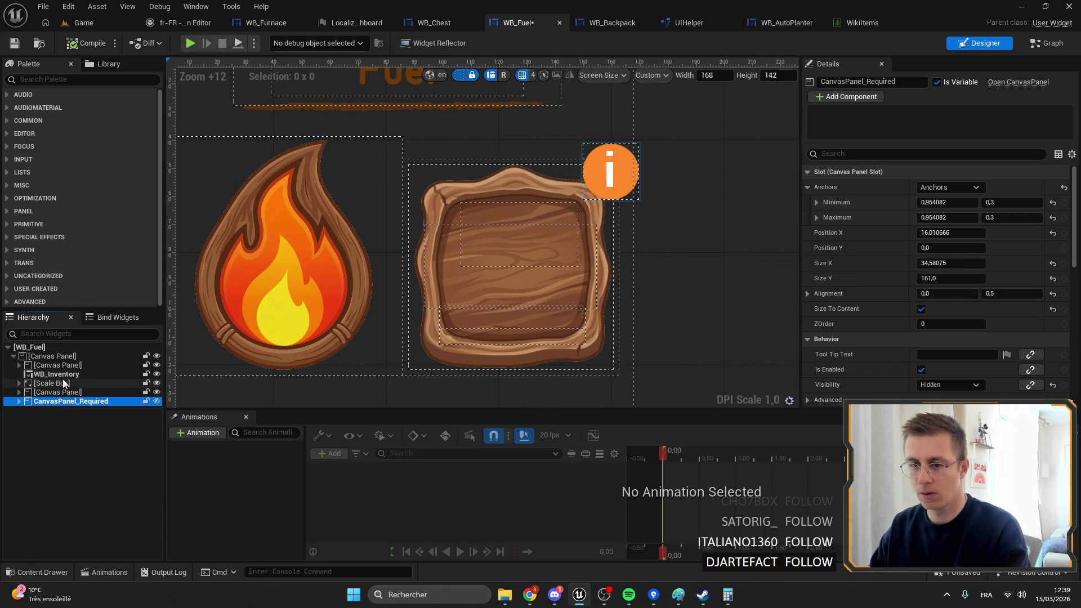
click(62, 376)
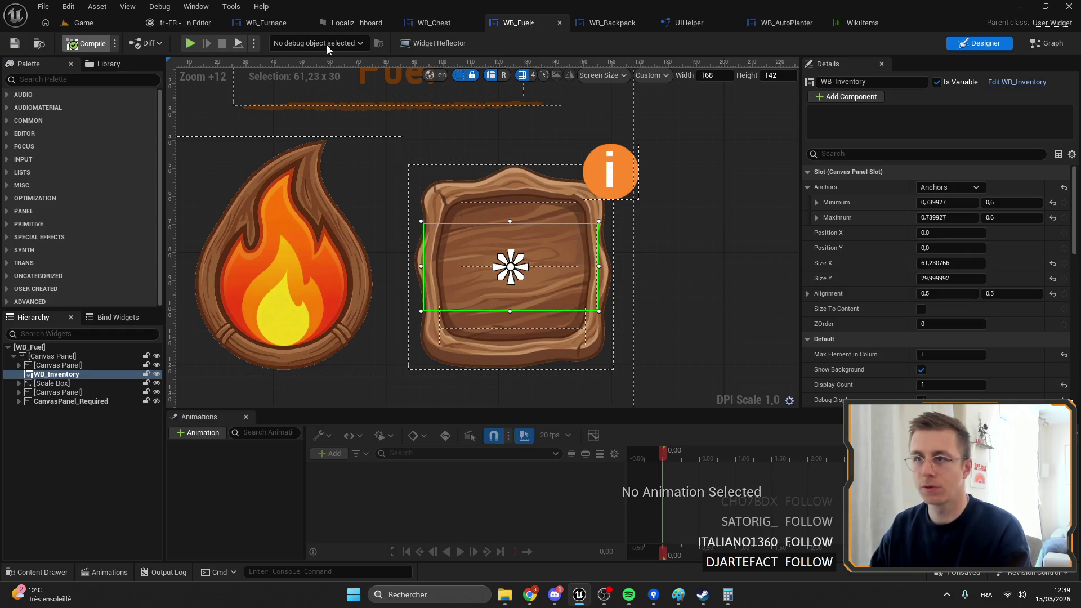
key(ctrl+s)
Step: Preview the Fuel row in WB_Furnace, then return to WB_Fuel
click(244, 23)
scroll(430, 186, up, 20)
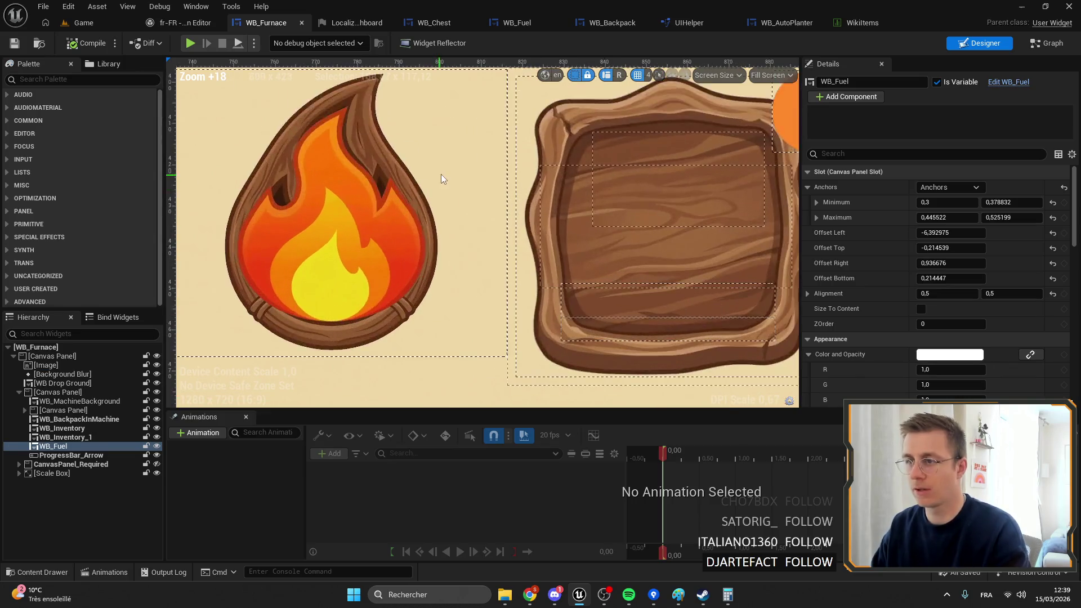
scroll(440, 191, down, 7)
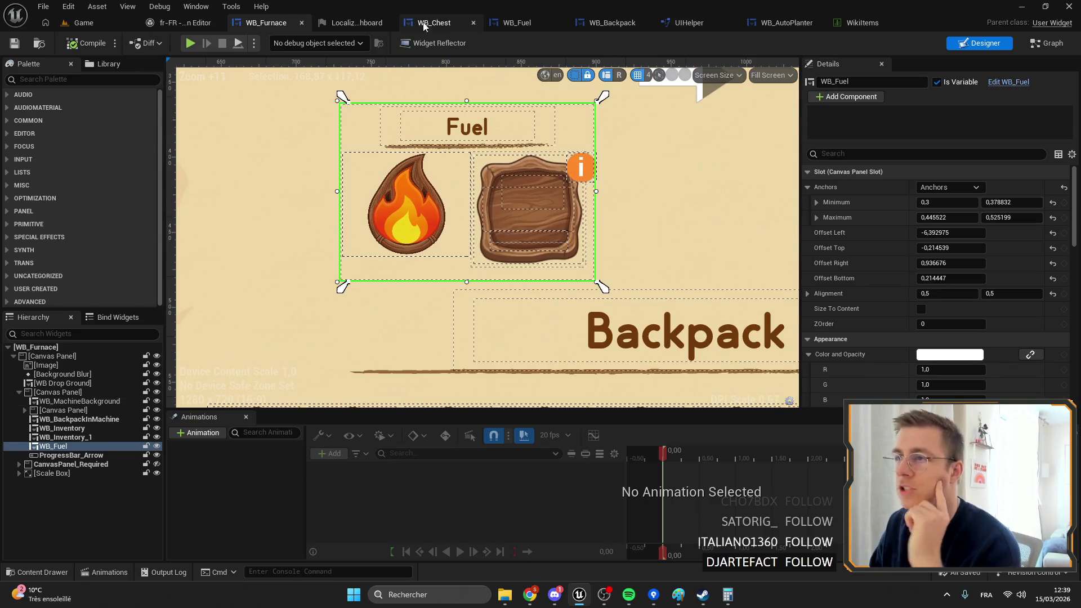
click(511, 24)
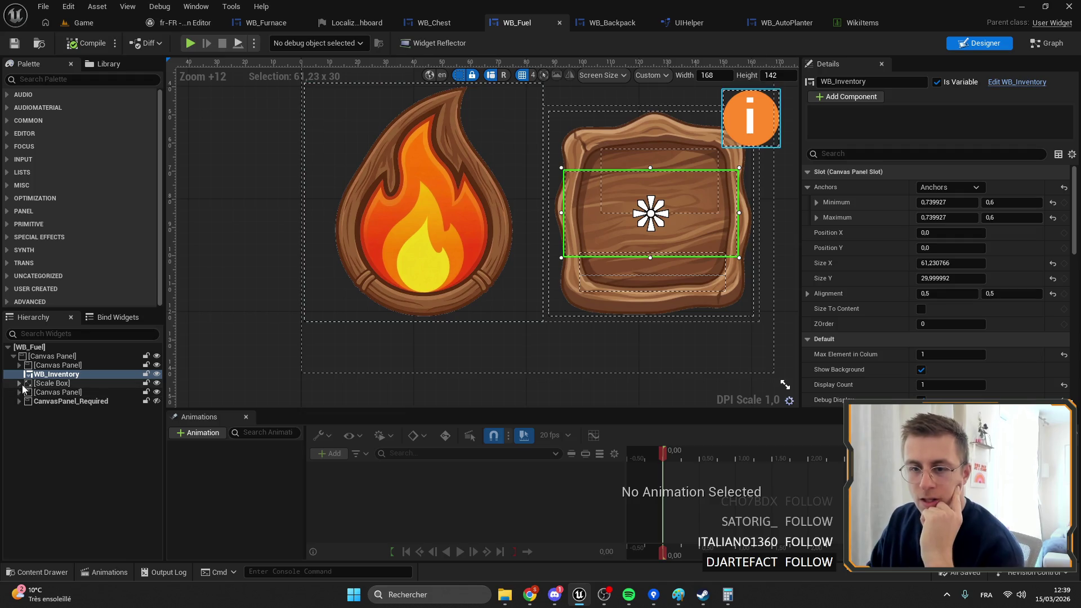
Step: Inspect the flame's FillImage, FuelBacground image and their scale boxes in the Hierarchy
click(443, 218)
click(442, 218)
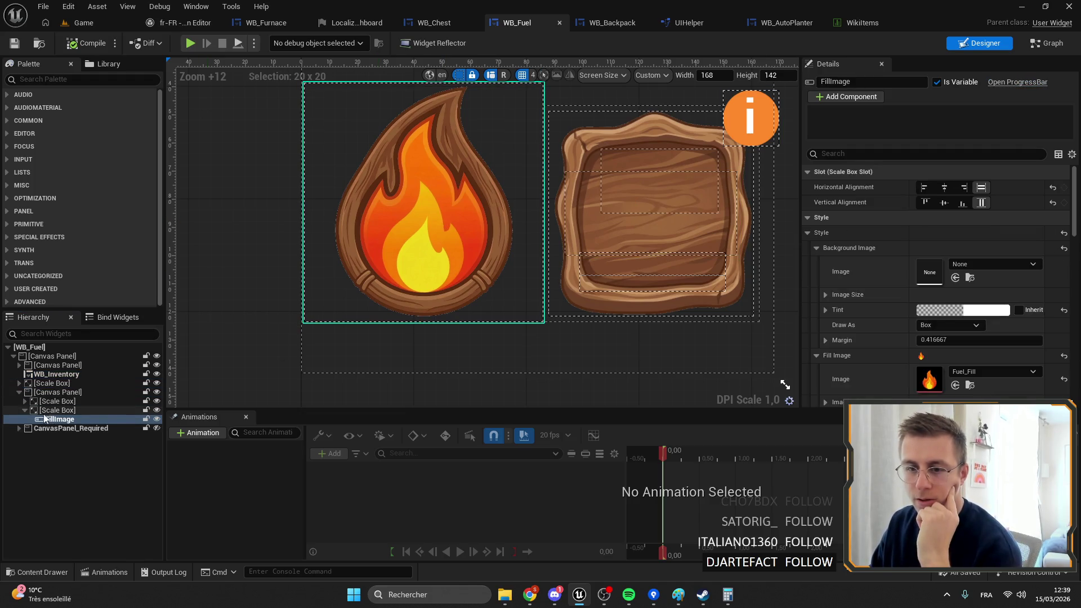
click(25, 401)
click(44, 410)
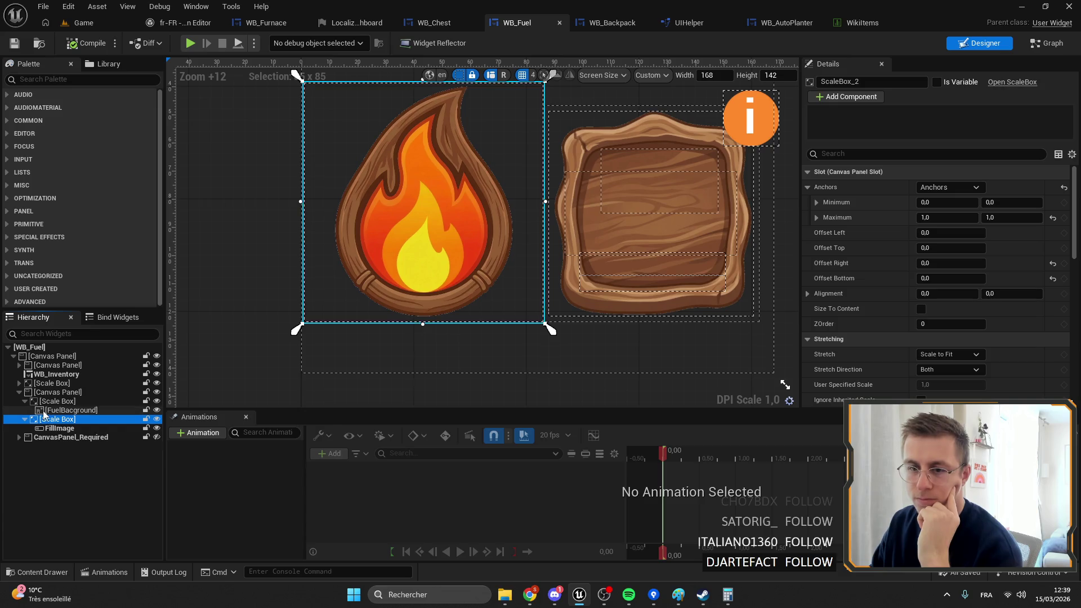
click(44, 402)
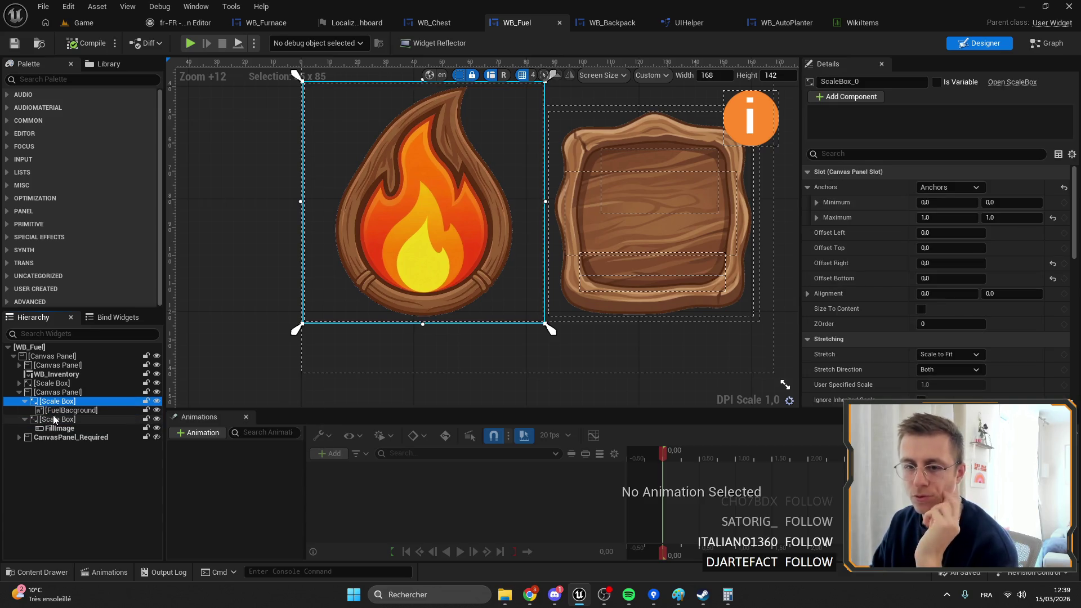
click(54, 419)
scroll(405, 180, down, 4)
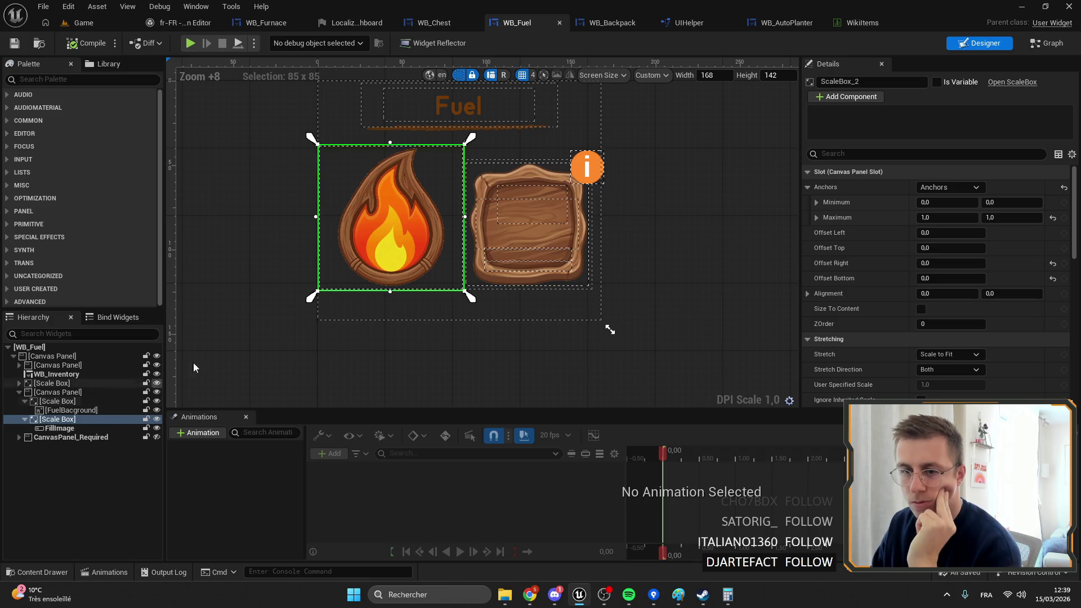
click(59, 428)
Step: Resize the preview design area, restore the flame background to 85x85, and save WB_Fuel
drag(608, 330, 619, 232)
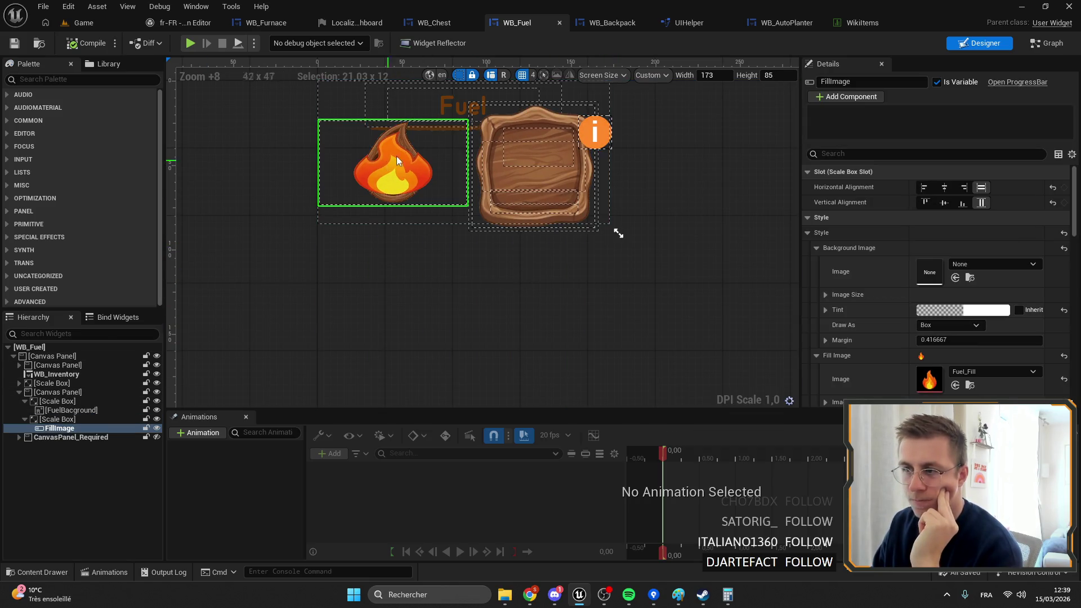
click(50, 421)
click(49, 401)
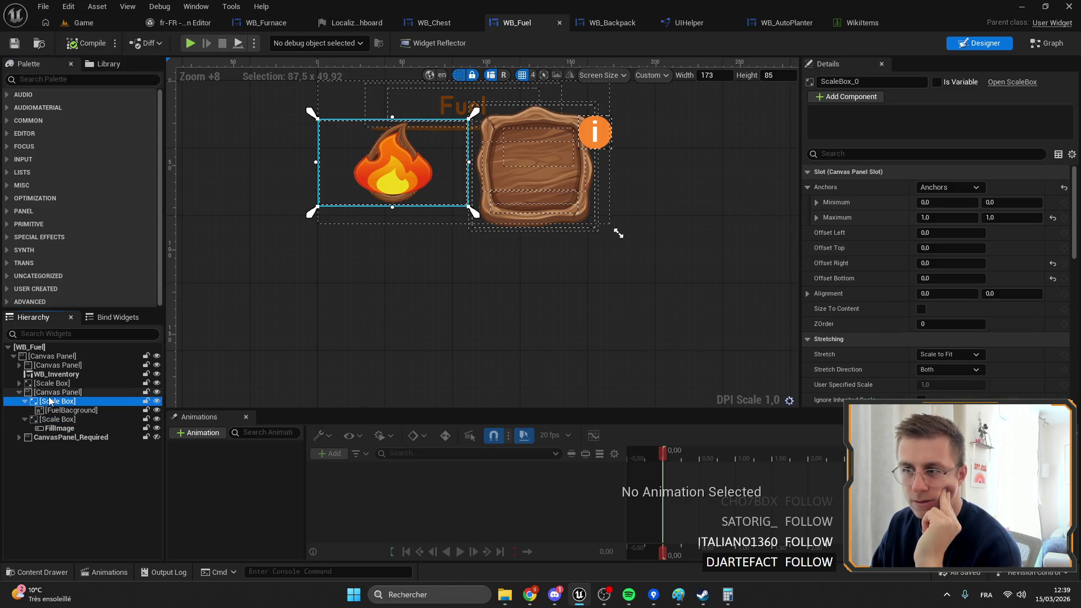
key(ctrl+z)
key(ctrl+z)
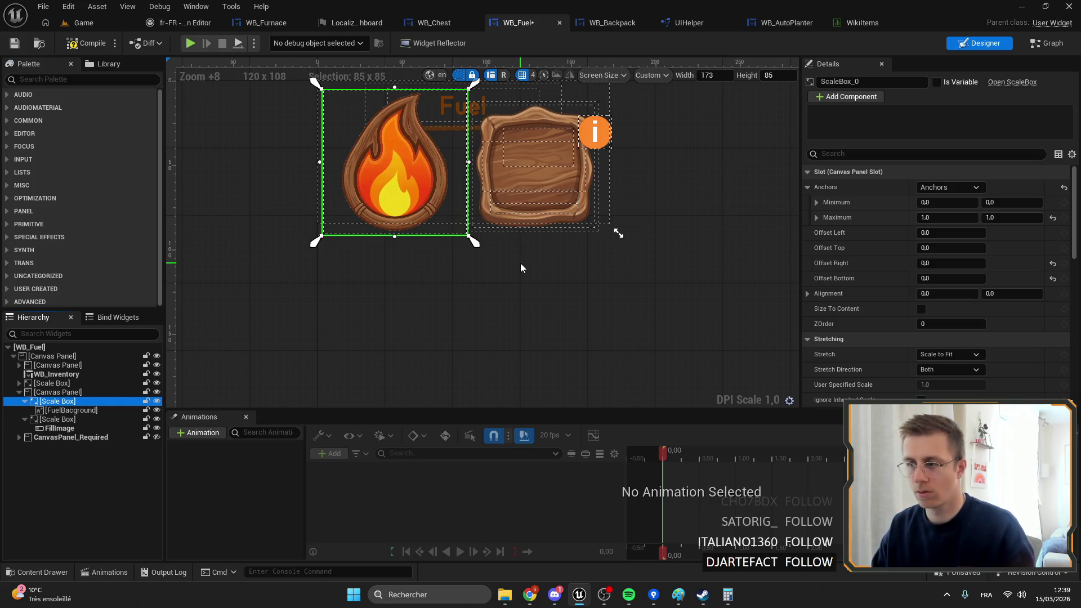
mouse_move(619, 233)
mouse_down()
mouse_move(649, 315)
mouse_move(622, 317)
mouse_move(661, 321)
mouse_up()
scroll(400, 264, down, 4)
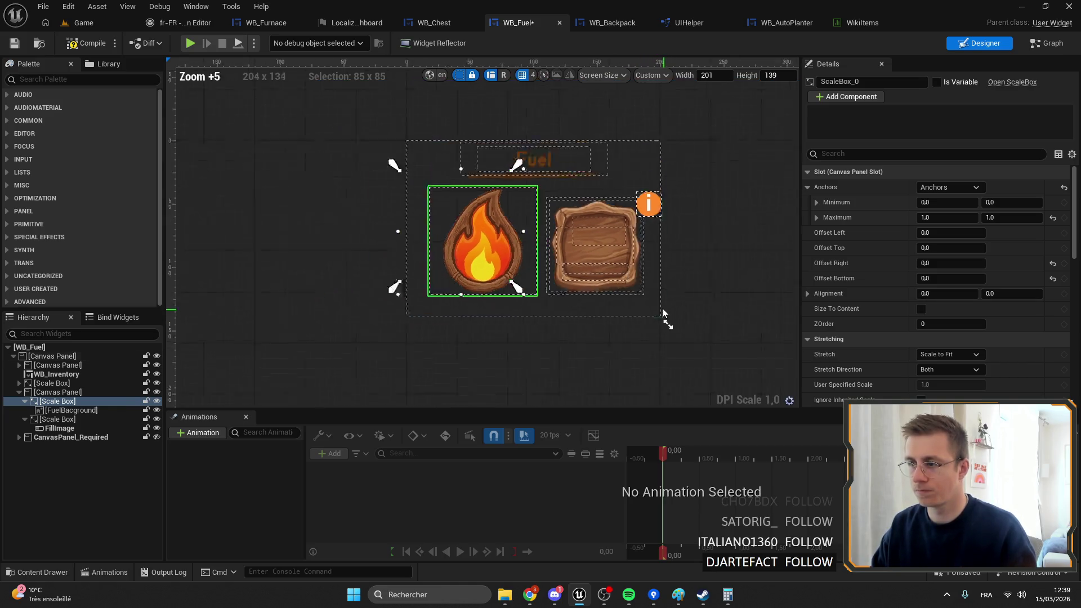
click(13, 46)
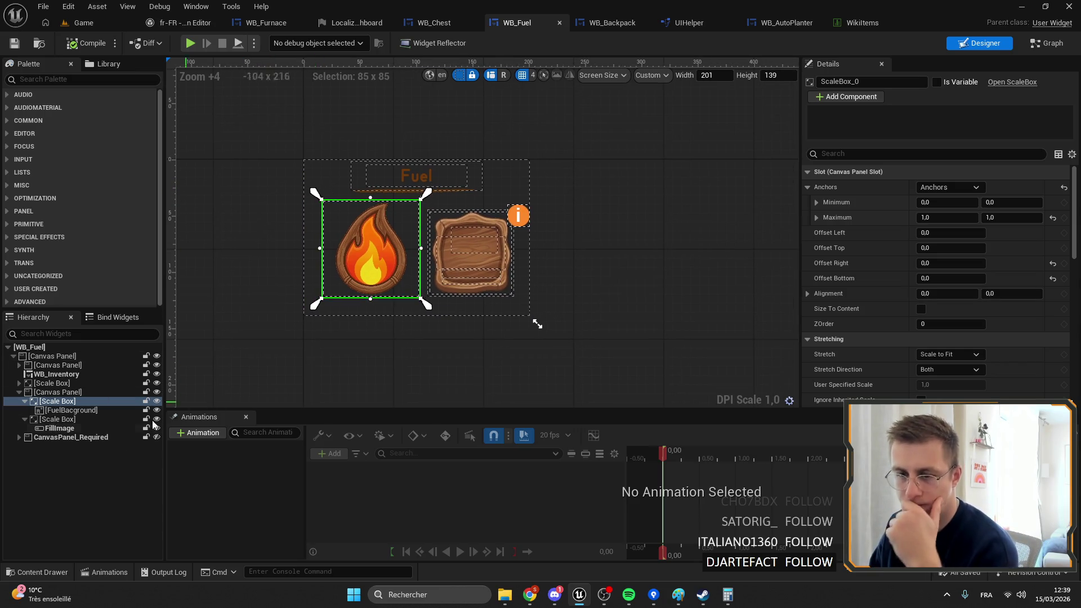
Step: Stretch the flame container's anchors to 0.085/0.228–0.512/0.888 and save WB_Fuel
click(41, 393)
drag(413, 250, 317, 314)
mouse_move(423, 245)
mouse_down()
mouse_move(425, 190)
mouse_move(427, 200)
mouse_up()
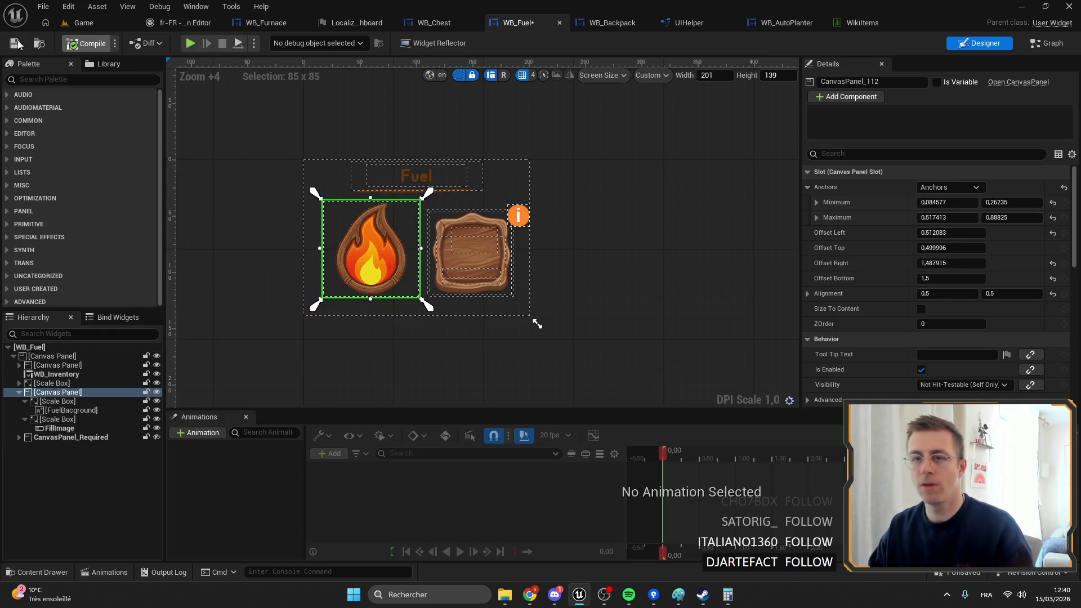
key(ctrl+s)
scroll(414, 261, up, 3)
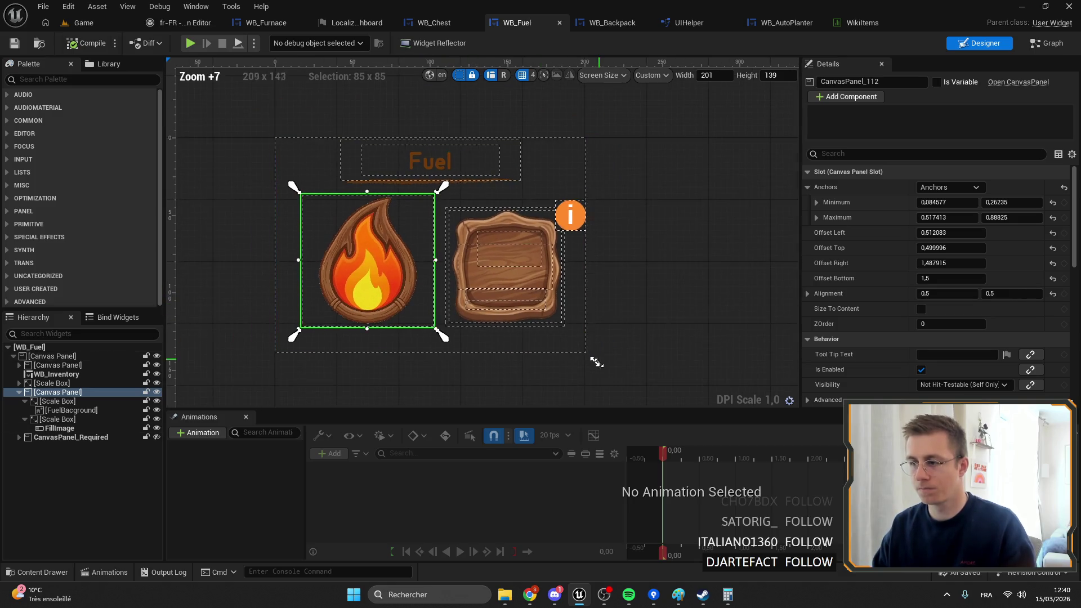
mouse_move(594, 362)
mouse_down()
mouse_move(575, 283)
mouse_move(471, 374)
mouse_move(503, 359)
mouse_move(742, 345)
mouse_move(754, 253)
mouse_move(687, 345)
mouse_move(585, 362)
mouse_move(607, 362)
mouse_move(577, 321)
mouse_move(546, 323)
mouse_move(564, 355)
mouse_move(570, 343)
mouse_up()
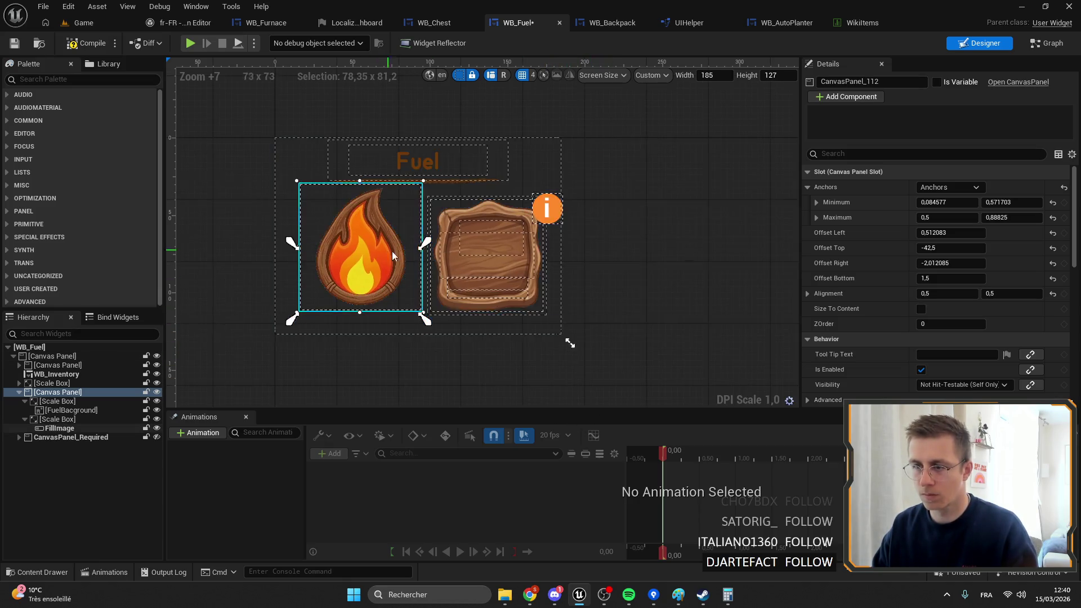
click(20, 392)
drag(425, 243, 431, 176)
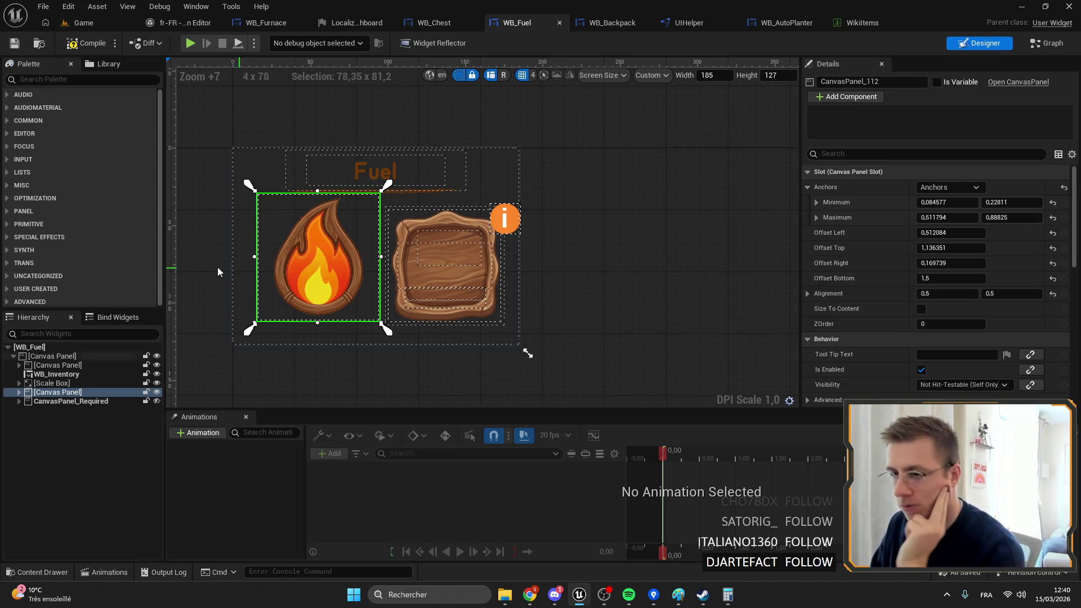
Step: Re-anchor the fuel slot at its centre
click(440, 281)
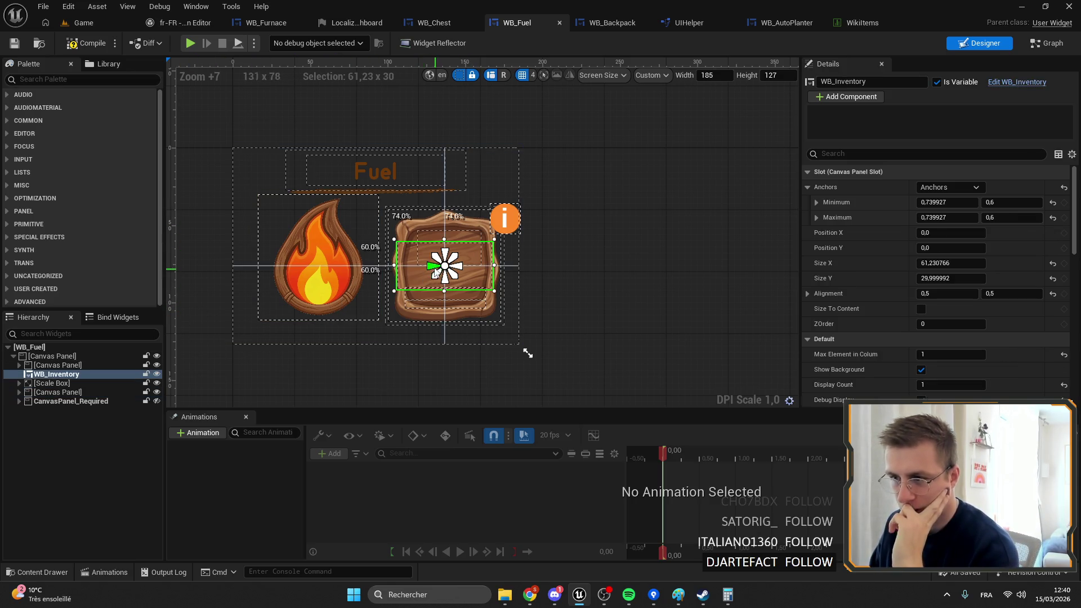
mouse_move(440, 266)
mouse_down()
mouse_move(446, 258)
mouse_move(450, 268)
mouse_up()
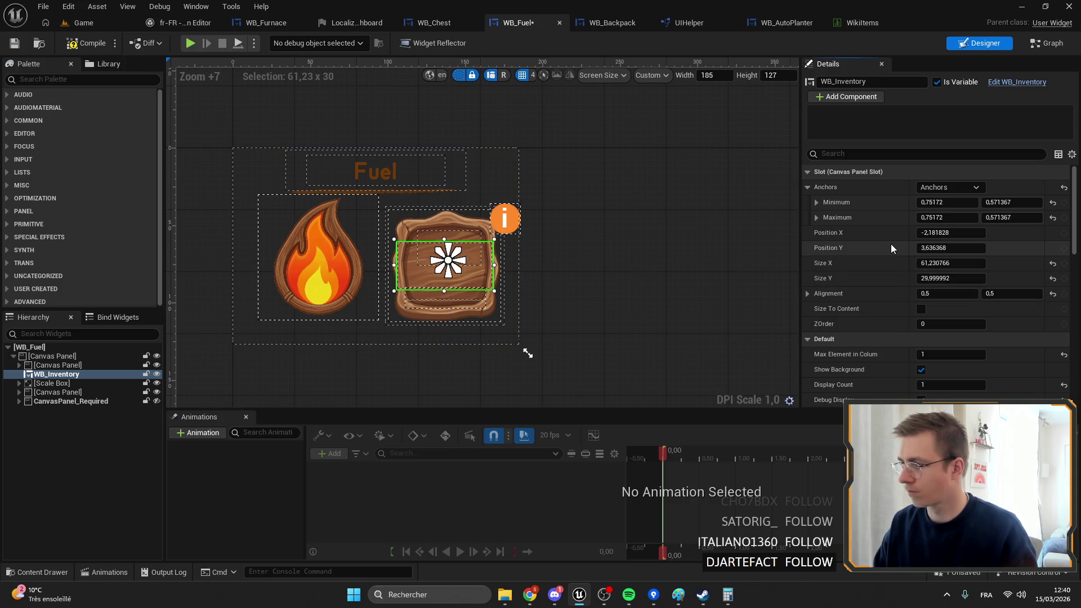
key(ctrl+z)
key(ctrl+z)
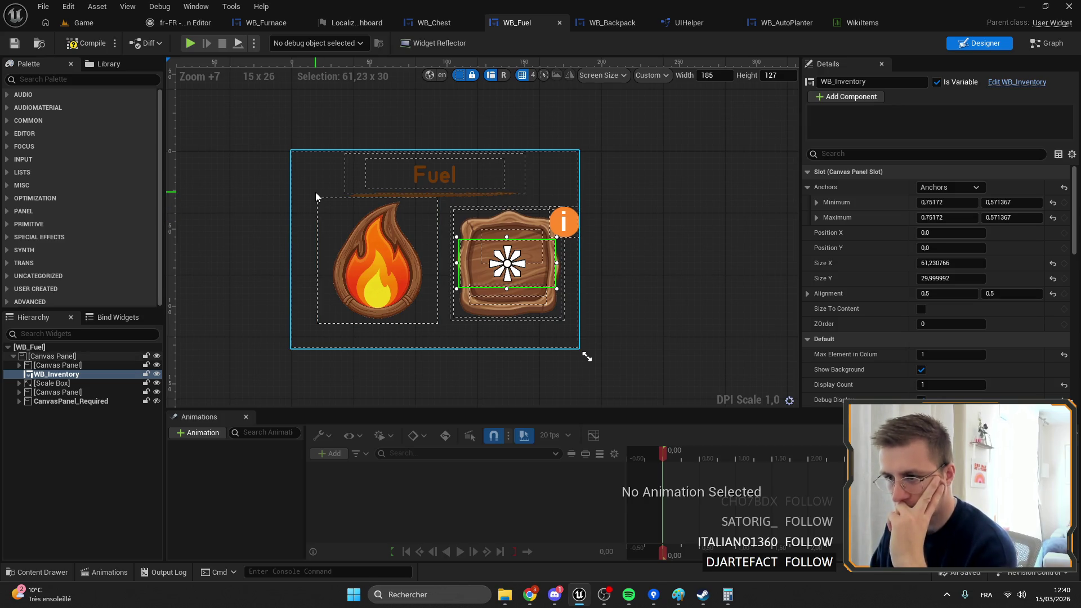
Step: Try narrowing the flame fill's scale box, then undo back to the full-width fire icon
click(354, 258)
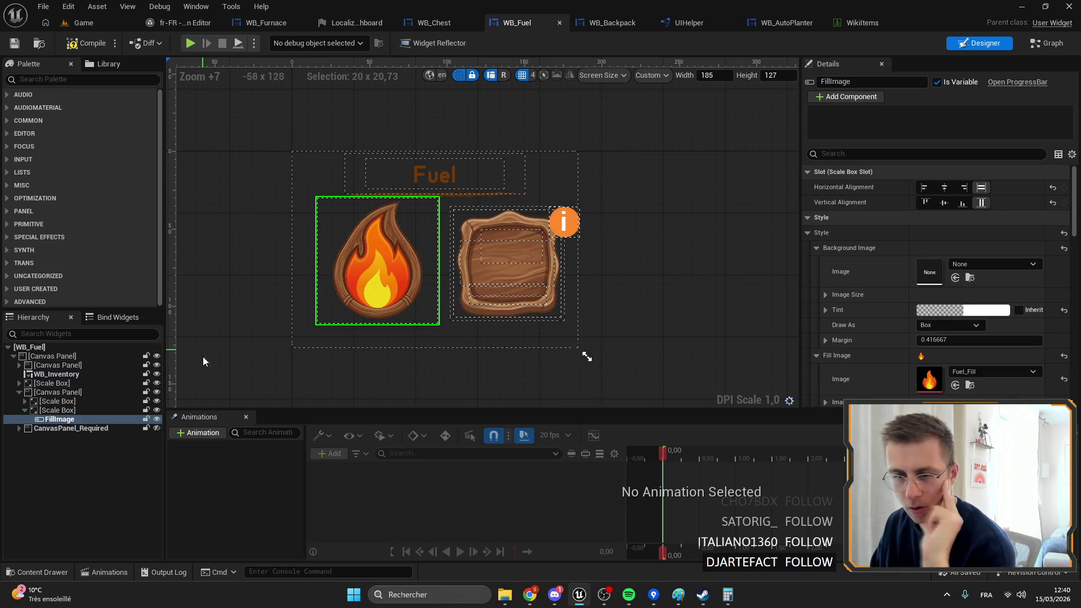
click(47, 412)
click(47, 419)
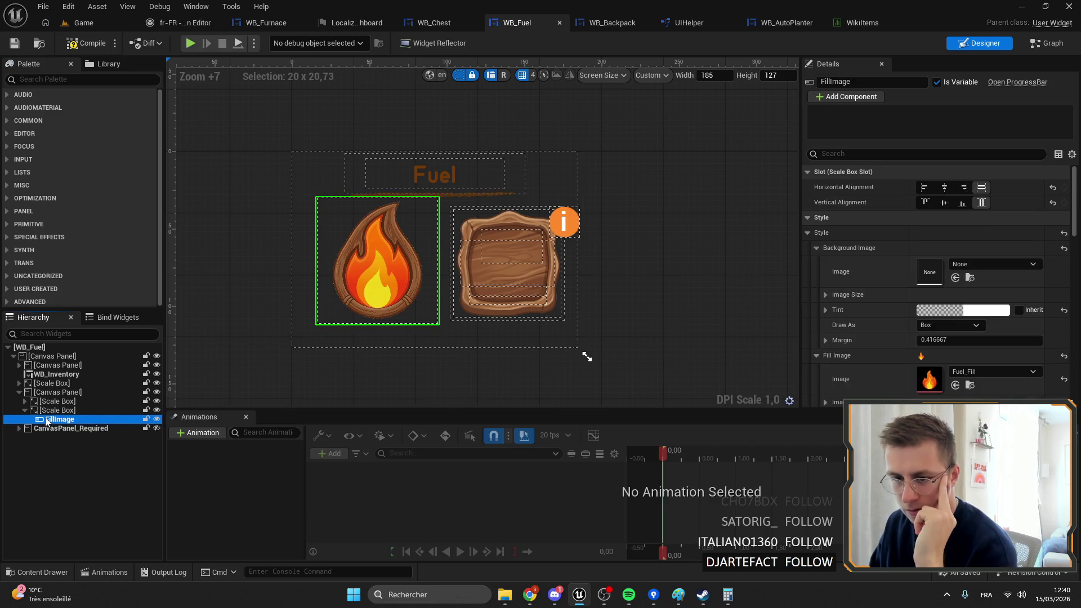
scroll(995, 248, down, 2)
scroll(997, 249, up, 2)
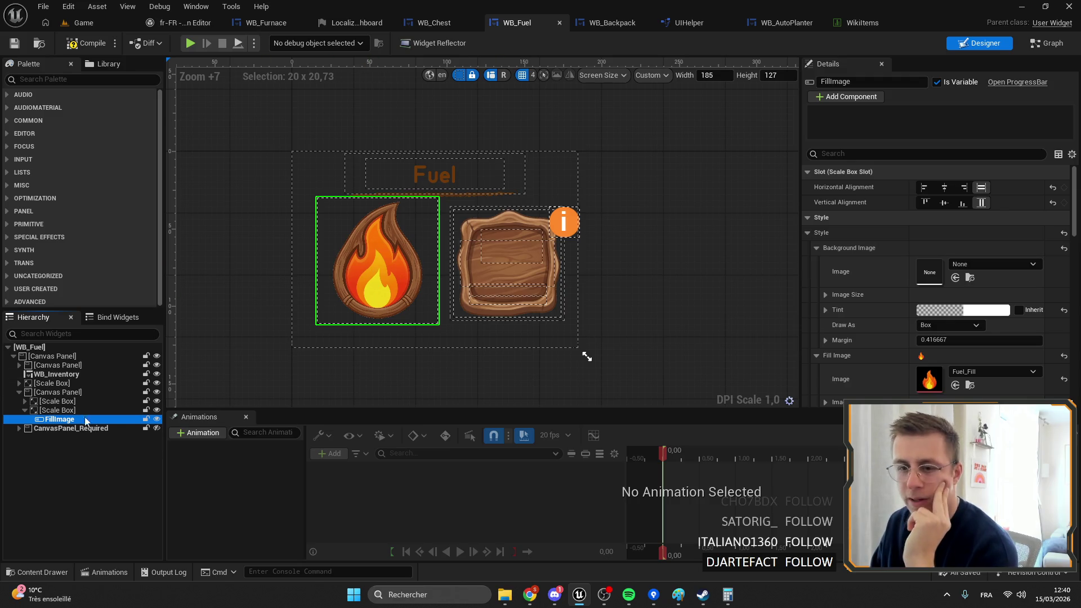
click(56, 410)
drag(440, 260, 377, 261)
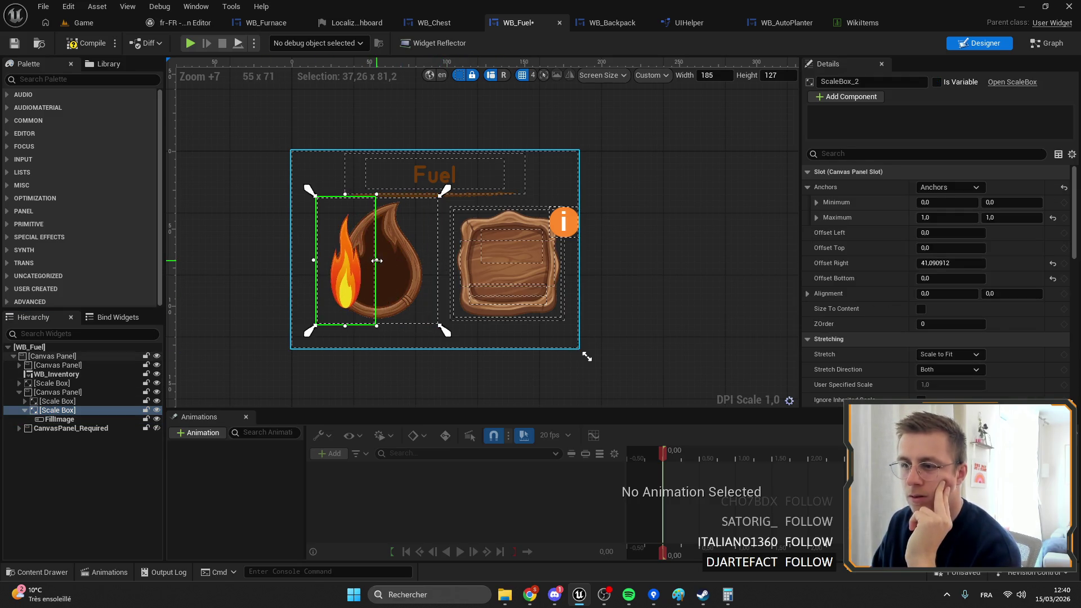
drag(377, 325, 385, 326)
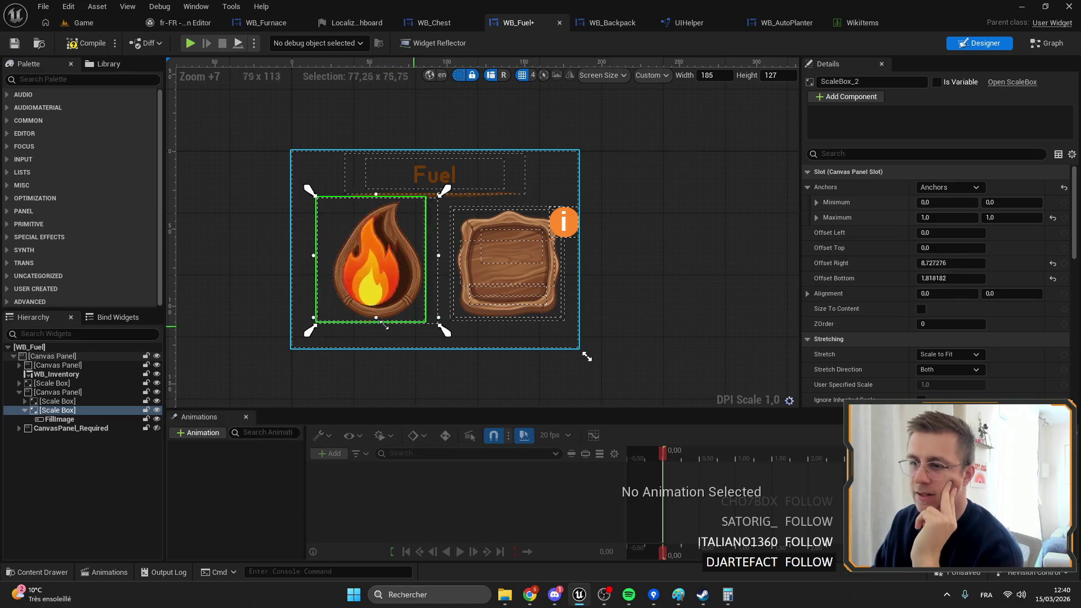
key(ctrl+z)
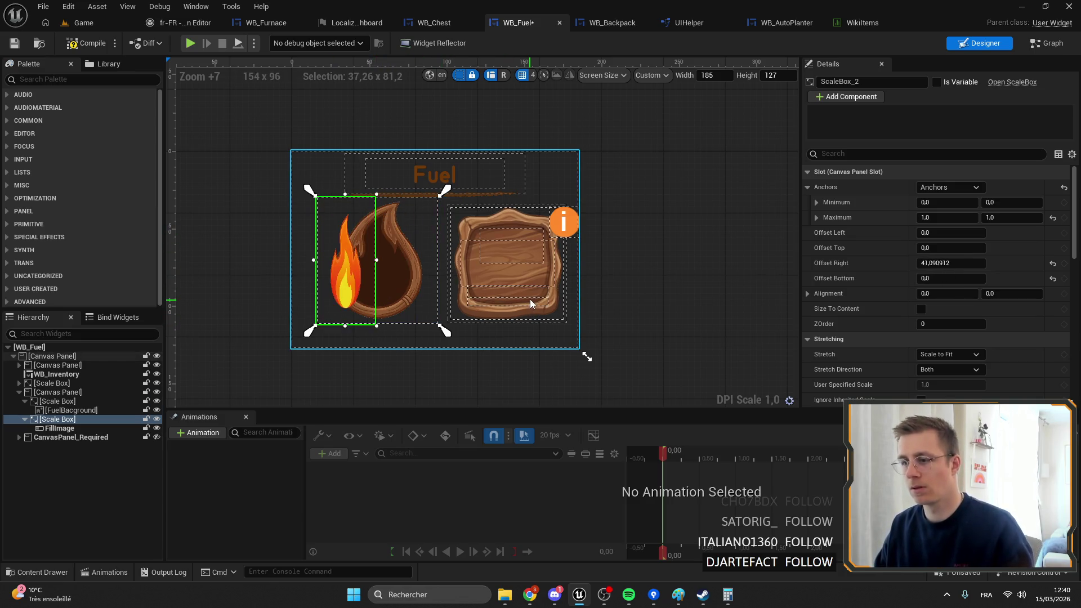
key(ctrl+z)
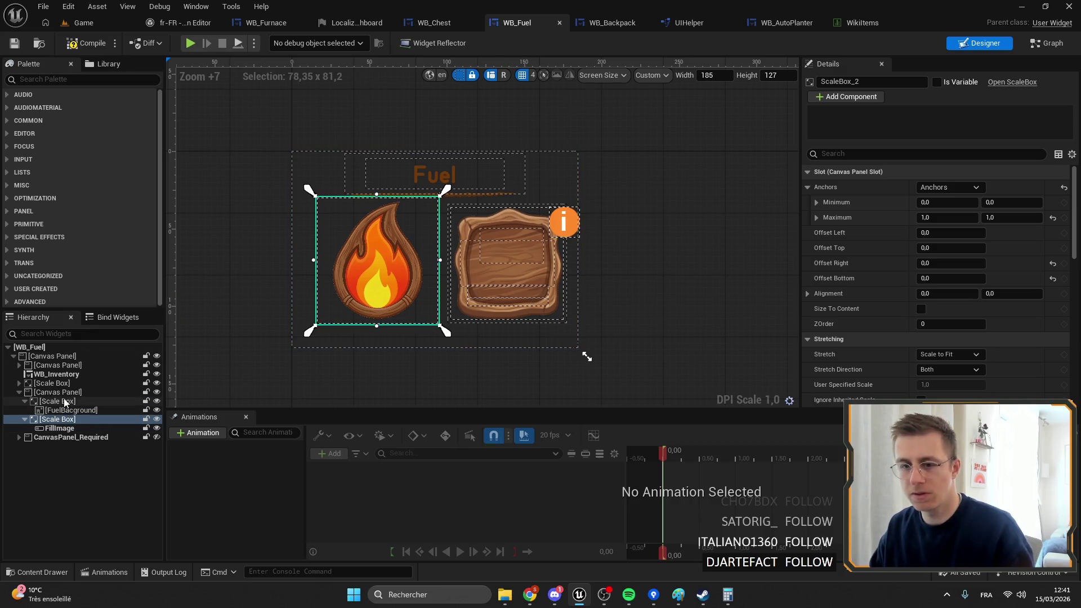
Step: Try narrowing the fire icon's canvas panel, undo it, and open the fire scale box's options
click(63, 410)
click(60, 403)
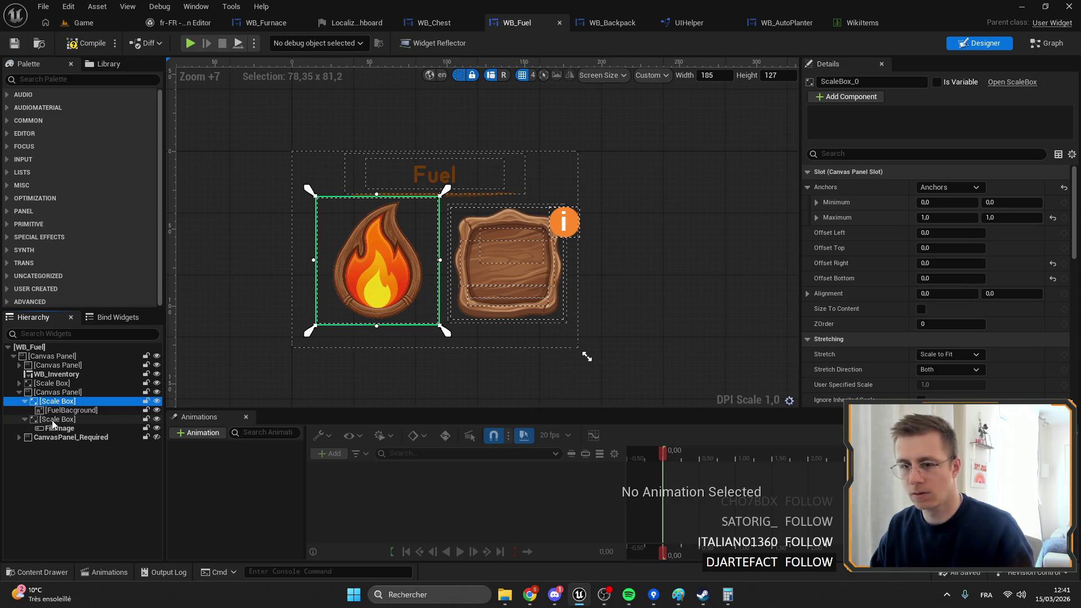
click(52, 420)
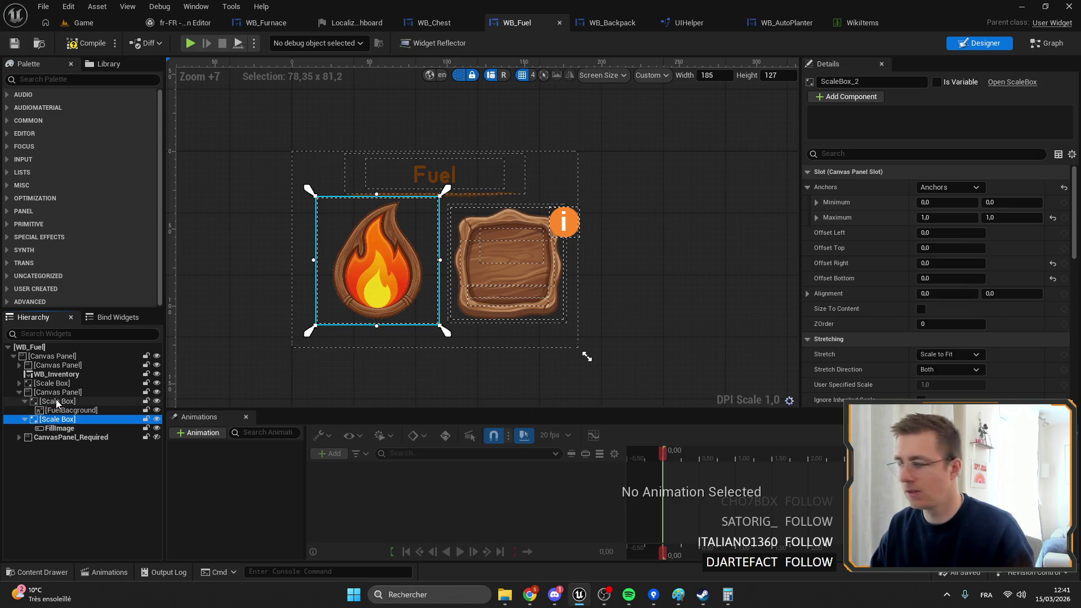
click(58, 392)
drag(441, 261, 371, 260)
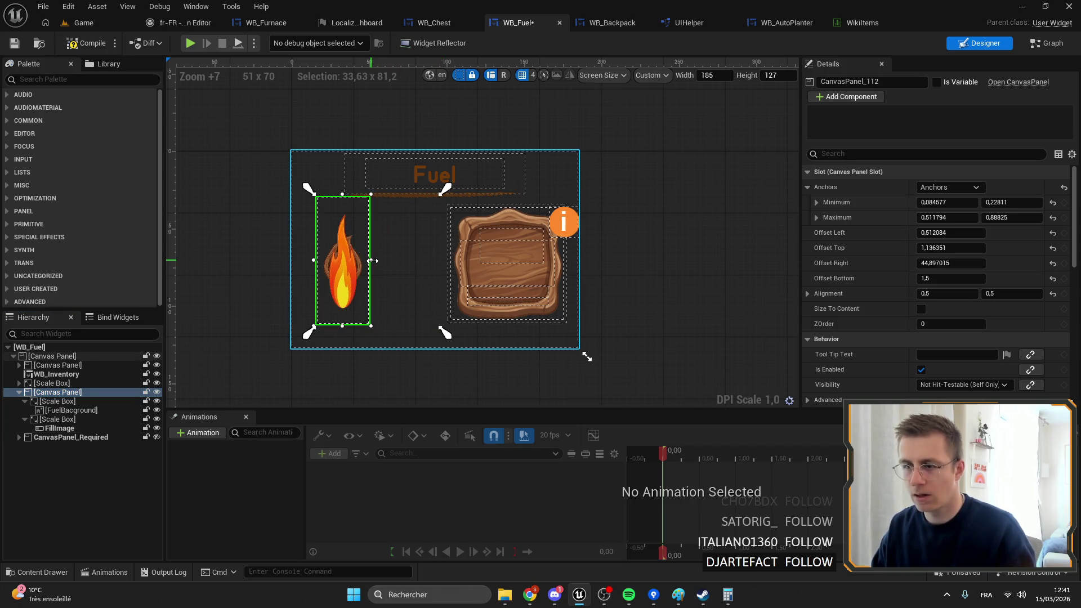
key(ctrl+z)
click(55, 428)
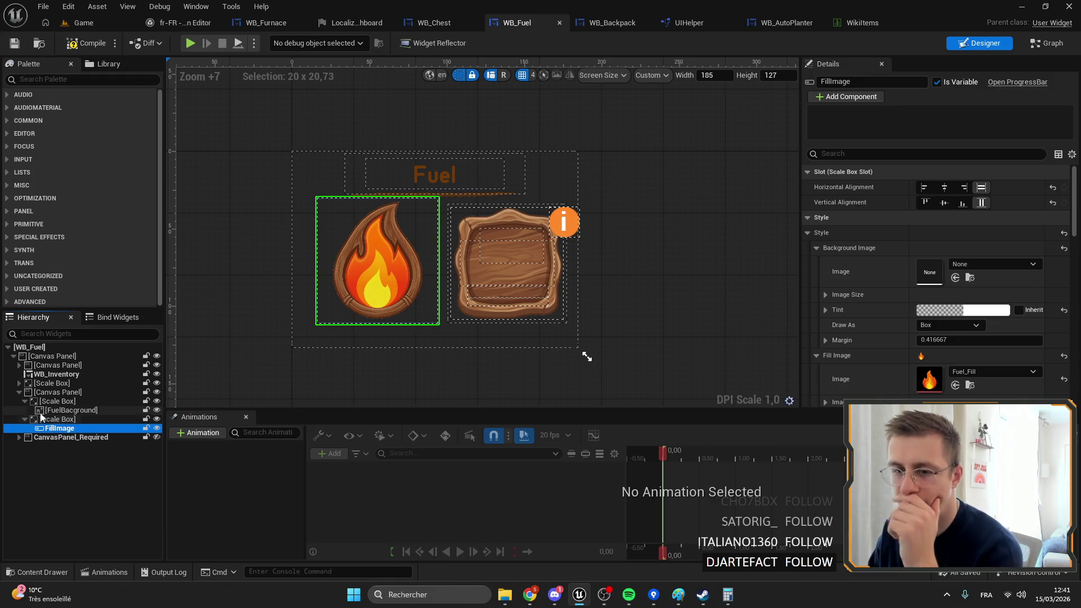
click(43, 419)
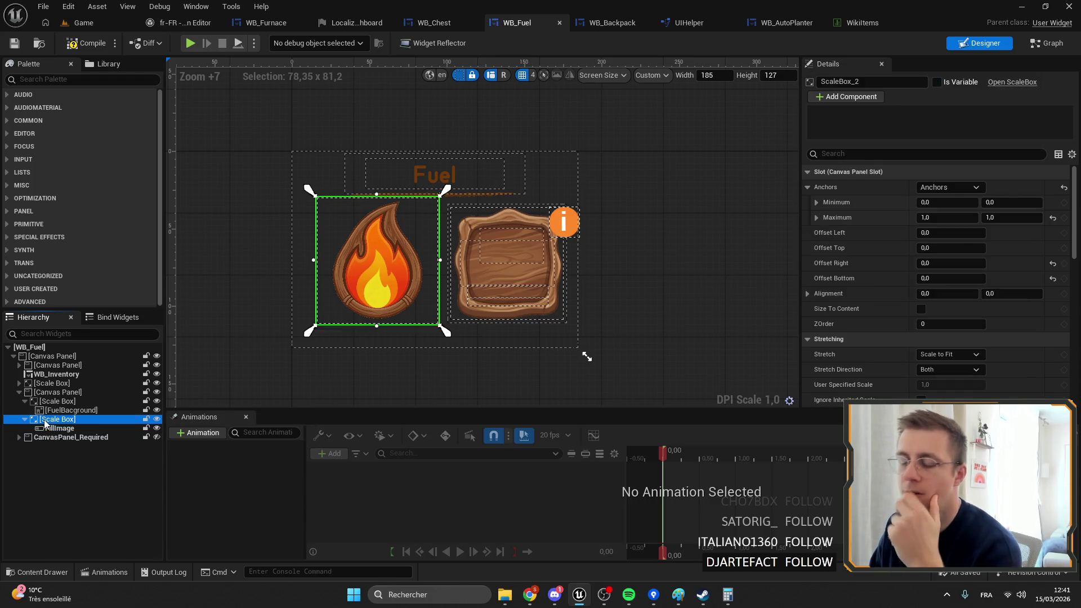
right_click(44, 420)
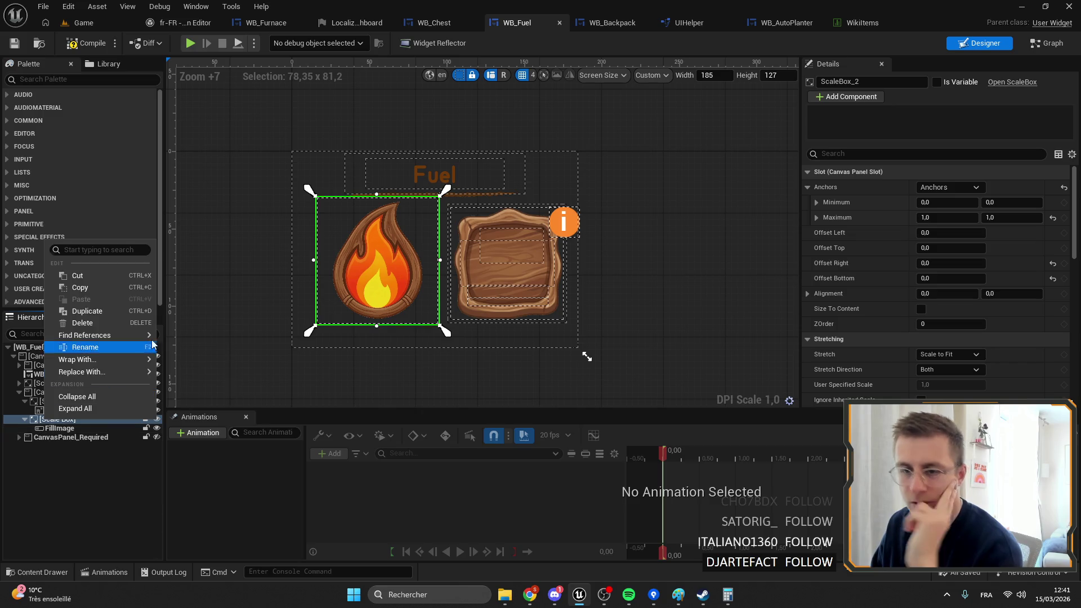
Step: Wrap FillImage in a Size Box with Width and Height Override of 100
mouse_move(87, 361)
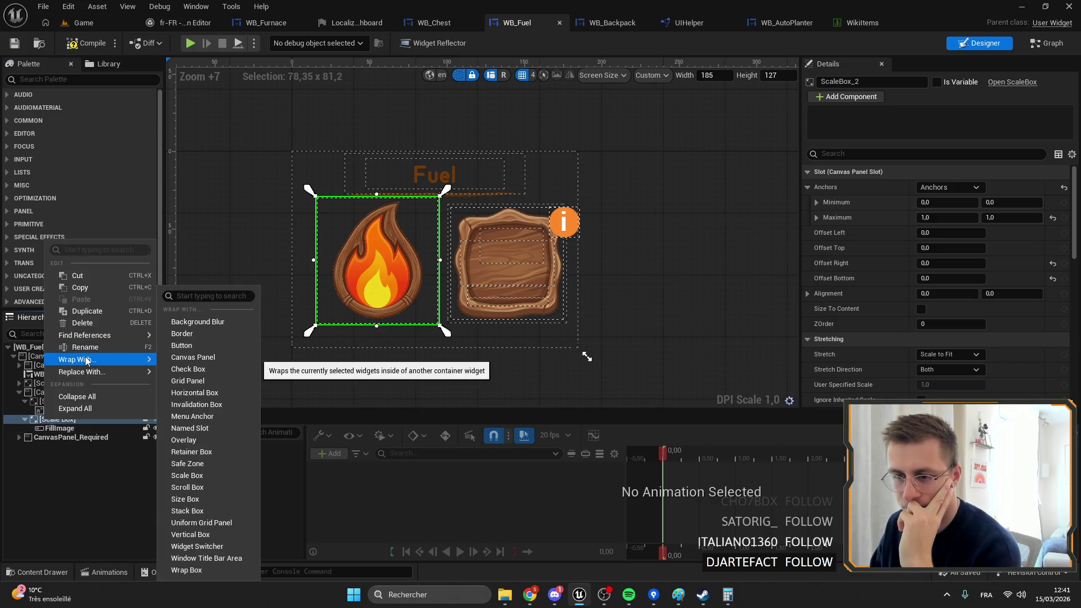
right_click(50, 430)
mouse_move(104, 383)
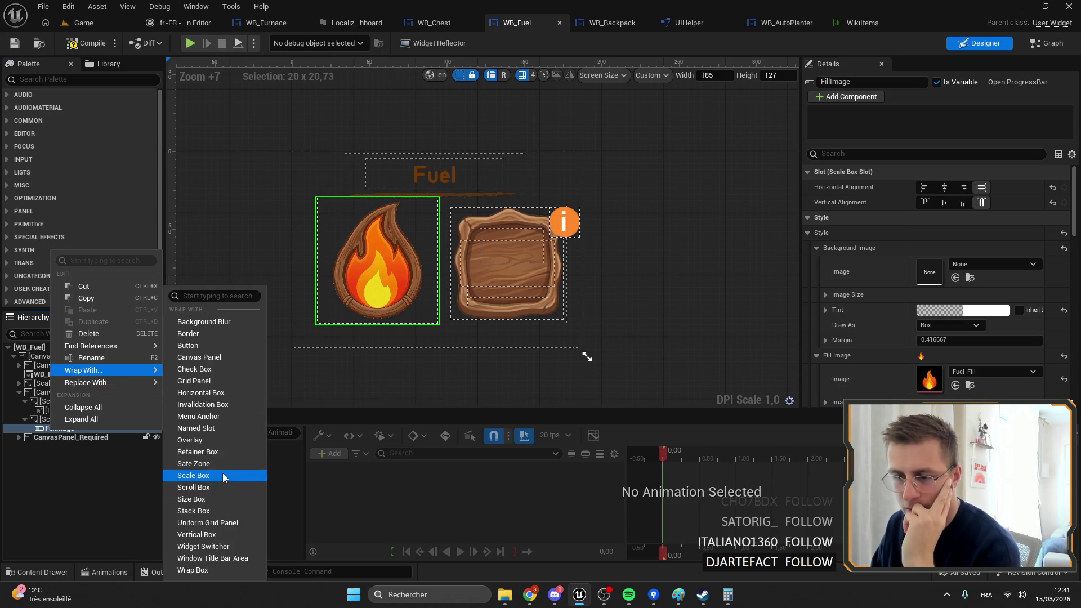
click(213, 499)
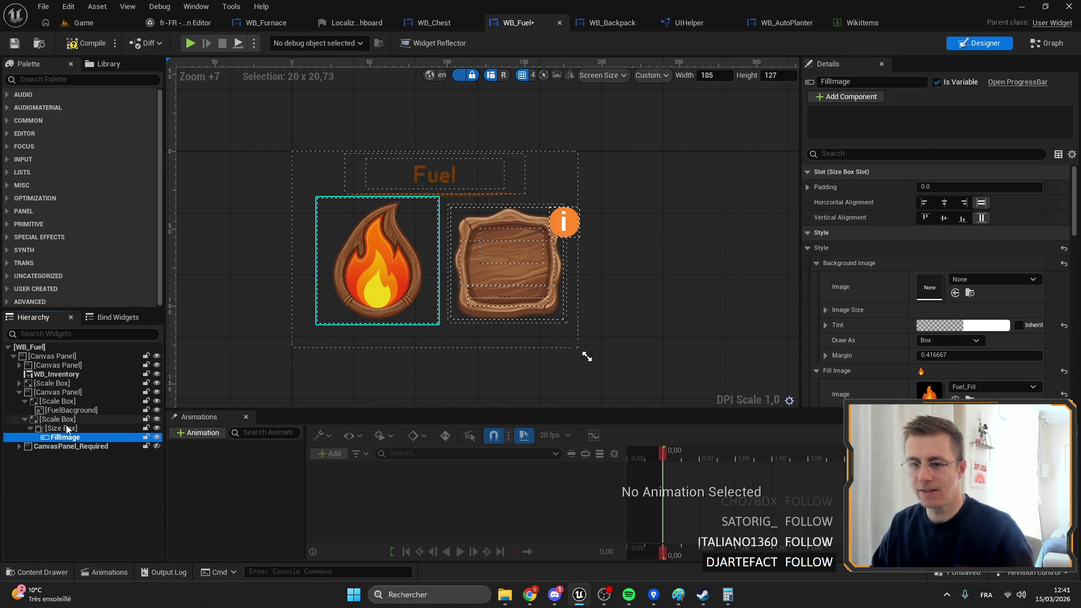
click(818, 233)
click(818, 248)
click(952, 233)
text(100)
key(Tab)
text(100,0)
key(Return)
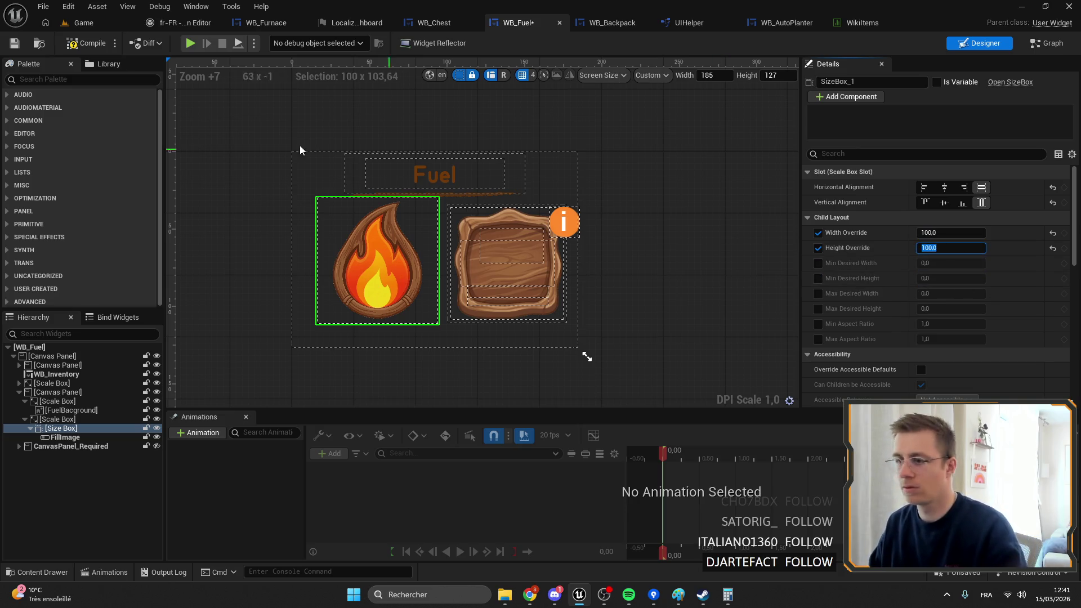
Step: Try narrowing the fire scale box, undo it, and select the surrounding canvas panel
click(55, 420)
drag(439, 260, 375, 263)
key(ctrl+z)
click(389, 274)
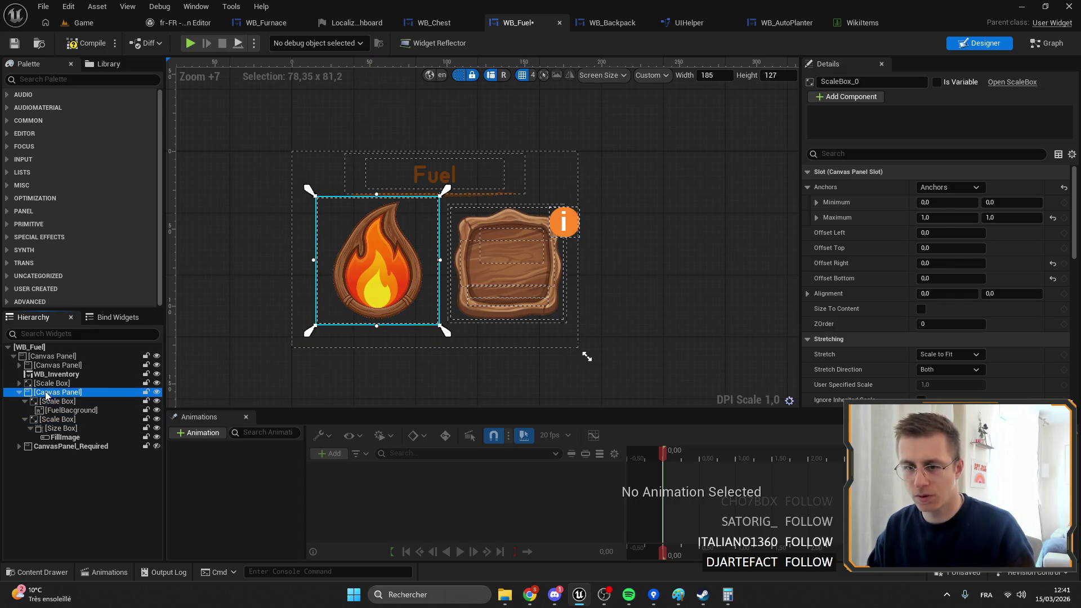
drag(440, 261, 365, 262)
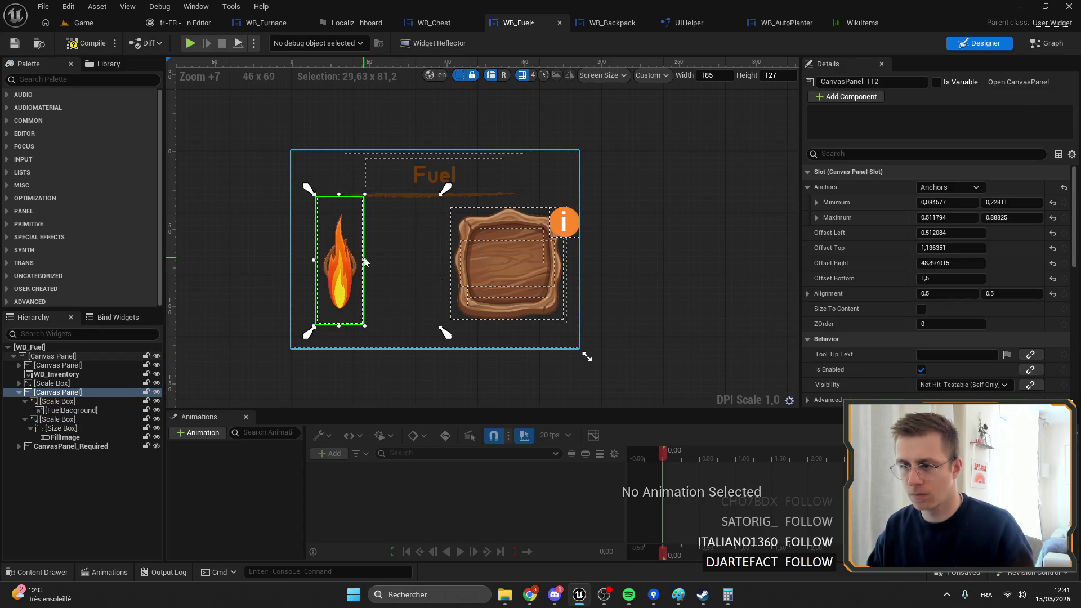
key(ctrl+z)
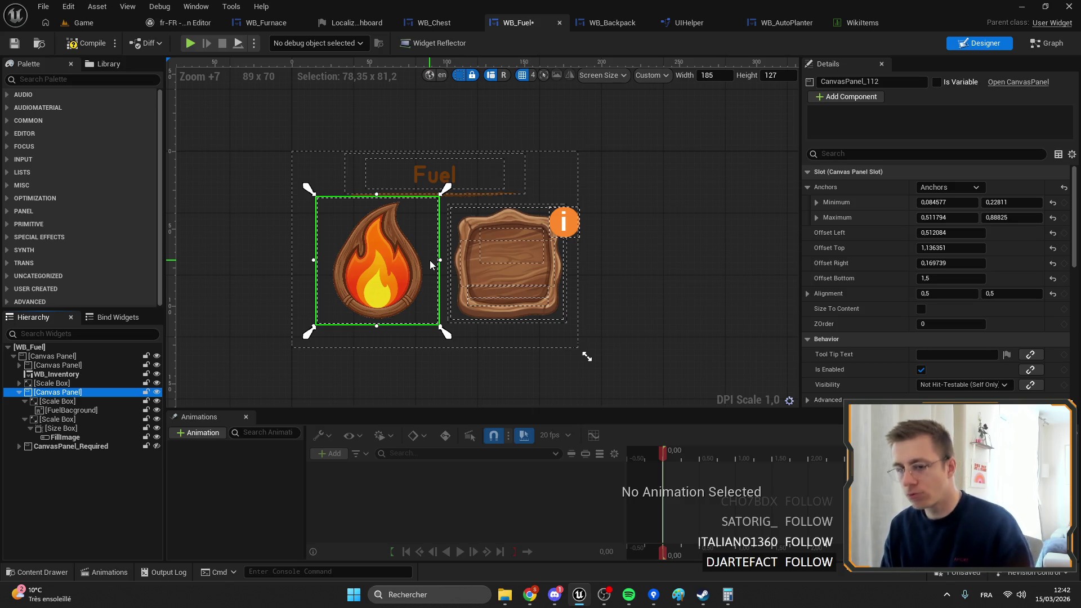
click(83, 23)
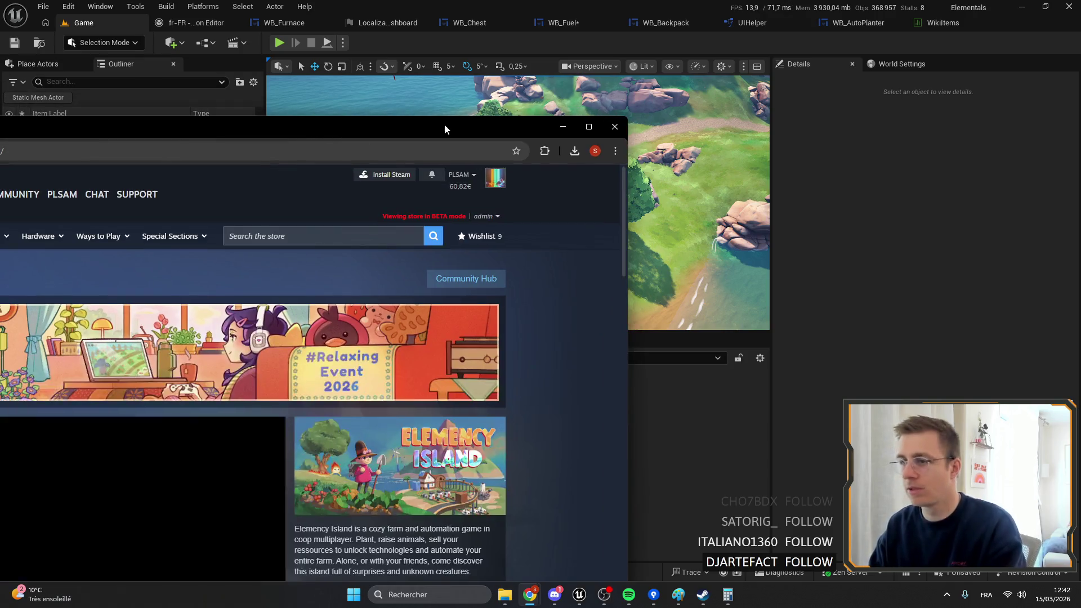
Step: Skip the Elemency Island trailer ahead to the furnace scene and pause it
double_click(444, 124)
scroll(435, 398, down, 3)
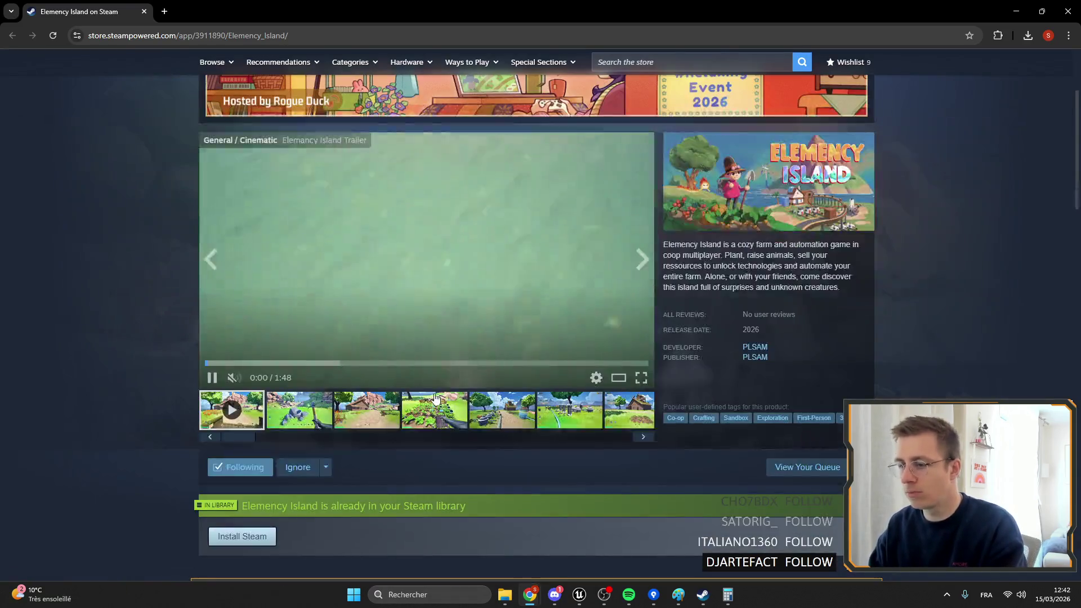
click(490, 363)
click(288, 306)
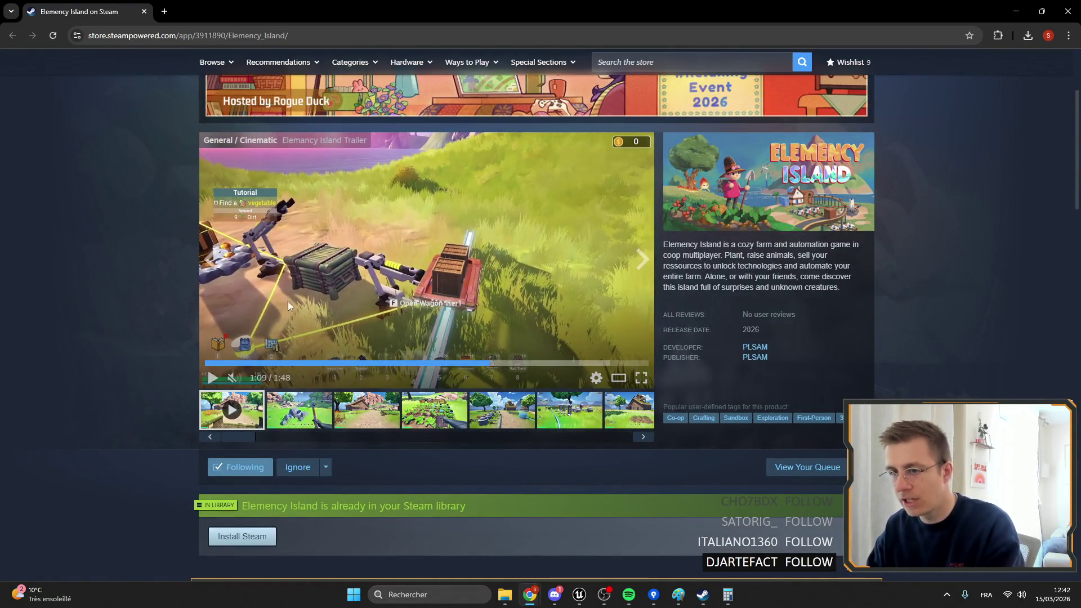
click(493, 363)
click(527, 364)
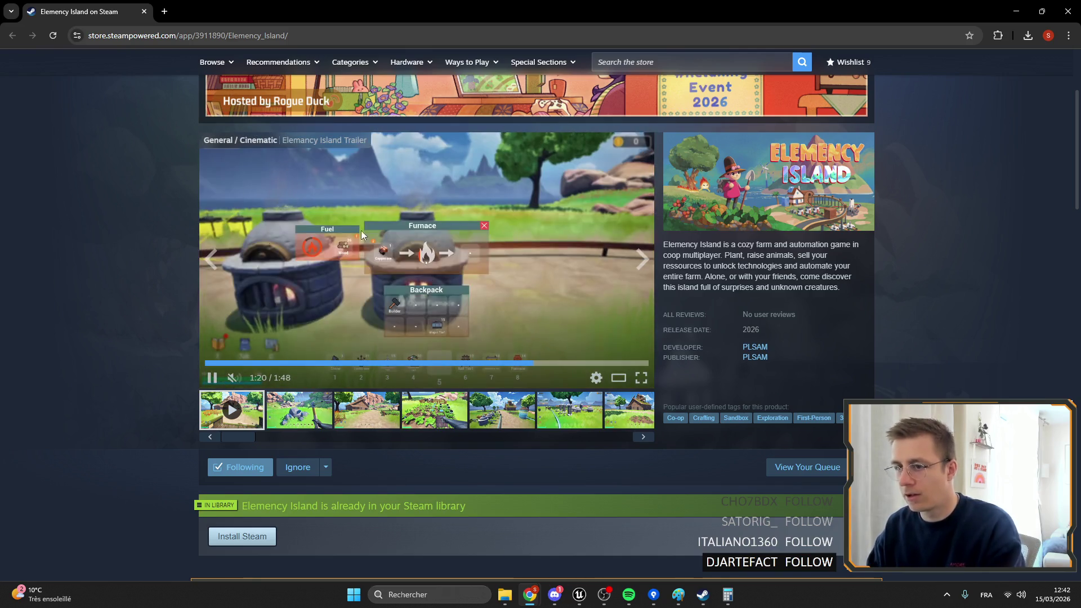
click(414, 260)
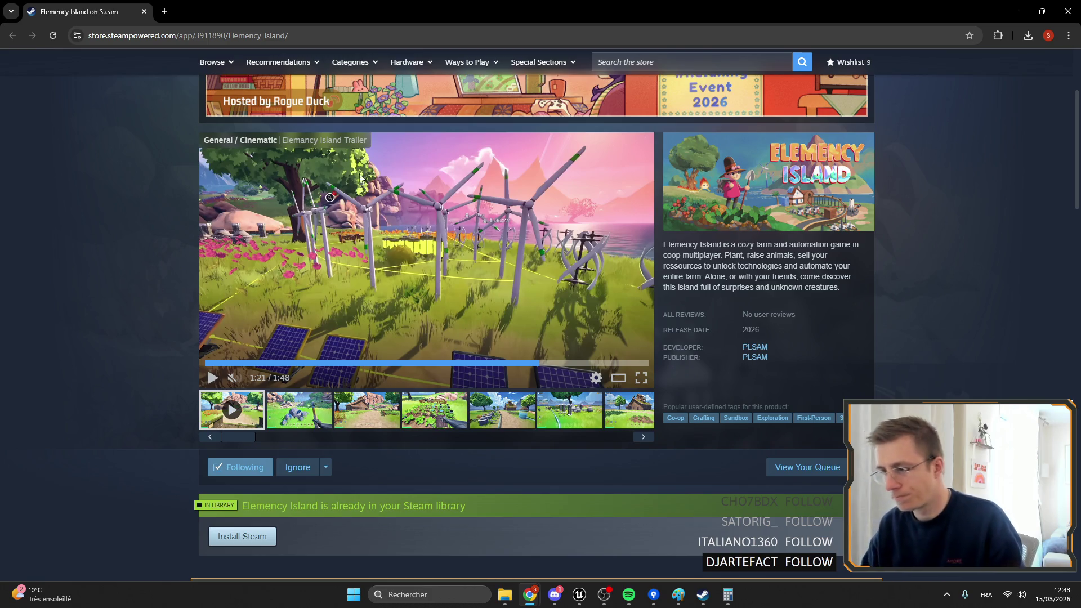
Step: Minimize Chrome and launch Elemency Island Demo from the Steam library
click(1017, 11)
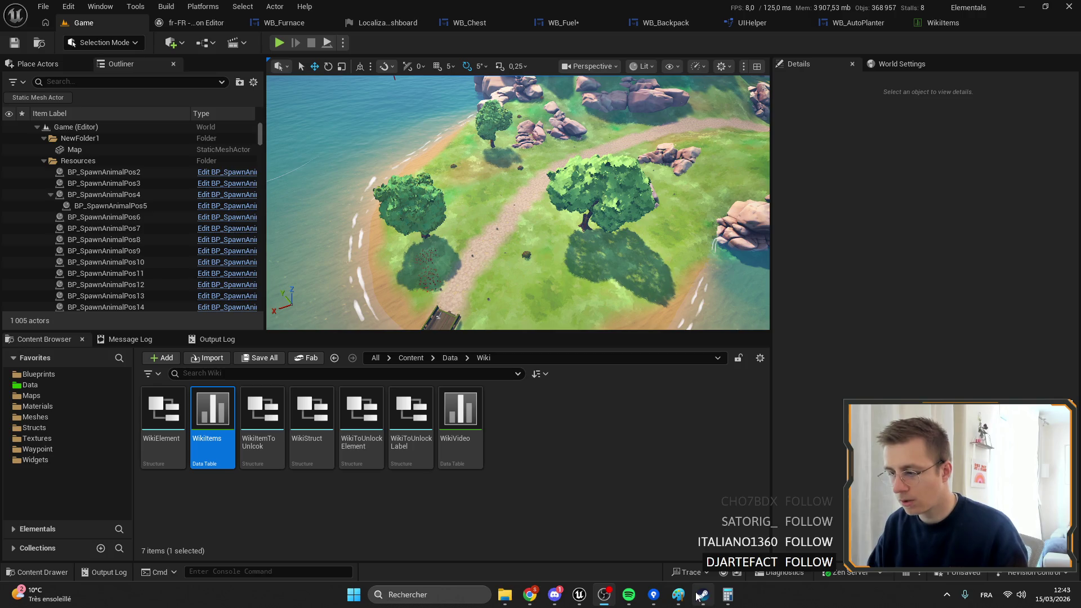
mouse_move(555, 596)
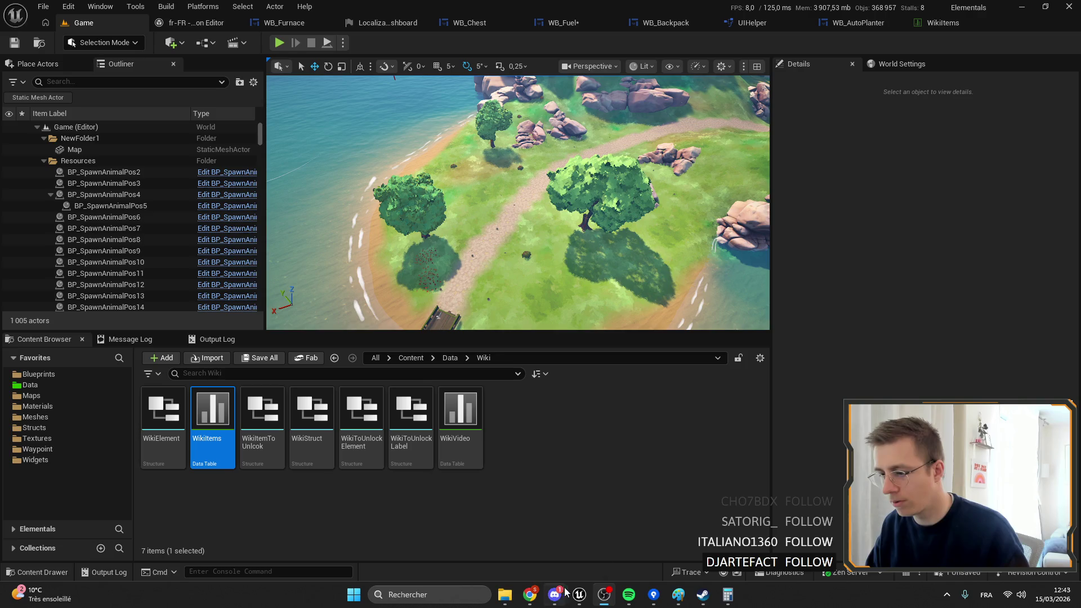
click(581, 596)
click(703, 595)
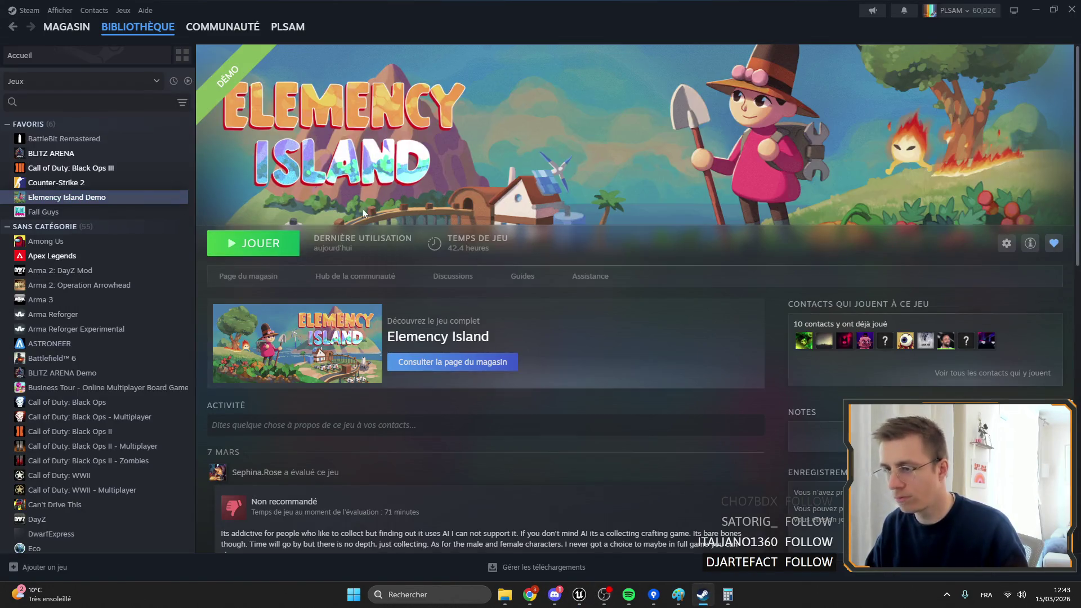
Step: Load the multiplayer save, then save and quit back to the title screen
click(248, 243)
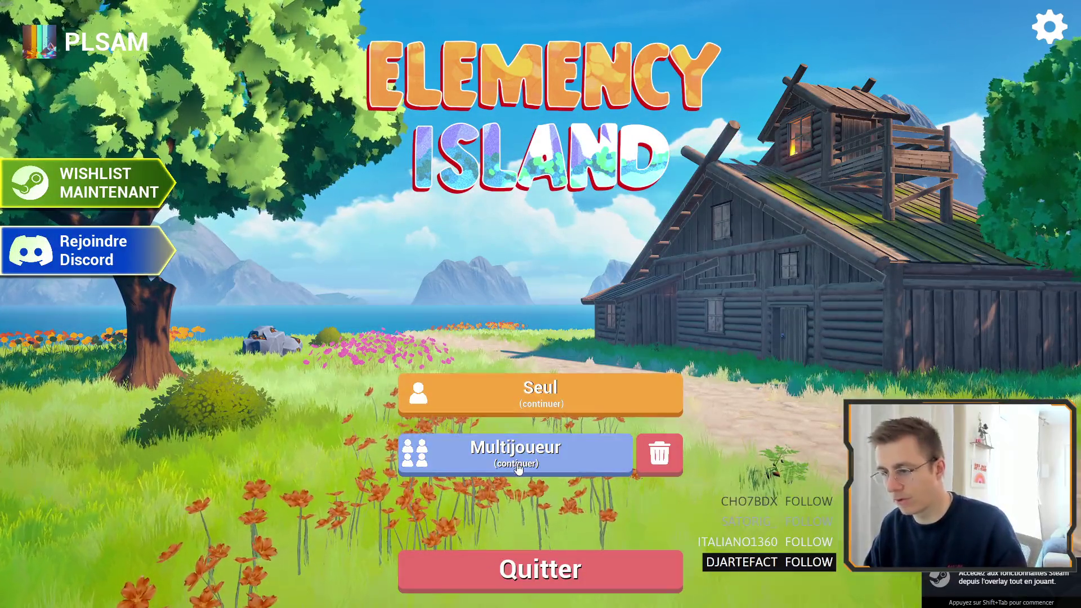
click(540, 448)
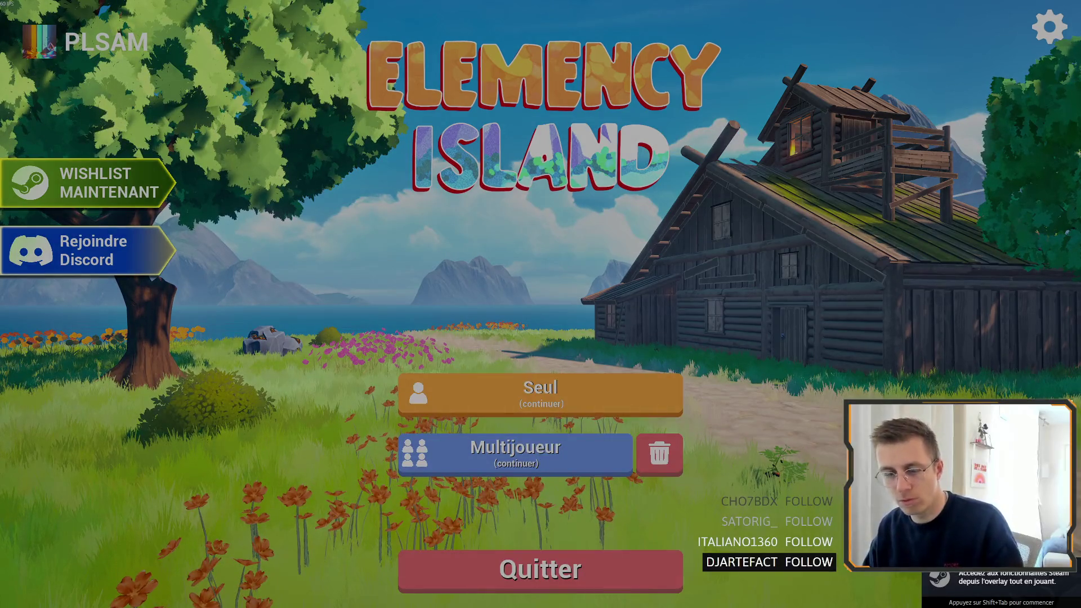
key(Escape)
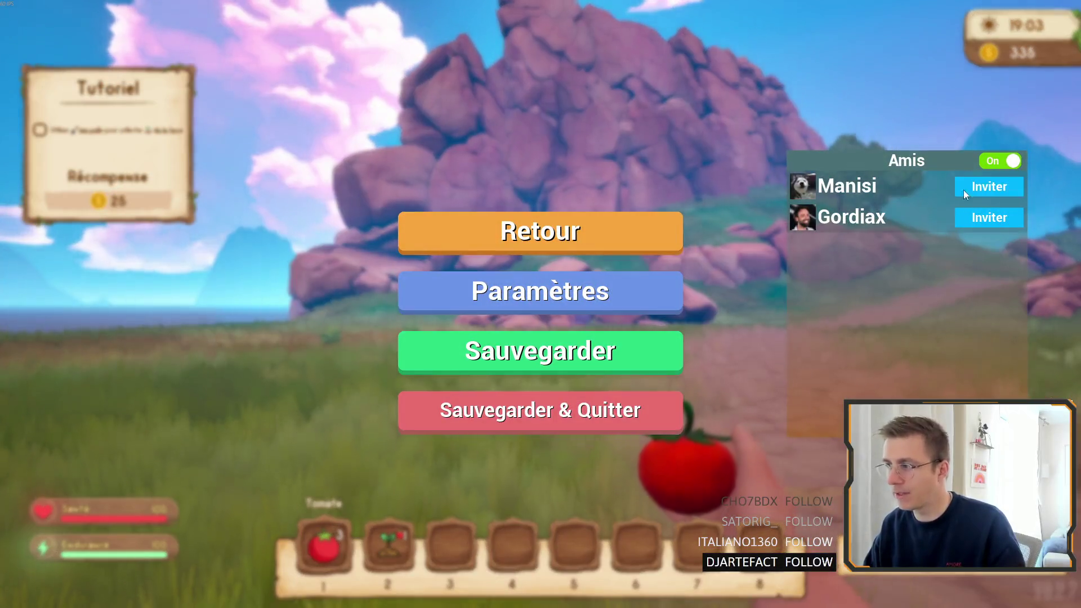
click(1005, 183)
key(Escape)
key(Escape)
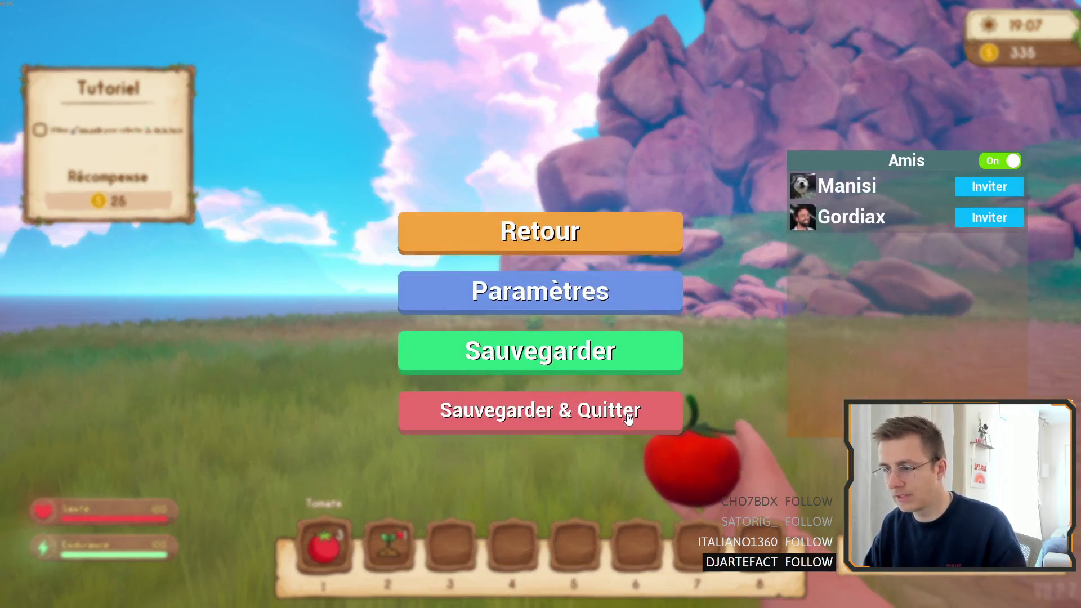
click(548, 410)
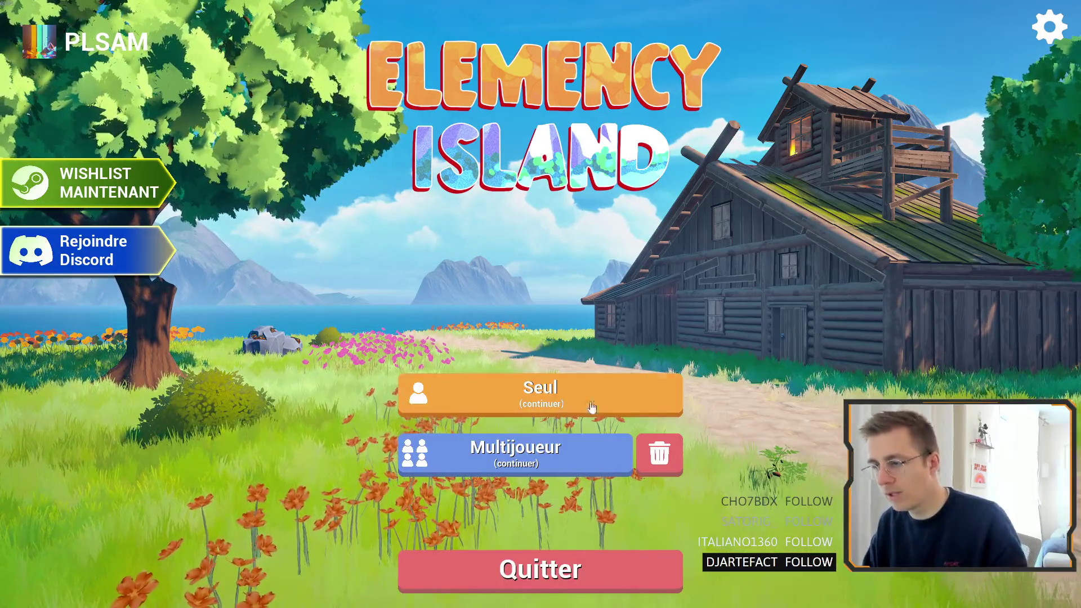
Step: Switch away from the game back to the Steam library window
key(shift+Tab)
key(shift+Tab)
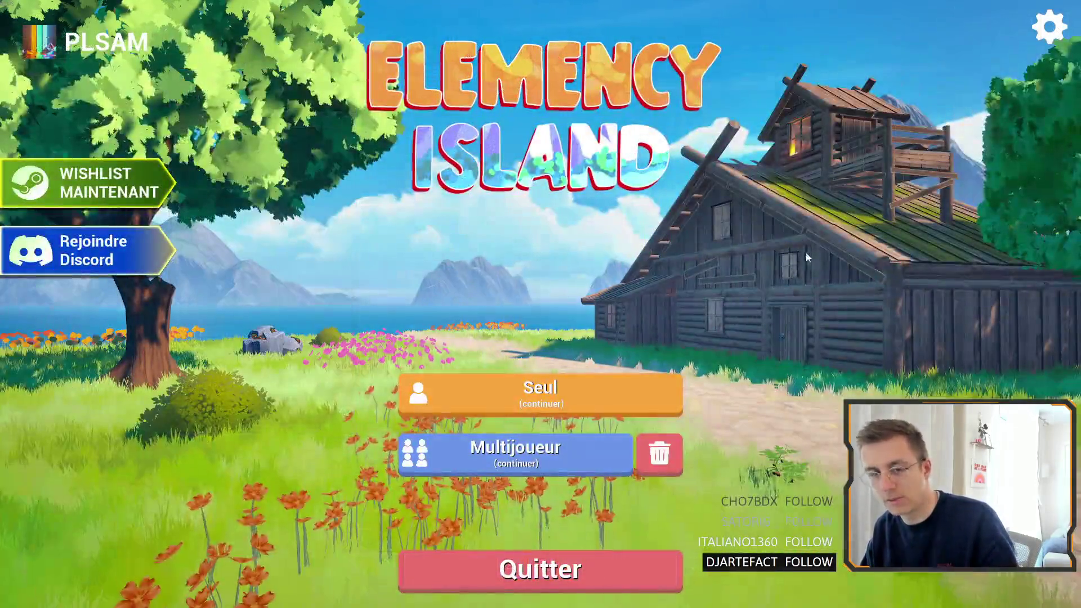
key(alt+Tab)
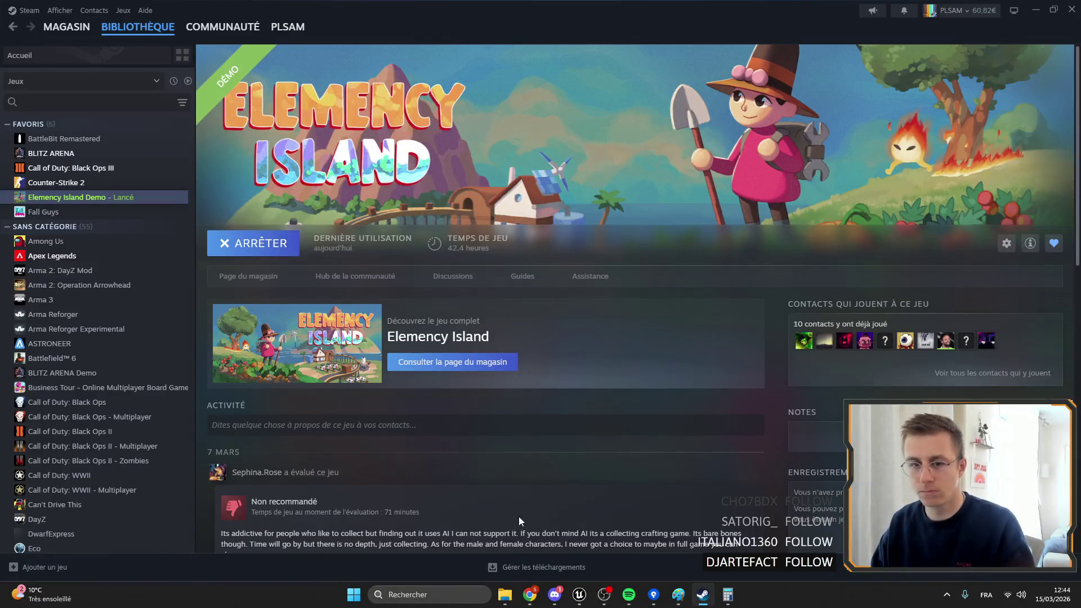
click(555, 595)
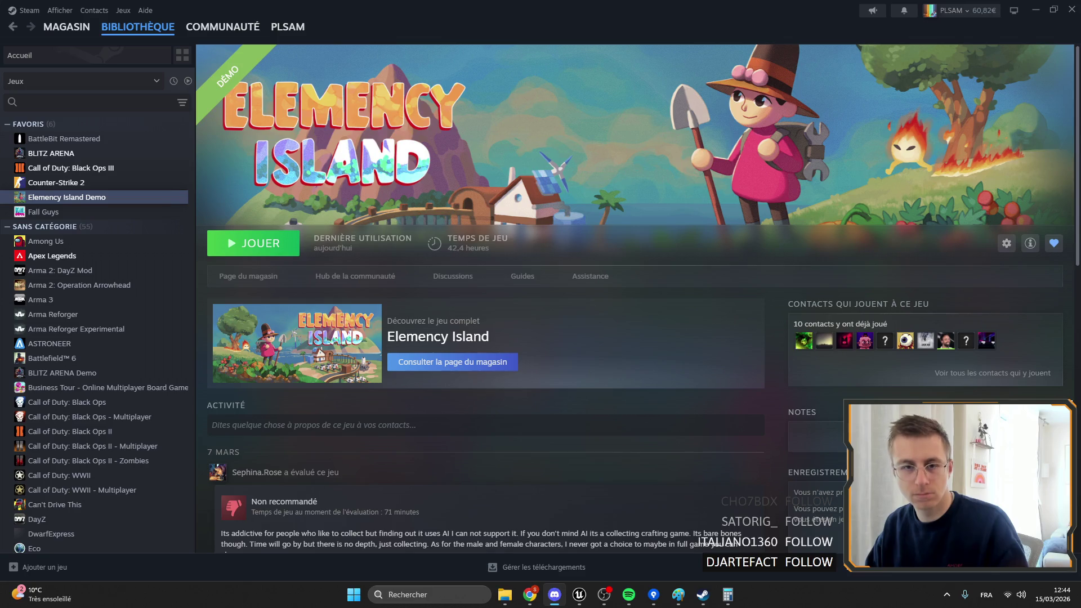
Step: Minimize the Steam window now that the demo shows JOUER again
click(1036, 10)
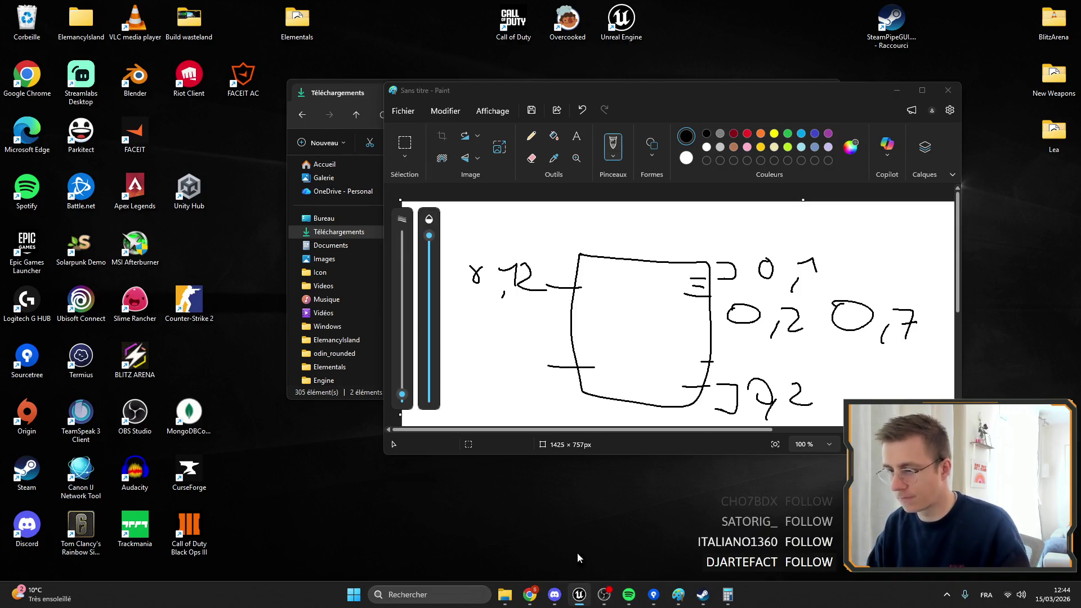
Step: Return to Unreal Engine, fly the level view along the path, and bring up WB_Fuel's designer
click(579, 595)
drag(433, 90, 432, 169)
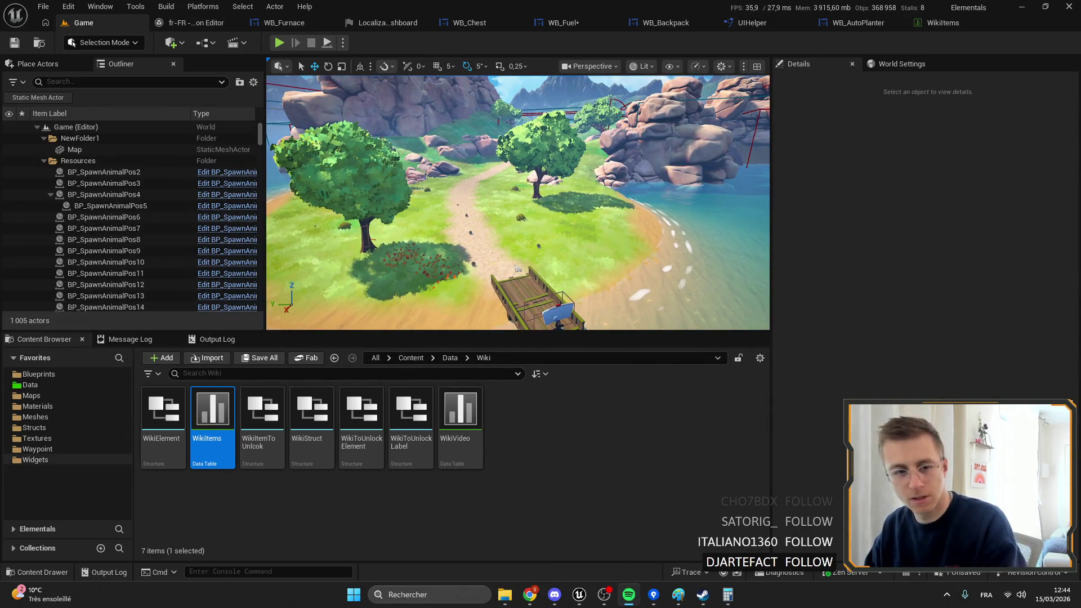
click(469, 138)
drag(469, 139, 469, 116)
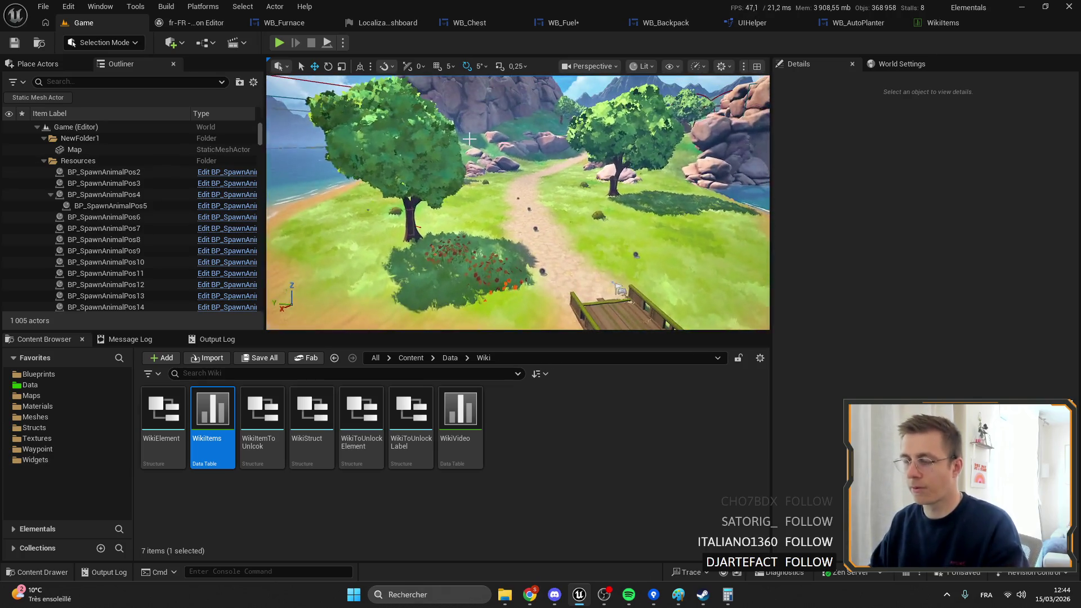
click(563, 23)
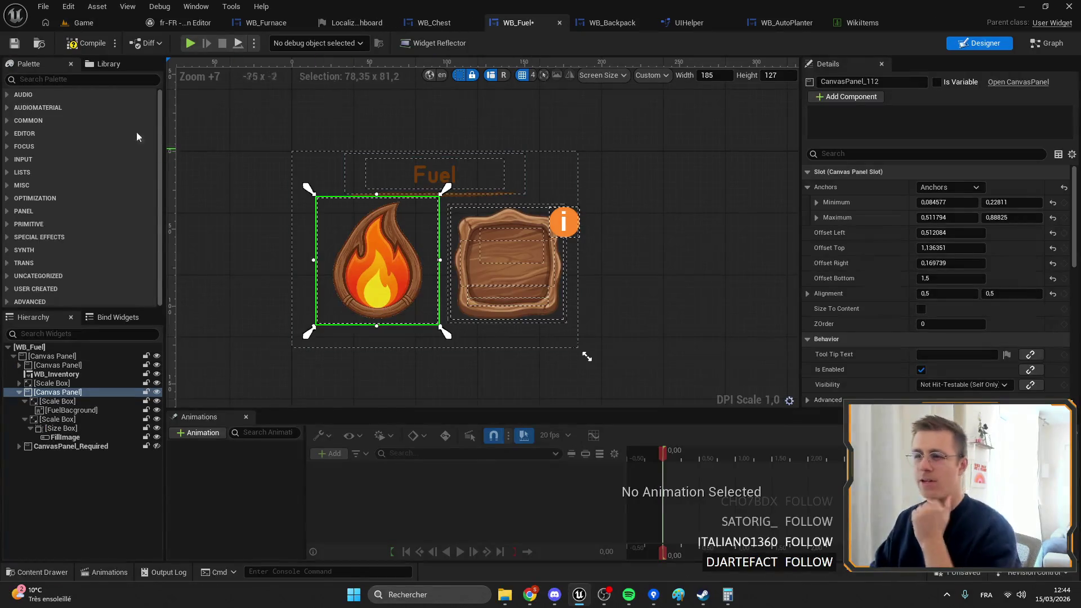
Step: Save WB_Fuel and compare its layout with WB_Furnace before returning
click(16, 42)
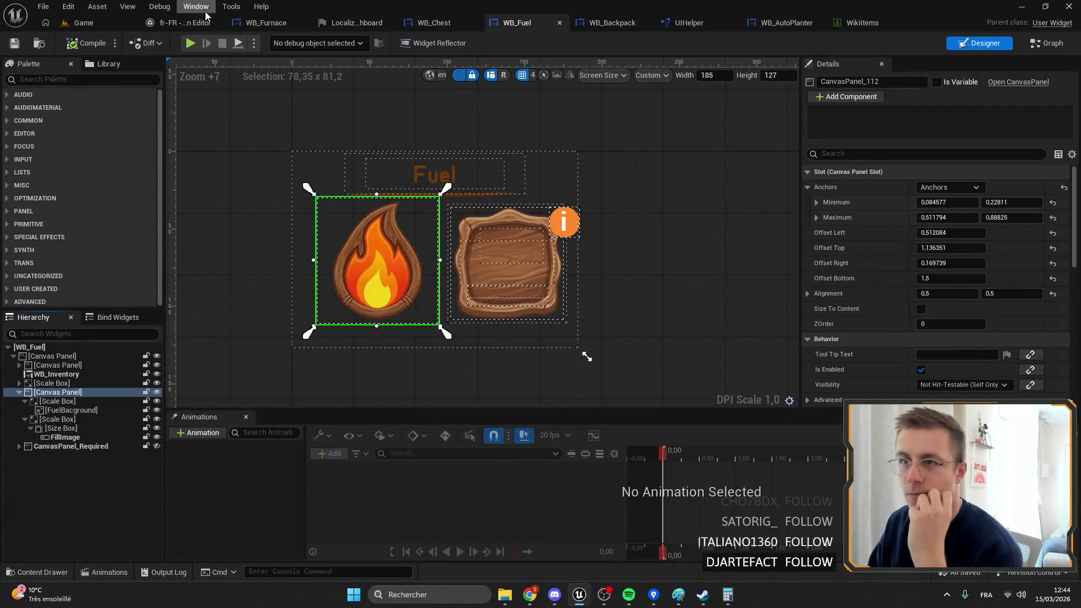
click(266, 23)
scroll(349, 242, down, 3)
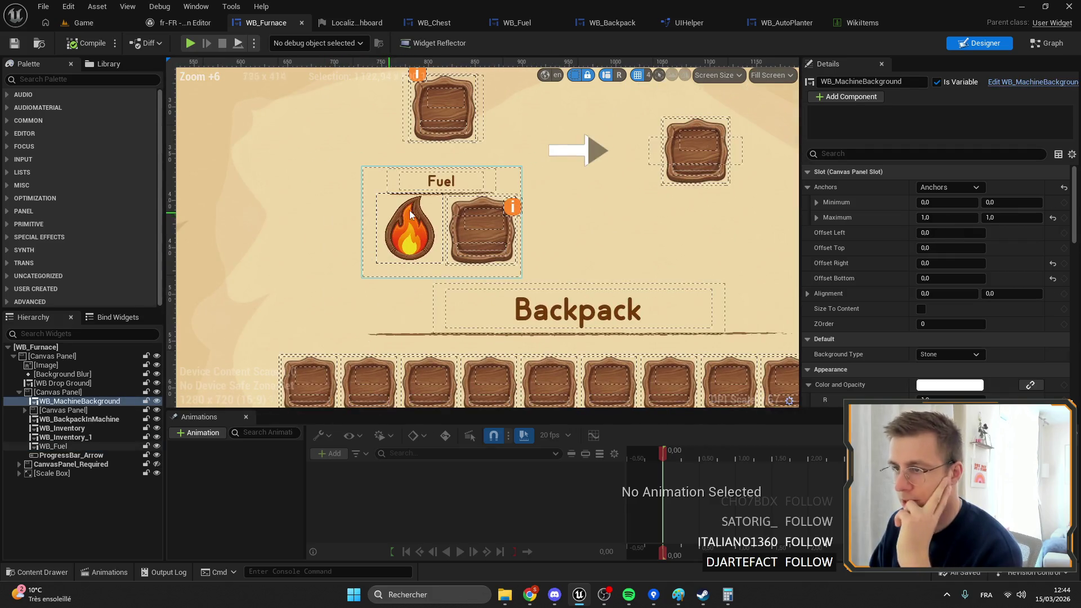
scroll(390, 187, up, 10)
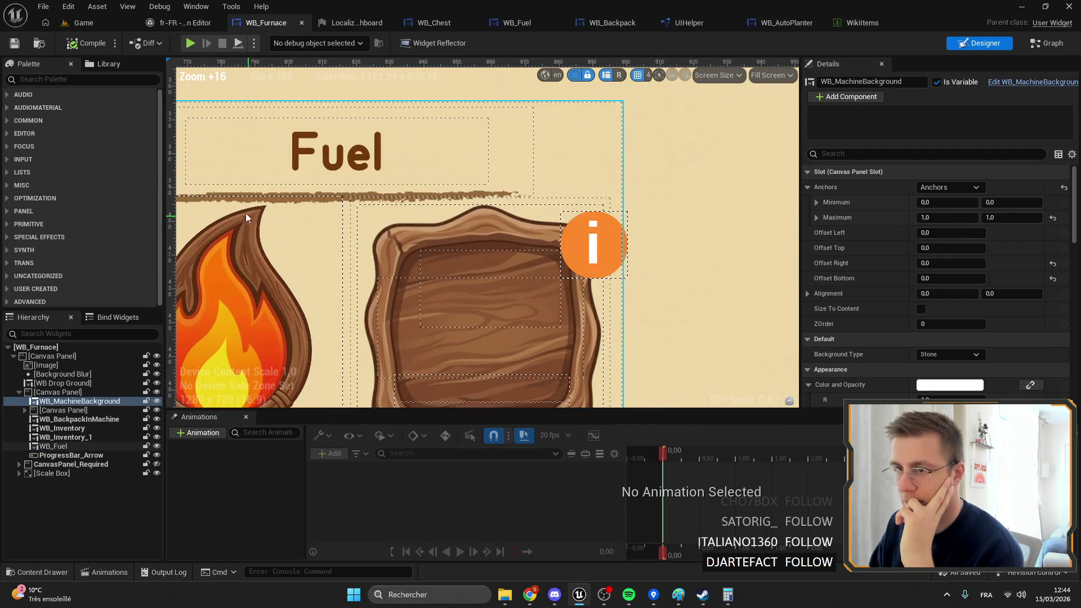
click(509, 23)
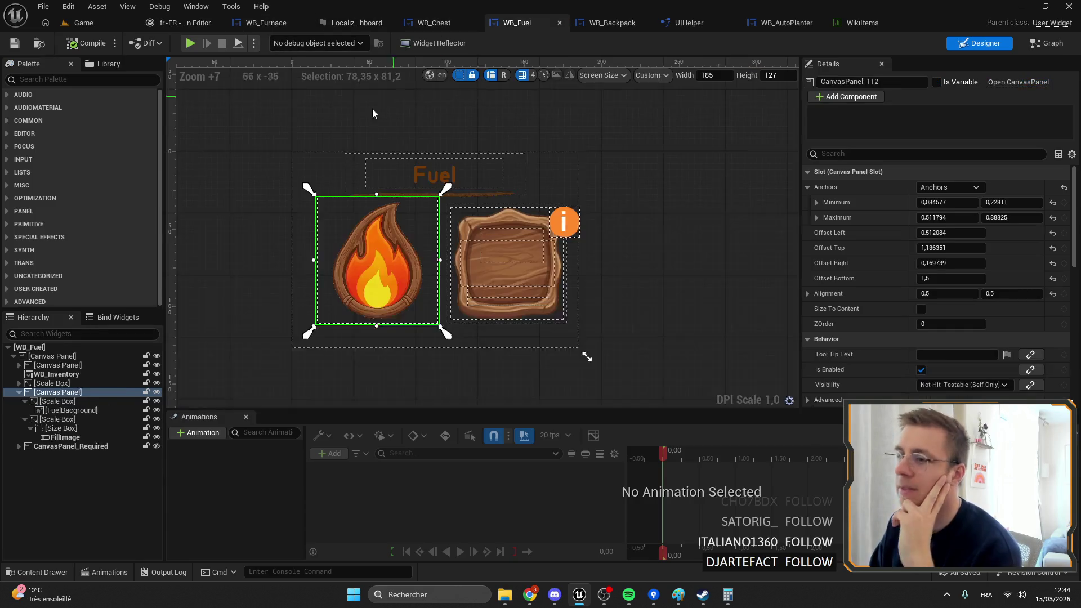
scroll(214, 332, up, 3)
Step: Centre-anchor the flame panel, size it 70×70, stretch its anchors over it, and save
click(20, 393)
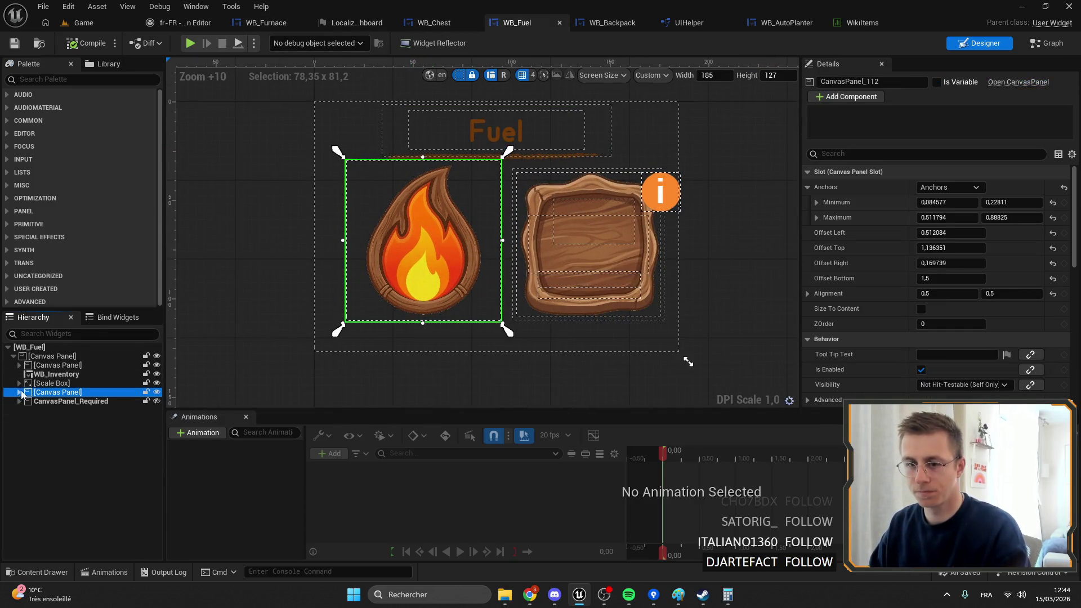
click(949, 187)
click(976, 256)
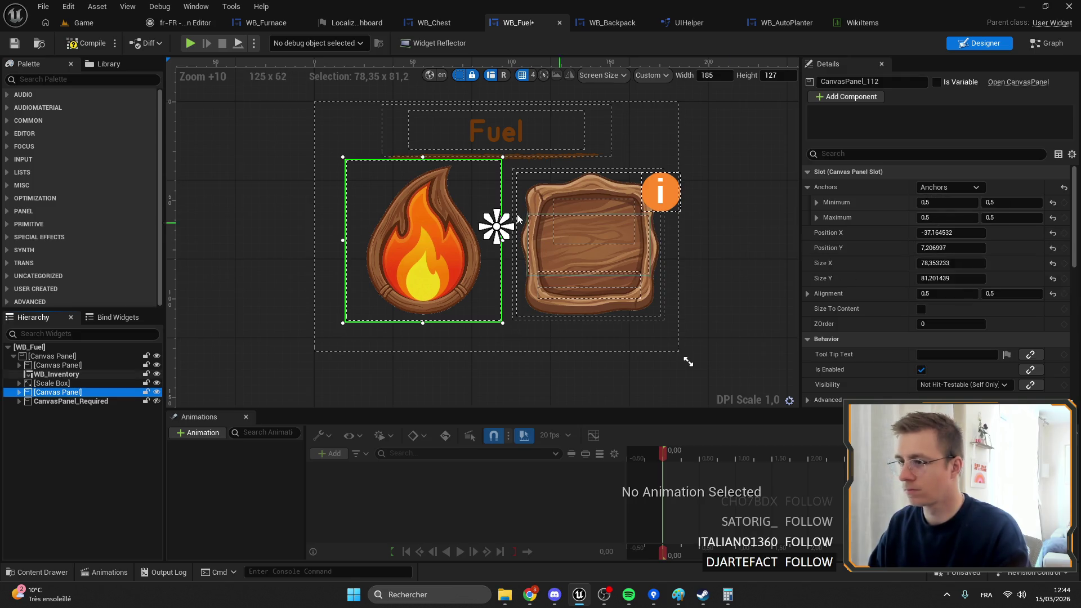
click(961, 264)
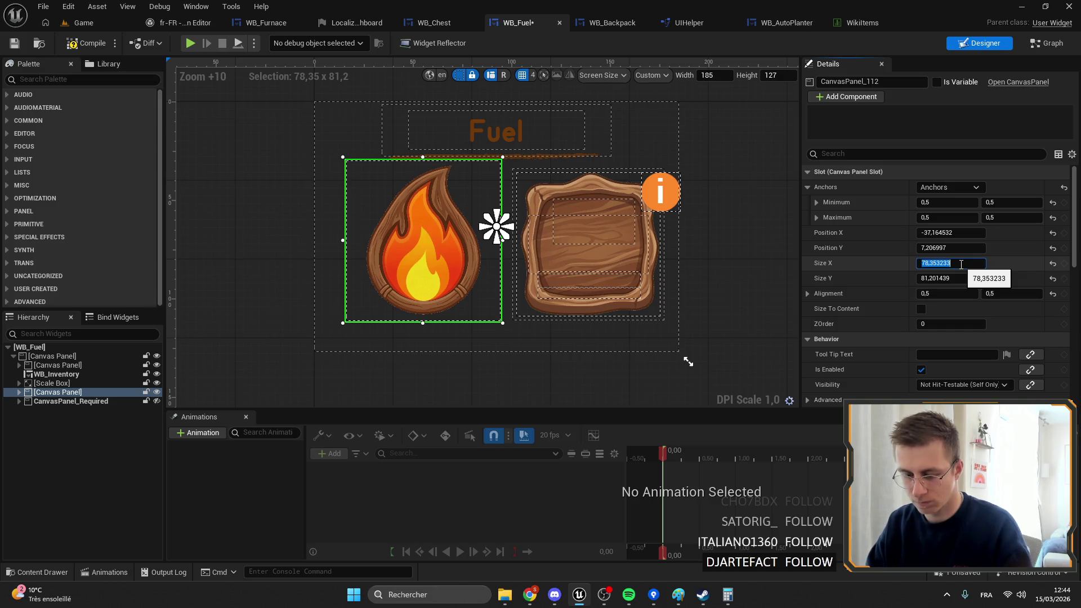
text(70)
key(Return)
click(963, 276)
text(70,0)
key(Return)
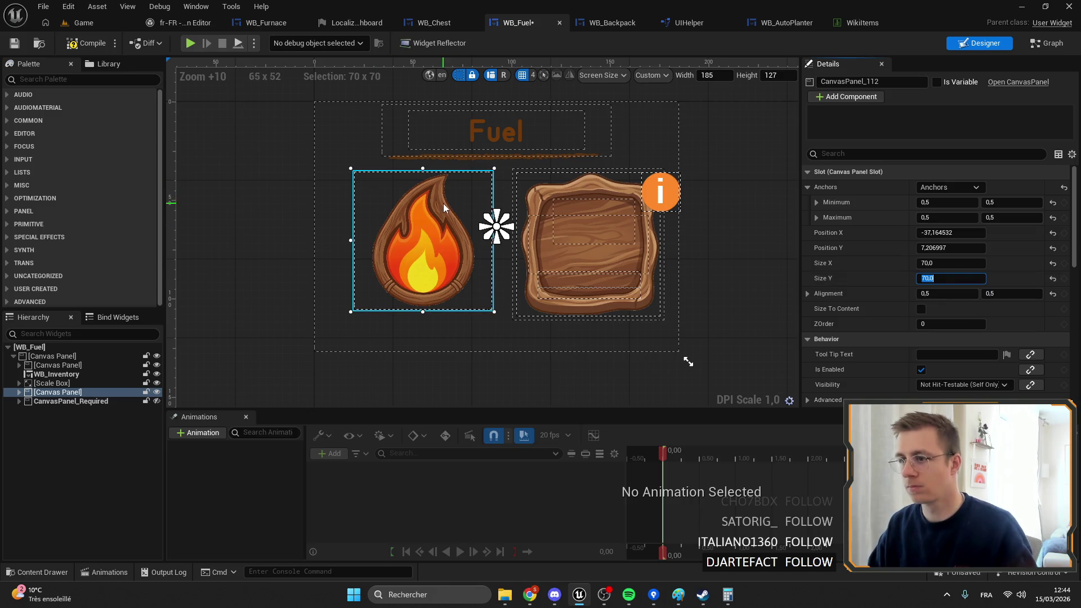
mouse_move(490, 240)
mouse_down()
mouse_move(350, 319)
mouse_move(501, 169)
mouse_up()
key(ctrl+s)
Step: Set the fuel slot's X position to 0 and stretch its anchors to 0.557/0.265–0.951/0.844
click(610, 259)
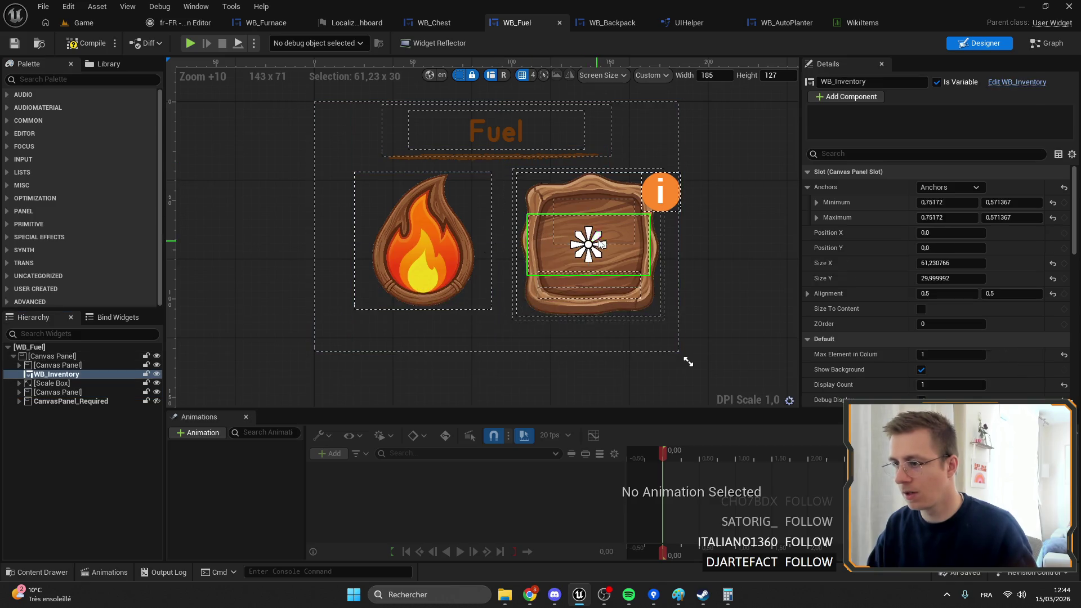
drag(591, 247, 593, 245)
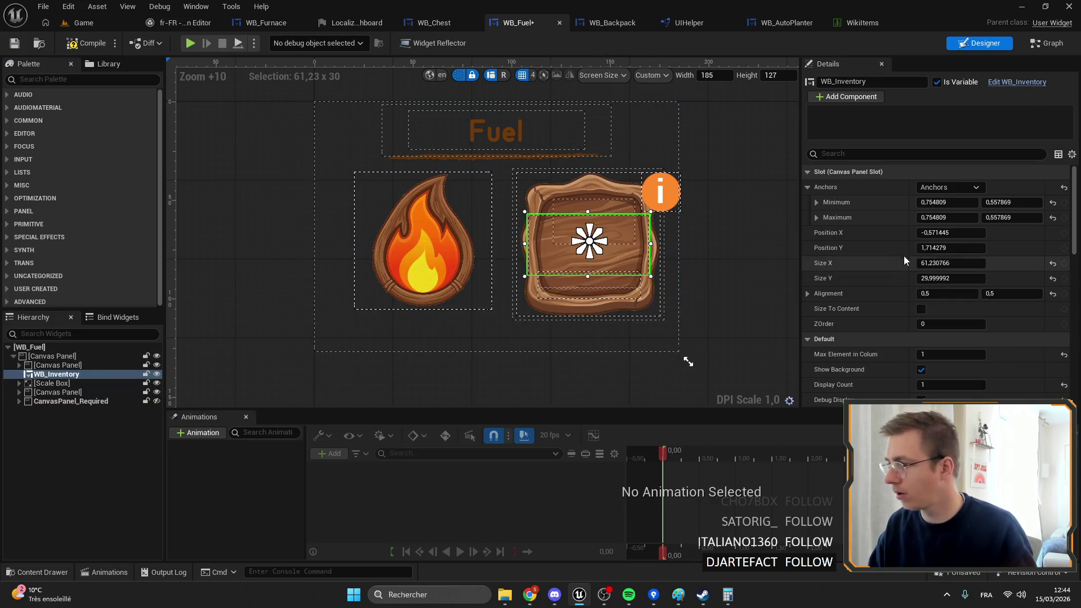
key(Return)
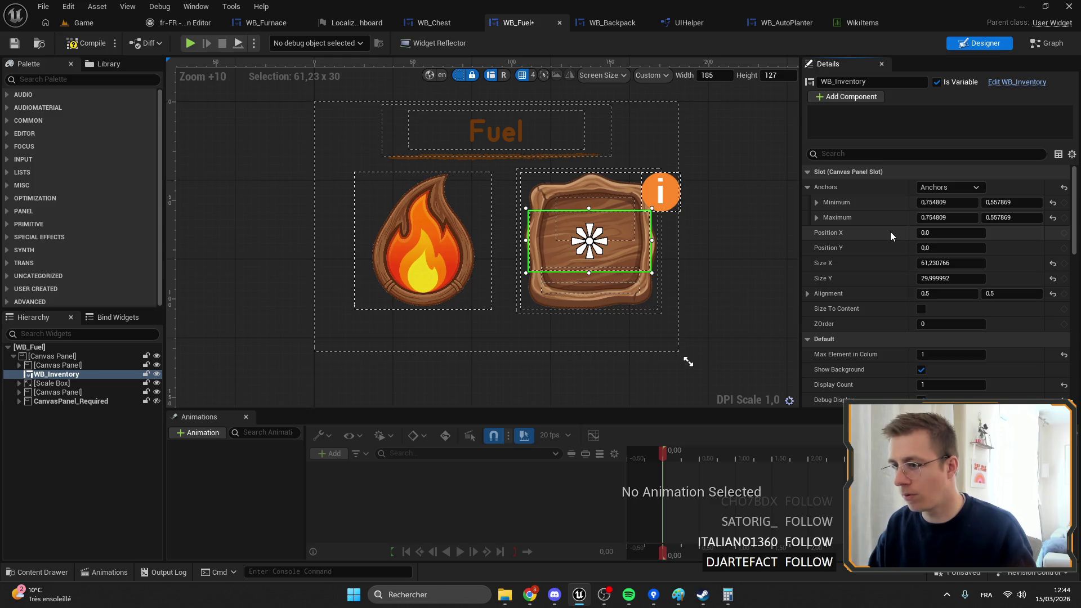
key(ctrl+s)
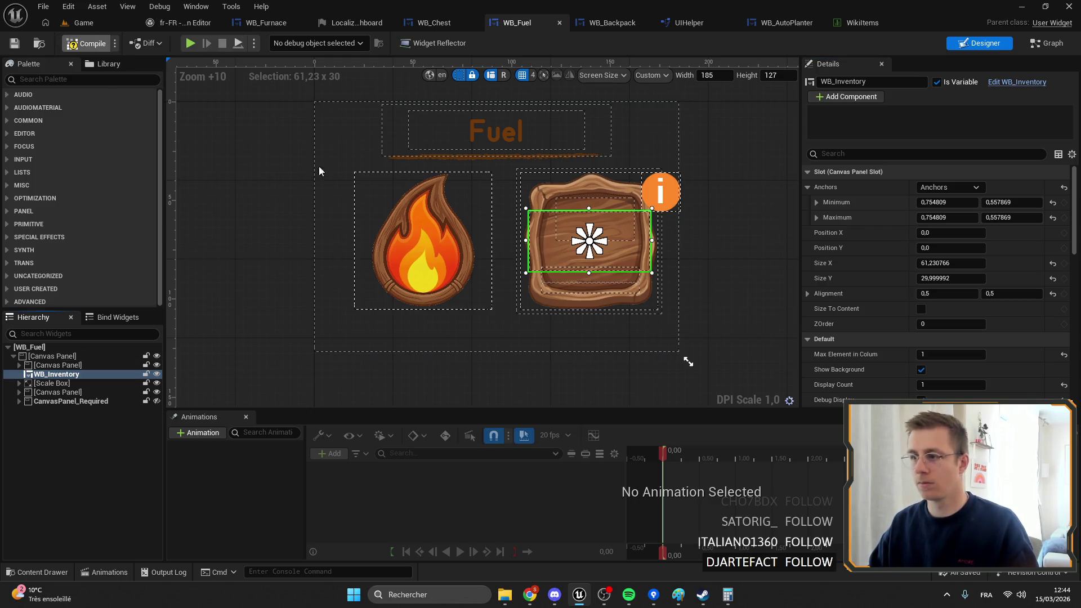
drag(663, 330, 670, 329)
mouse_move(585, 235)
mouse_down()
mouse_move(514, 102)
mouse_move(514, 169)
mouse_up()
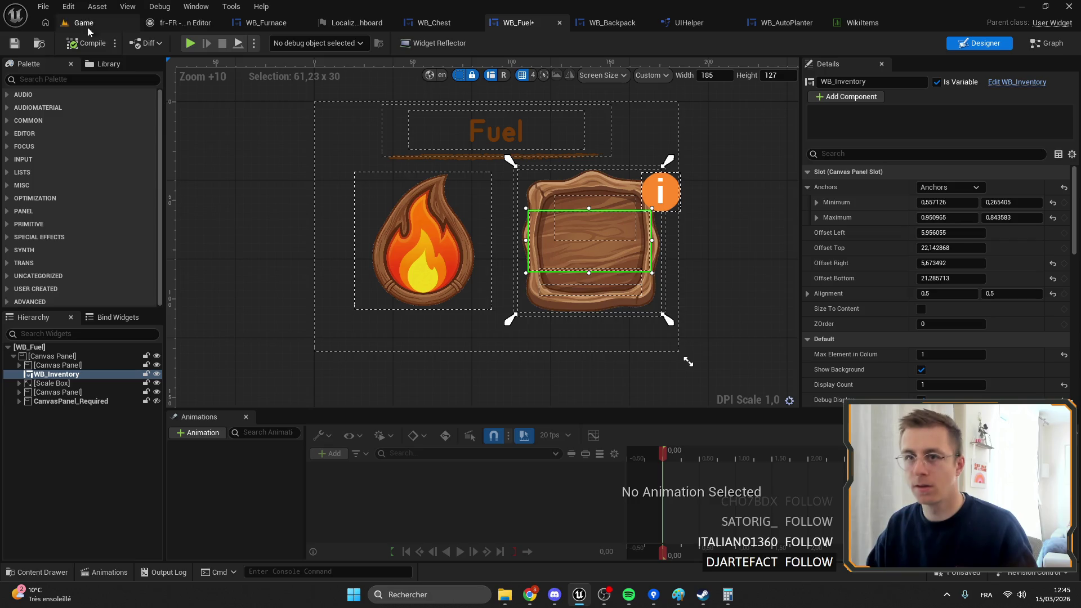
click(121, 25)
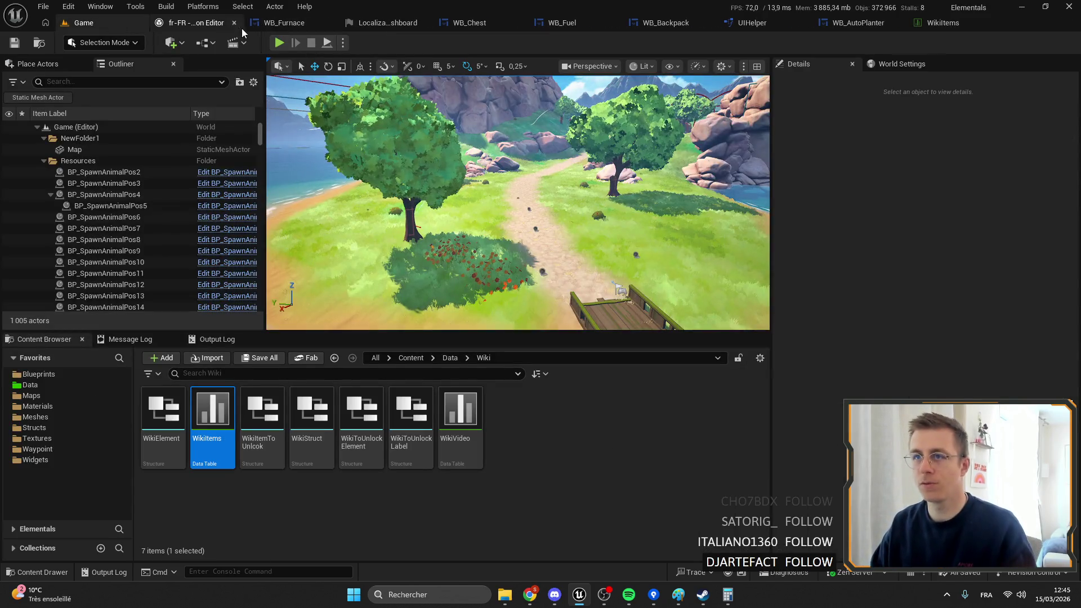
Step: Close the fr-FR localization editor and playtest the furnace window's Fuel row in game
click(234, 23)
click(279, 42)
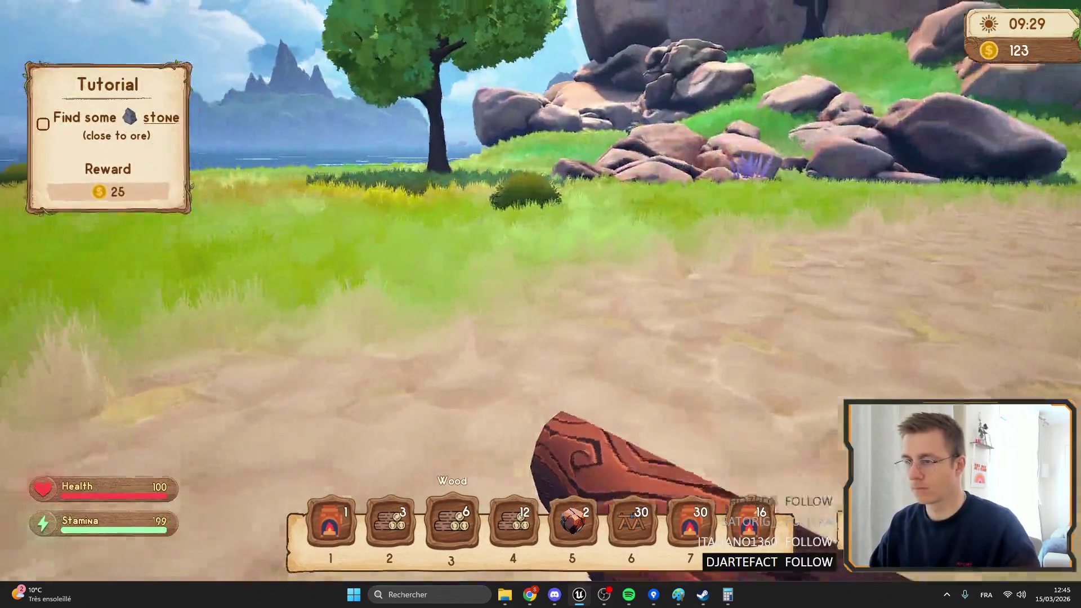
key(e)
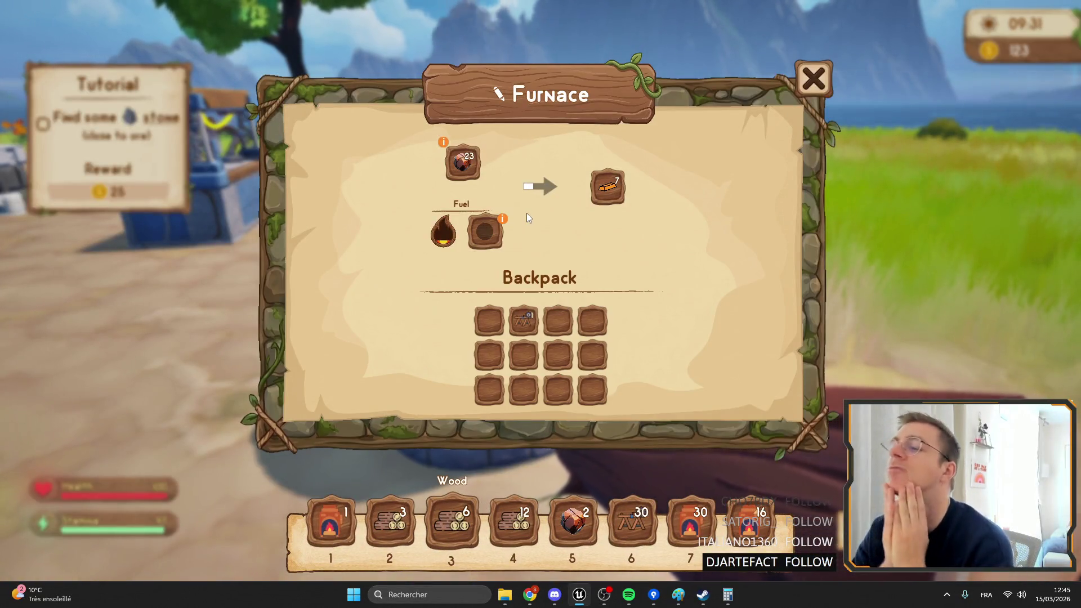
key(e)
key(F11)
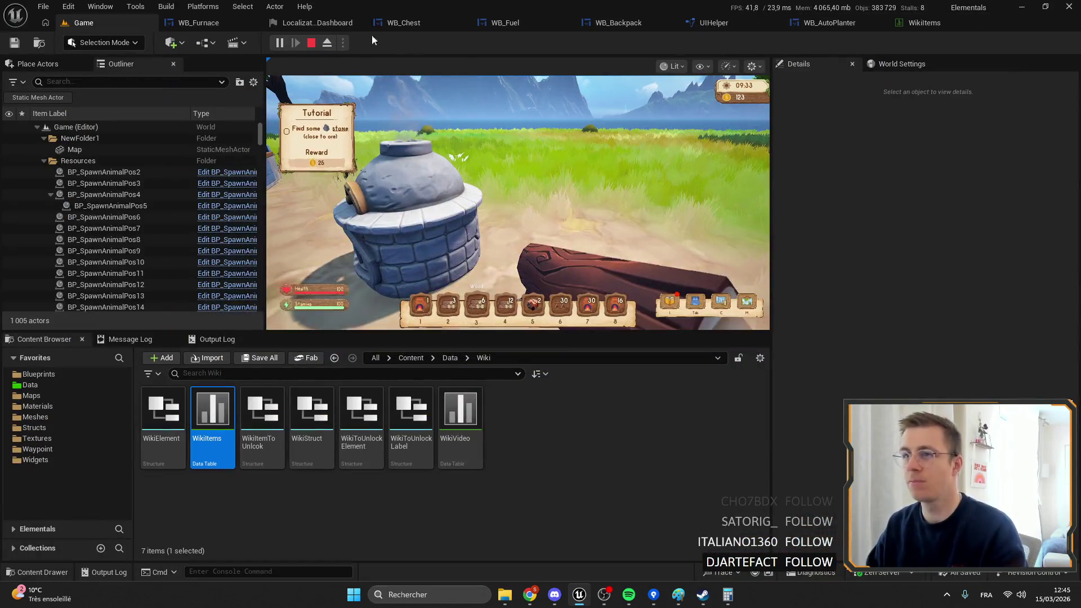
Step: Bring the WB_Furnace widget layout back up, showing the Fuel row above Backpack
click(199, 23)
scroll(410, 169, down, 3)
scroll(381, 221, up, 2)
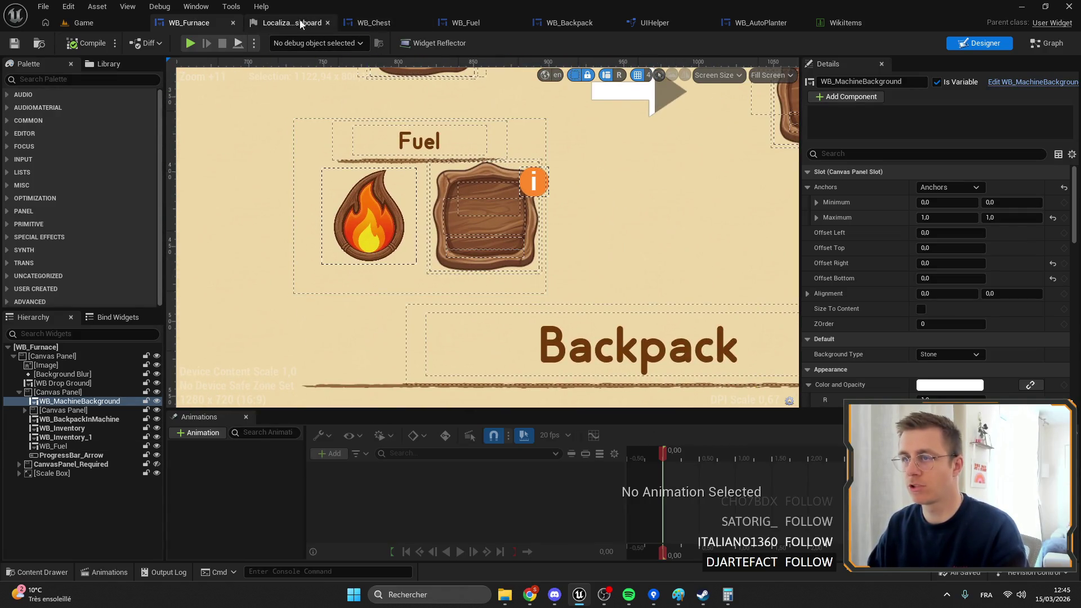
Step: Select the WB_Fuel widget in the furnace layout, then open WB_Fuel's design
click(529, 281)
scroll(507, 243, down, 2)
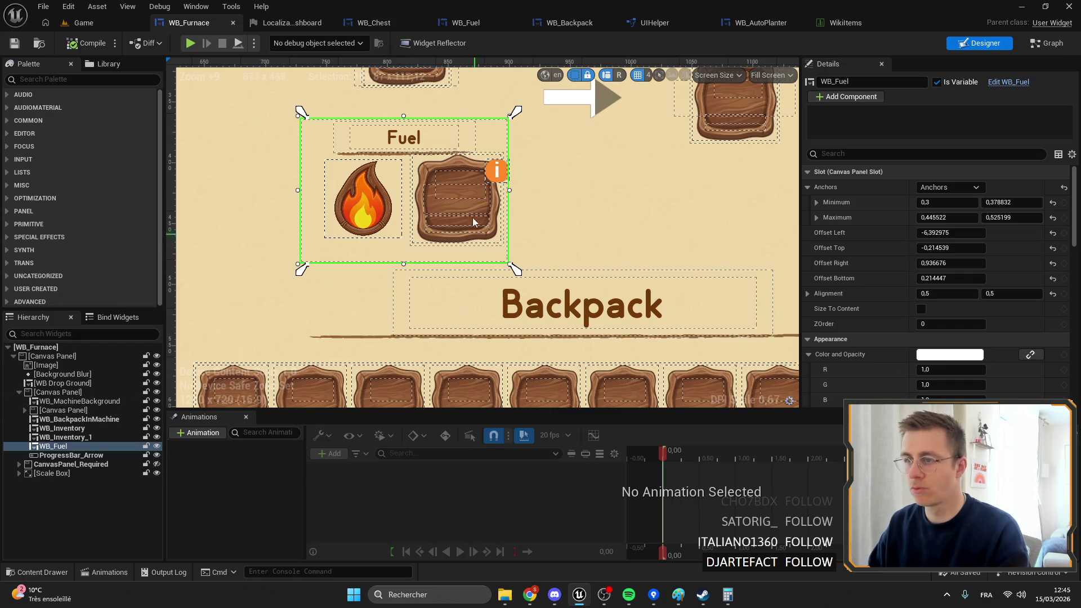
click(417, 23)
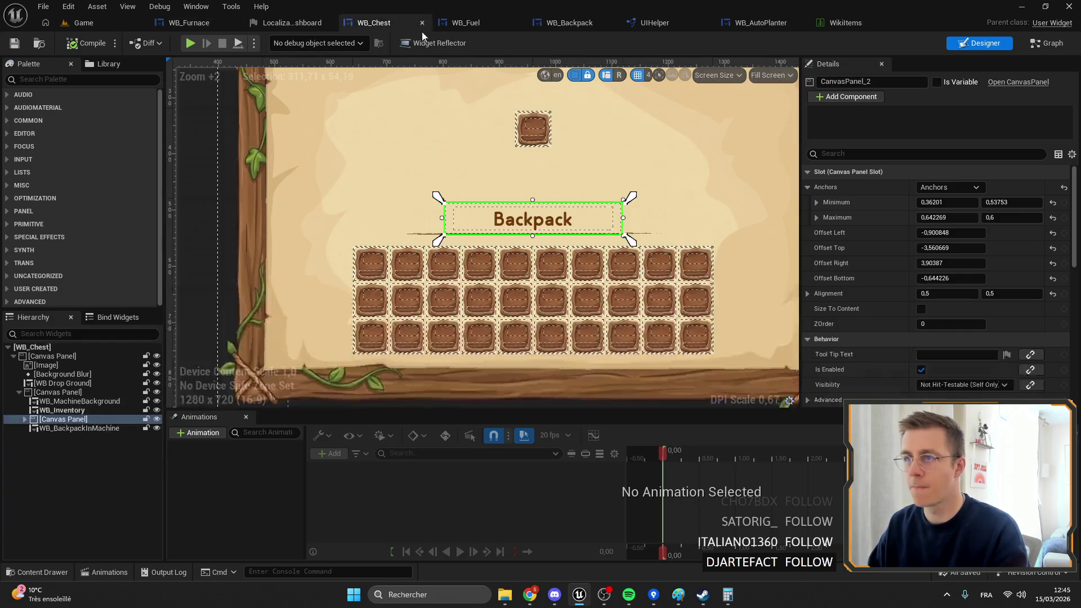
click(479, 22)
Step: Anchor the flame Canvas Panel at centre, then enlarge and reposition it lower-left and taller
click(394, 253)
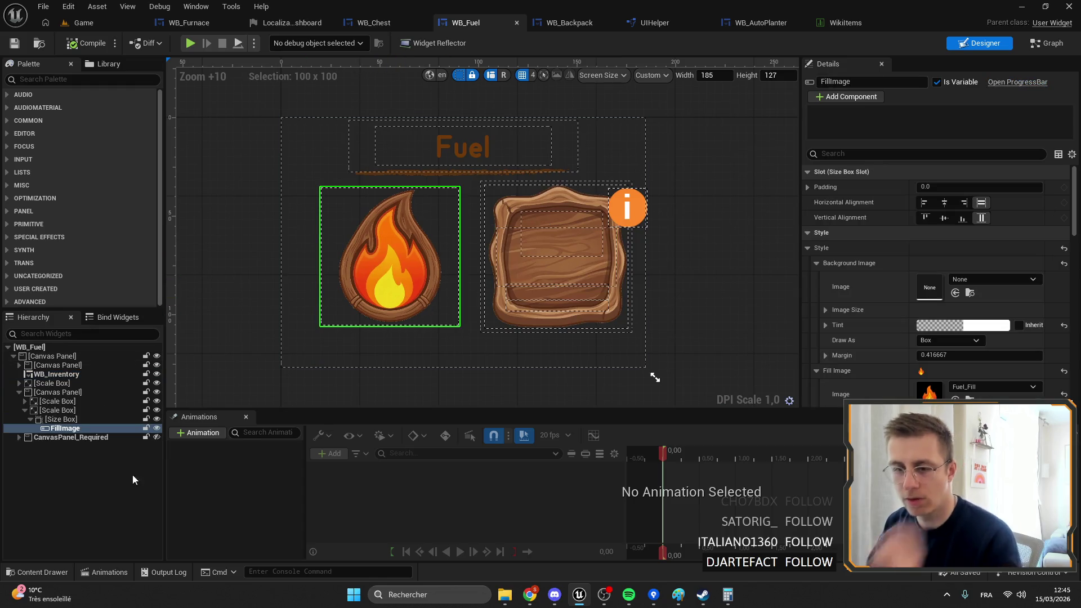
click(48, 393)
click(19, 392)
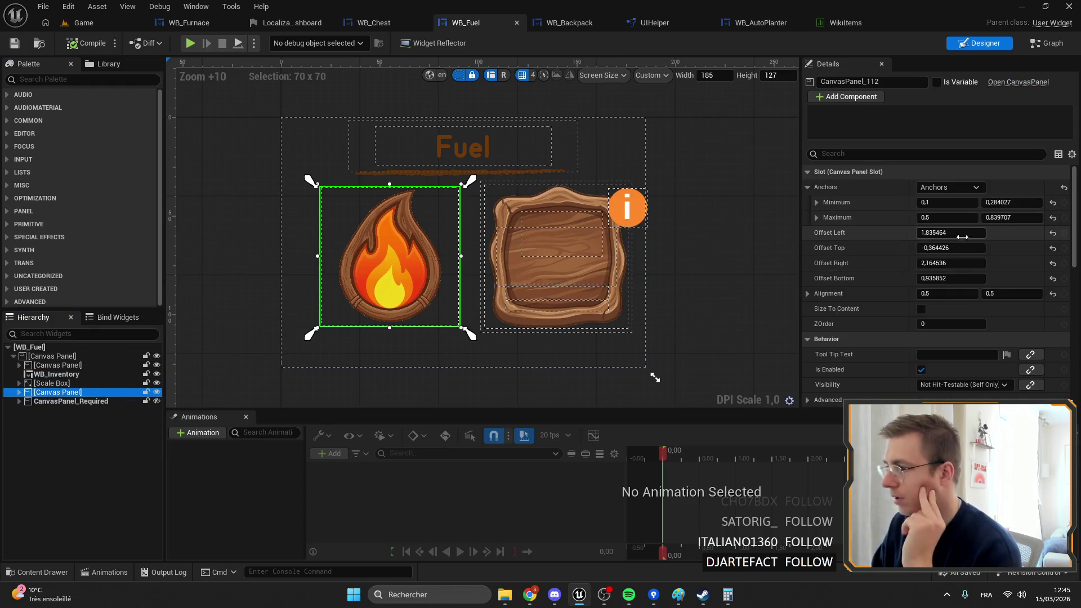
click(958, 187)
click(976, 257)
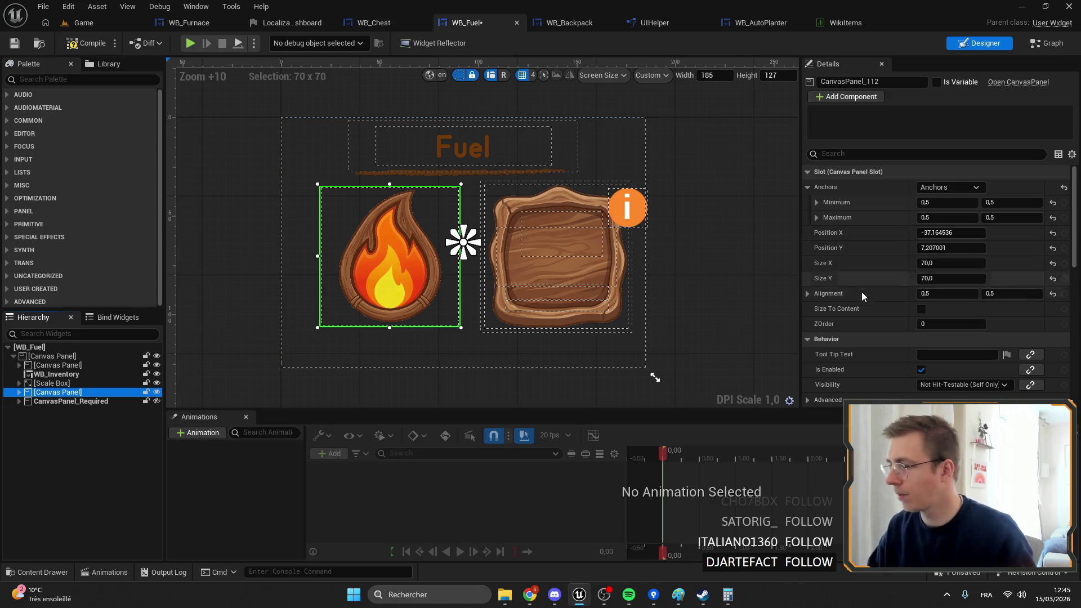
mouse_move(952, 263)
mouse_down()
mouse_move(986, 263)
mouse_move(968, 279)
mouse_move(991, 278)
mouse_move(960, 278)
mouse_up()
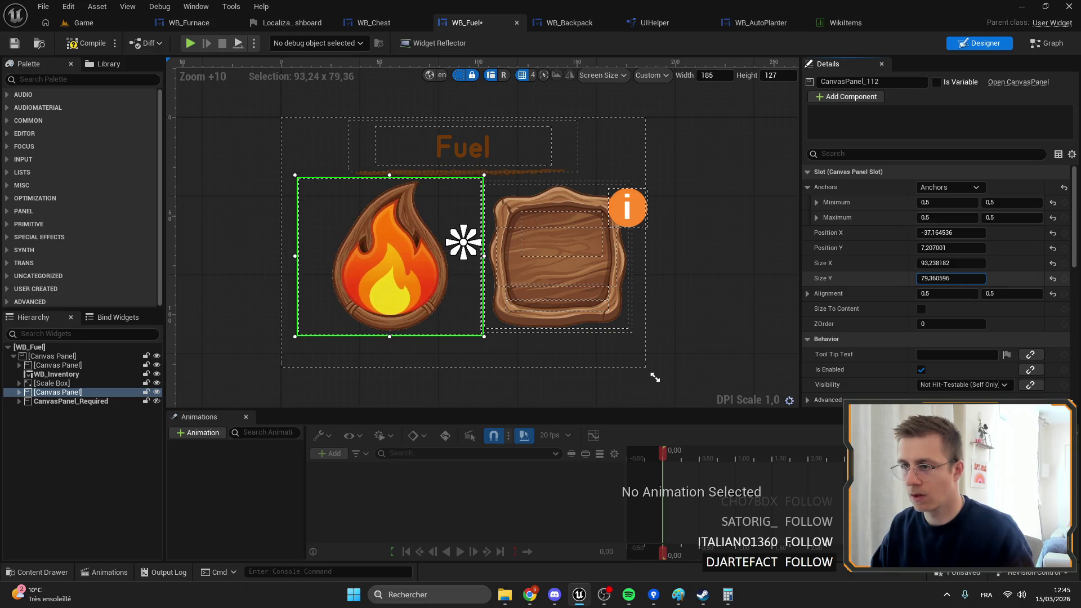
drag(465, 288, 435, 320)
drag(475, 201, 472, 182)
Step: Save WB_Fuel and check the flame's look in the WB_Furnace layout
key(ctrl+s)
key(ctrl+Tab)
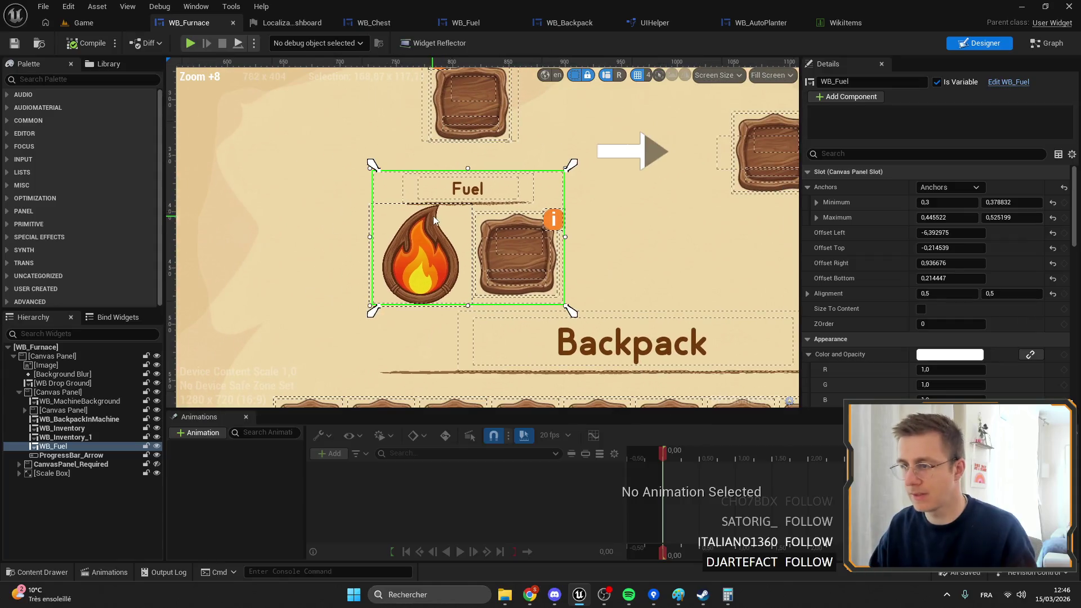
click(298, 217)
scroll(481, 214, up, 5)
scroll(506, 161, down, 5)
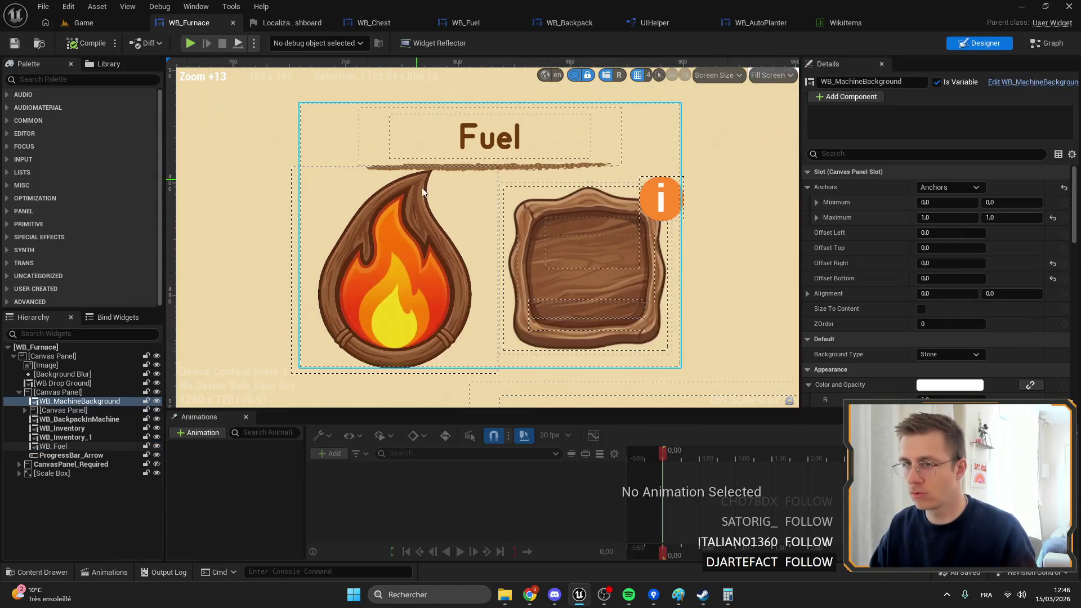
Step: Spread the flame panel's anchors to its corners (0,013514/0,252531 to 0,518533/0,985939), then compile and save
click(385, 25)
click(505, 22)
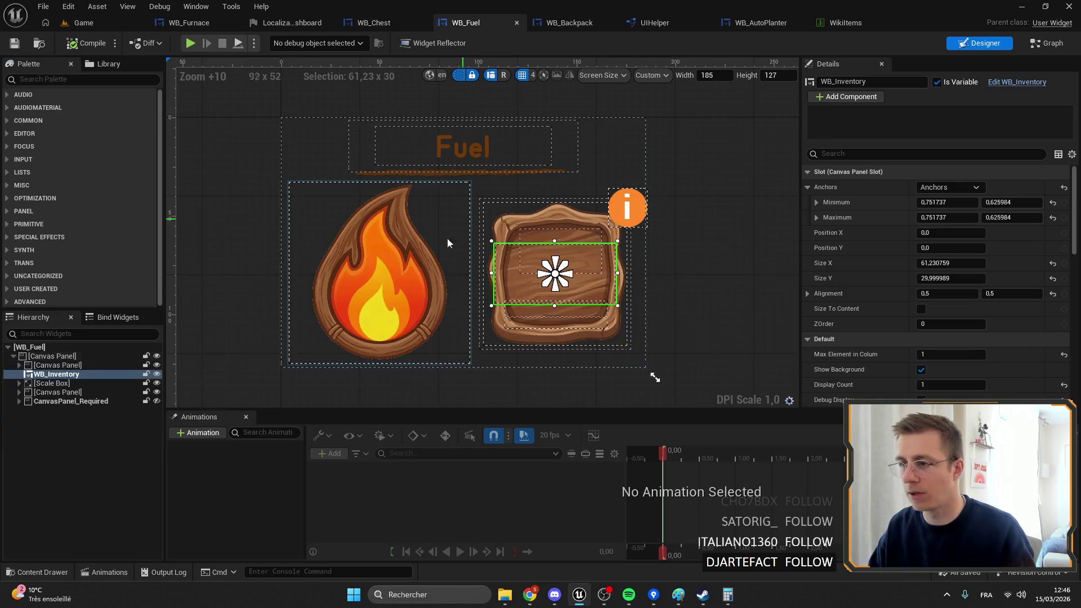
click(417, 290)
click(40, 396)
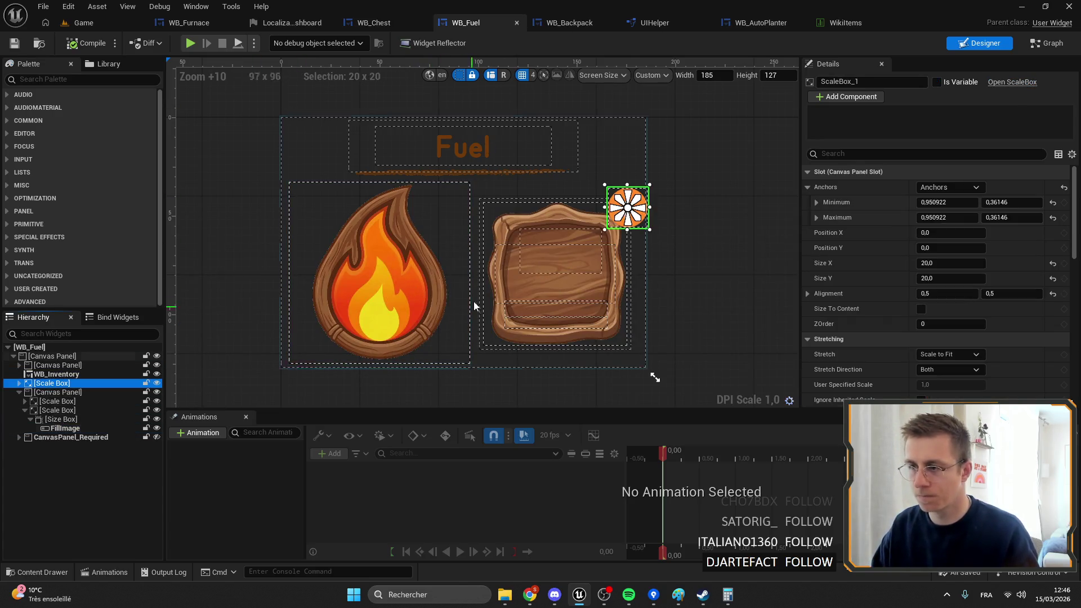
click(454, 305)
drag(458, 250, 279, 373)
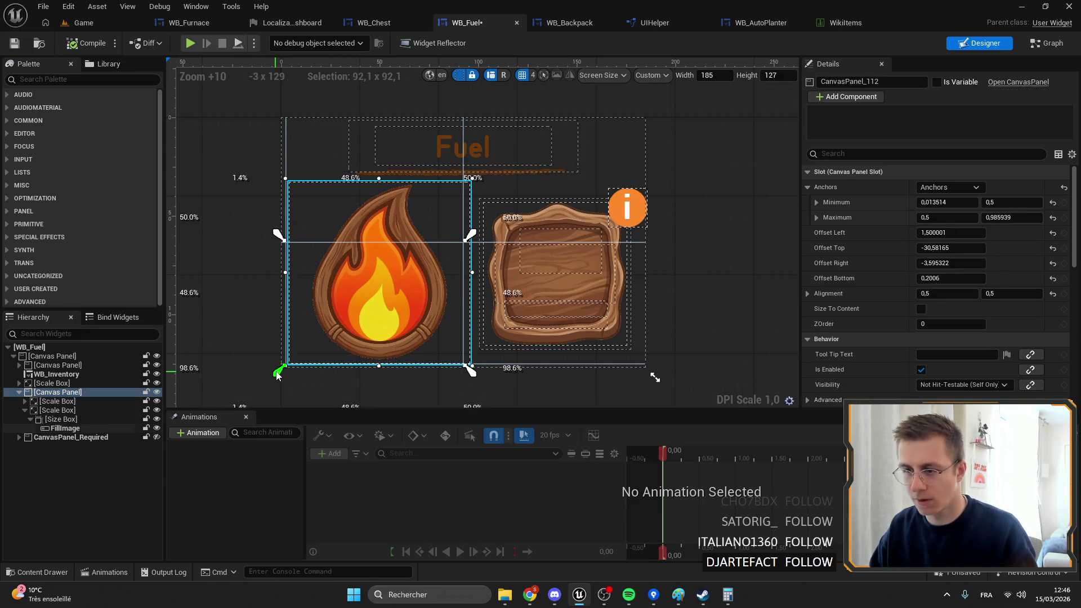
mouse_move(471, 234)
mouse_down()
mouse_move(489, 182)
mouse_move(475, 176)
mouse_up()
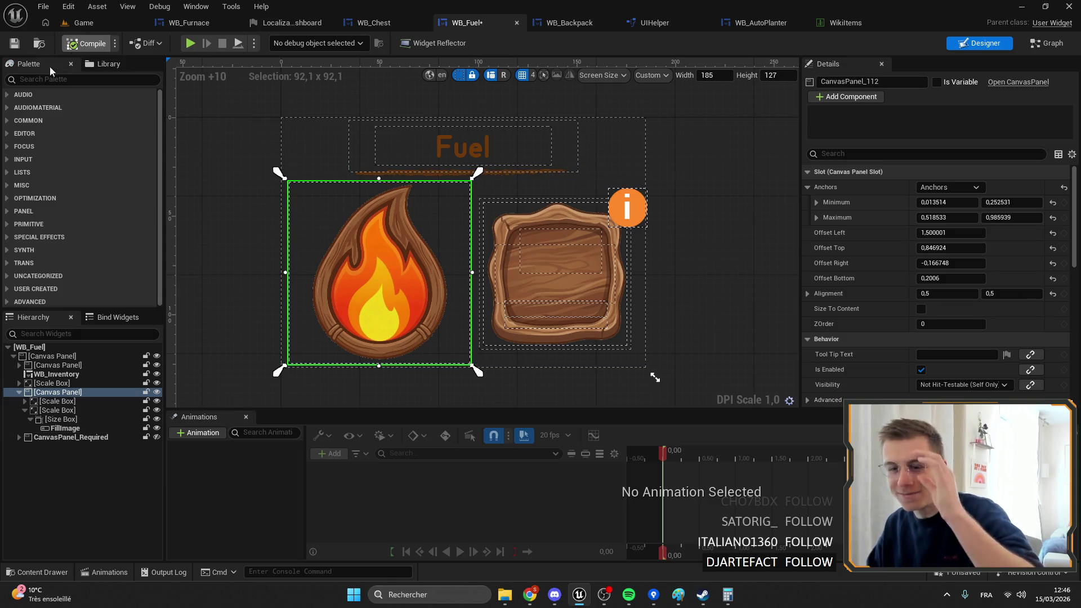
click(84, 43)
click(84, 23)
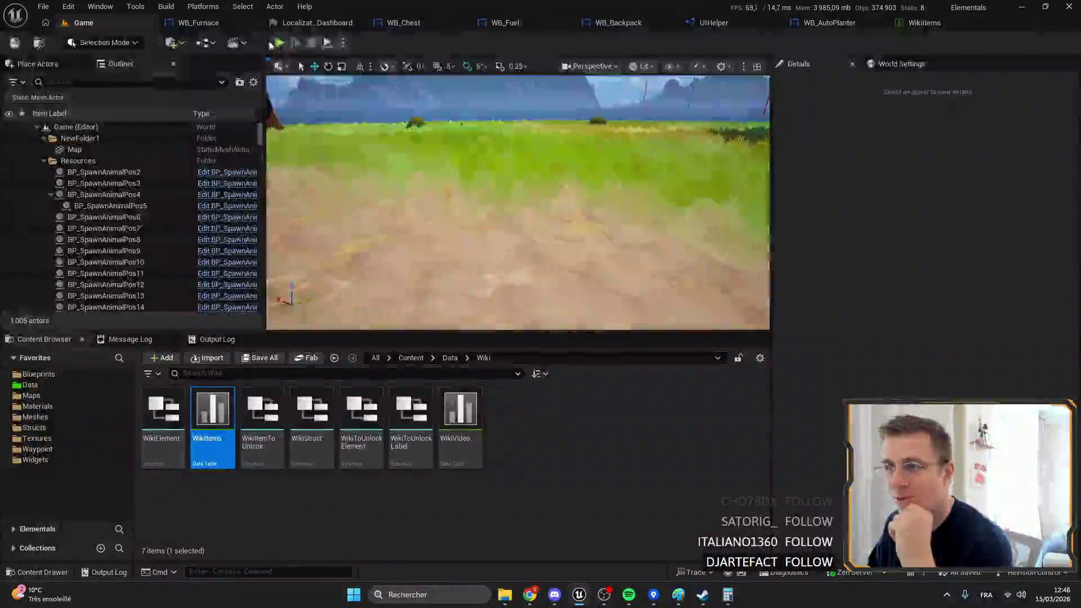
Step: Playtest the furnace full screen and drag the wood stack into the Fuel slot
click(279, 43)
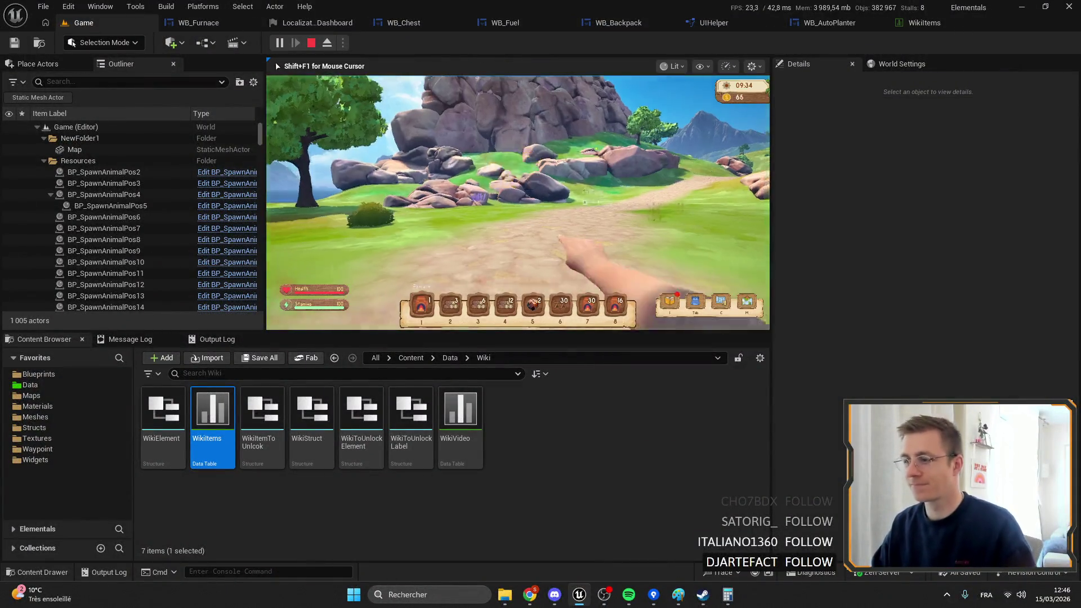
key(f)
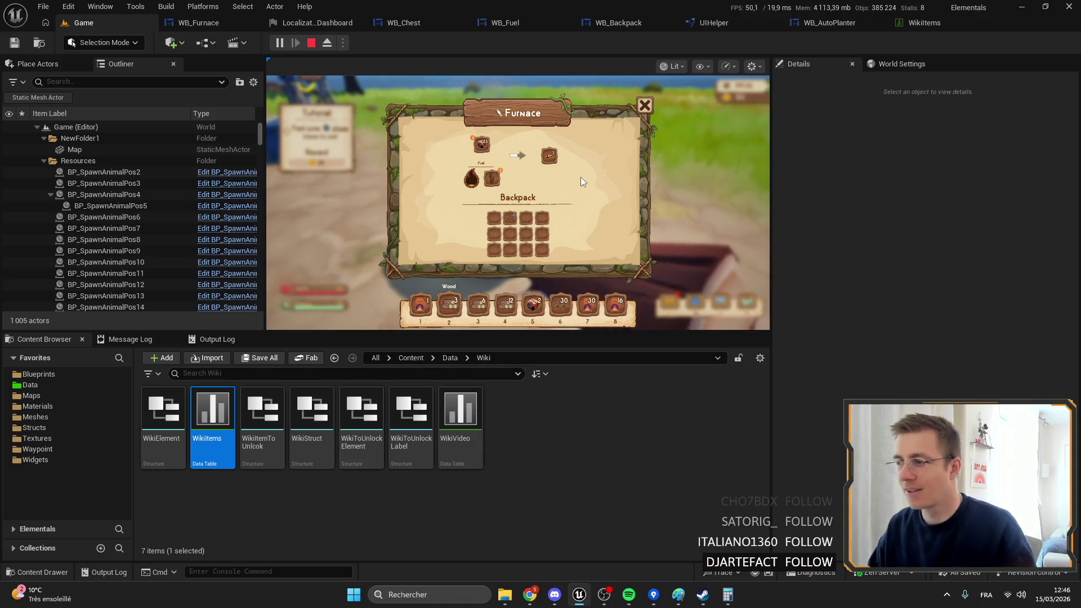
key(f)
key(F11)
key(f)
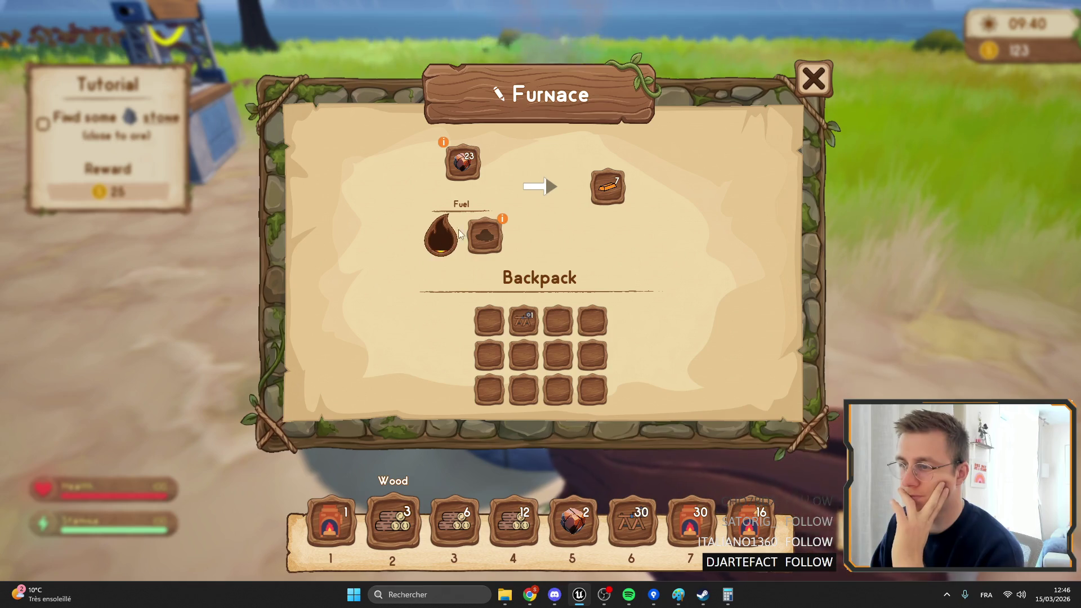
drag(514, 521, 443, 251)
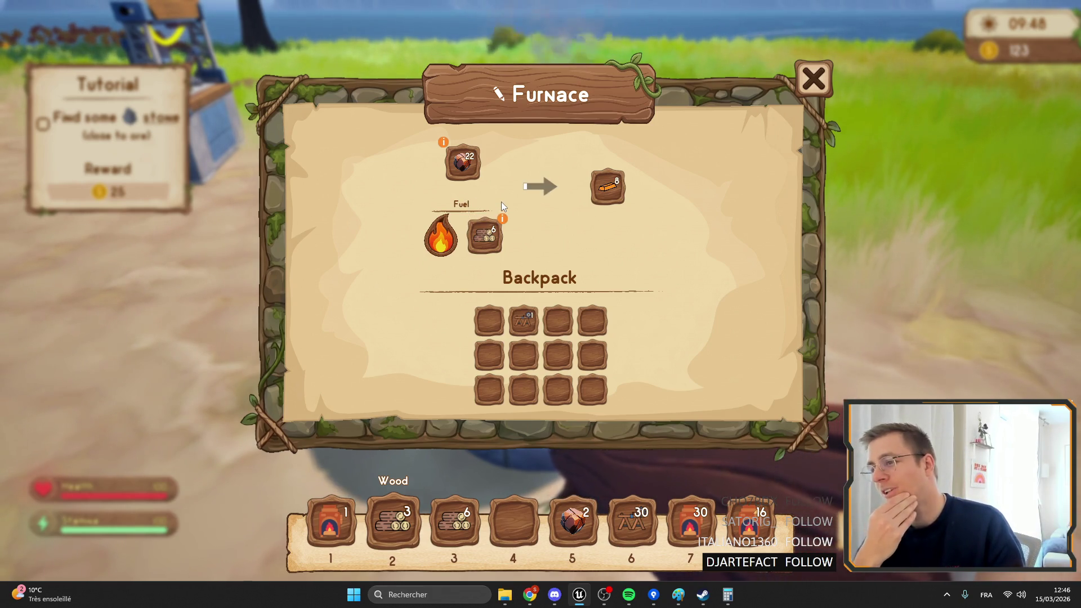
key(Escape)
key(F11)
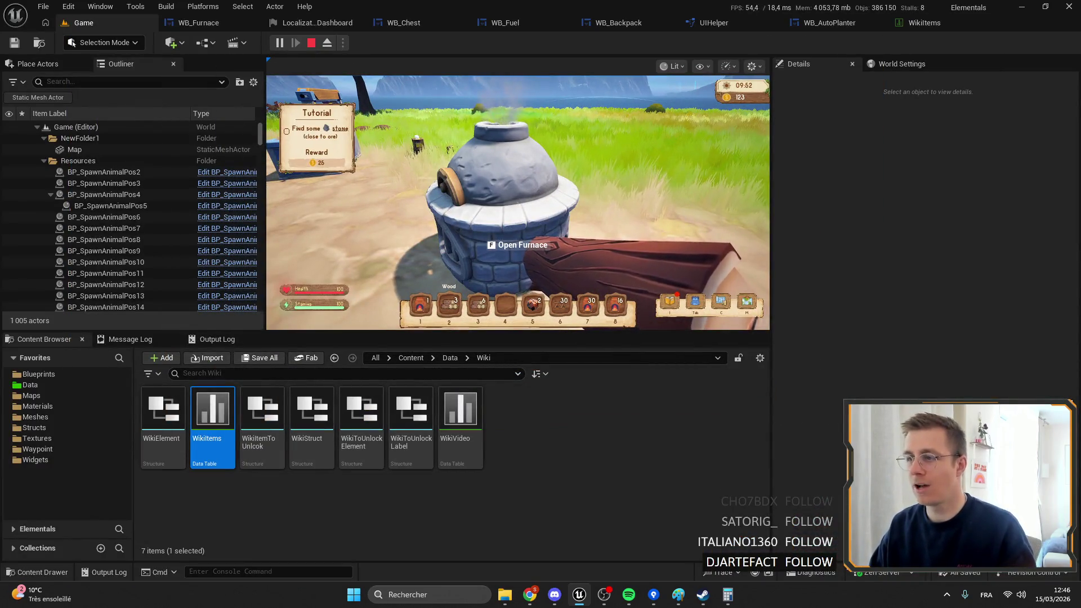
Step: Reopen the furnace to confirm the flame lights up, then go to the WB_Fuel design
key(f)
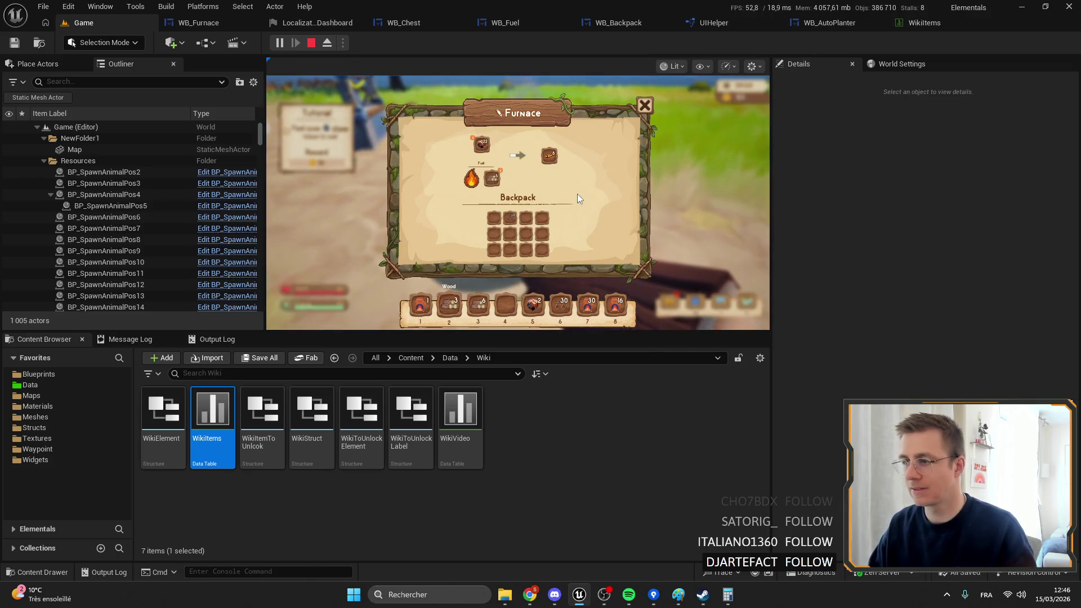
key(Escape)
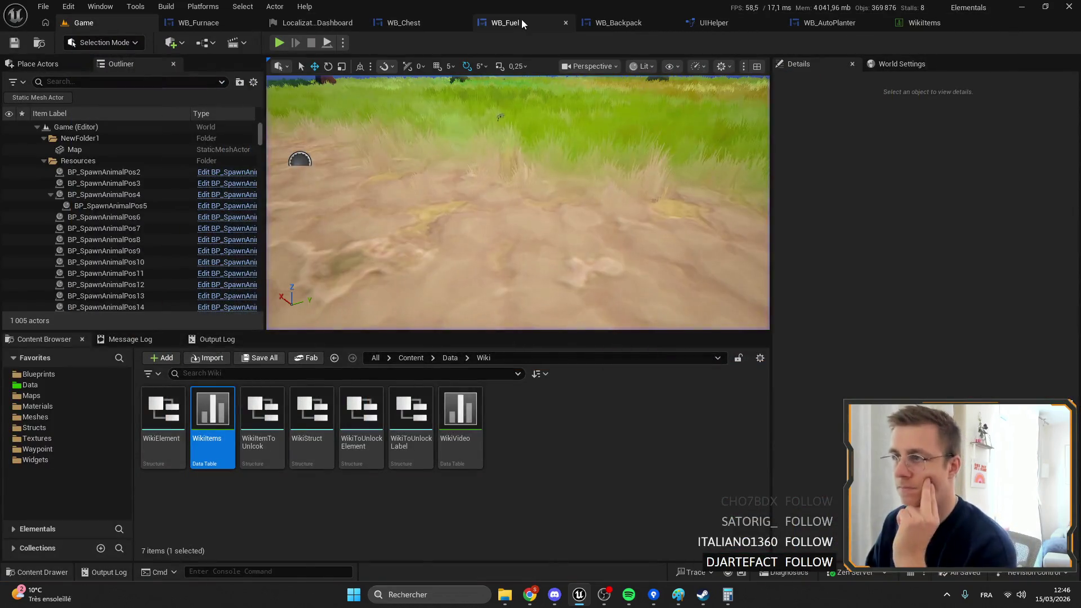
click(521, 22)
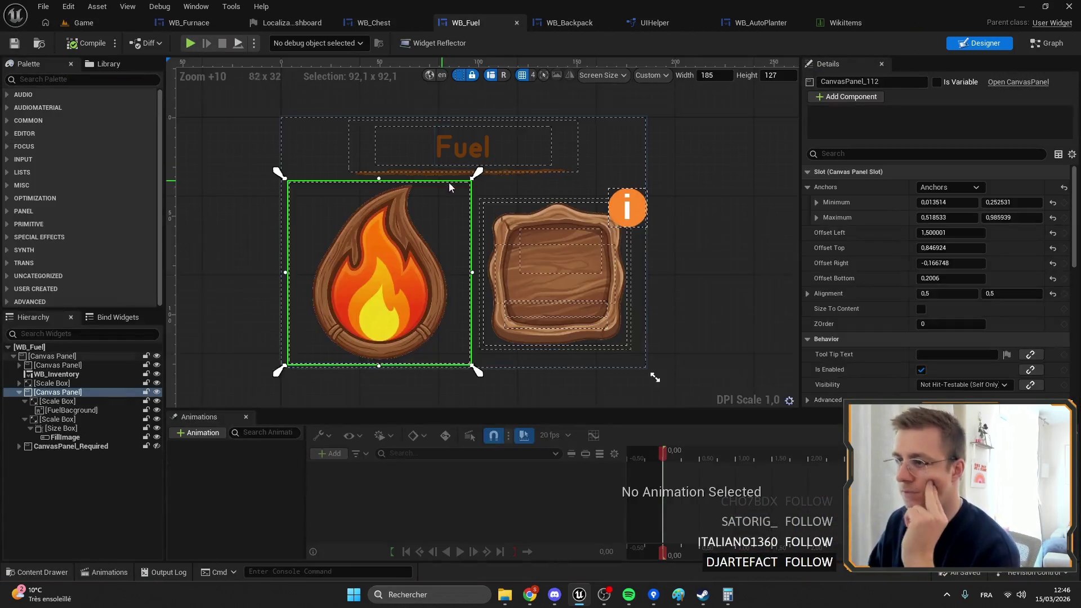
Step: Select the Scale Box in WB_Fuel, then zoom the WB_Furnace canvas onto the Fuel flame icon
click(44, 384)
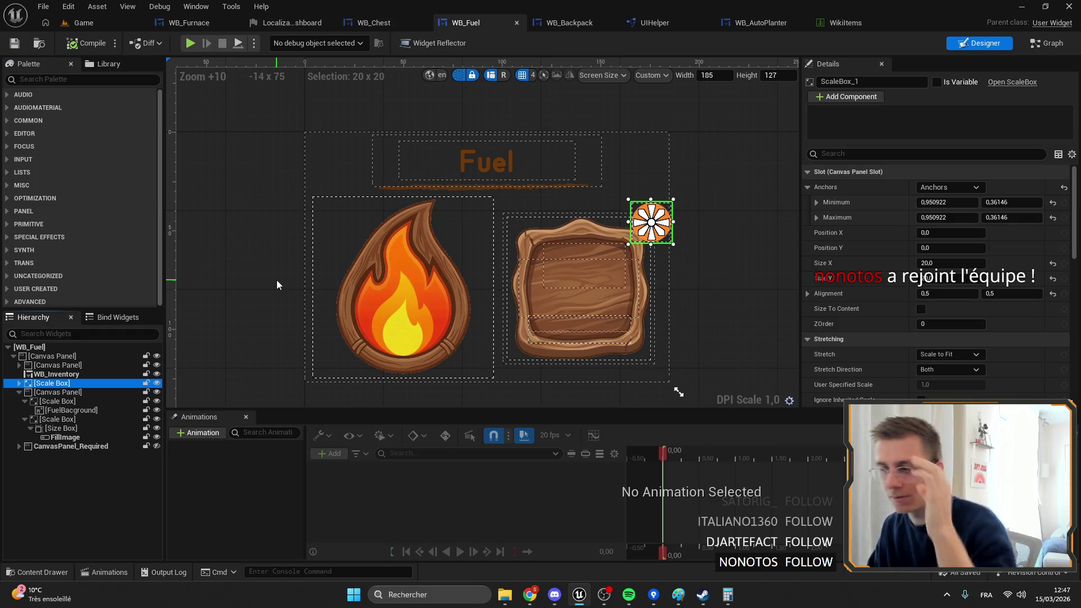
click(188, 24)
scroll(398, 224, down, 5)
scroll(414, 280, up, 3)
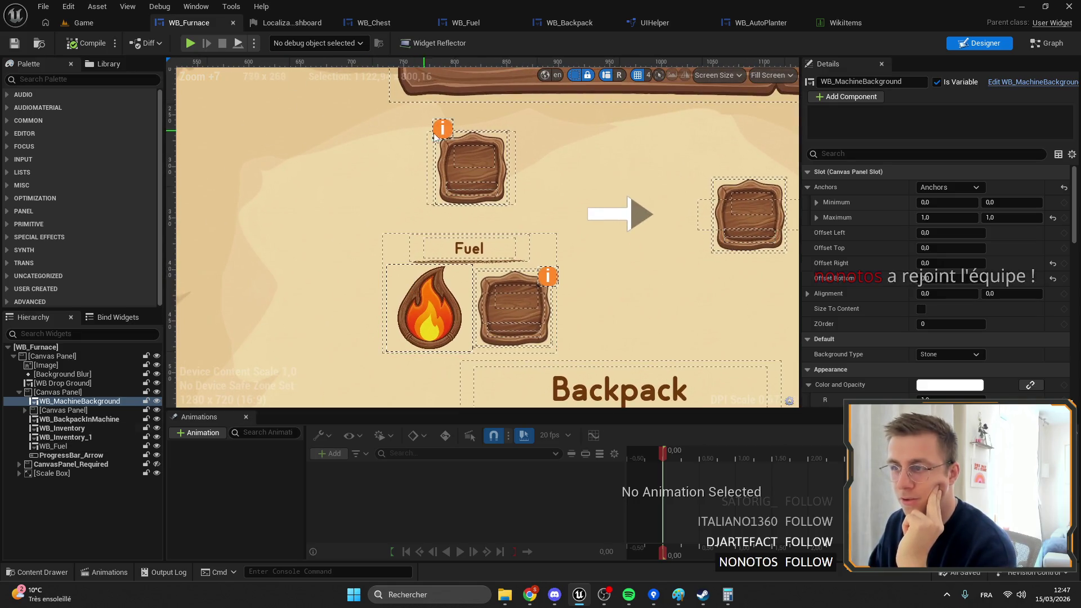
scroll(452, 316, up, 6)
scroll(404, 264, up, 6)
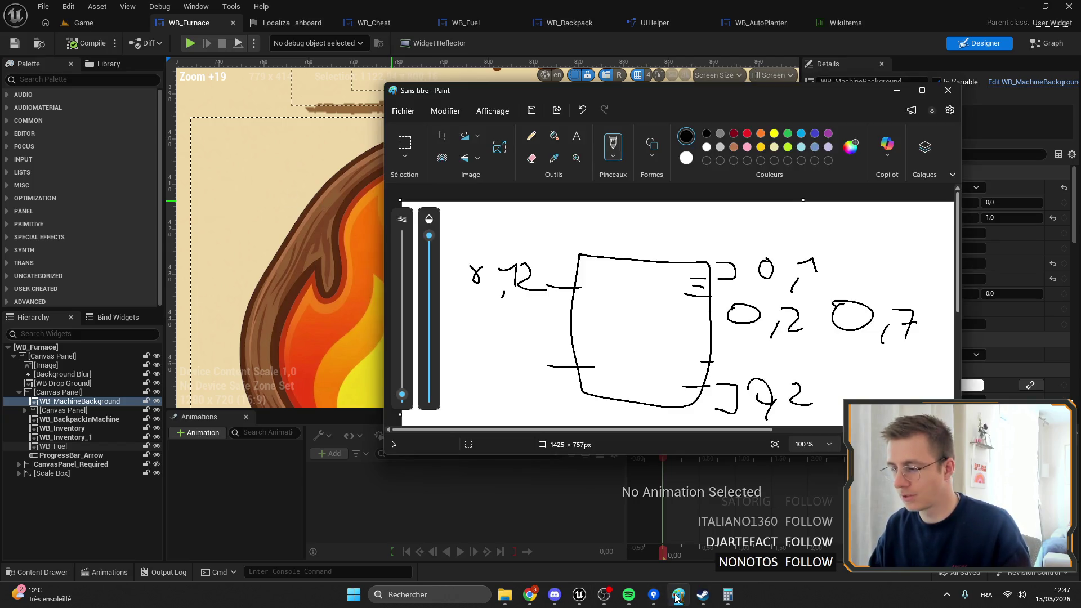
Step: Close the rough anchor sketch in Paint without saving (Ne pas enregistrer)
click(678, 595)
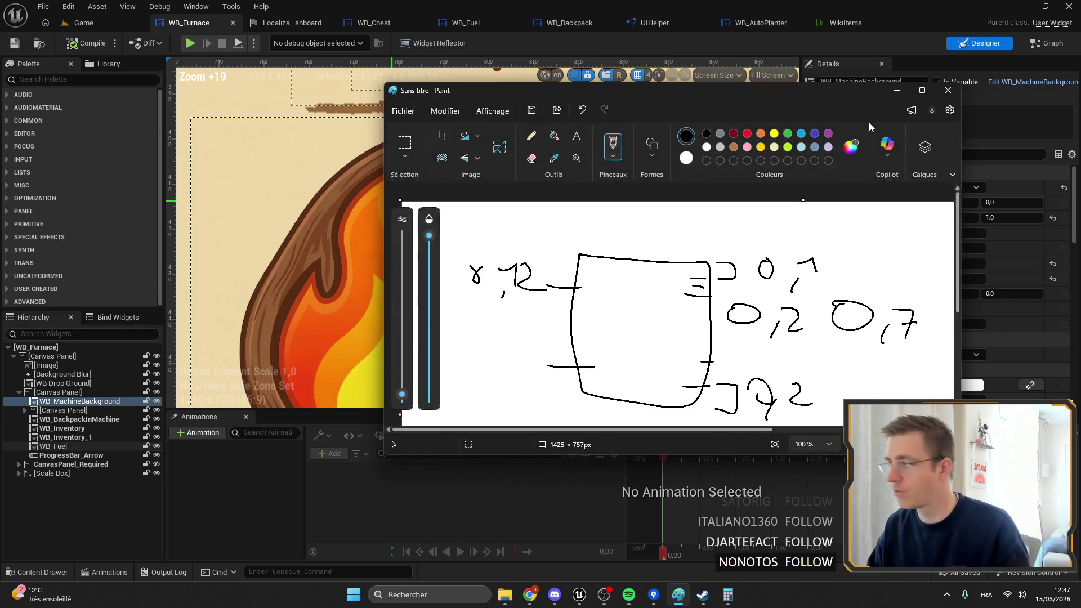
click(948, 90)
click(691, 301)
Step: Close the calculator and bring the Steam window to the front
click(716, 594)
click(669, 116)
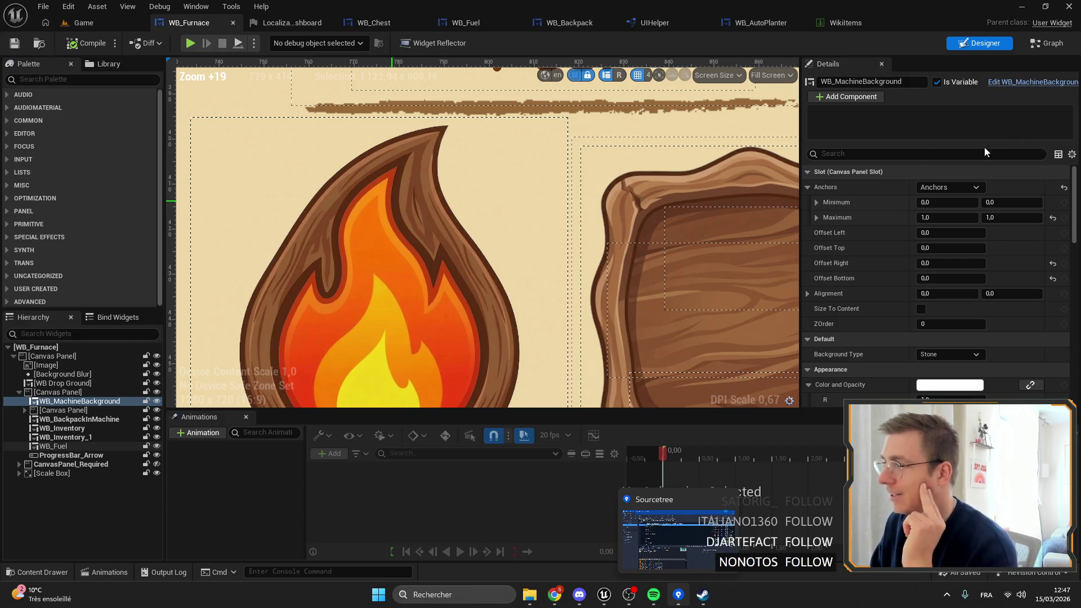
click(703, 595)
click(604, 596)
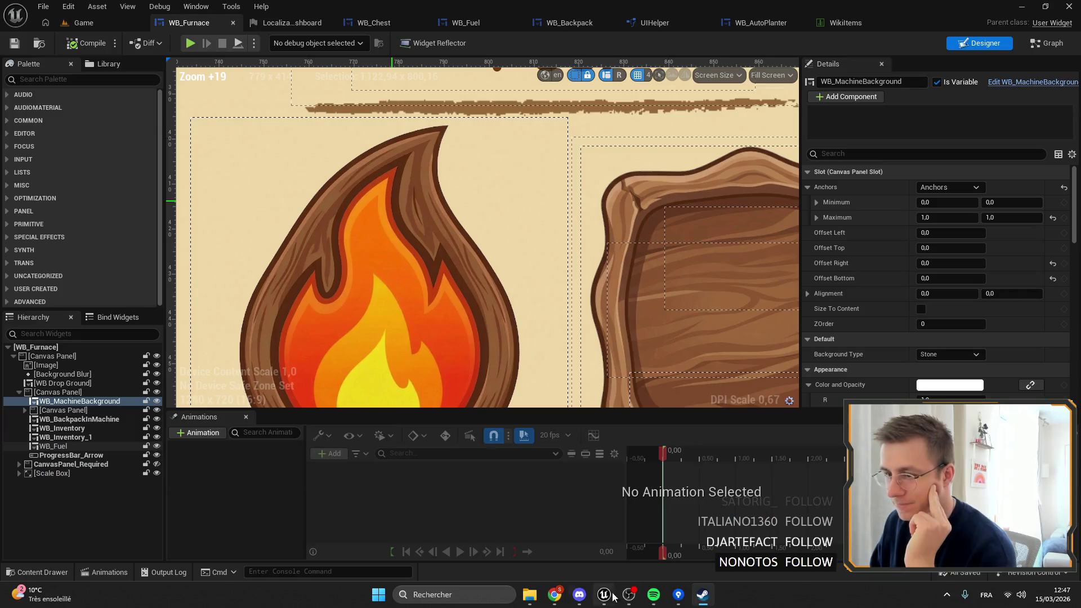
click(703, 595)
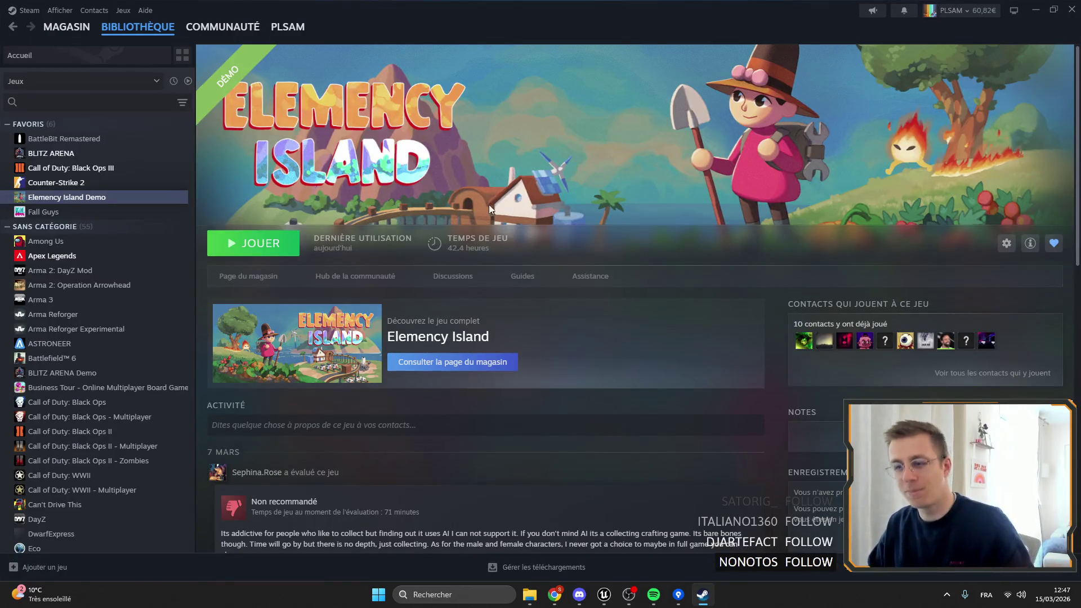
click(393, 276)
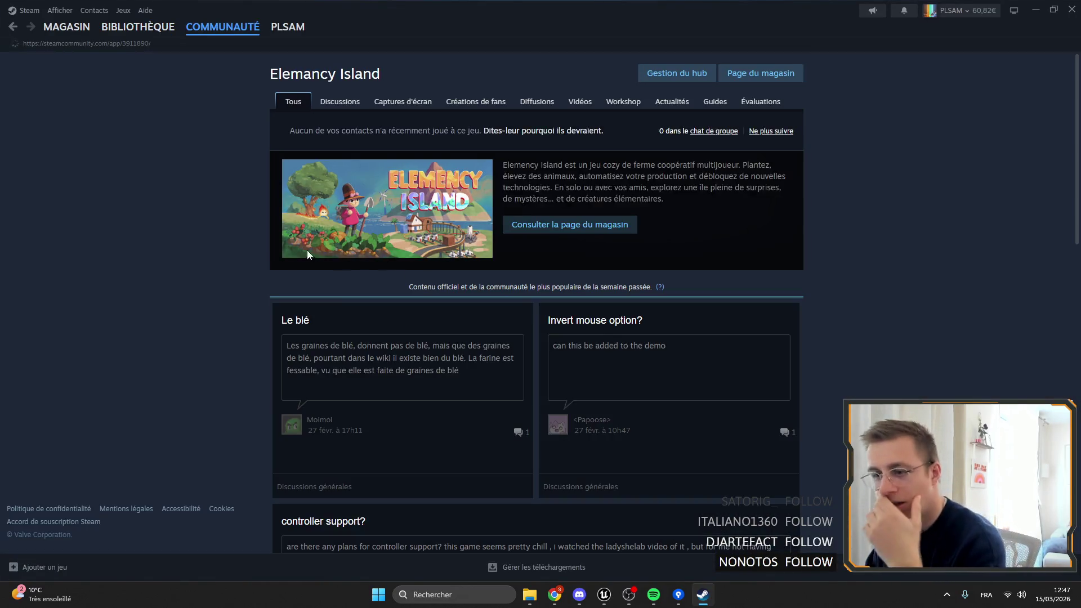
click(332, 102)
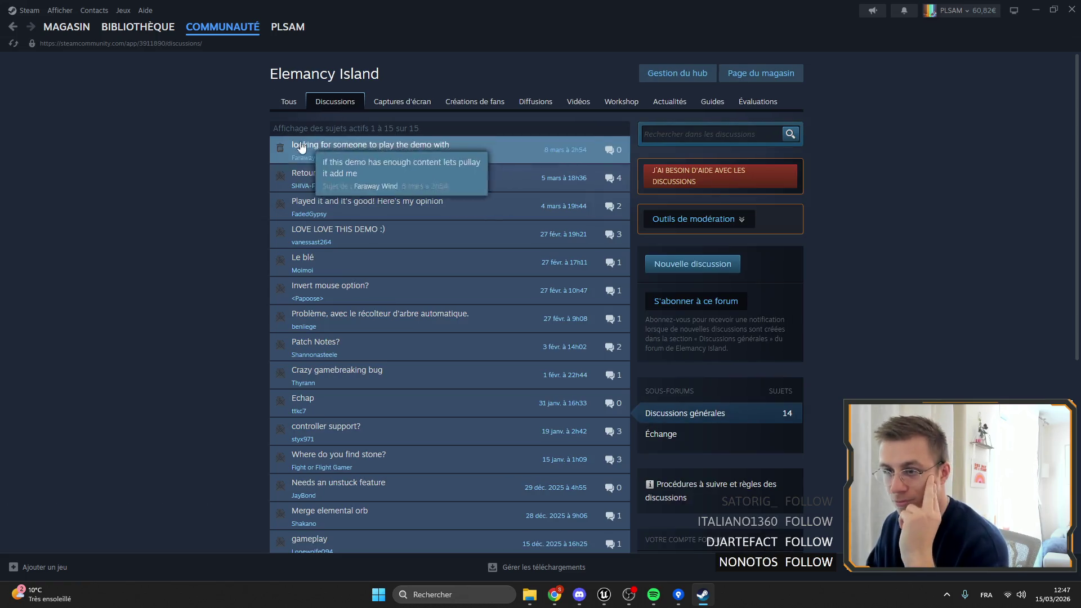
click(138, 26)
scroll(495, 323, down, 5)
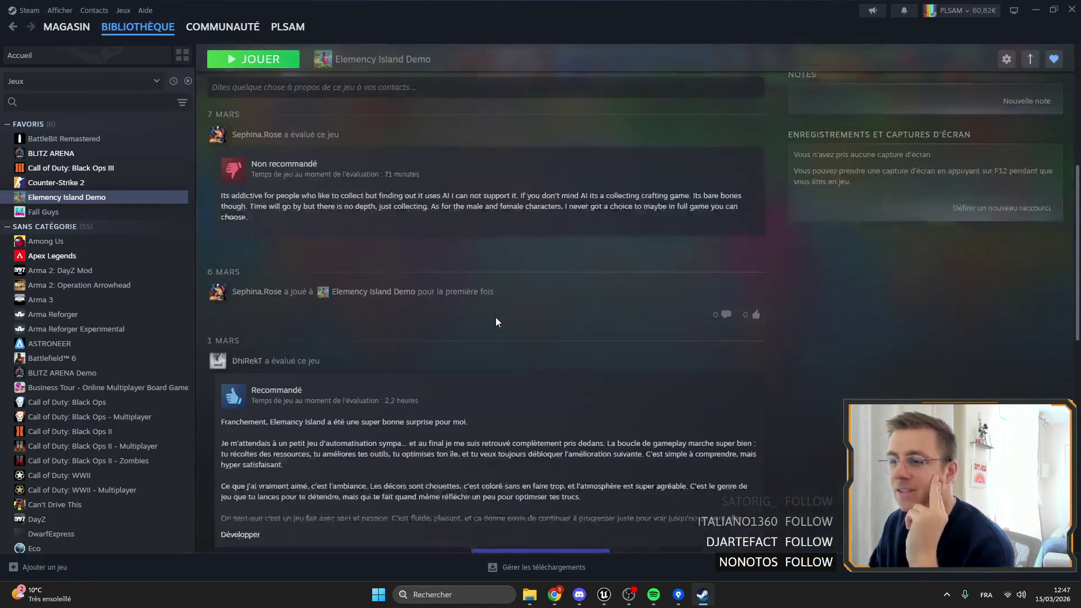
scroll(494, 328, down, 4)
scroll(484, 338, up, 8)
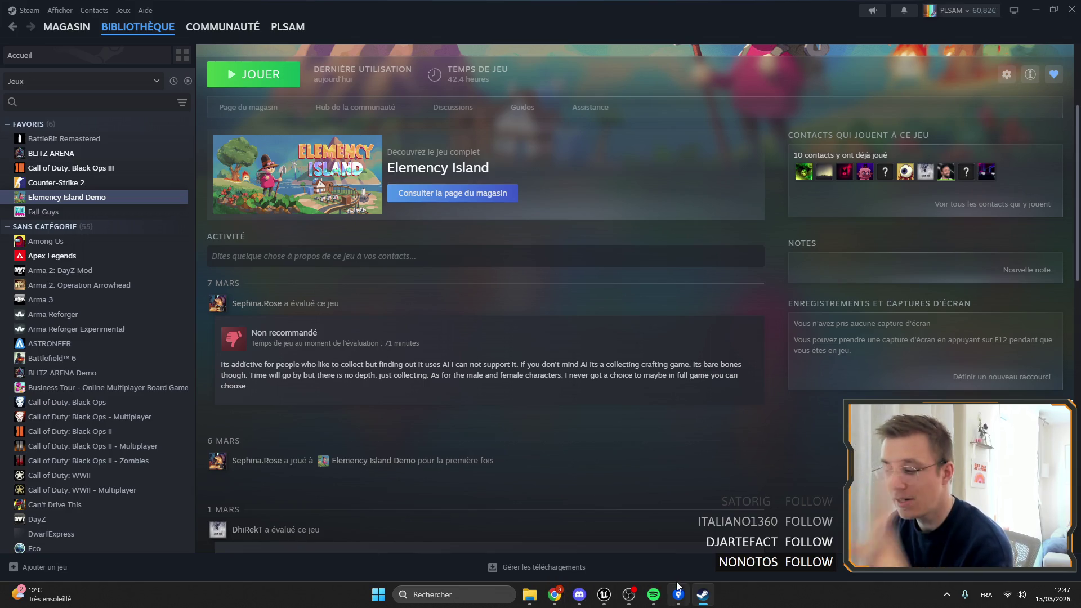
mouse_move(555, 595)
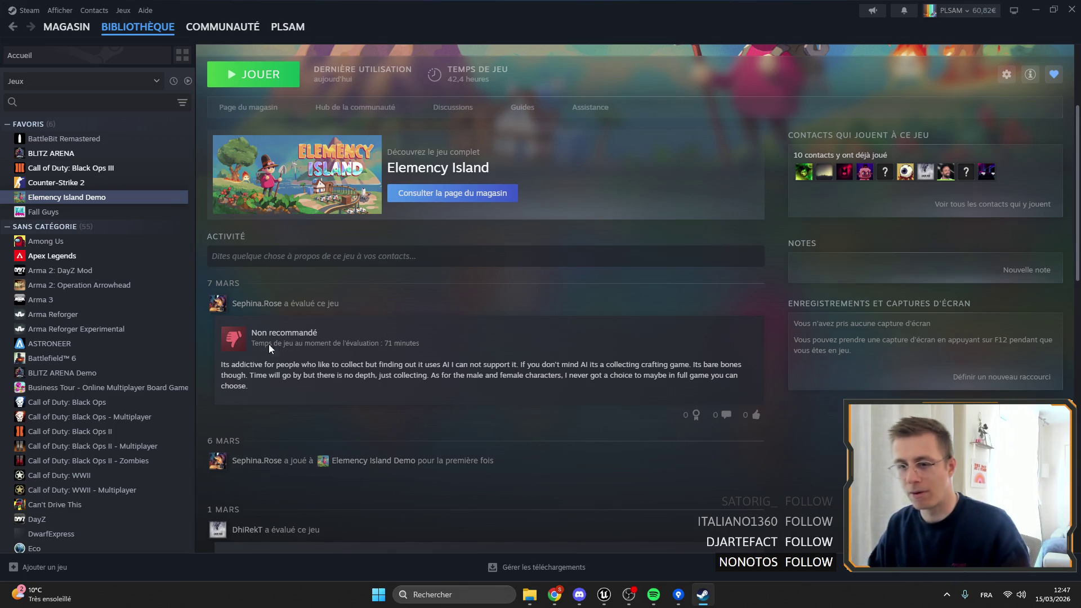
click(247, 304)
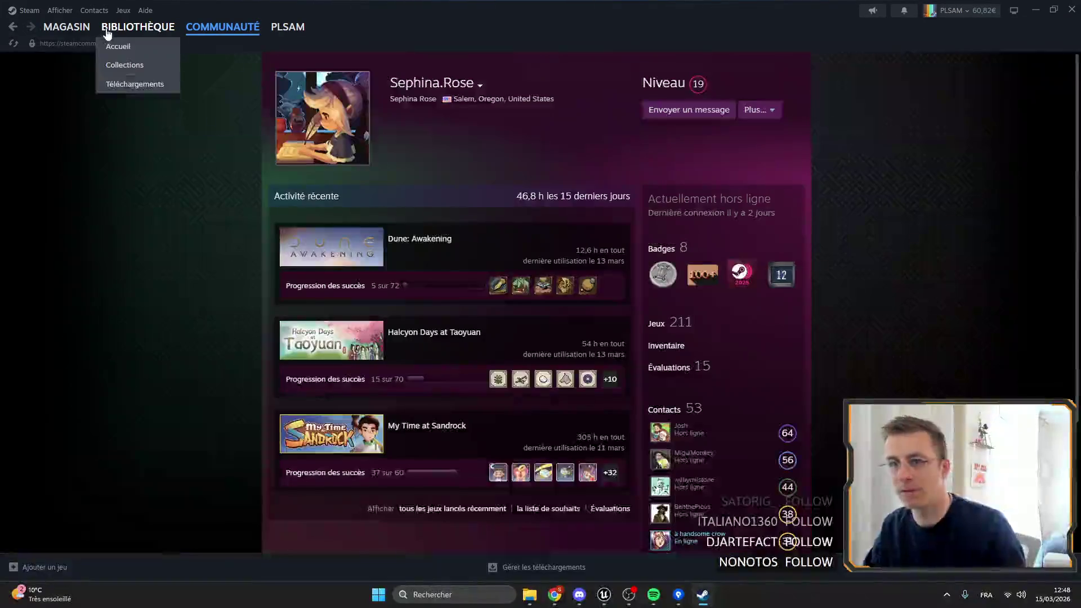
click(138, 27)
click(604, 595)
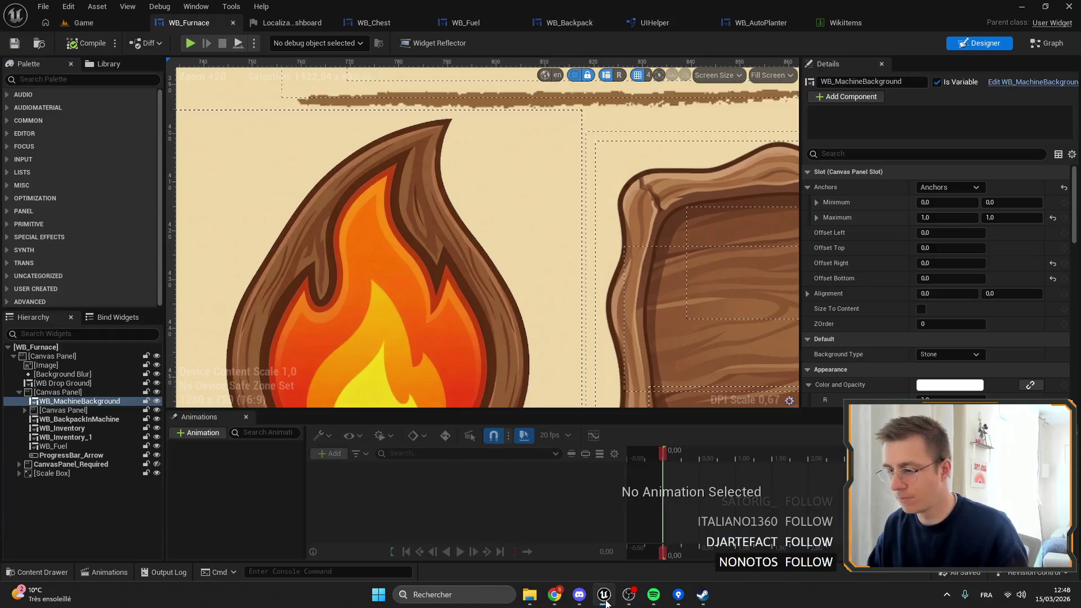
scroll(555, 357, down, 10)
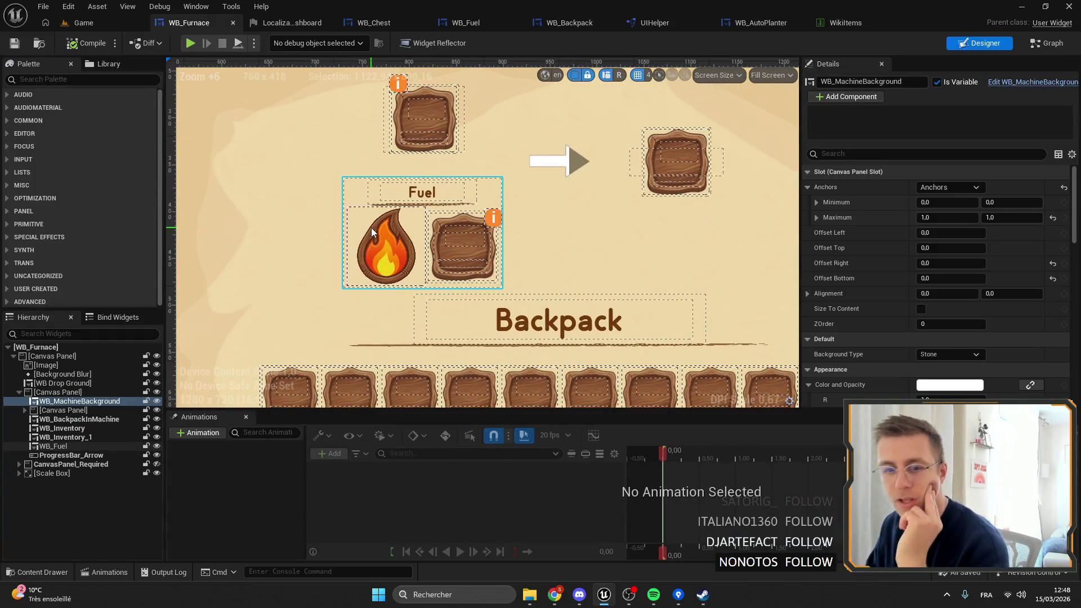
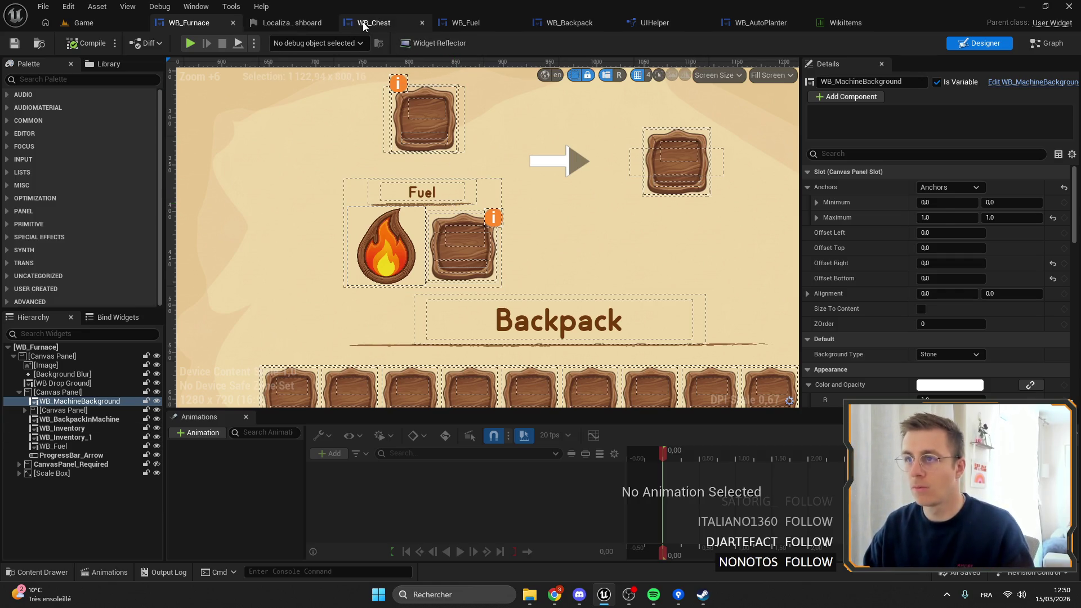
Step: In WB_Fuel, stretch the Fuel title panel's anchors into a box over the Fuel header
click(473, 23)
click(401, 160)
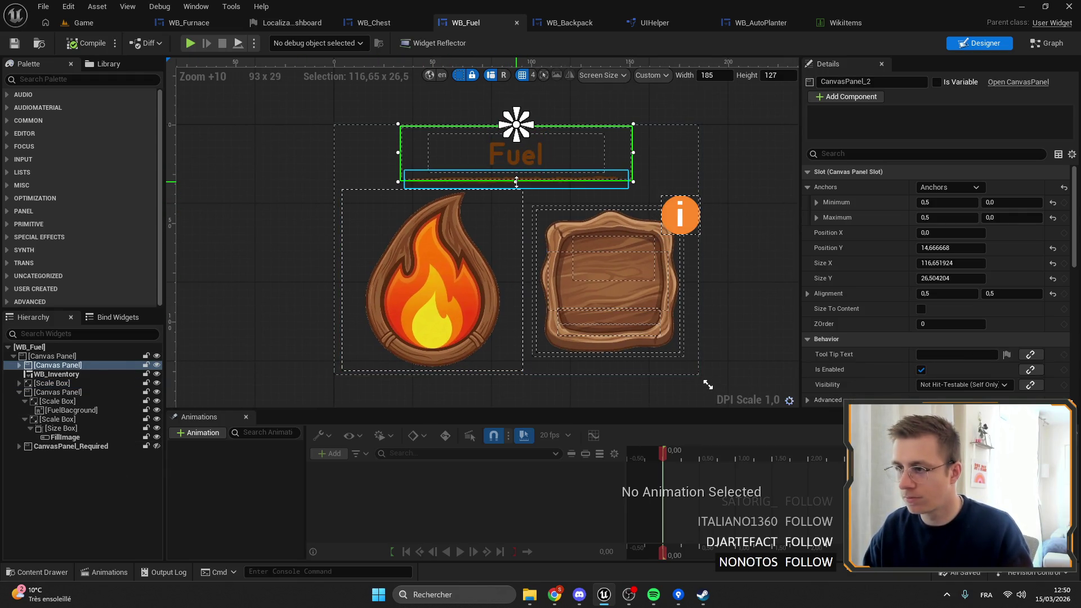
drag(520, 134, 637, 183)
drag(505, 188, 396, 186)
Step: Compare the WB_Furnace and WB_Chest layouts, then come back to WB_Fuel
click(169, 23)
click(383, 23)
click(467, 22)
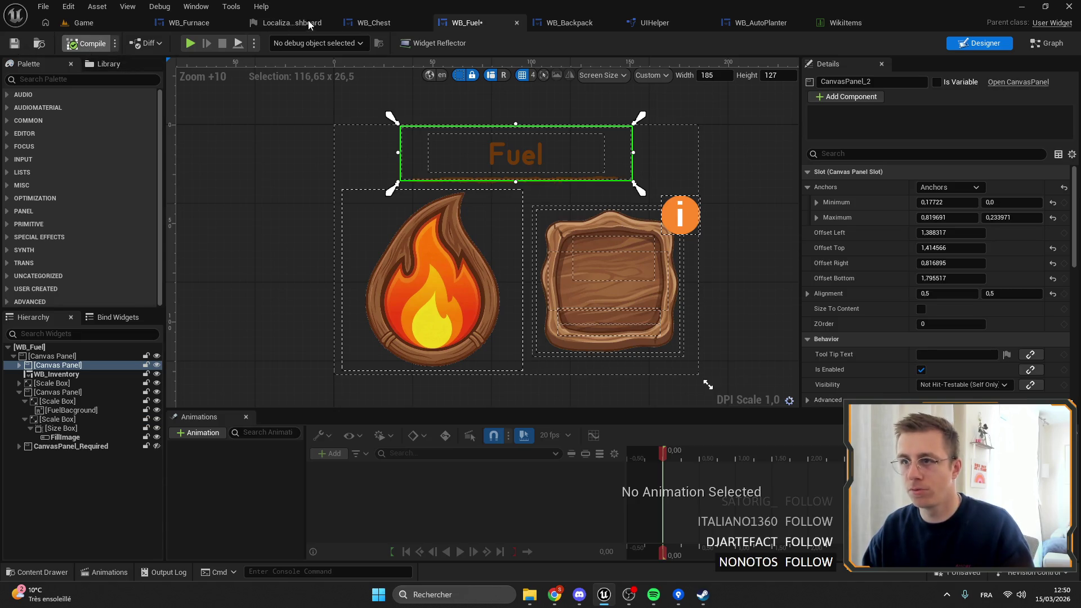
click(189, 23)
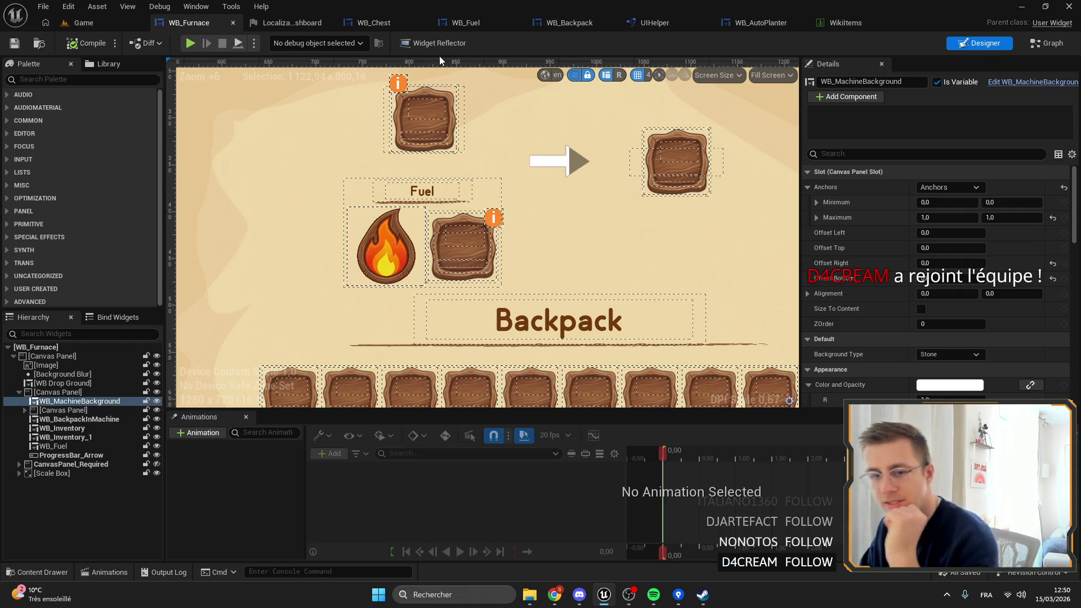
click(346, 25)
click(486, 24)
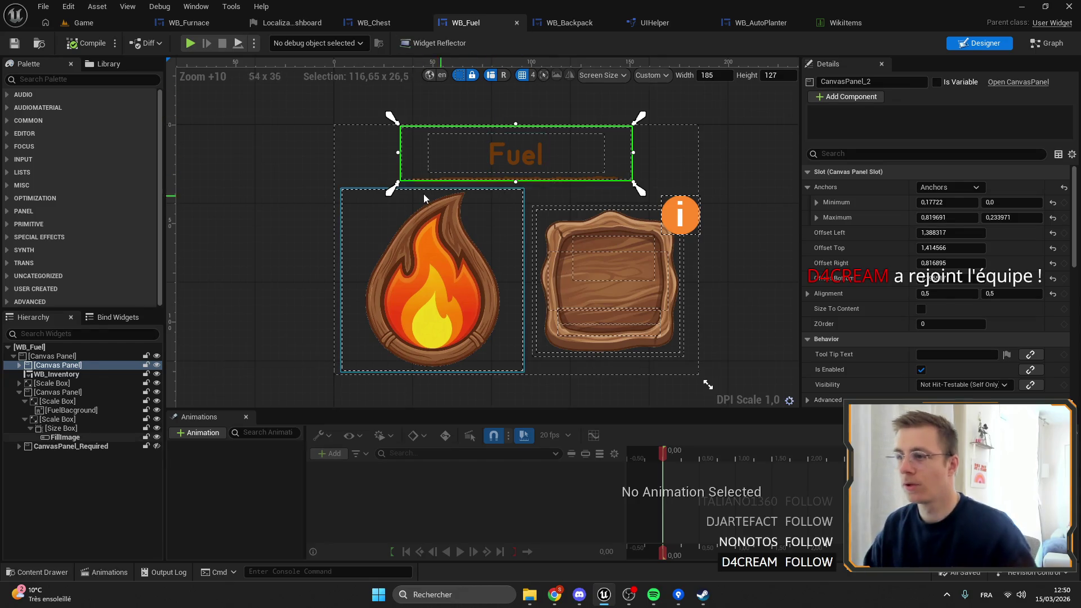
Step: Refine the Fuel title's edges and anchors, right anchor at 0.9, then compile and save WB_Fuel
drag(391, 190, 374, 206)
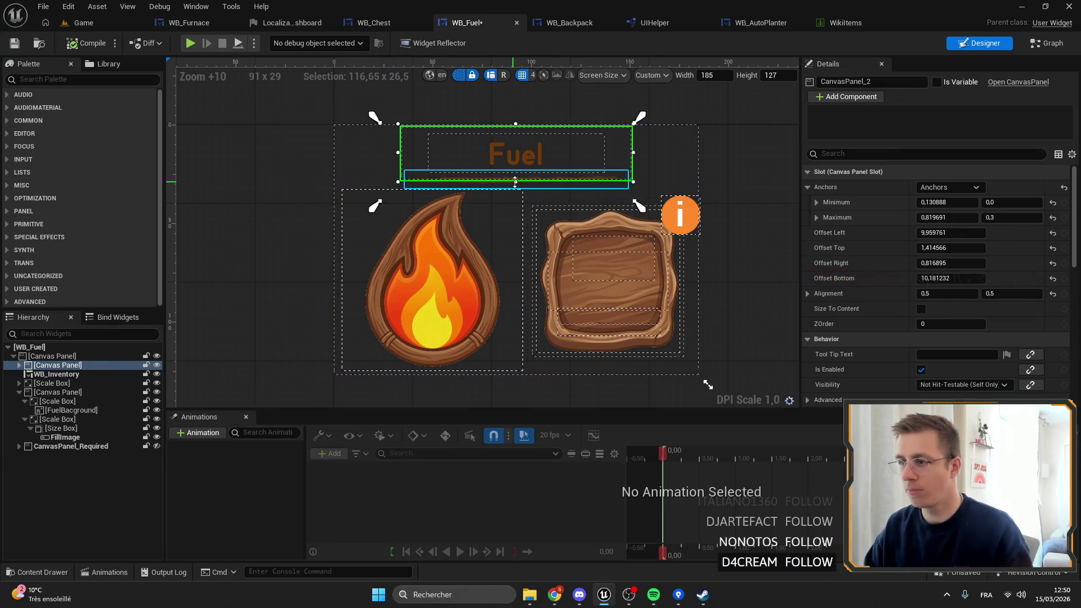
drag(515, 182, 515, 193)
drag(634, 161, 694, 160)
drag(399, 160, 363, 160)
drag(694, 160, 661, 160)
drag(640, 116, 669, 117)
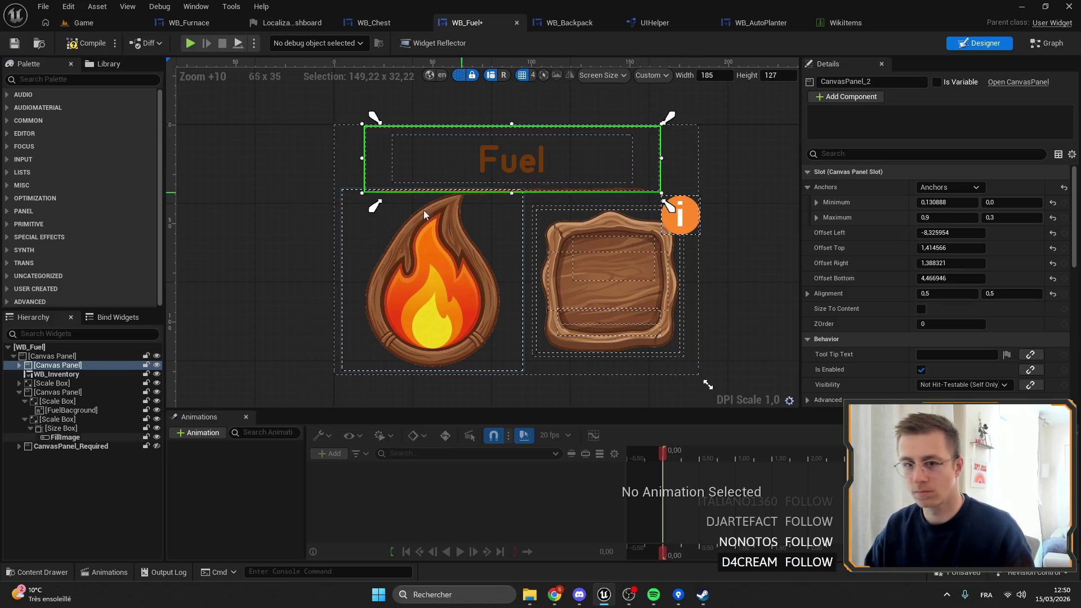
drag(374, 206, 356, 200)
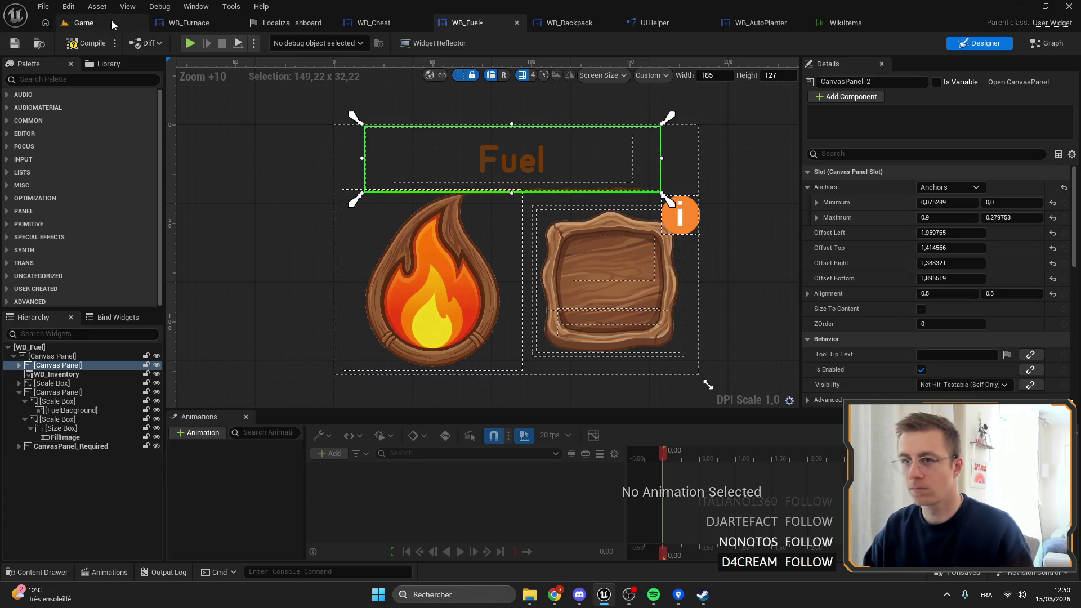
key(ctrl+s)
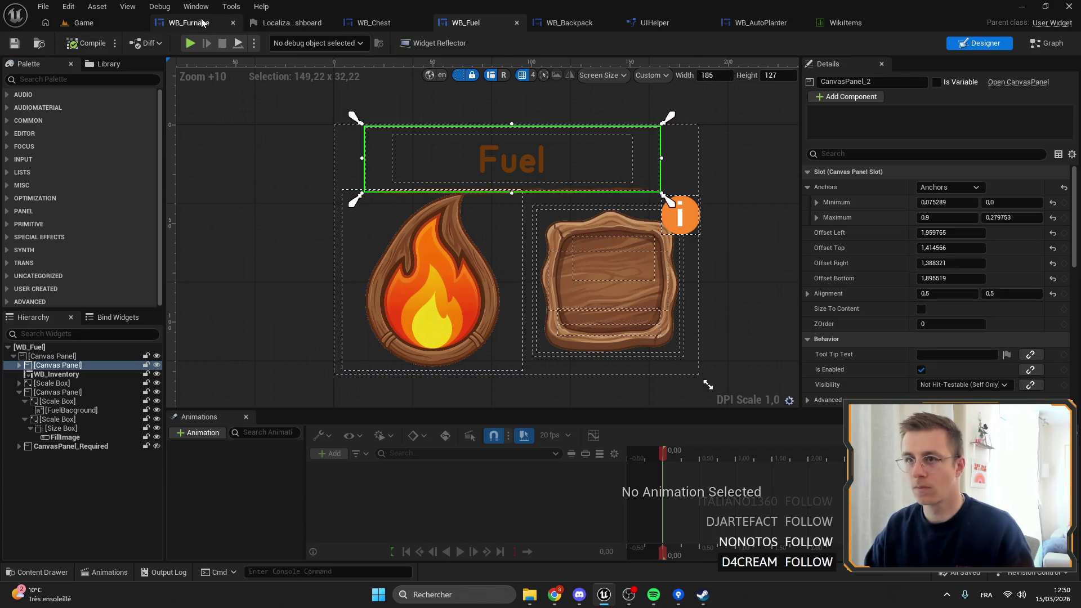
Step: In WB_Furnace, select the Backpack title panel and move its top-left anchor down
click(202, 23)
click(455, 185)
scroll(455, 184, up, 4)
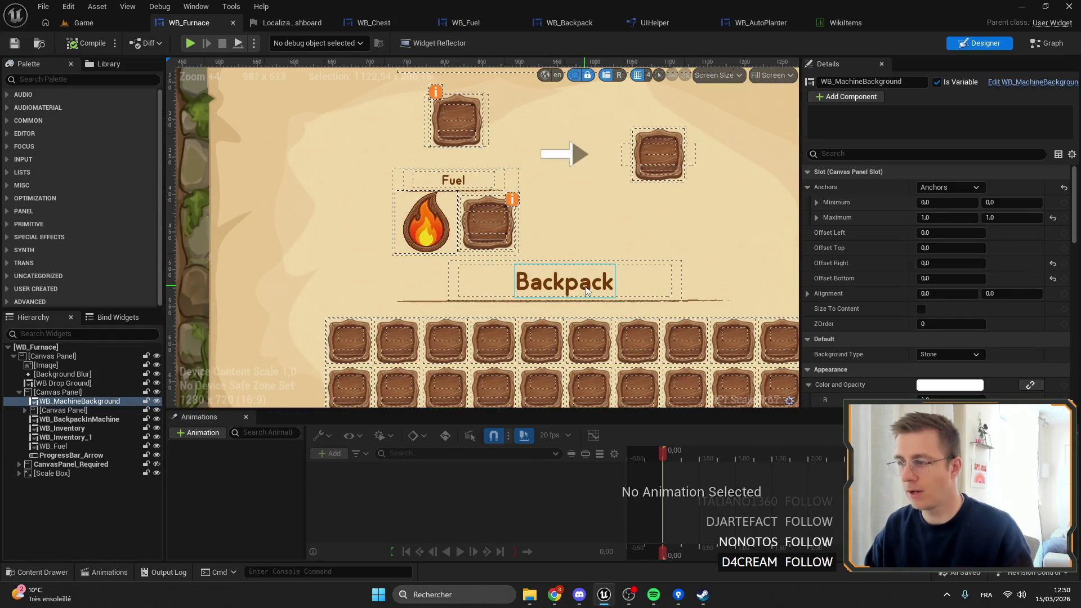
mouse_move(702, 286)
mouse_down()
mouse_move(569, 246)
mouse_move(577, 233)
mouse_up()
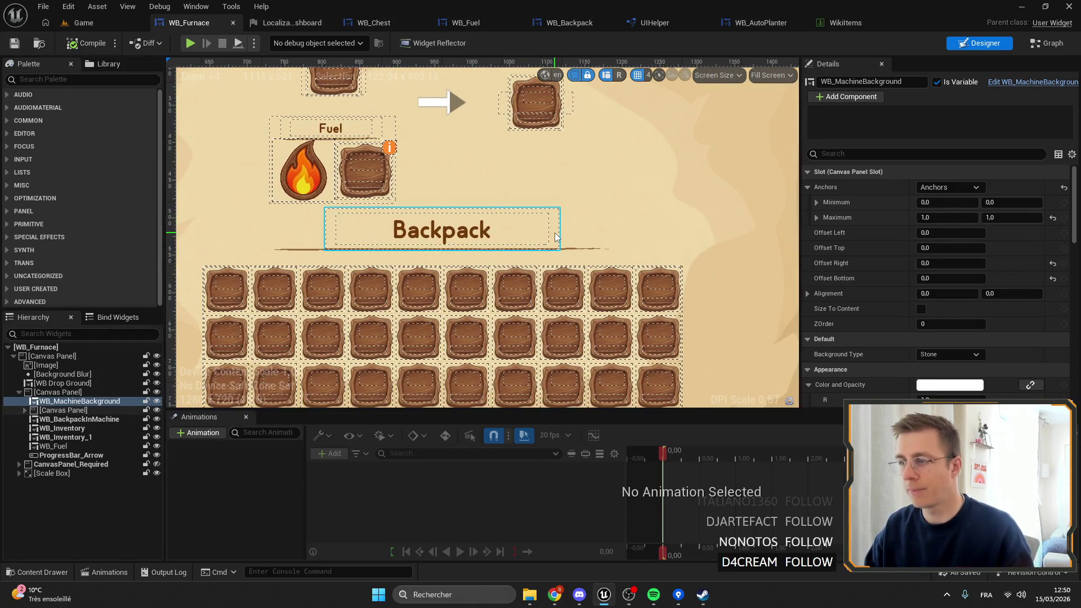
click(555, 237)
scroll(216, 243, up, 2)
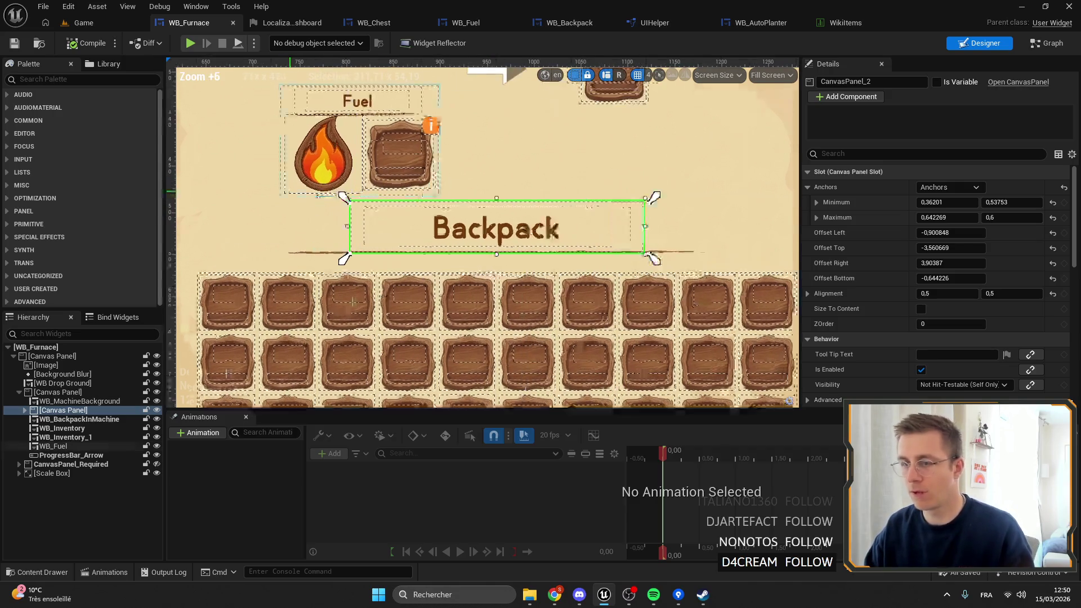
drag(344, 197, 345, 203)
Step: Set the Backpack title's Offset Left and Top to 0, then compile and save WB_Furnace
drag(909, 232, 920, 232)
click(989, 232)
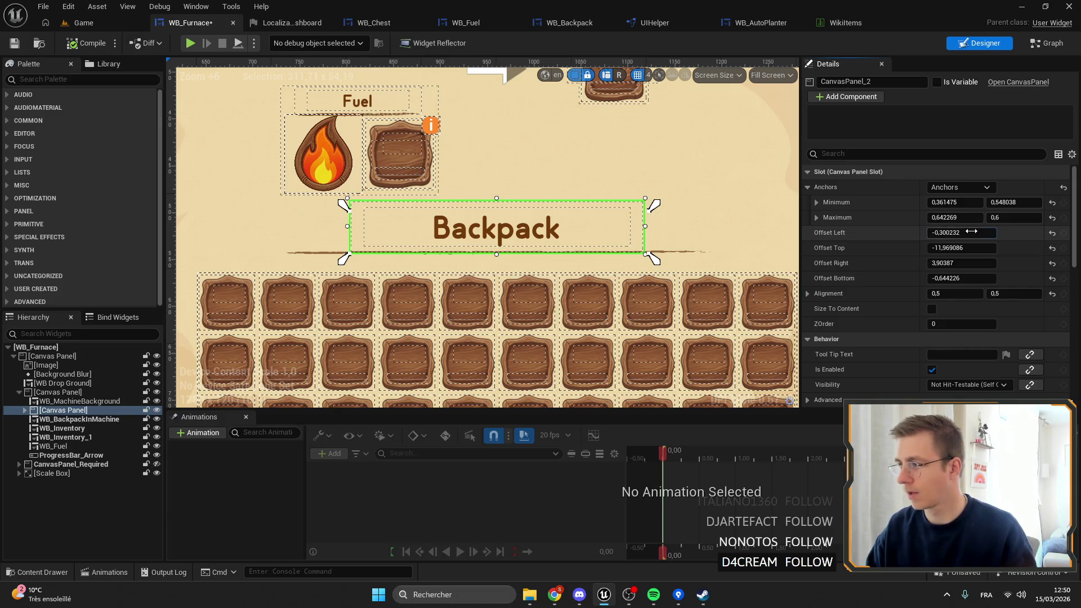
text(0)
key(Tab)
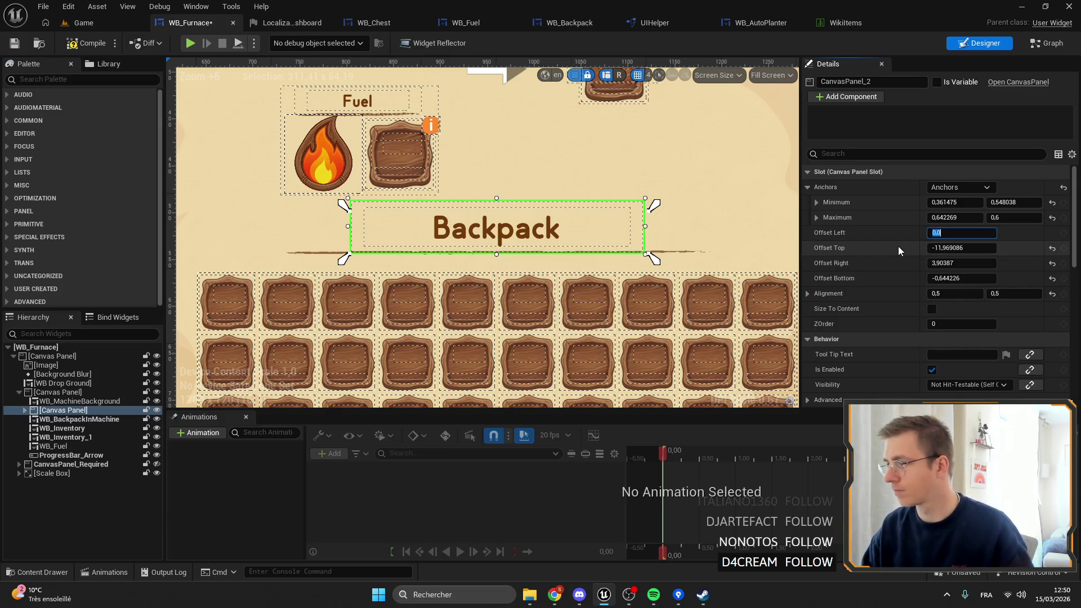
text(0)
key(Return)
scroll(639, 253, down, 3)
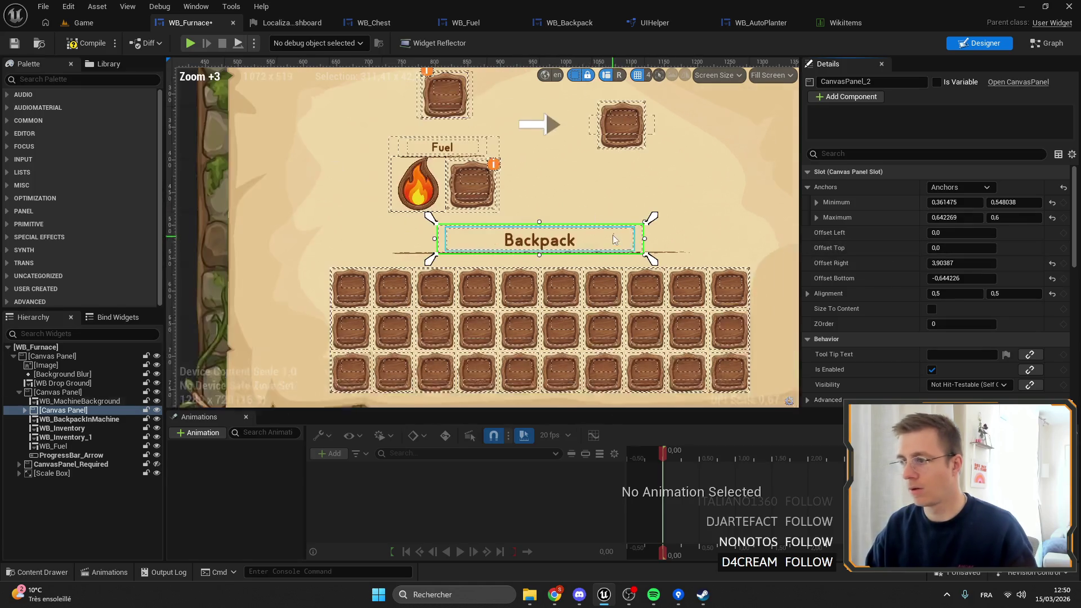
click(582, 194)
click(15, 45)
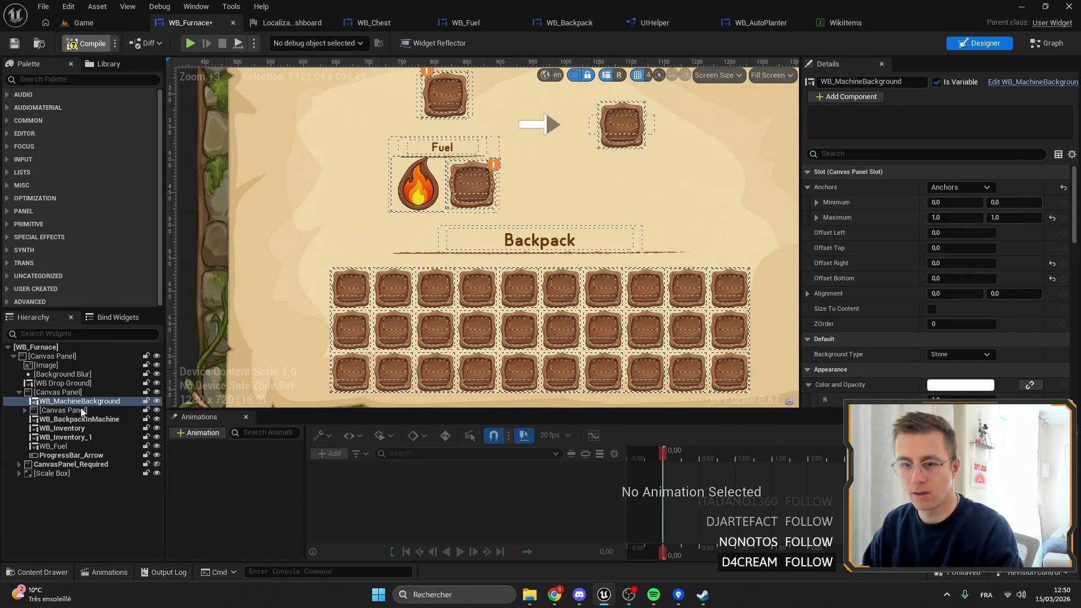
Step: Copy all slot properties of the furnace's Backpack title panel
click(63, 393)
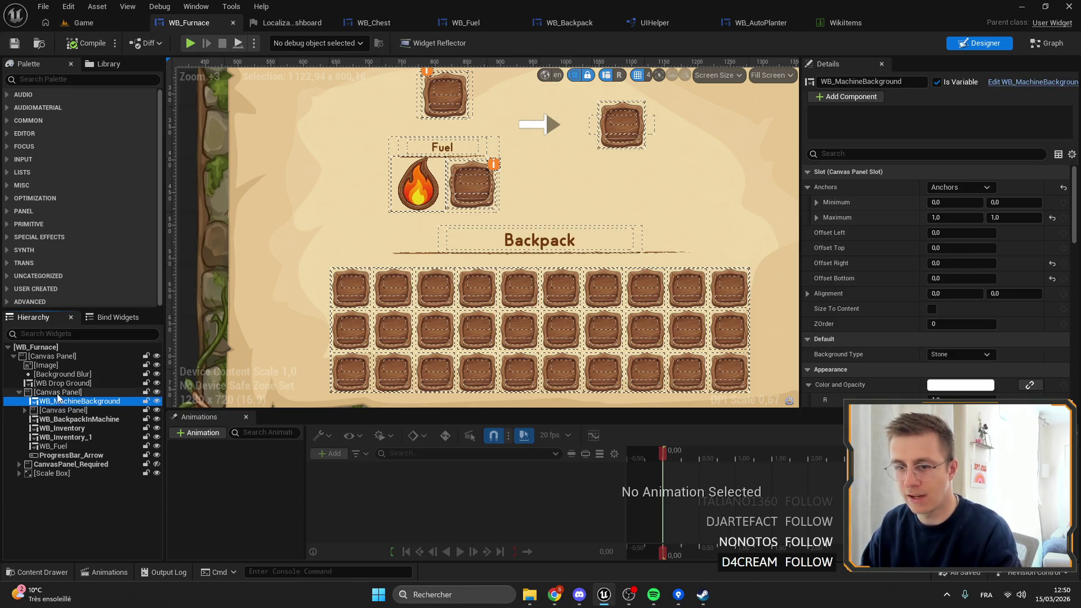
click(58, 420)
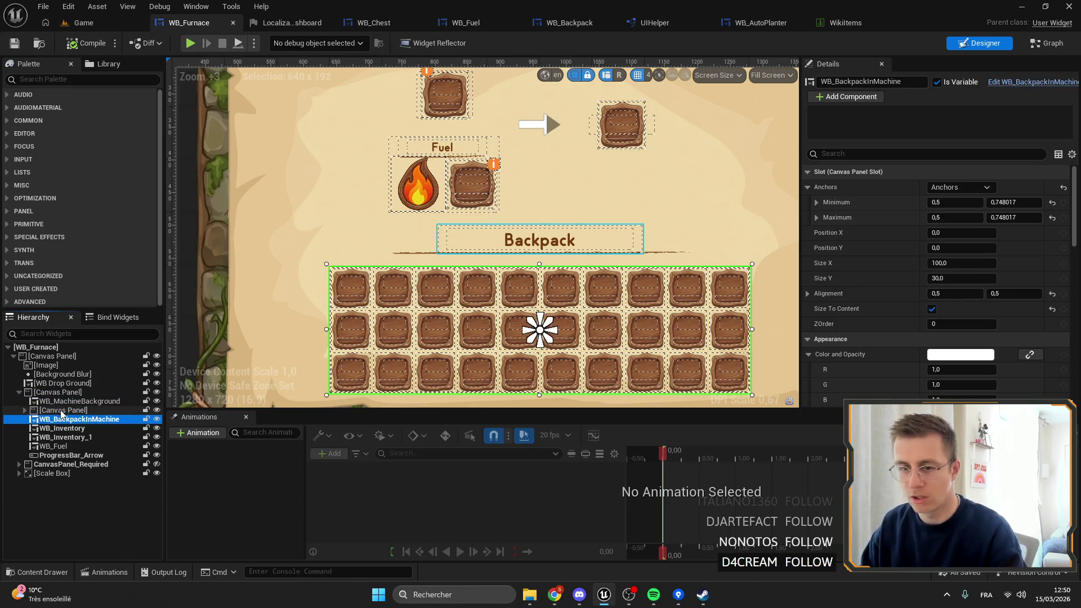
click(62, 411)
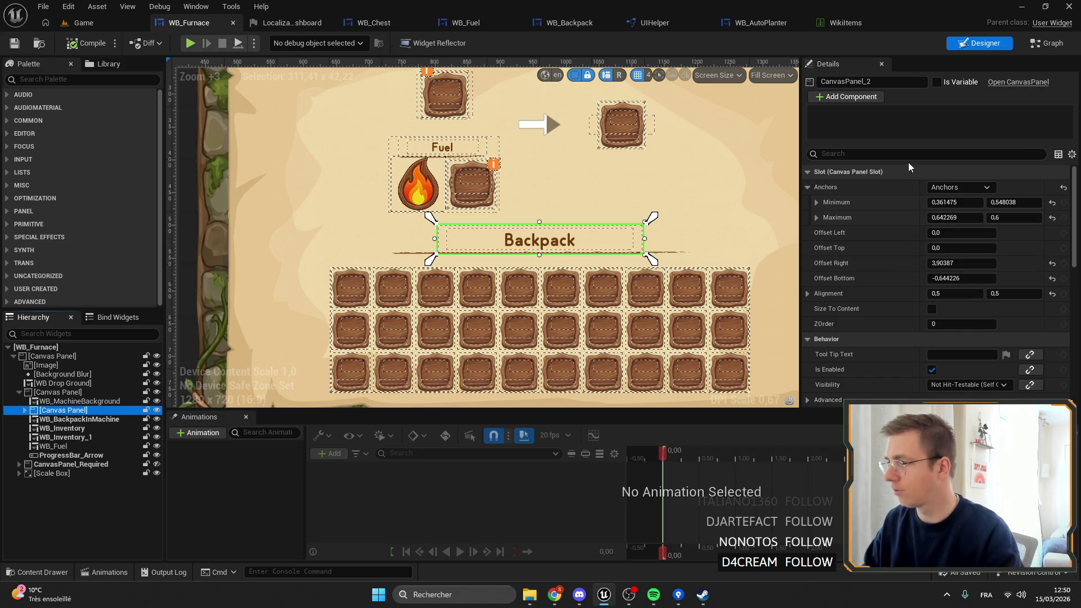
right_click(890, 171)
click(929, 239)
Step: Paste the copied layout onto WB_Chest's Backpack title, then compile and save WB_Chest
click(373, 22)
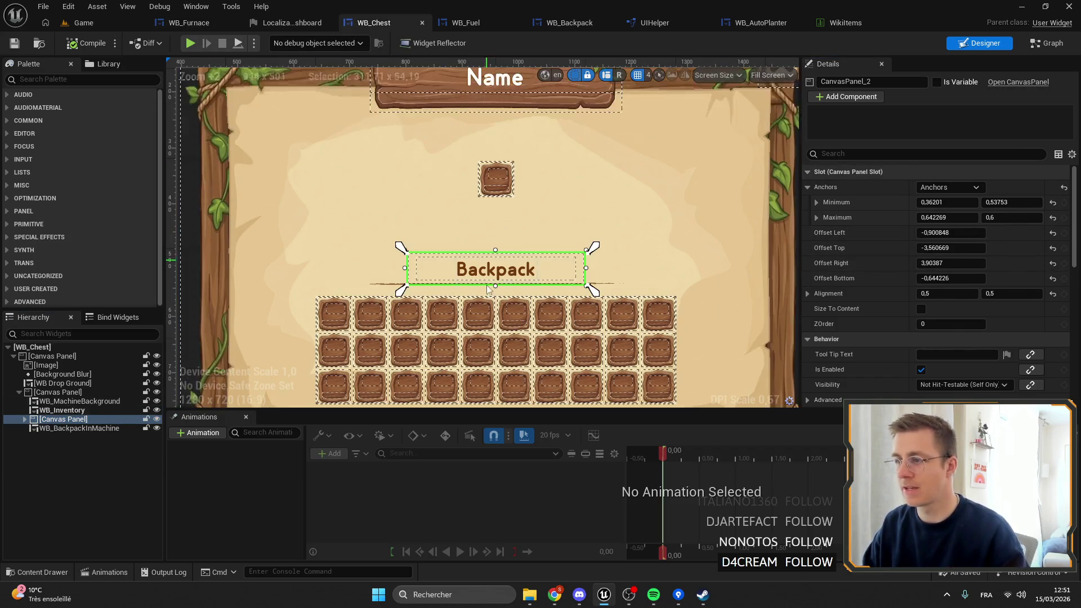
right_click(959, 168)
click(937, 243)
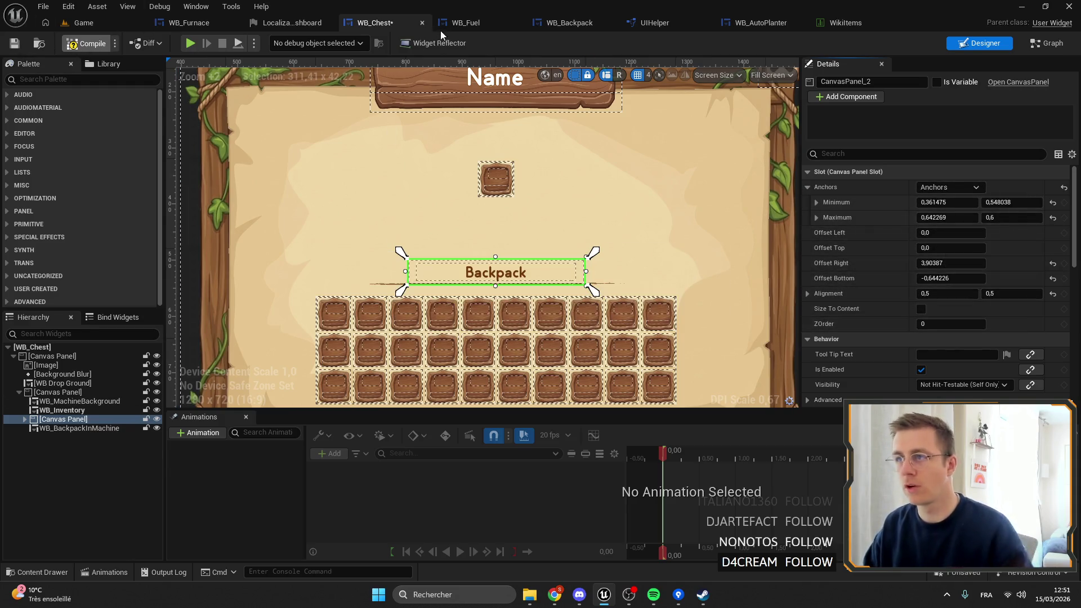
key(ctrl+s)
click(466, 22)
click(189, 22)
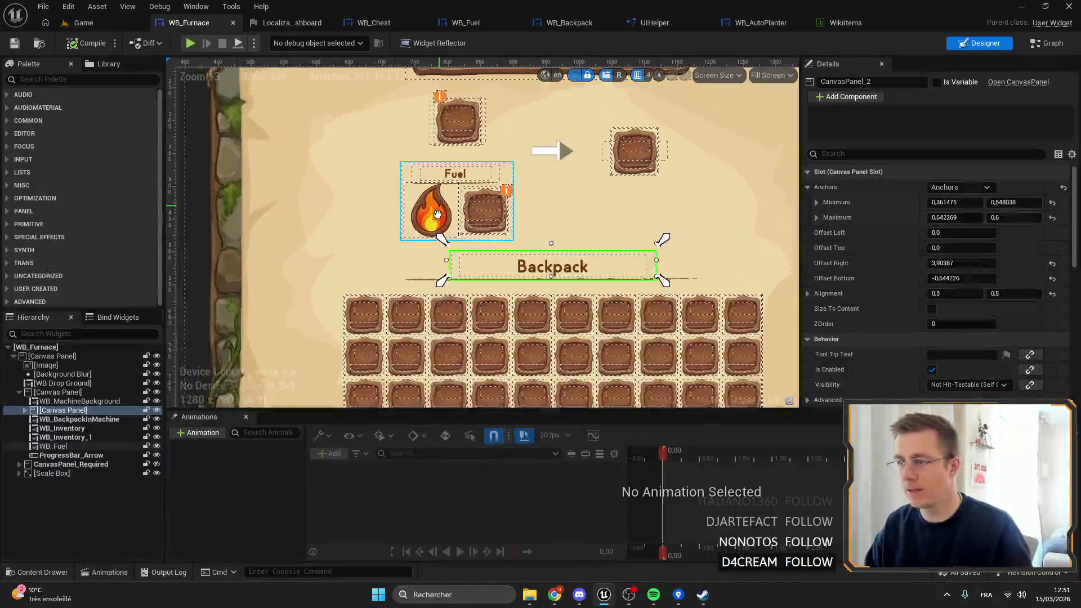
Step: In WB_Fuel, select the fire icon's canvas panel and anchor it to the centre
scroll(438, 214, up, 10)
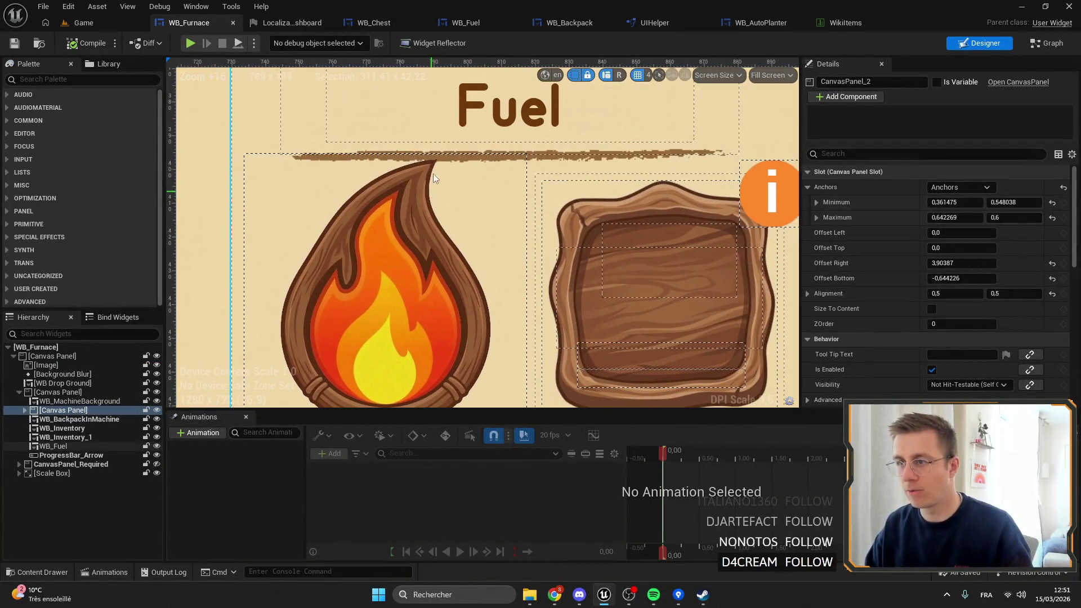
click(383, 24)
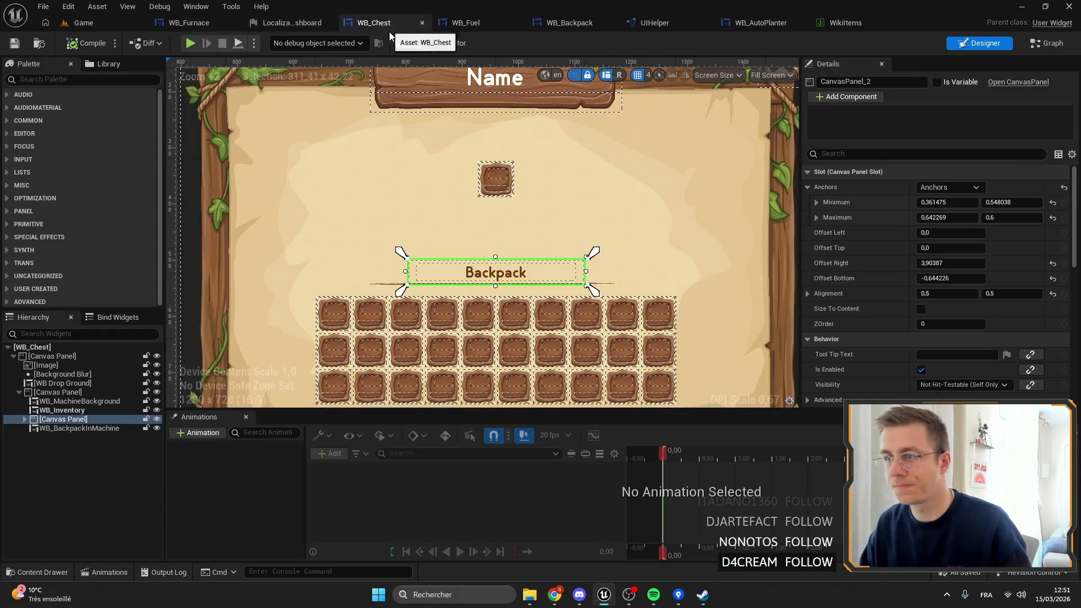
click(465, 23)
click(422, 213)
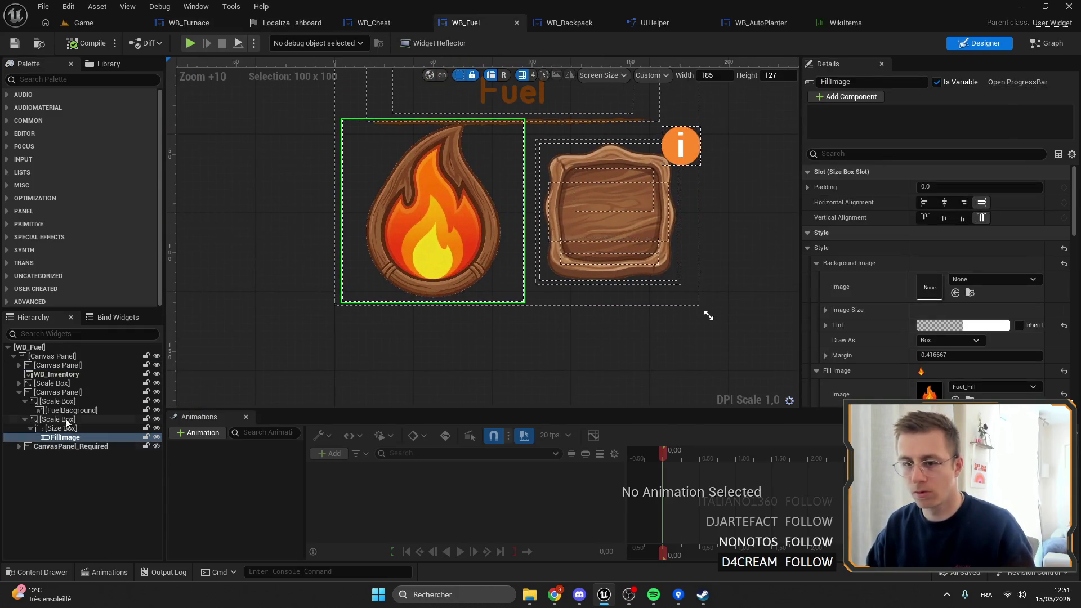
click(62, 393)
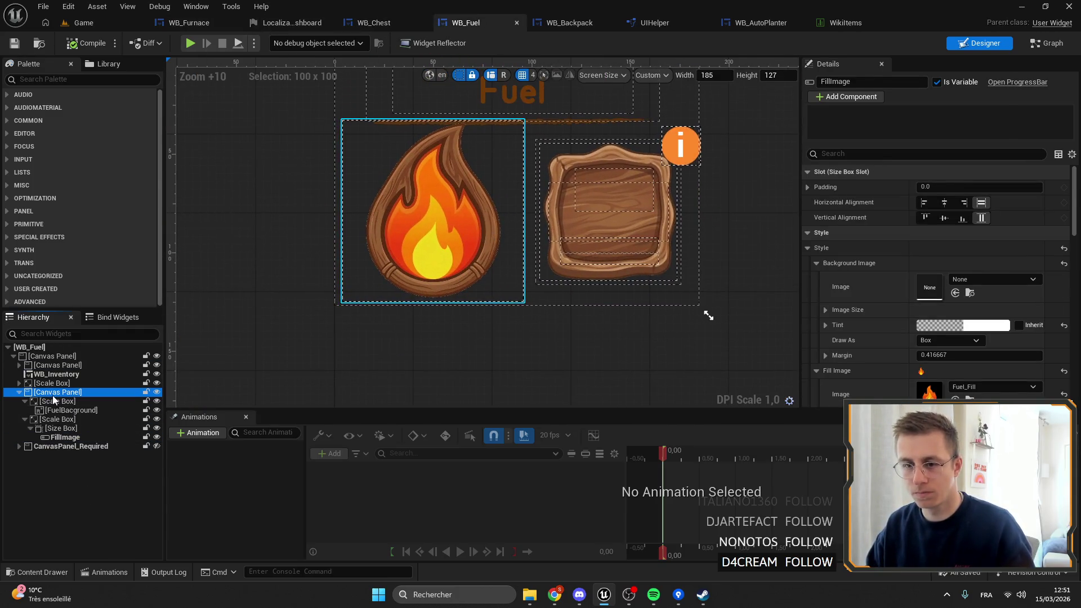
click(19, 393)
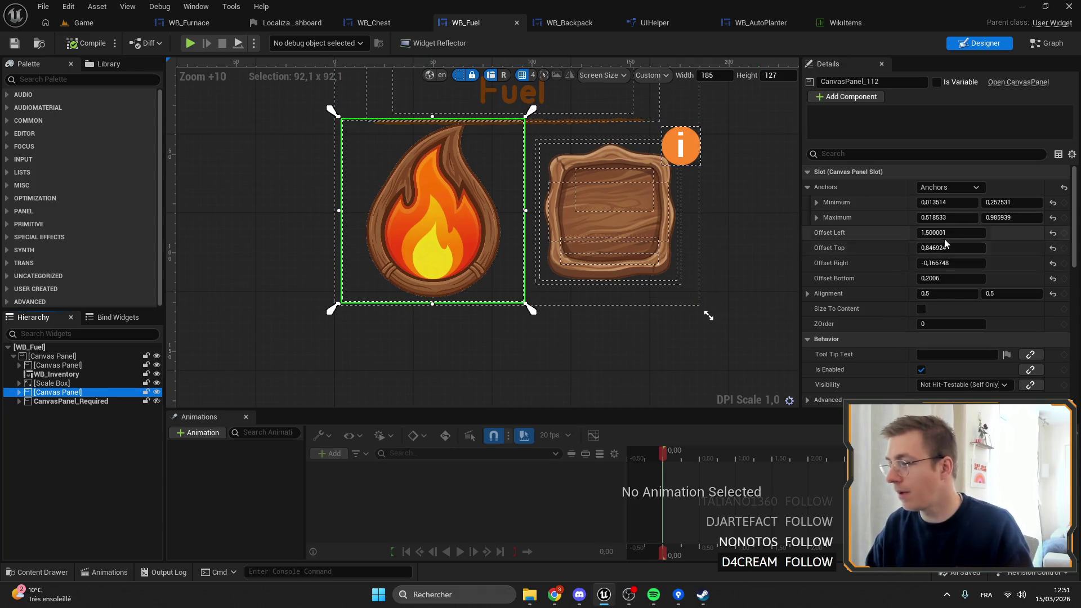
click(953, 188)
click(958, 252)
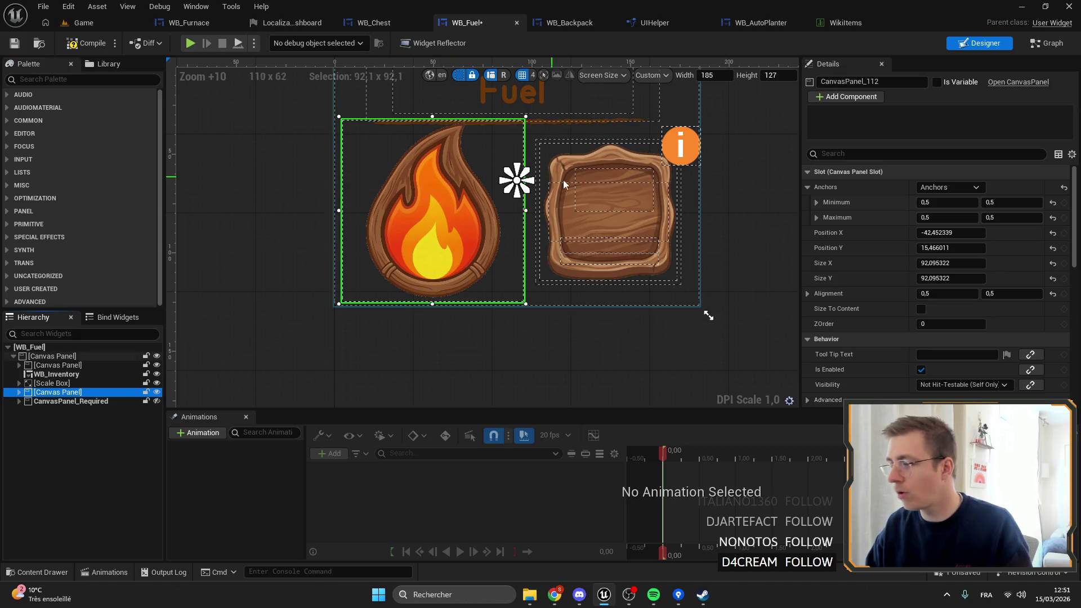
Step: Reposition the fire icon and make it square by copying Size Y into Size X
mouse_move(517, 180)
mouse_down()
mouse_move(514, 207)
mouse_move(481, 210)
mouse_move(520, 211)
mouse_up()
mouse_move(952, 263)
mouse_down()
mouse_move(932, 263)
mouse_move(935, 278)
mouse_up()
key(ctrl+z)
drag(504, 250, 506, 255)
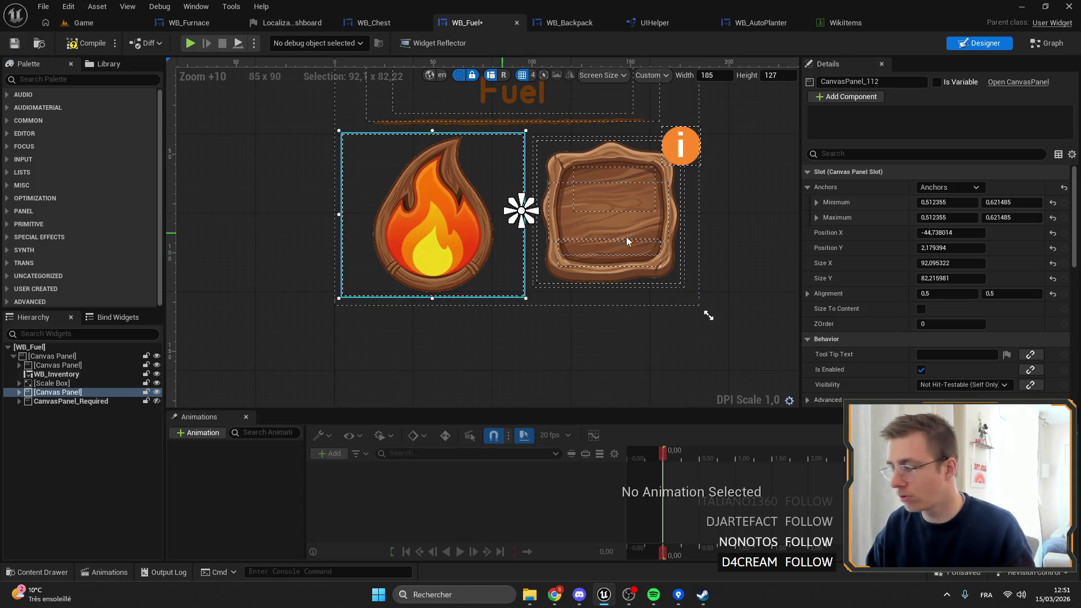
click(946, 278)
key(ctrl+c)
click(952, 263)
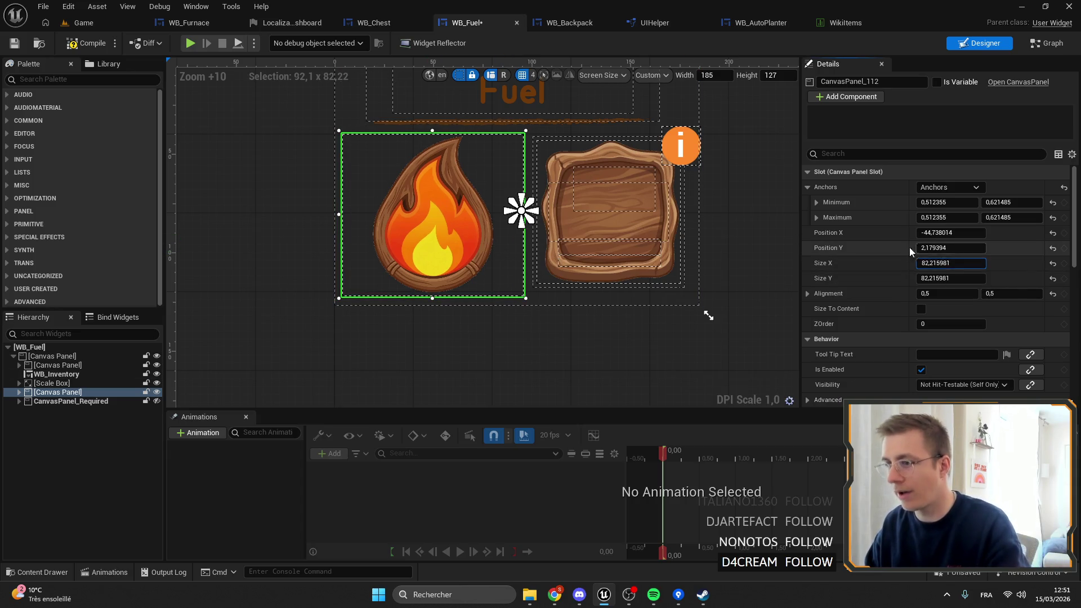
key(ctrl+v)
key(Return)
Step: Spread the fire icon's anchors to span it and save WB_Fuel
mouse_move(521, 211)
mouse_down()
mouse_move(438, 213)
mouse_move(521, 304)
mouse_up()
drag(429, 205, 344, 123)
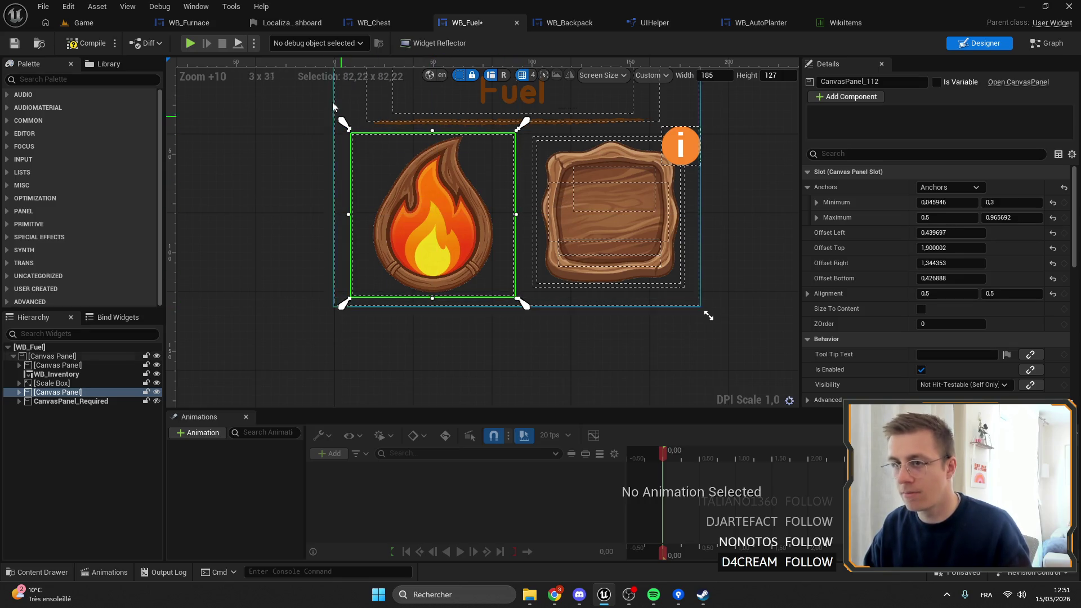
click(14, 44)
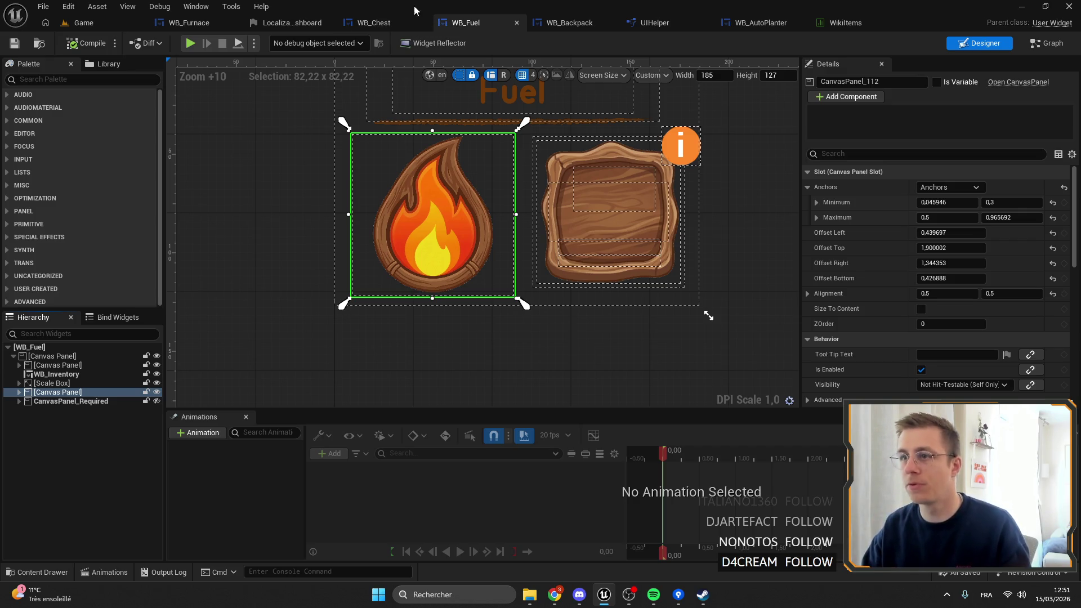
click(186, 23)
scroll(476, 209, down, 6)
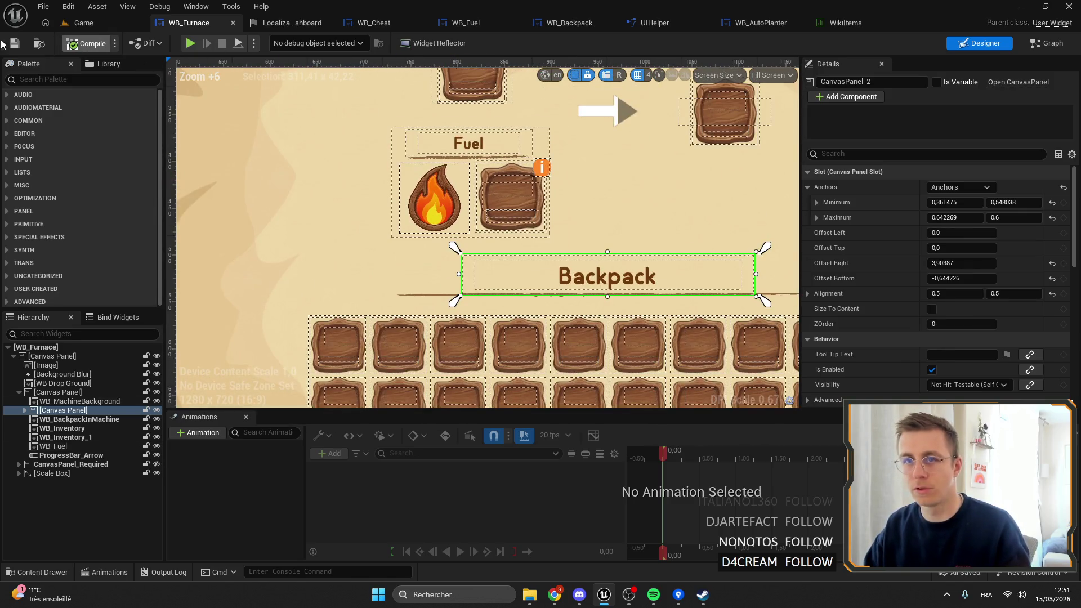
Step: Resize the WB_Furnace preview from 1280x720 to 1920x1080, then zoom back in on the Fuel section
scroll(420, 179, down, 7)
click(748, 303)
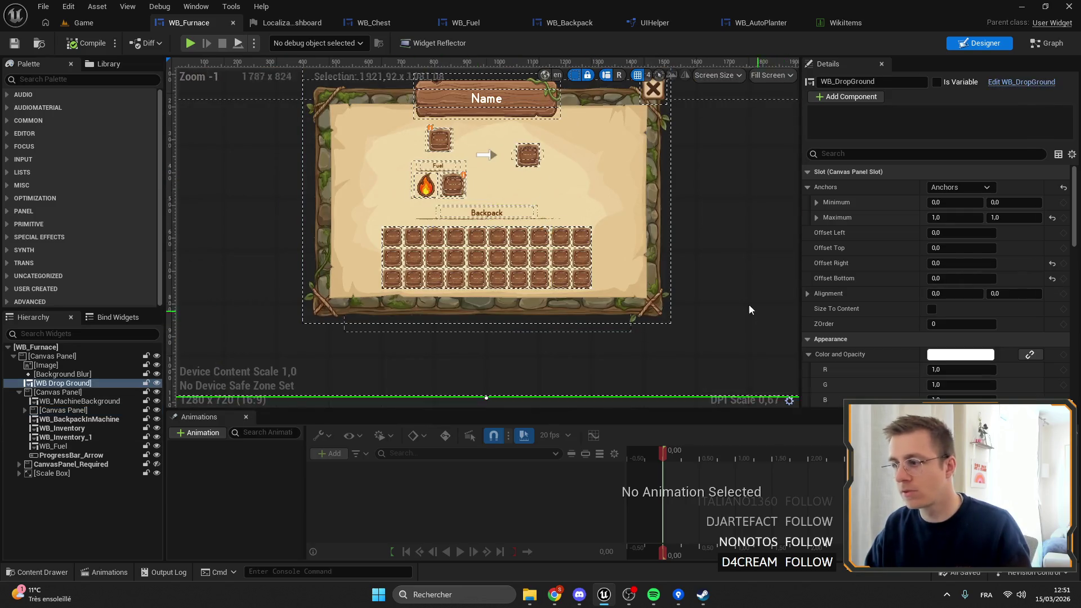
scroll(625, 241, down, 6)
click(592, 262)
mouse_move(599, 261)
mouse_down()
mouse_move(663, 296)
mouse_move(723, 288)
mouse_move(613, 280)
mouse_move(670, 302)
mouse_up()
scroll(543, 274, up, 5)
scroll(452, 165, up, 12)
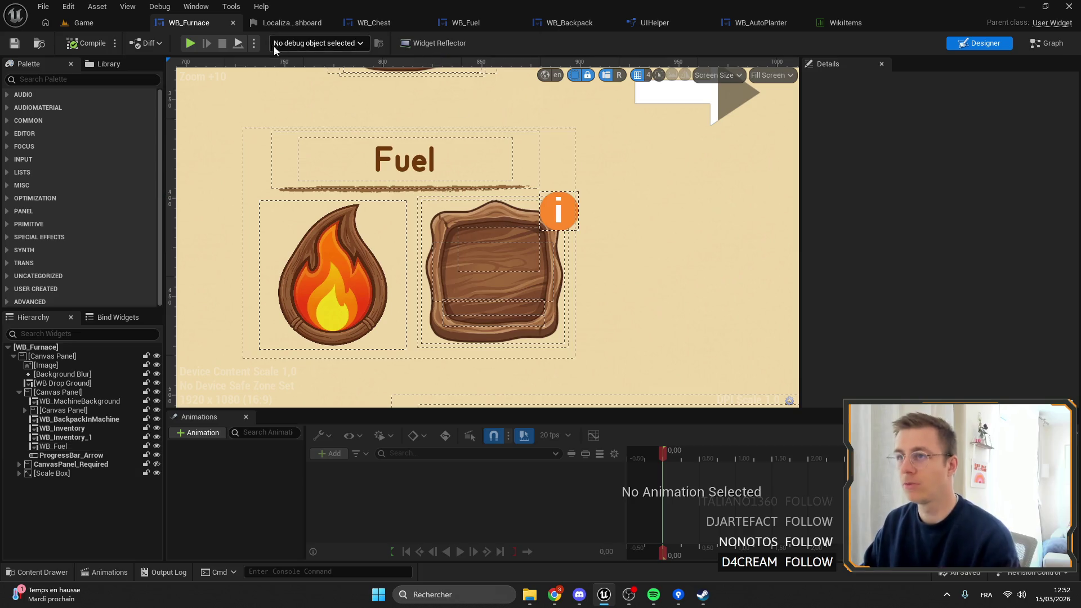
Step: Close the Localization Dashboard and go back to WB_Furnace
click(321, 22)
click(357, 23)
click(190, 23)
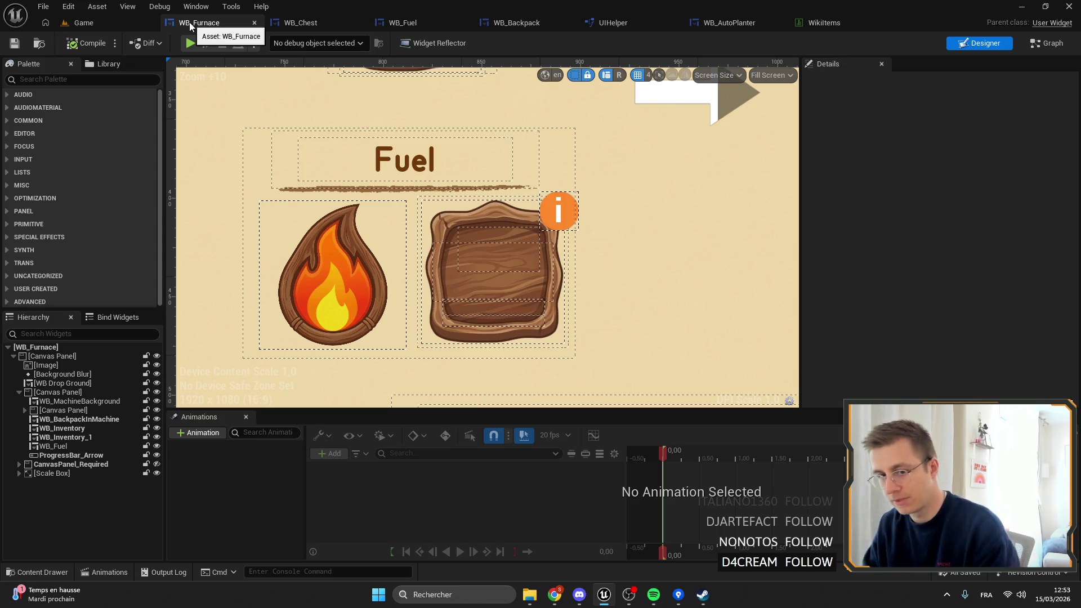
Step: Open WB_Fuel from the Hierarchy and inspect its Fuel title panel
scroll(563, 188, down, 6)
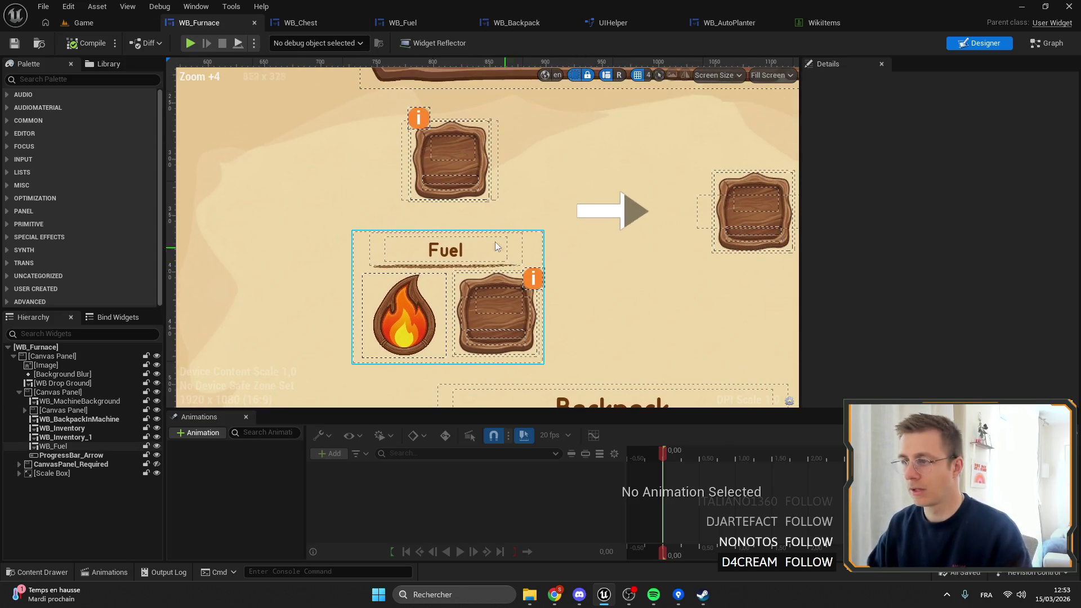
double_click(62, 454)
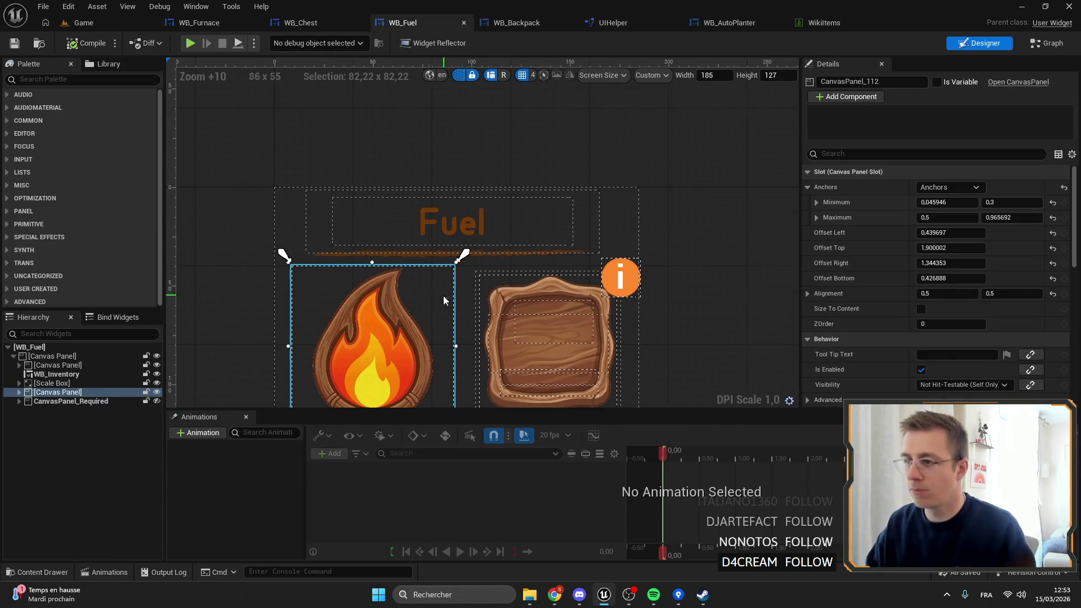
click(341, 222)
click(57, 365)
click(18, 365)
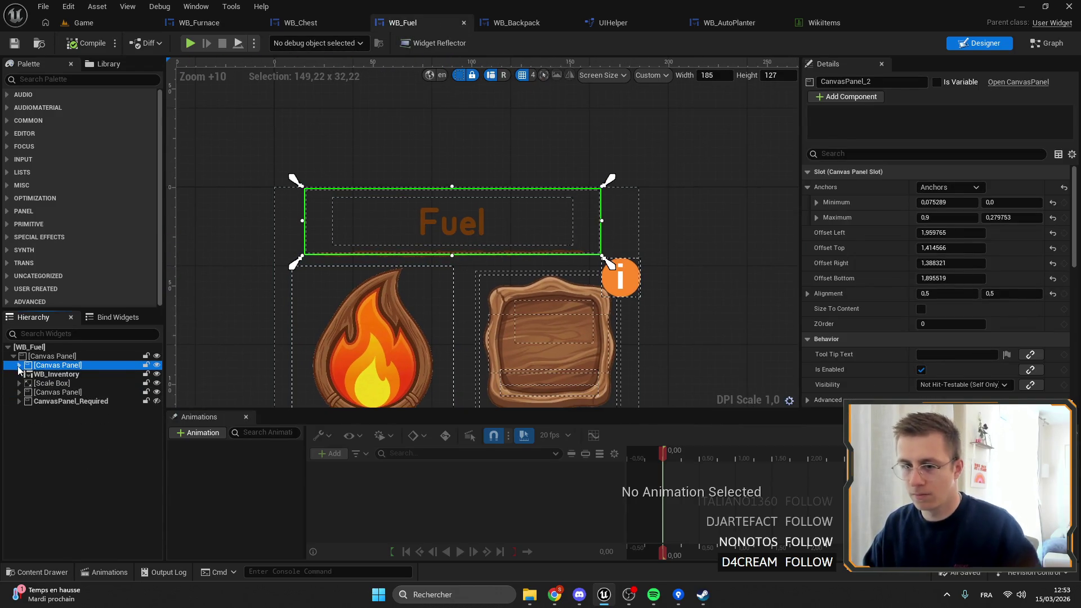
Step: Return to WB_Furnace and select the embedded WB_Fuel section
click(300, 22)
click(198, 23)
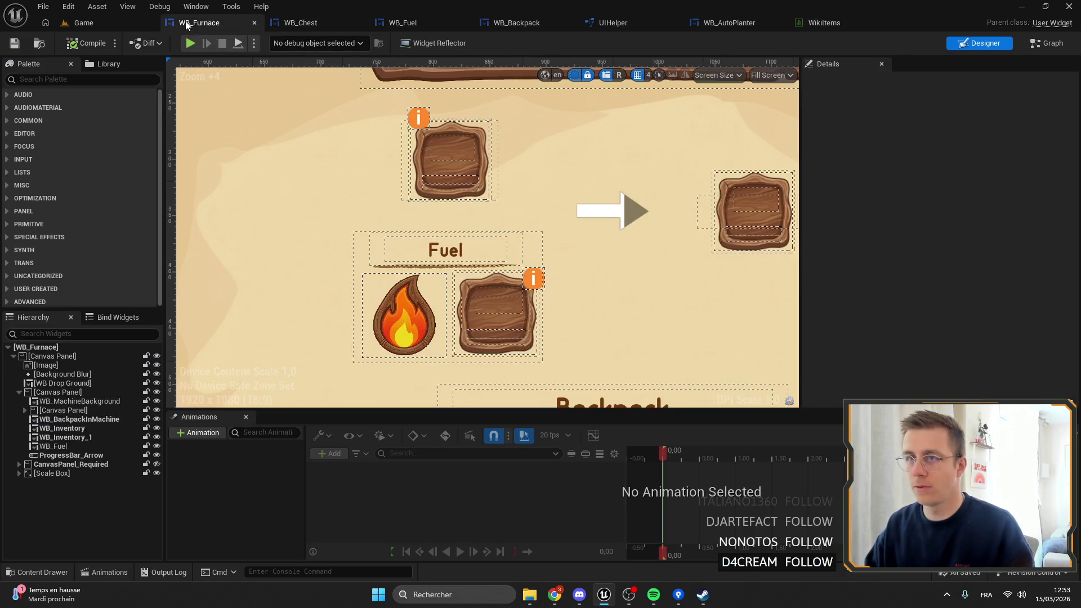
scroll(452, 223, down, 1)
click(455, 230)
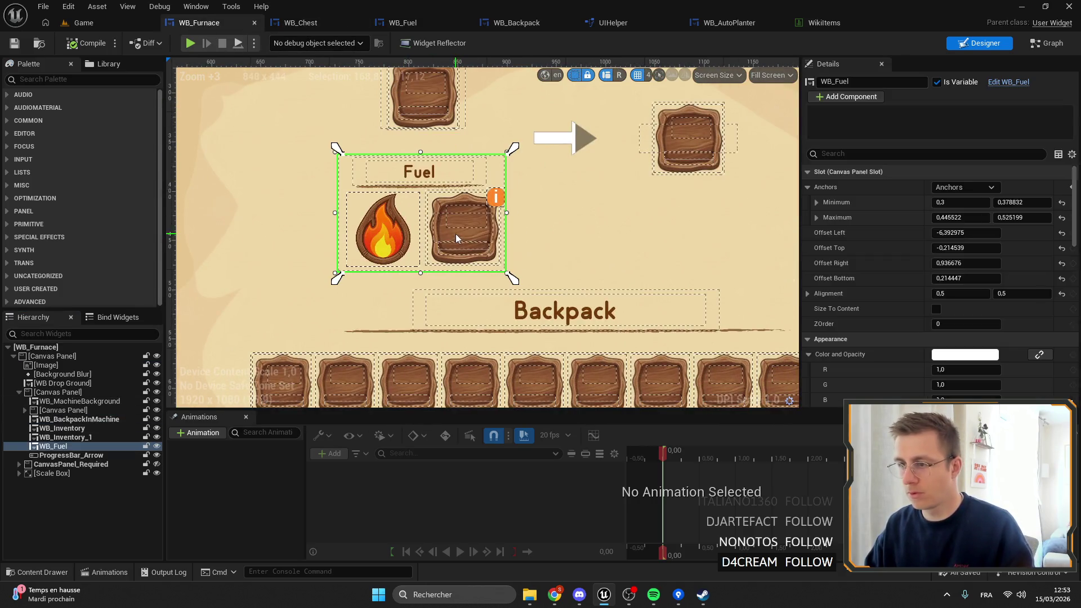
Step: Anchor the WB_Fuel section to the centre, adjust its anchor box, and save WB_Furnace
click(960, 187)
ctrl+click(983, 257)
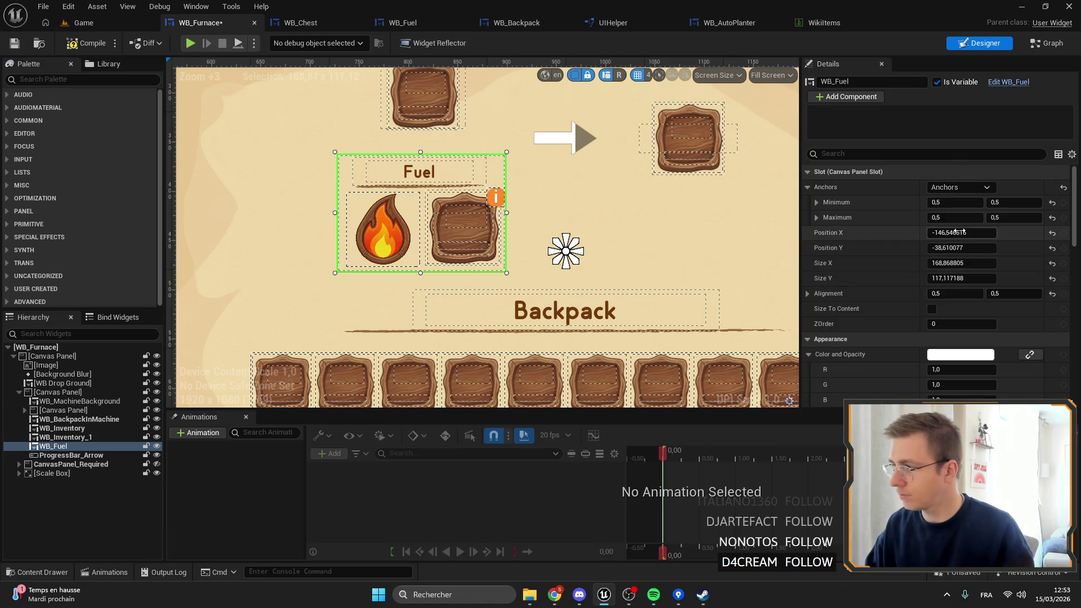
drag(969, 249, 996, 249)
mouse_move(566, 250)
mouse_down()
mouse_move(331, 272)
mouse_move(343, 292)
mouse_move(529, 150)
mouse_move(510, 166)
mouse_up()
drag(337, 299, 324, 300)
key(ctrl+s)
Step: Wrap the nested Fuel title panel with a new Canvas Panel
mouse_move(293, 123)
mouse_down()
mouse_move(349, 185)
mouse_move(319, 273)
mouse_up()
click(319, 273)
click(439, 299)
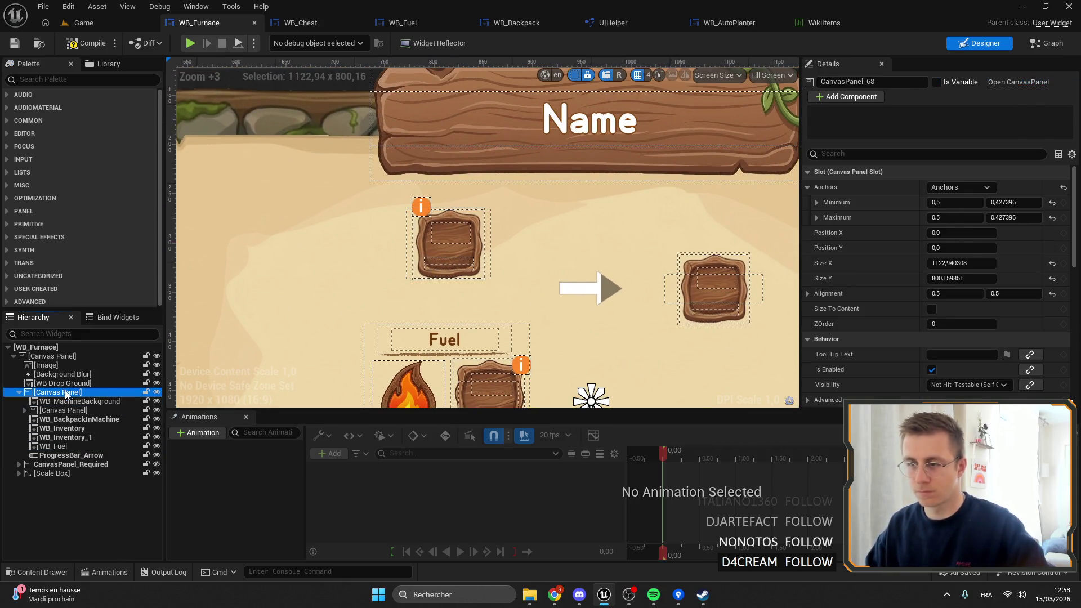
click(440, 303)
scroll(442, 299, down, 2)
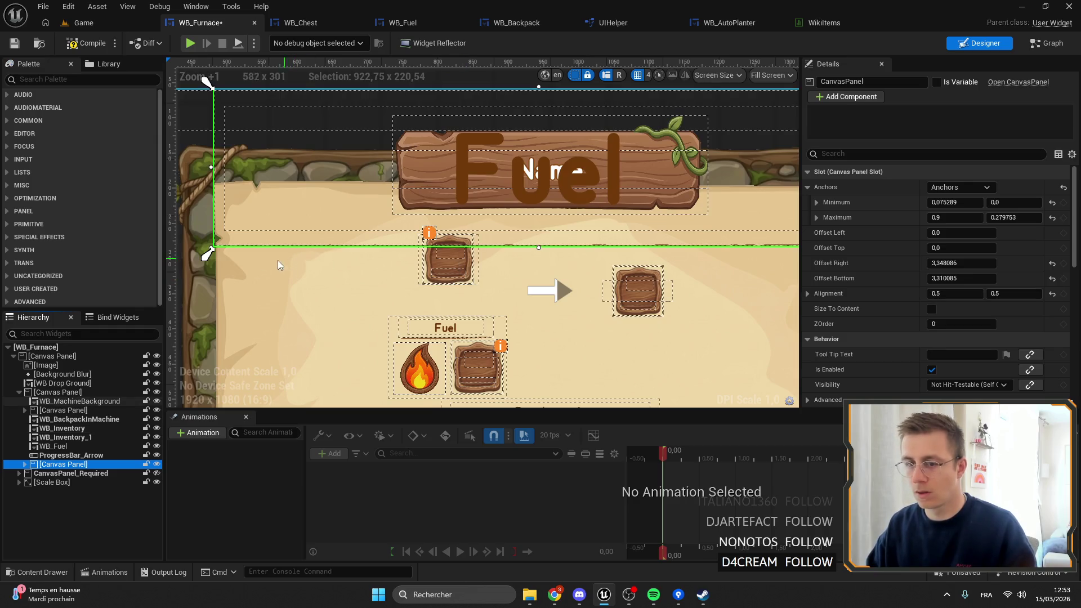
right_click(54, 465)
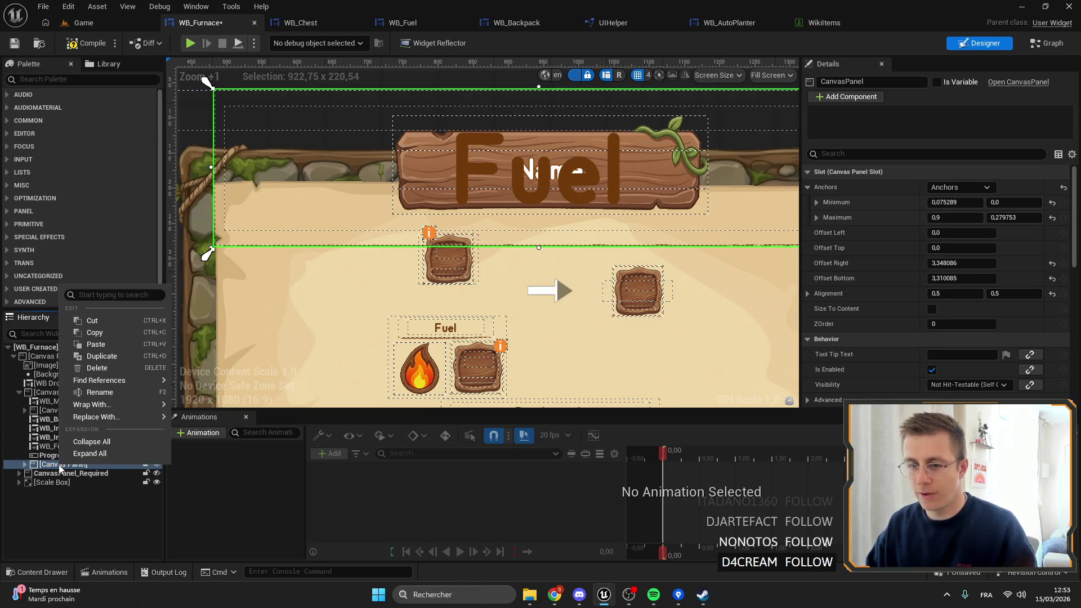
mouse_move(112, 404)
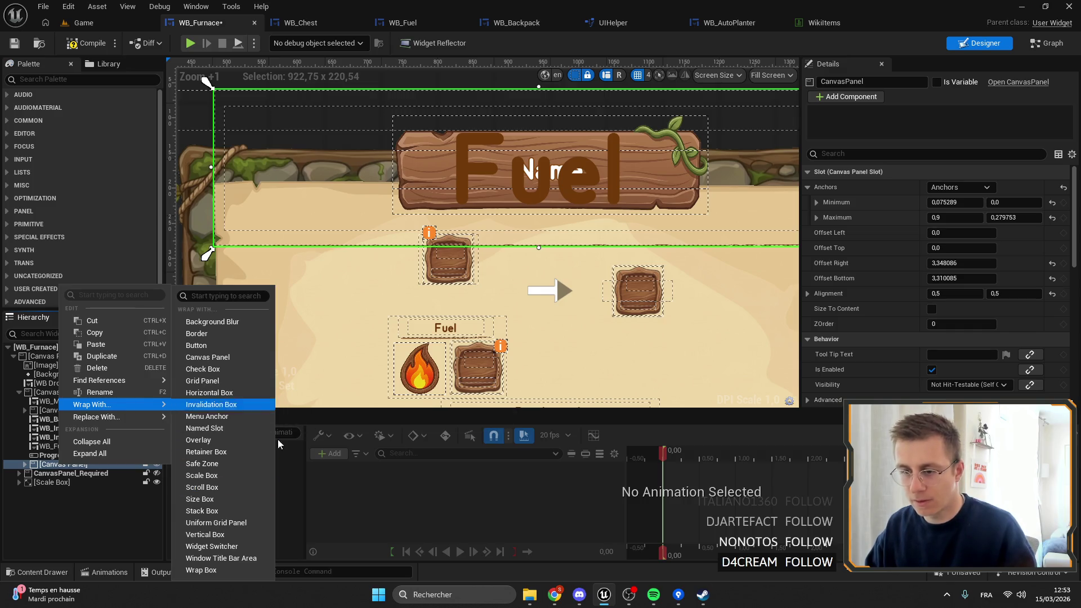
click(225, 357)
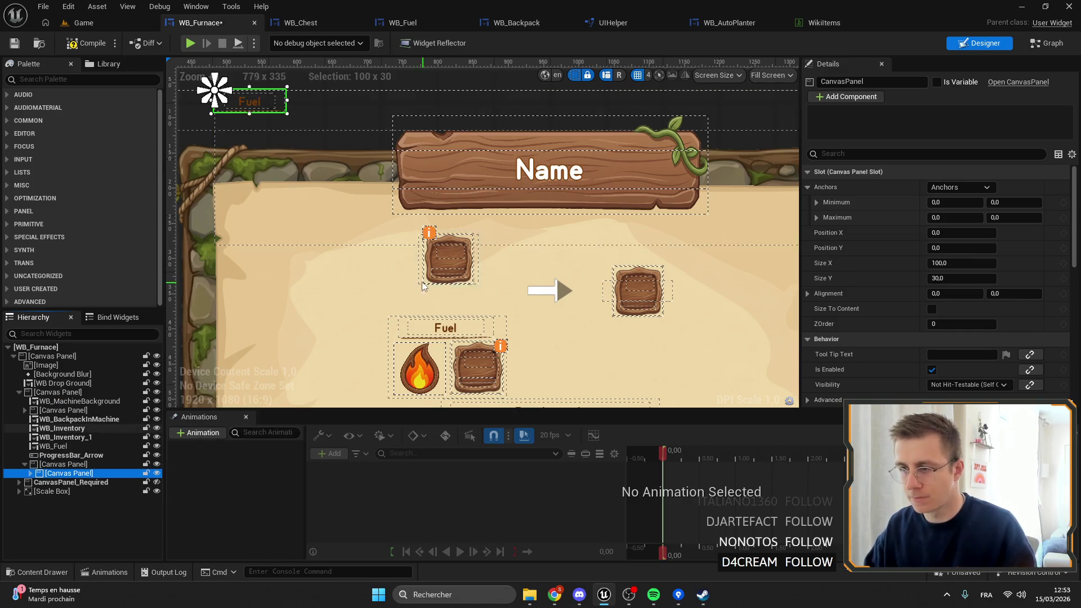
Step: Drag the wrapper panel's anchors to span the top input slot
click(236, 119)
mouse_move(208, 254)
mouse_down()
mouse_move(378, 315)
mouse_move(381, 307)
mouse_up()
scroll(383, 305, down, 4)
mouse_move(676, 176)
mouse_down()
mouse_move(472, 234)
mouse_move(495, 231)
mouse_up()
scroll(496, 231, up, 6)
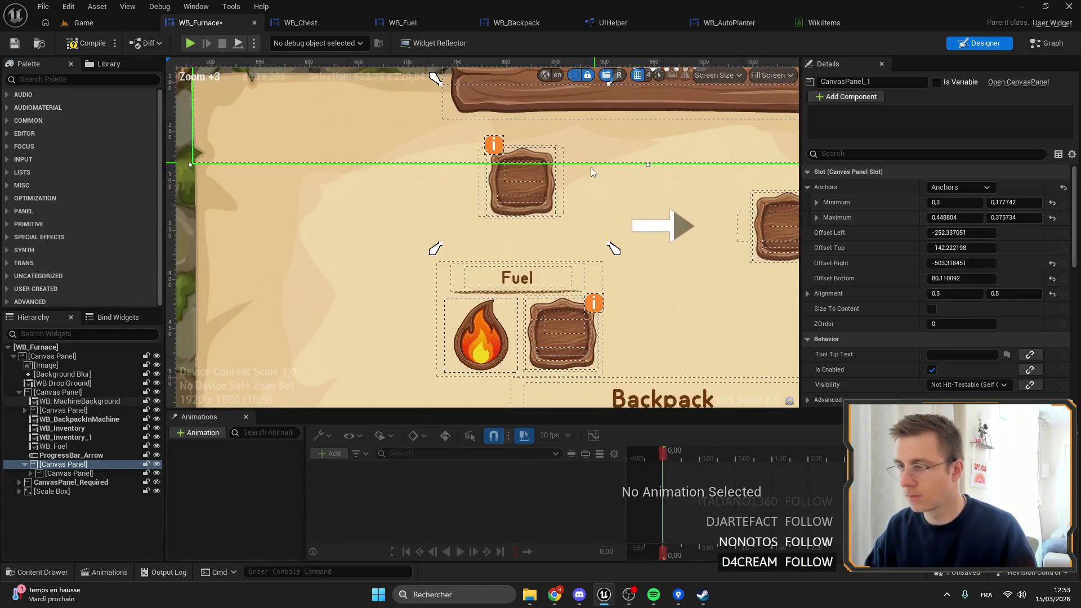
drag(590, 140, 591, 189)
drag(413, 307, 401, 315)
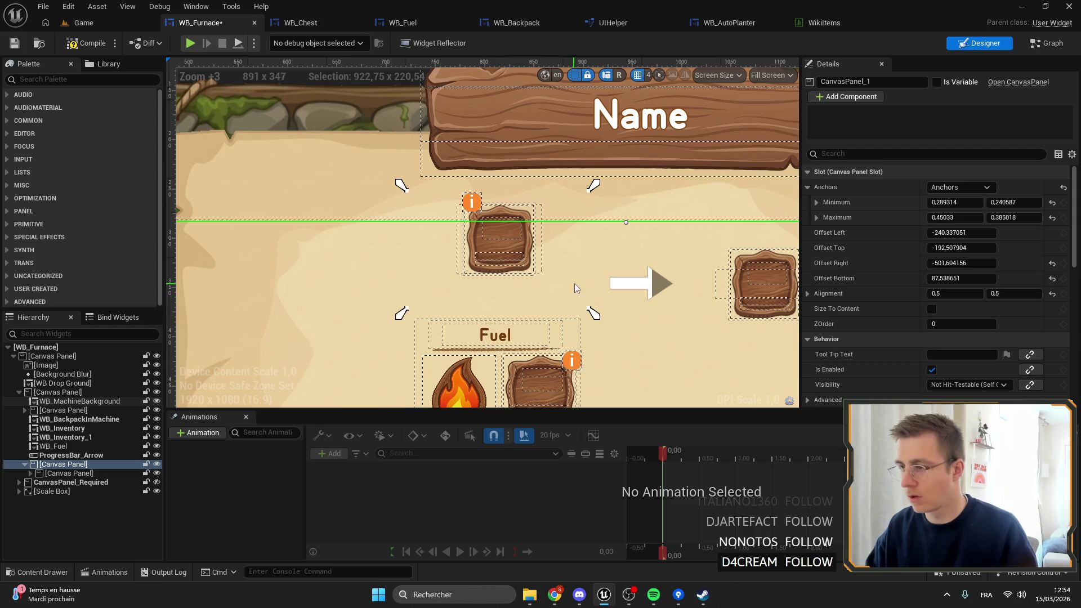
drag(574, 283, 537, 270)
Step: Set the inner title panel's anchors to stretch and fill its wrapper
click(67, 473)
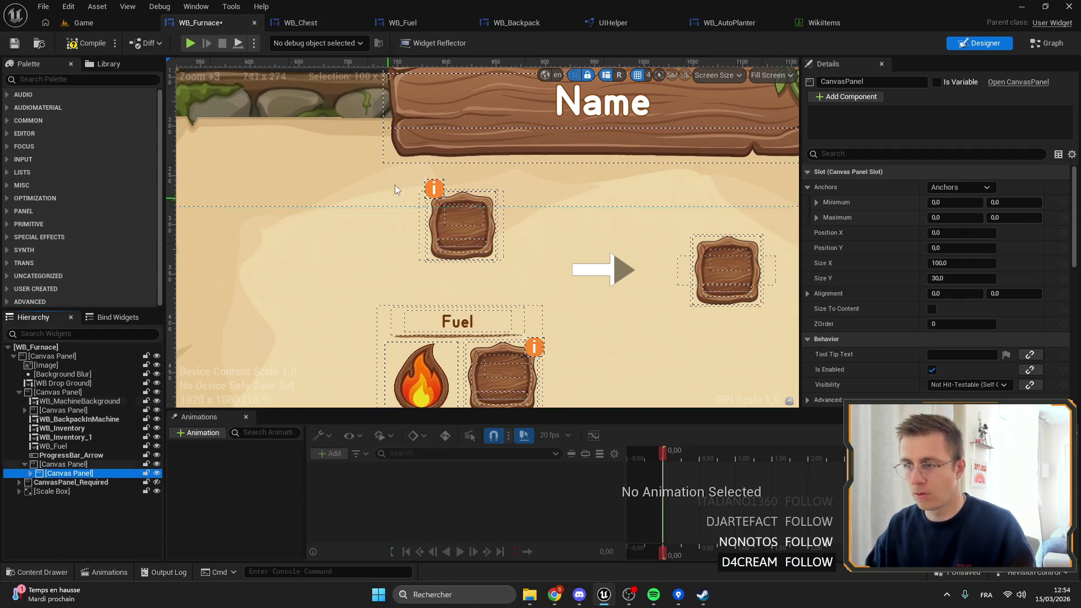
key(Home)
click(961, 188)
ctrl+click(1042, 312)
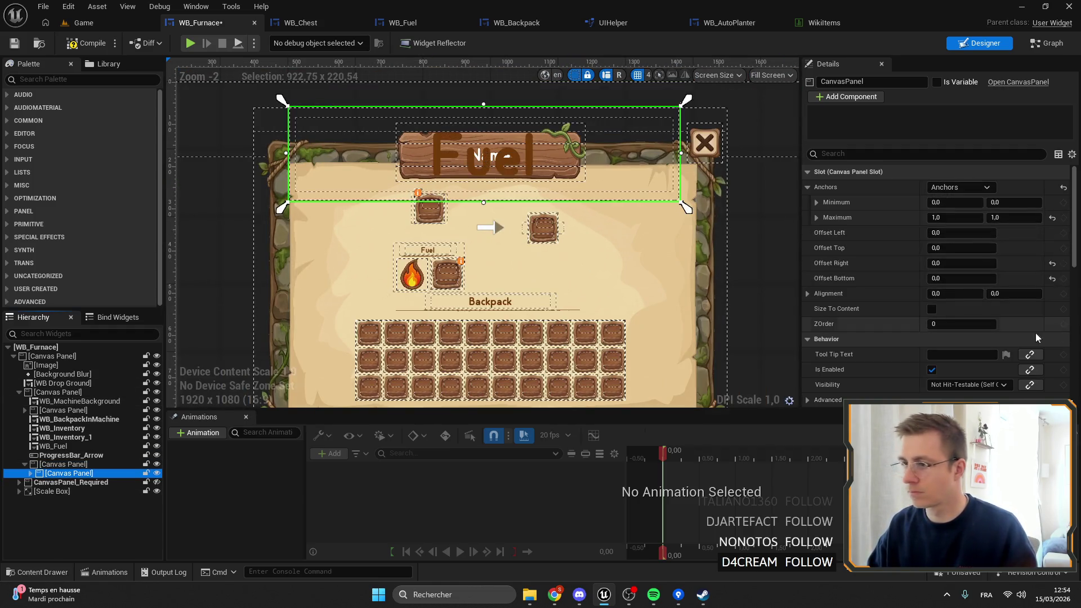
Step: Zero the wrapper panel's left, top, right and bottom offsets
click(64, 464)
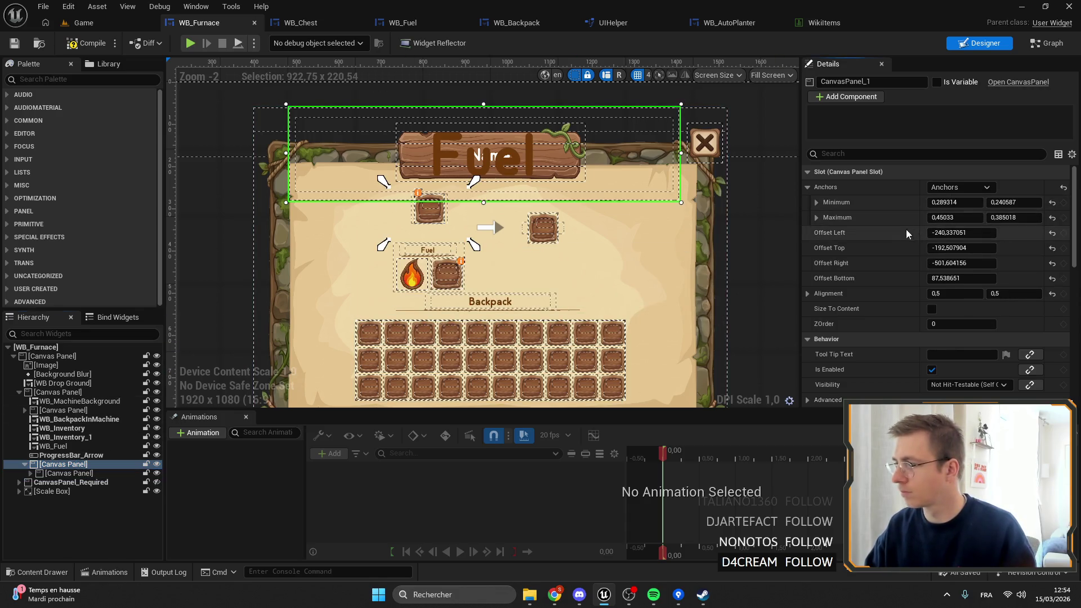
click(1052, 232)
drag(958, 263, 968, 263)
drag(958, 278, 968, 278)
click(962, 248)
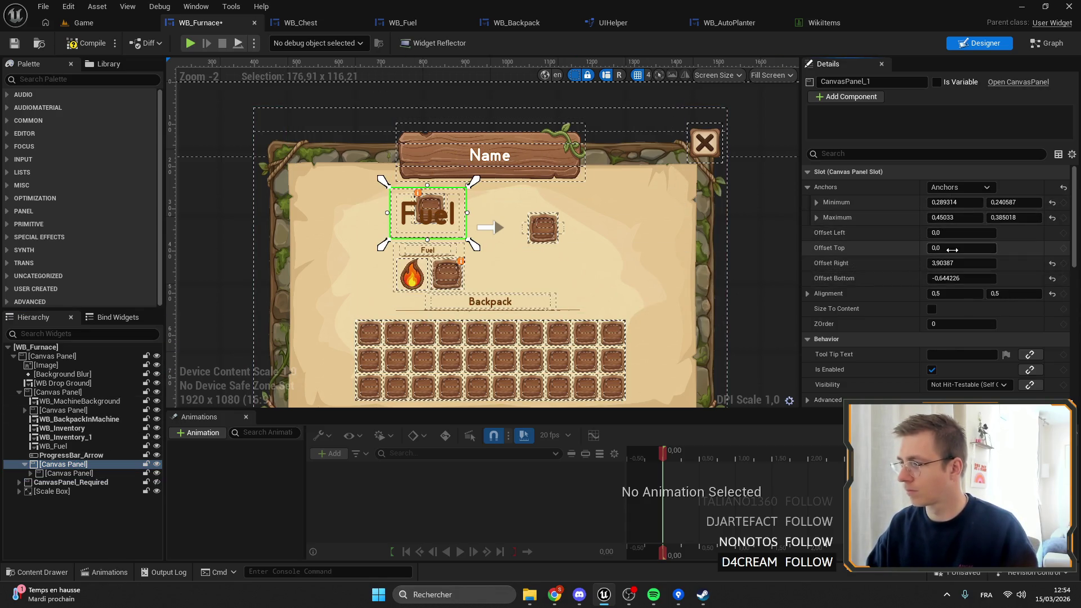
key(Tab)
text(0)
key(Tab)
text(0)
key(Return)
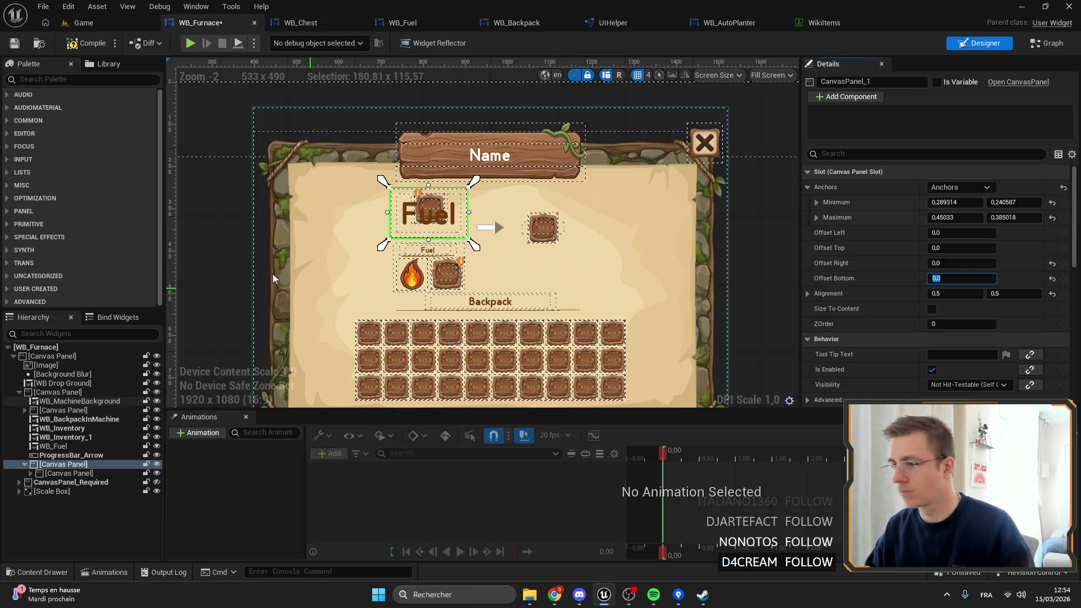
scroll(459, 203, up, 6)
Step: Limit the title panel to a top strip (anchors 0,0 to 1.0, 0.27748) with bottom offset 0
click(338, 323)
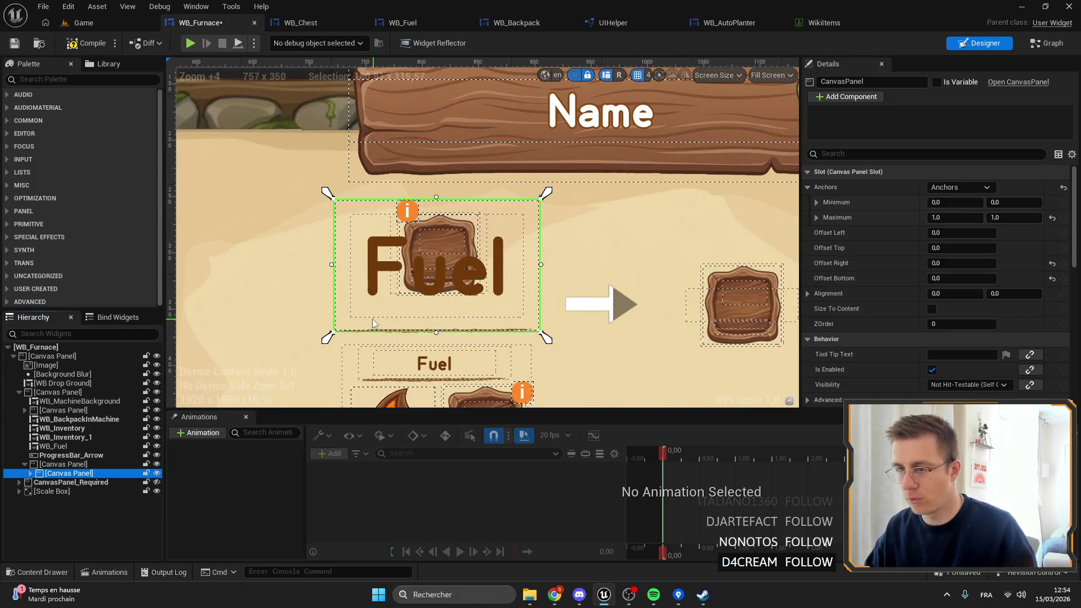
mouse_move(326, 341)
mouse_down()
mouse_move(322, 248)
mouse_move(310, 246)
mouse_up()
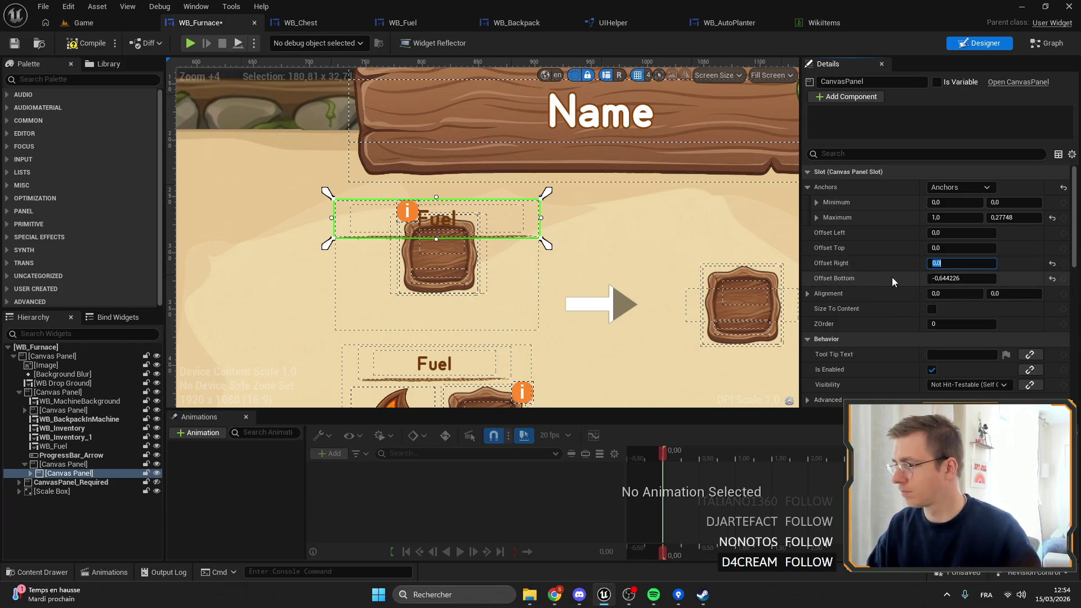
click(960, 278)
text(0)
key(Return)
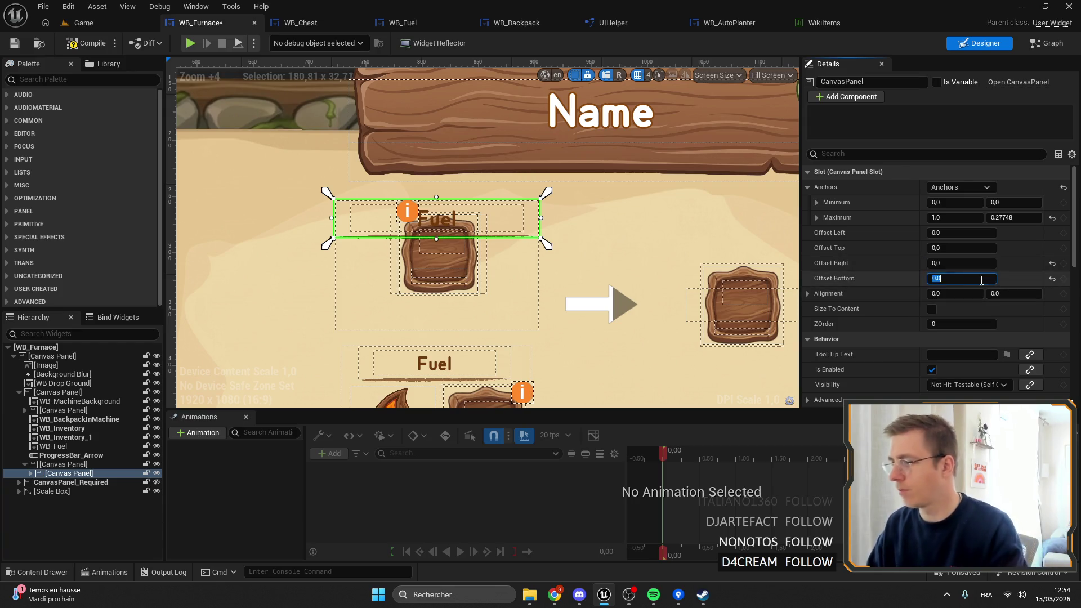
scroll(423, 237, up, 3)
Step: Change the top heading's string-table key to Input
click(443, 212)
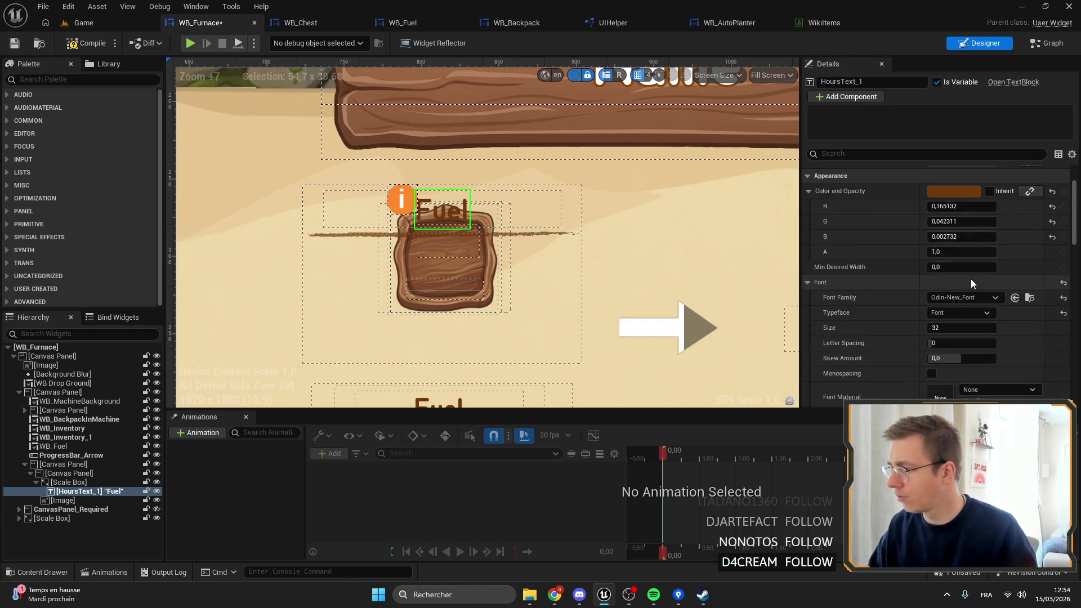
click(1007, 233)
click(970, 271)
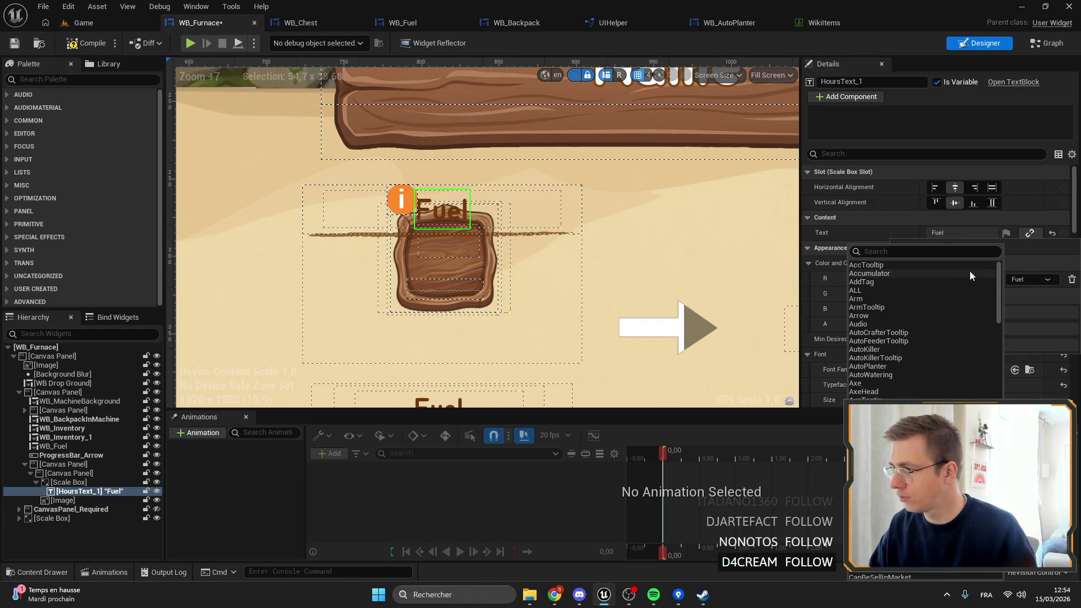
text(INPUT)
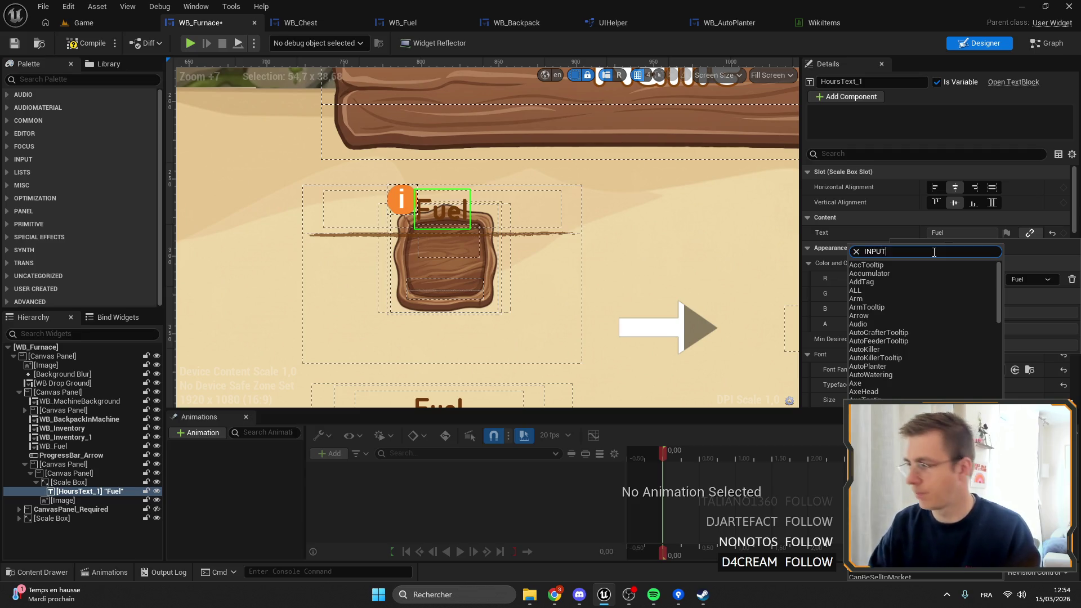
click(937, 306)
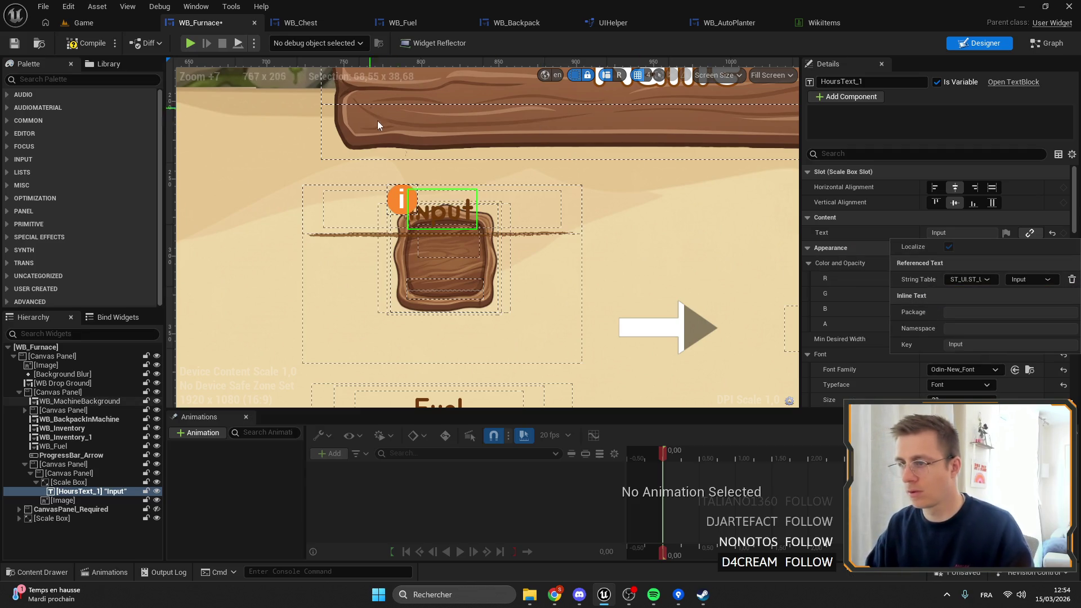
Step: Resize the underline beneath the Input heading by dragging its ends
scroll(507, 208, down, 2)
drag(507, 208, 518, 147)
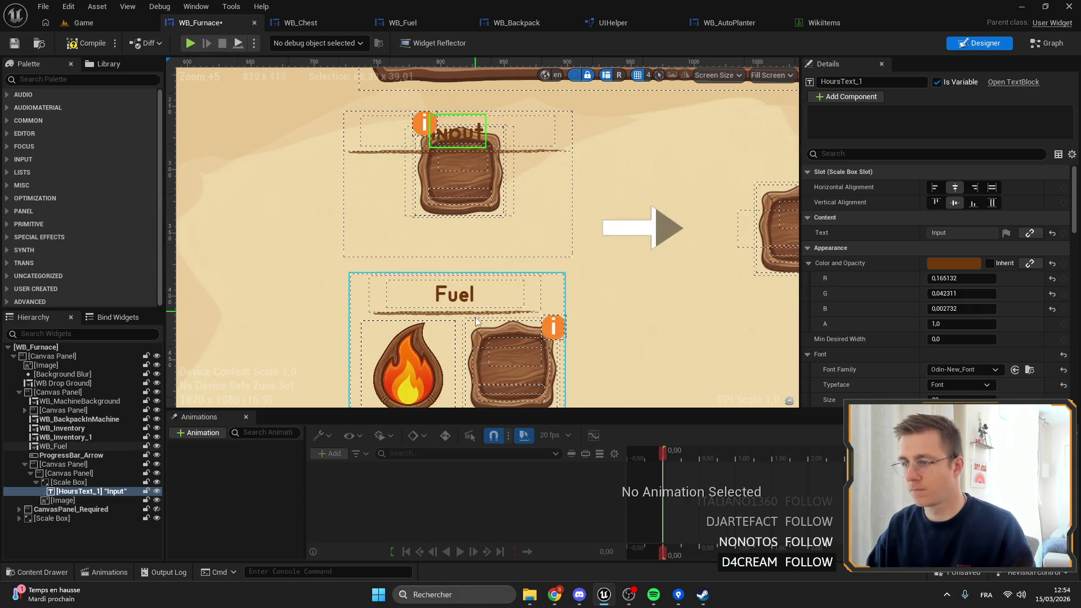
click(555, 151)
drag(586, 153, 564, 156)
drag(334, 151, 367, 154)
drag(558, 153, 536, 153)
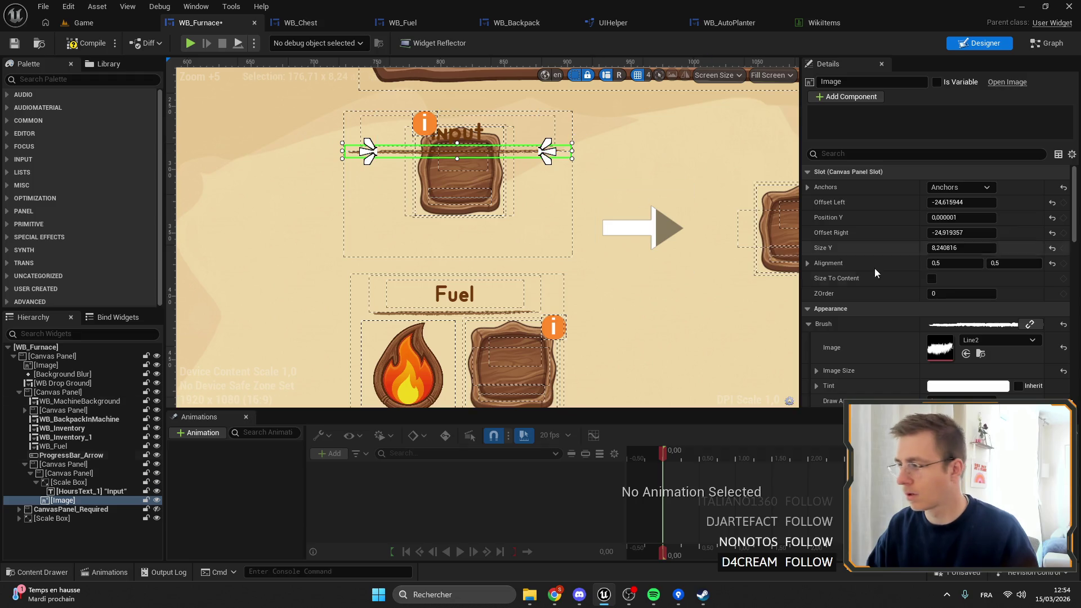
Step: Zero the underline's offsets and set its thickness (Size Y) to 5.5
click(961, 233)
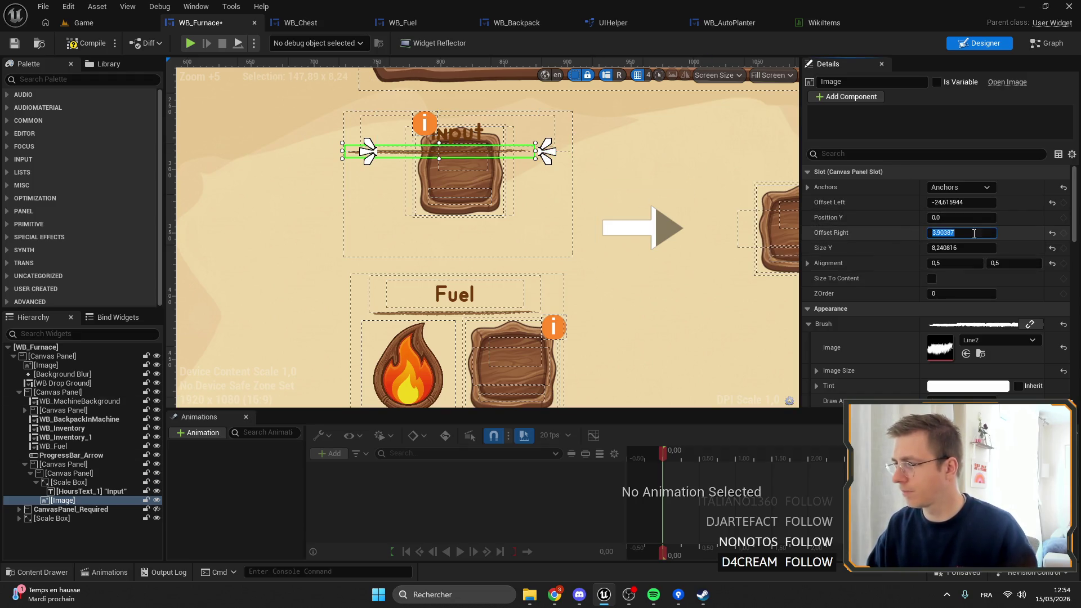
text(0)
key(Return)
click(960, 203)
text(0,0)
click(960, 248)
text(0)
key(Return)
scroll(466, 153, up, 6)
drag(458, 150, 457, 166)
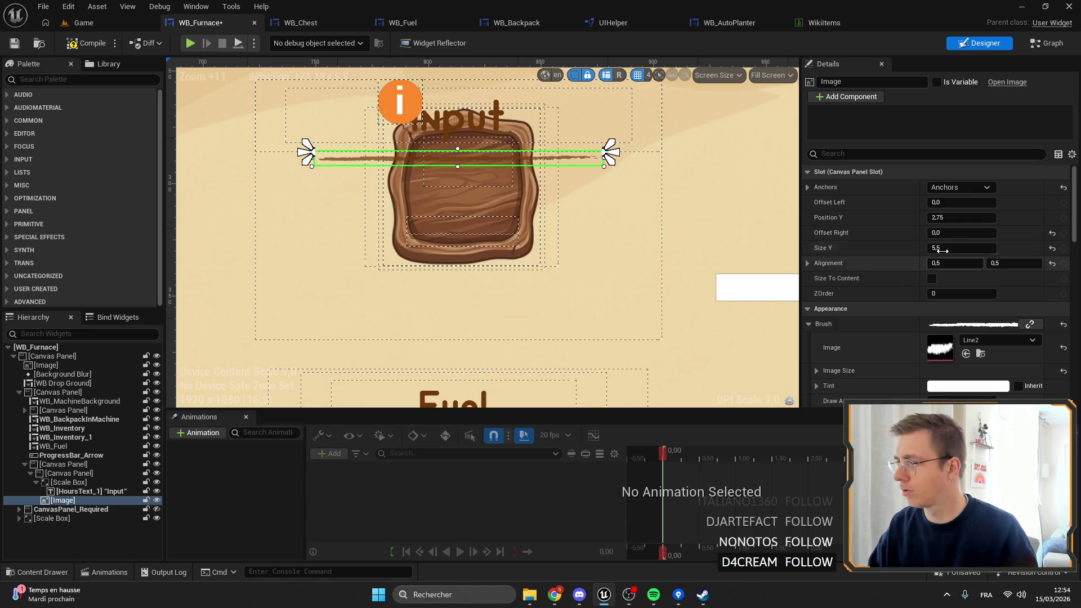
Step: Anchor the underline at top centre and reset its position to 0, 0
click(965, 189)
click(983, 244)
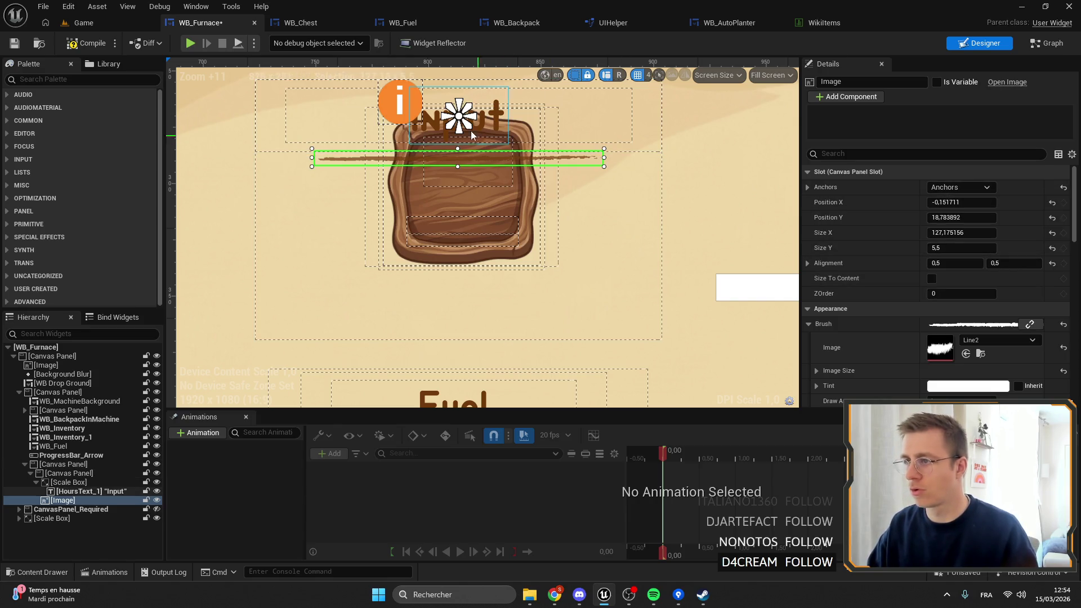
drag(463, 124, 464, 160)
click(908, 214)
click(903, 203)
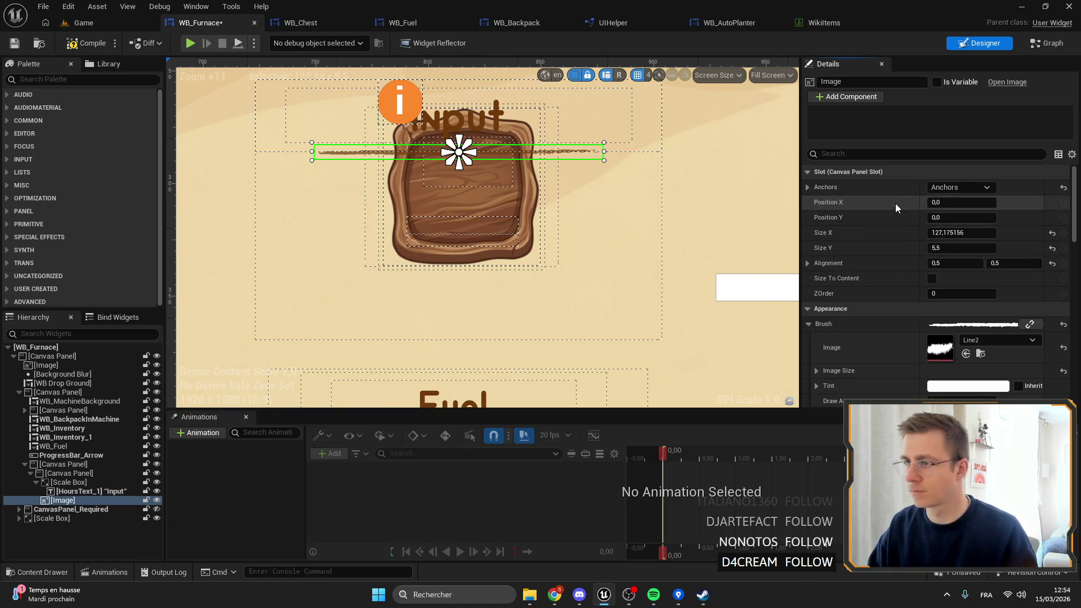
scroll(435, 168, down, 3)
scroll(476, 118, up, 5)
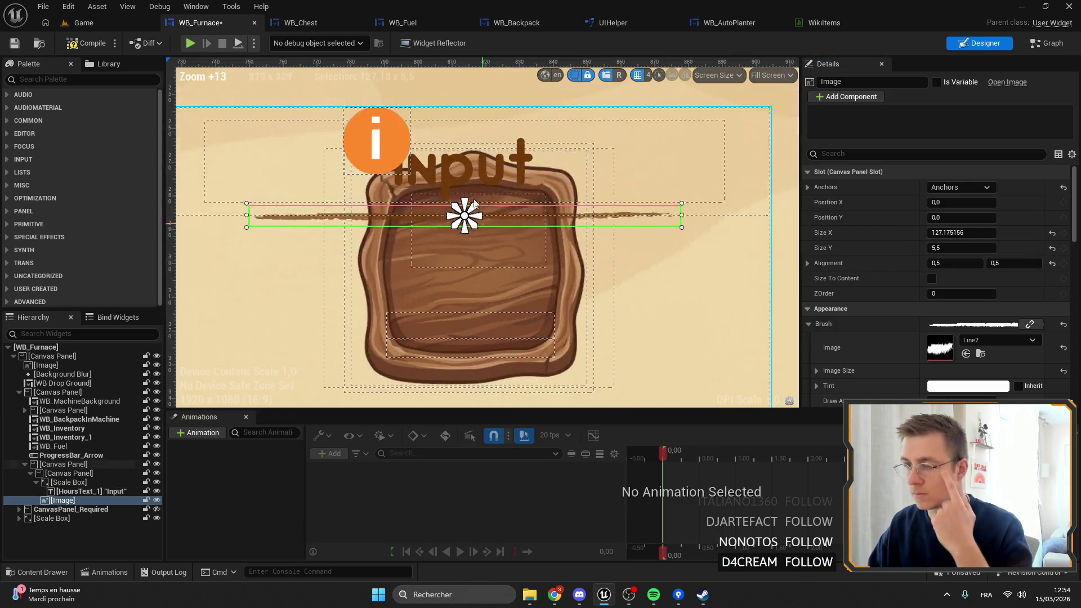
Step: Adjust the underline's anchor span across the Input box
click(452, 196)
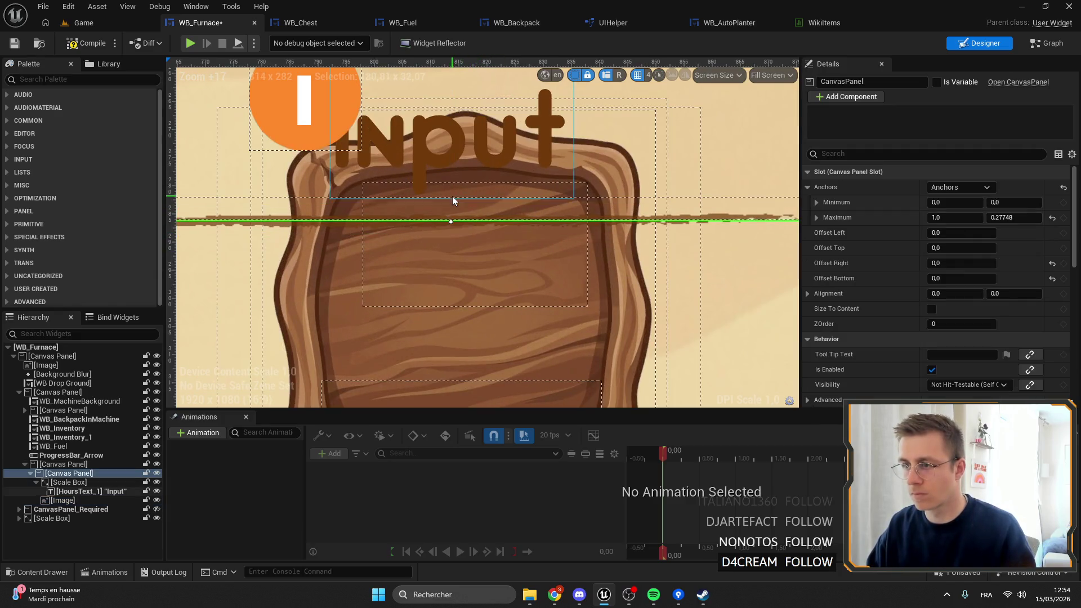
click(472, 225)
scroll(458, 225, down, 3)
drag(458, 224, 611, 225)
drag(448, 225, 268, 223)
scroll(267, 223, down, 3)
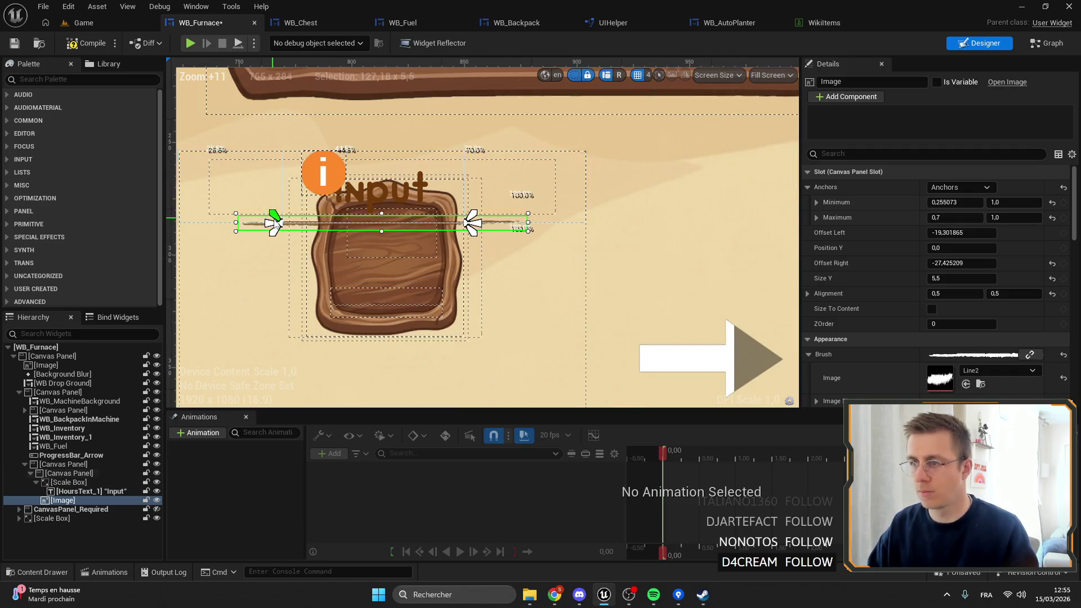
mouse_move(472, 223)
mouse_down()
mouse_move(503, 223)
mouse_move(475, 224)
mouse_up()
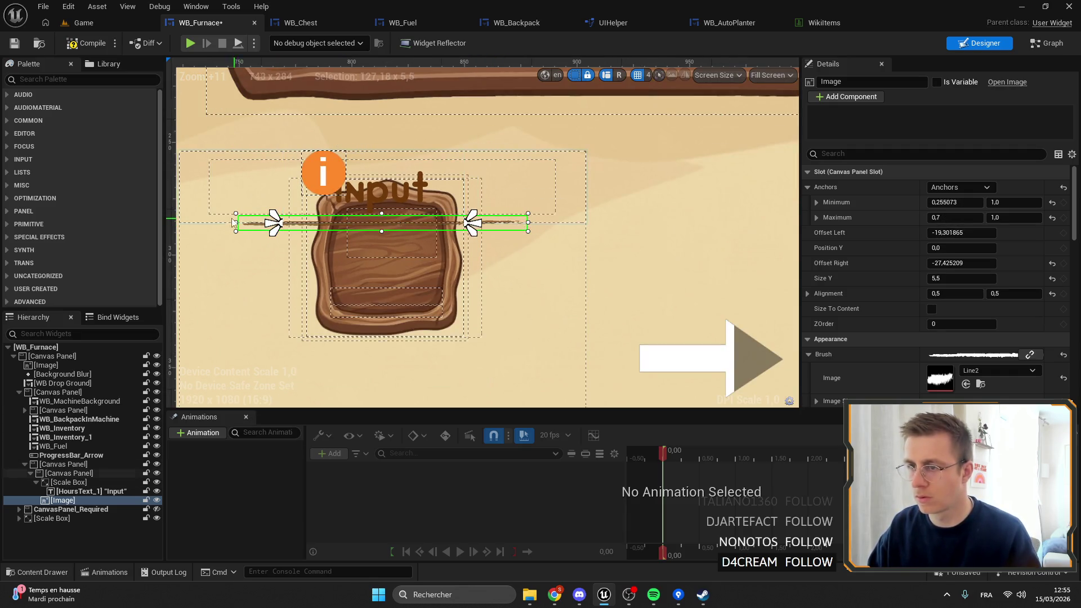
mouse_move(273, 223)
mouse_down()
mouse_move(303, 223)
mouse_move(293, 224)
mouse_up()
Step: Move WB_Inventory into the Input box's Canvas Panel in the hierarchy
scroll(406, 271, down, 3)
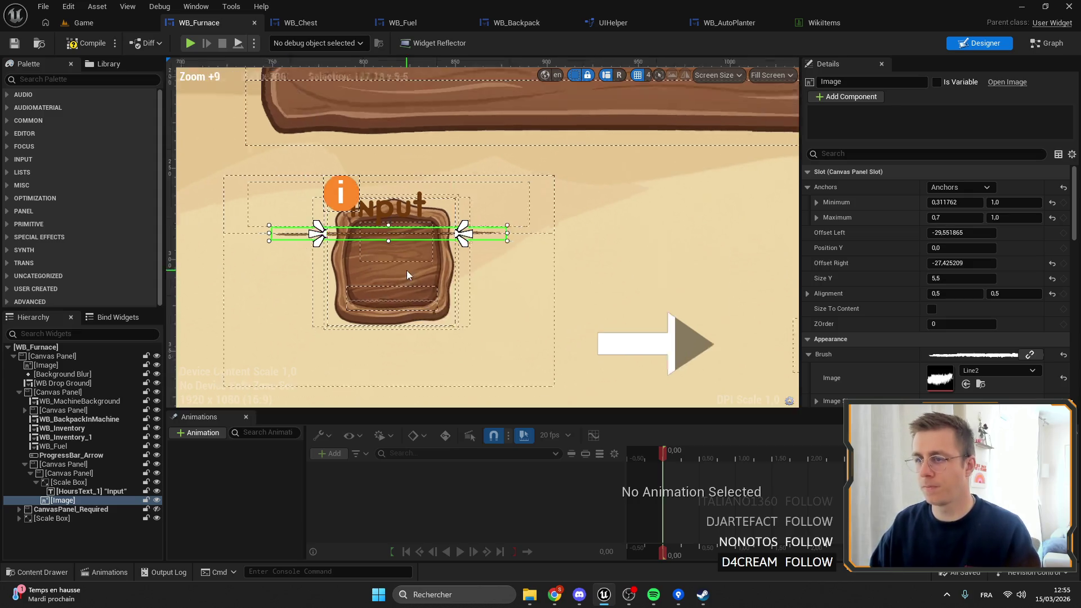
click(63, 465)
mouse_move(62, 429)
mouse_down()
mouse_move(56, 490)
mouse_move(32, 474)
mouse_up()
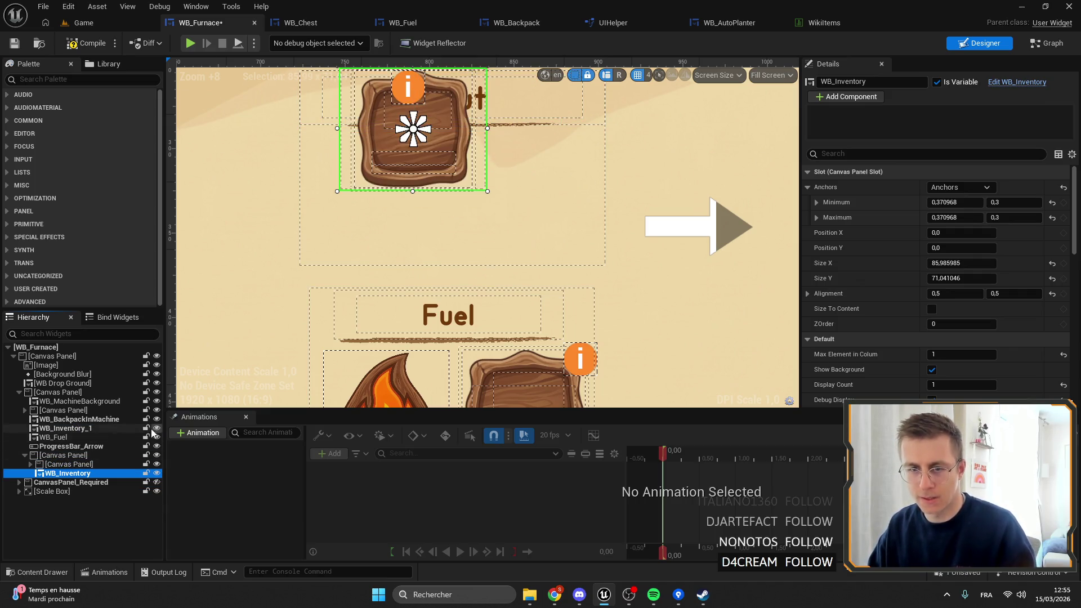
Step: Centre-anchor the inventory slot at position 0, 0, lowering the anchor to about 0.65
mouse_move(413, 135)
mouse_down()
mouse_move(417, 186)
mouse_move(495, 191)
mouse_move(453, 167)
mouse_move(453, 187)
mouse_up()
click(987, 187)
click(991, 264)
click(914, 238)
click(914, 249)
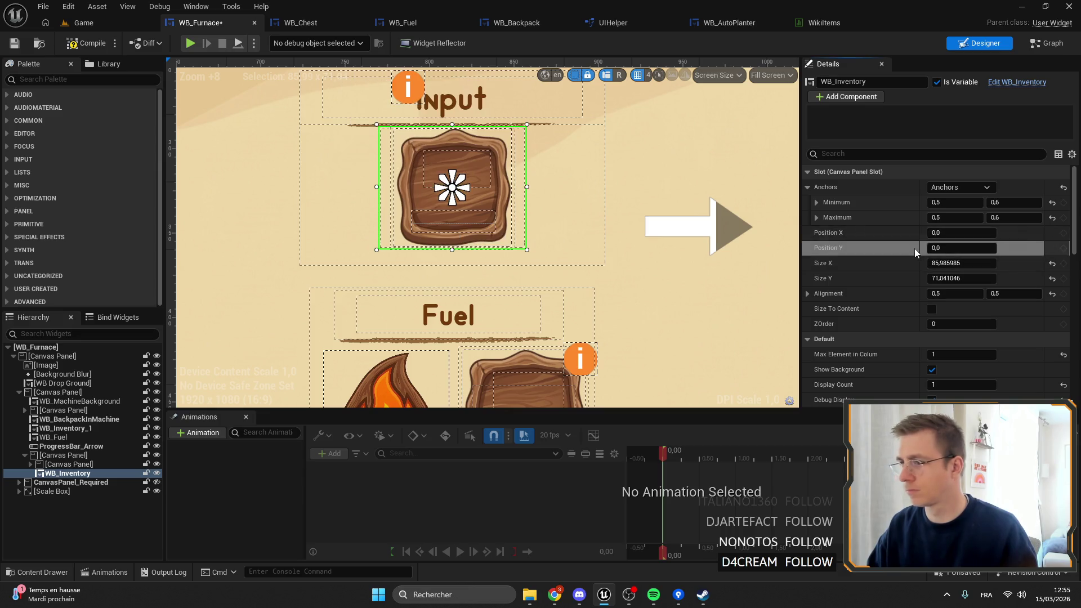
drag(453, 187, 452, 197)
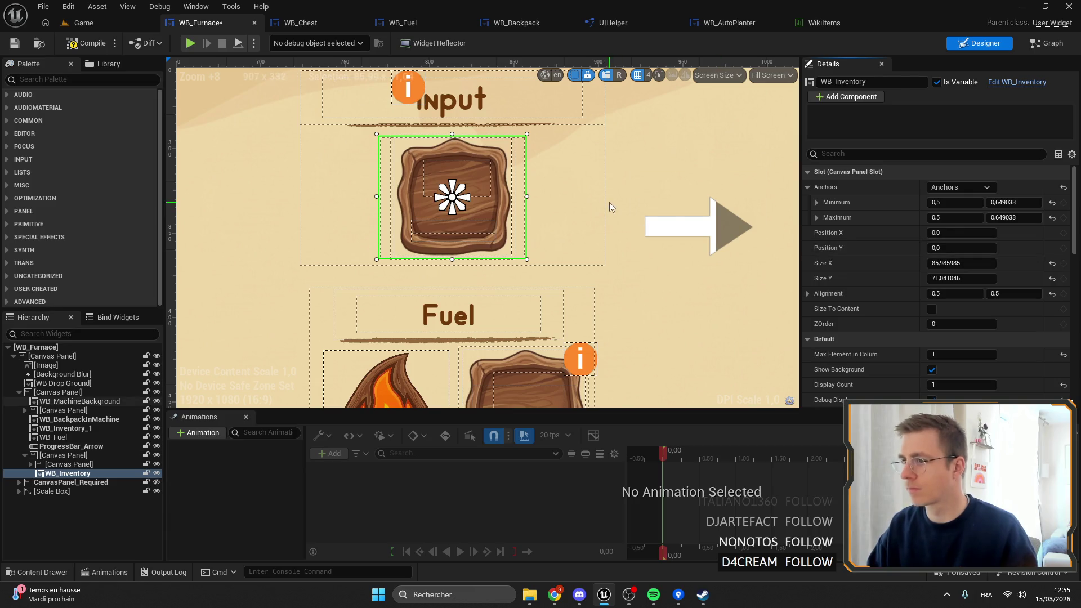
Step: Select the machine background and compile the furnace widget
scroll(464, 208, down, 5)
click(464, 208)
scroll(464, 208, down, 3)
scroll(443, 207, up, 5)
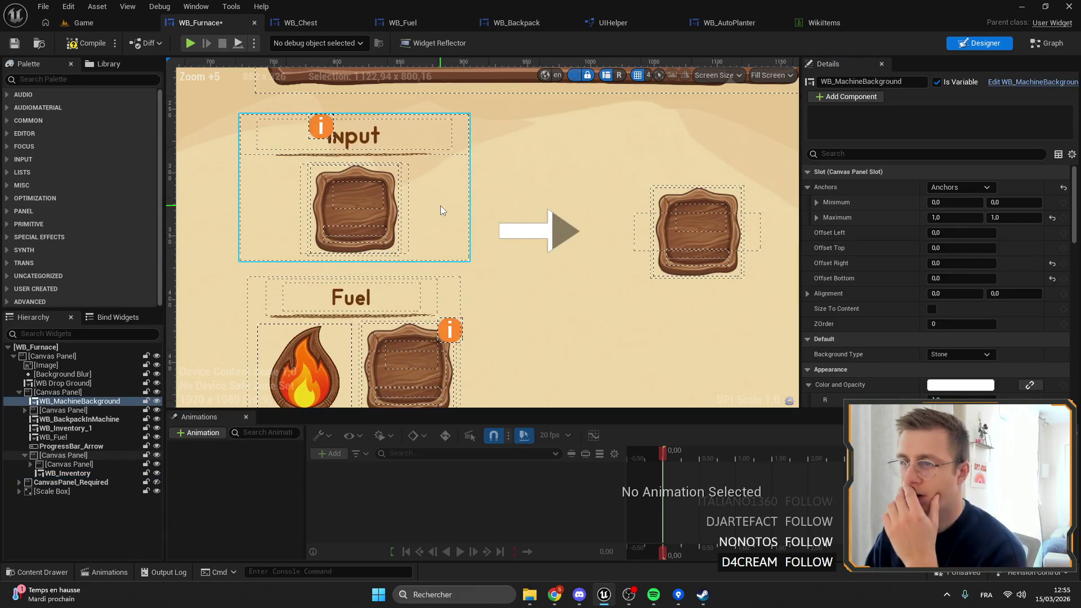
scroll(490, 216, down, 2)
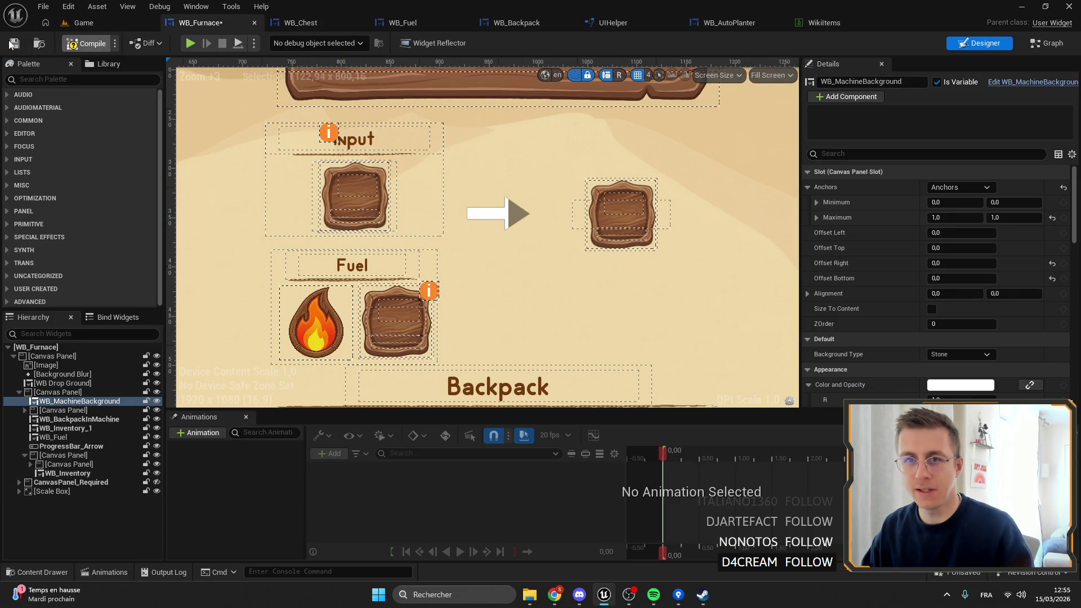
click(85, 44)
Step: Move the info icon's Scale Box into the Input box, re-anchor it near the heading, and save
click(329, 133)
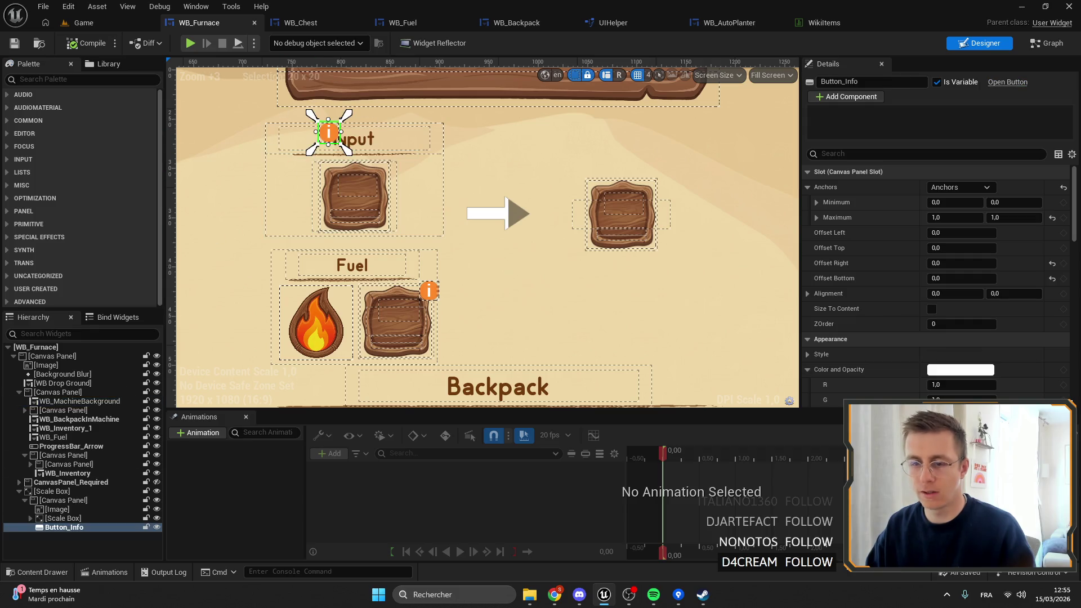
click(41, 501)
click(20, 492)
drag(45, 491, 56, 456)
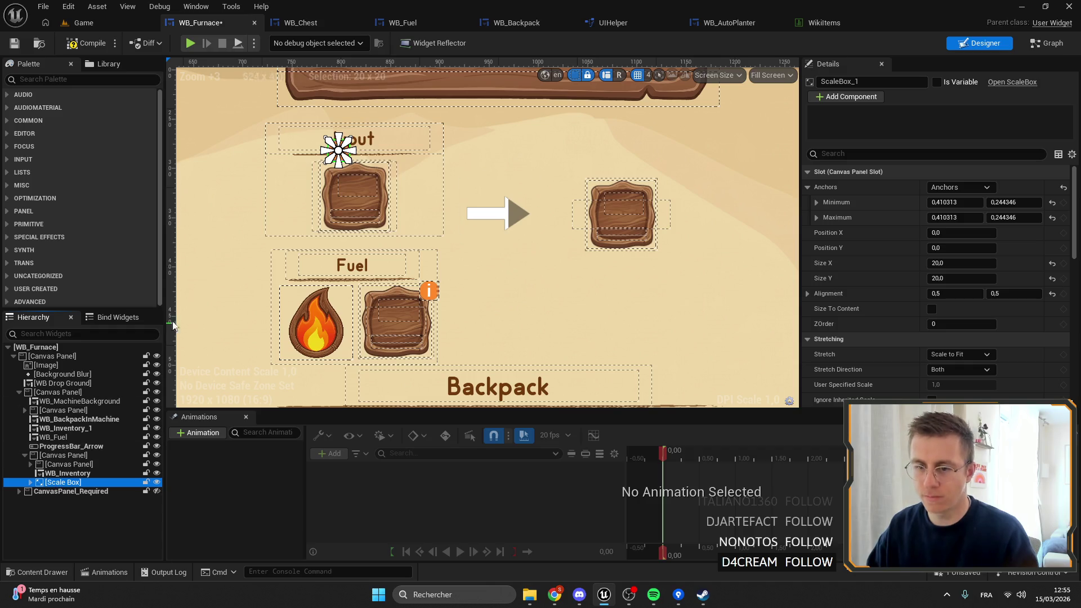
scroll(341, 150, up, 7)
drag(471, 205, 442, 239)
key(ctrl+s)
Step: Unhide the recipe panel CanvasPanel_Required and select it
scroll(390, 205, down, 4)
click(411, 244)
scroll(279, 224, down, 2)
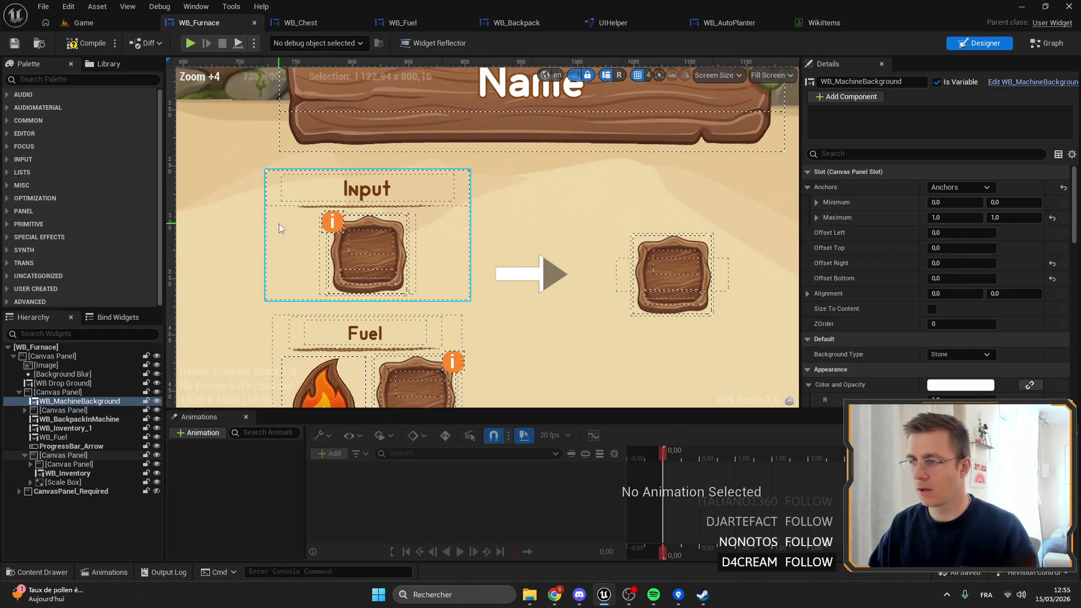
click(156, 492)
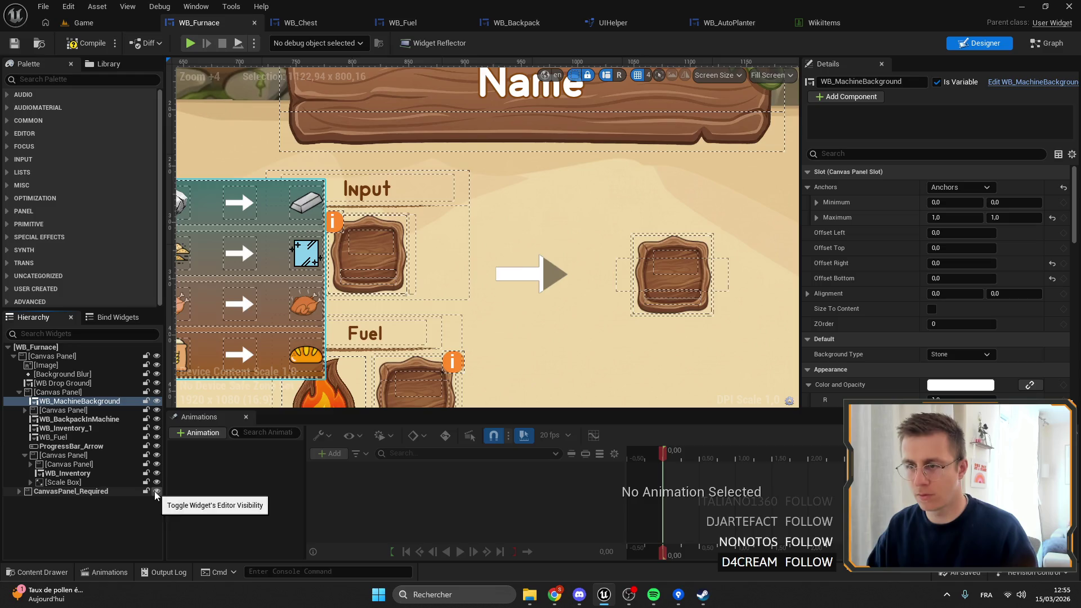
click(100, 494)
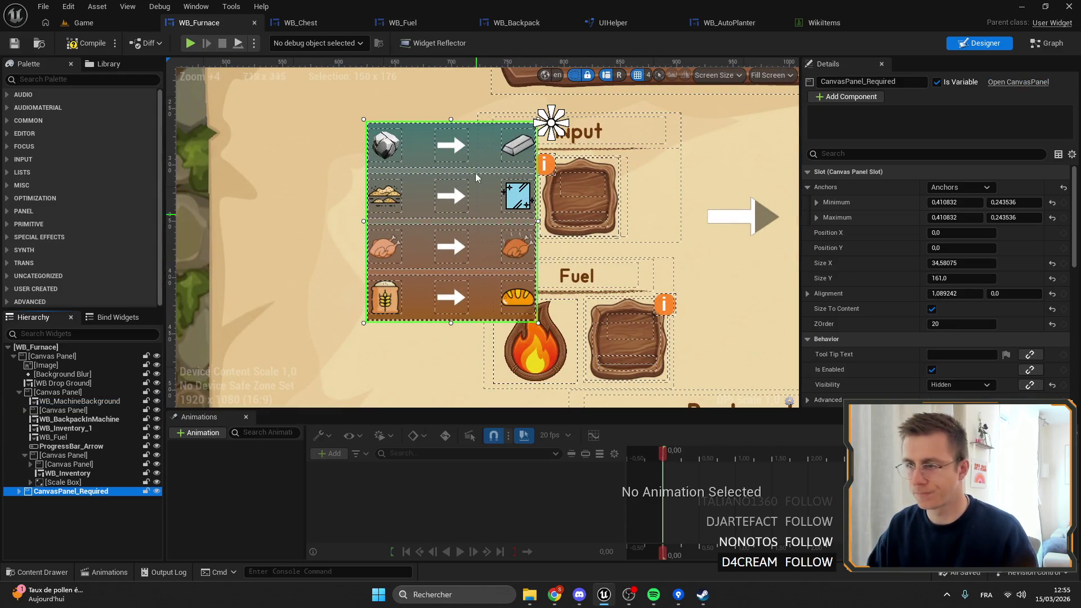
Step: Slide the recipe panel left of the Input box by adjusting its Alignment X
drag(550, 124, 513, 165)
key(ctrl+z)
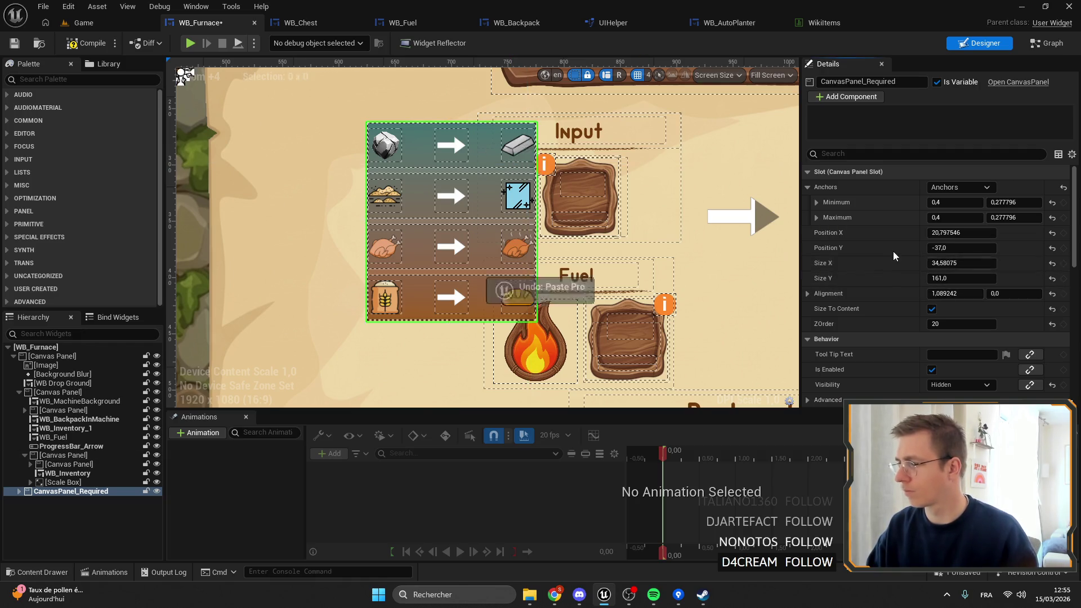
key(ctrl+z)
key(ctrl+z)
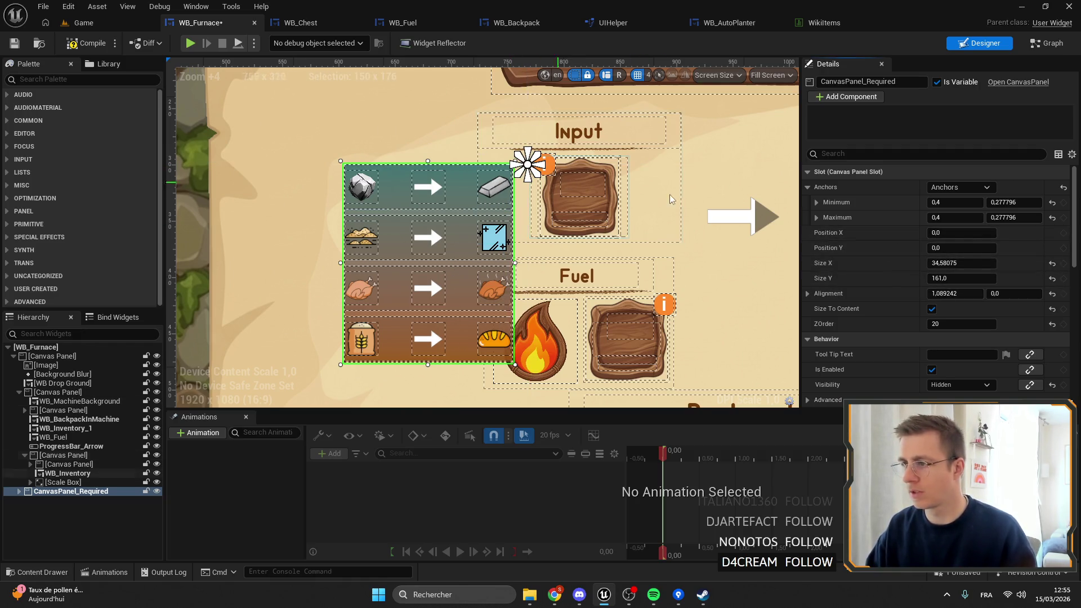
mouse_move(949, 293)
mouse_down()
mouse_move(980, 293)
mouse_move(963, 294)
mouse_up()
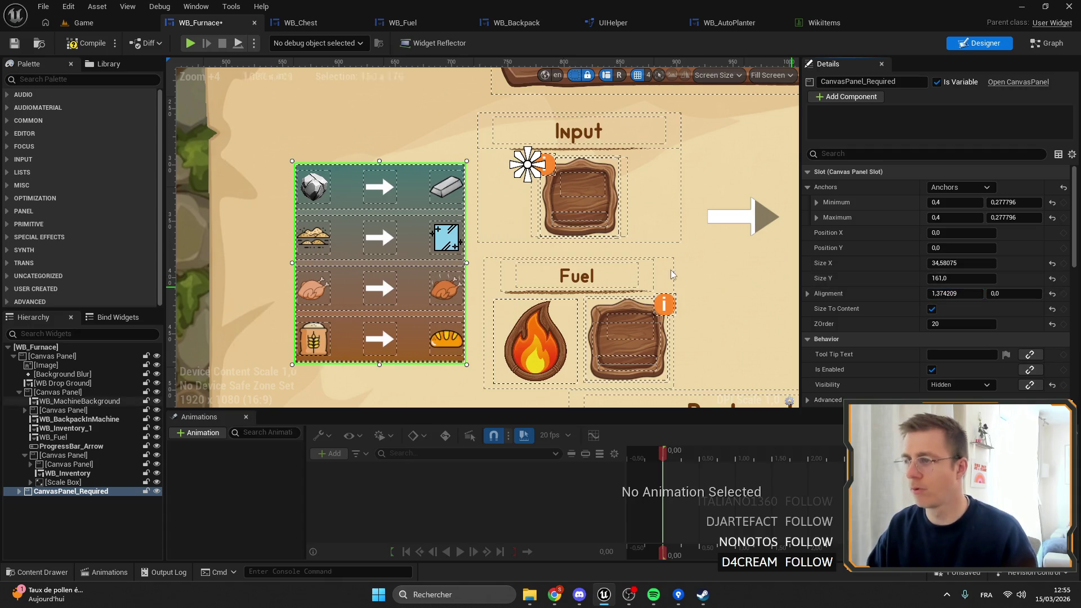
scroll(672, 274, down, 1)
scroll(719, 231, up, 1)
scroll(718, 231, up, 1)
click(699, 242)
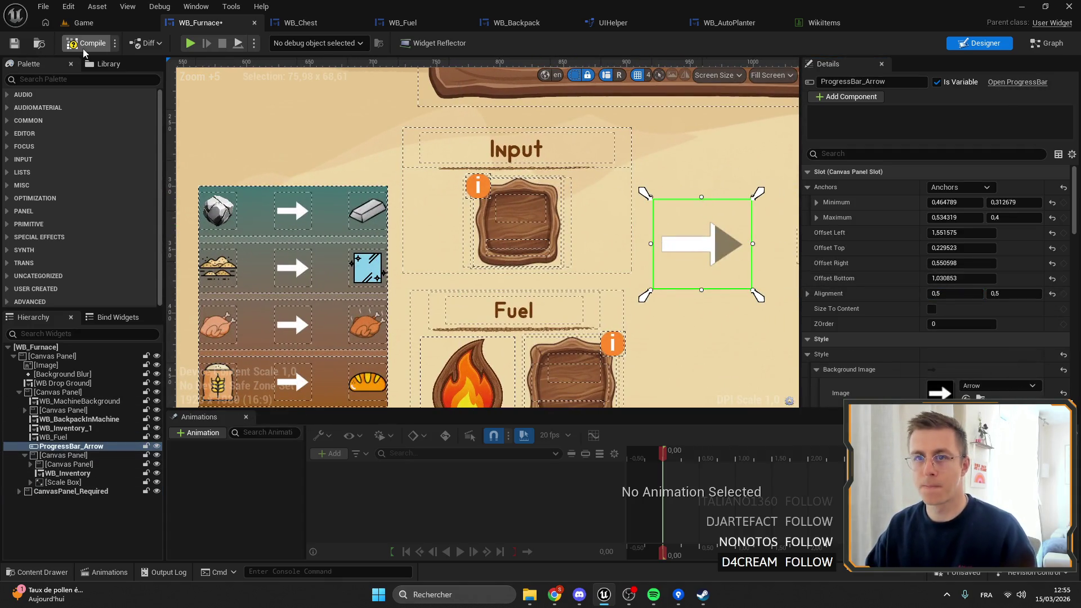
Step: Save WB_Furnace, look over the layout, and switch to the Game level
click(14, 45)
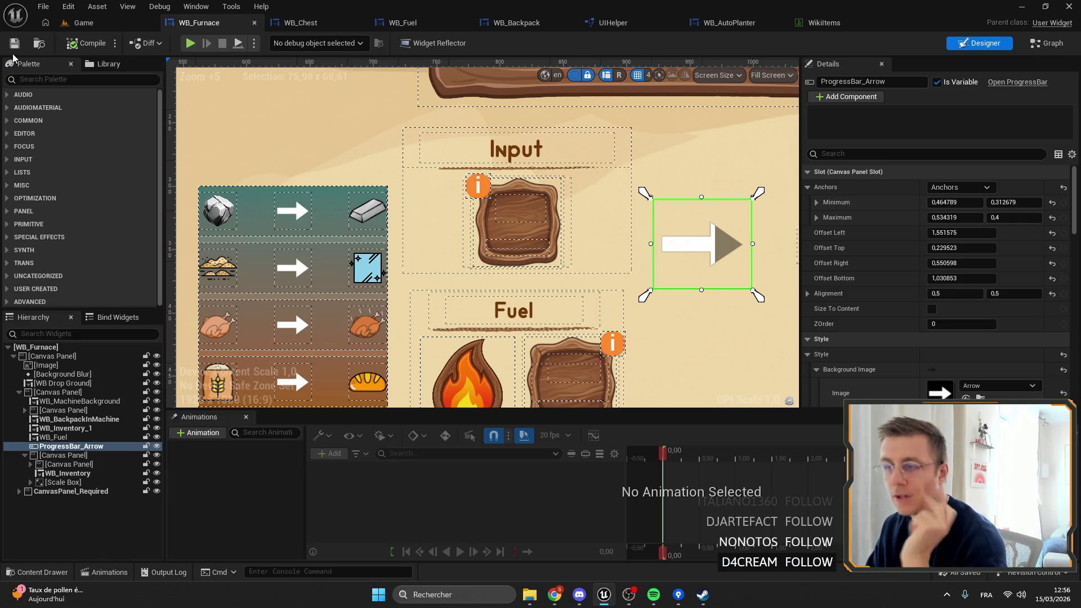
mouse_move(398, 223)
mouse_down()
mouse_move(378, 210)
mouse_move(495, 225)
mouse_move(428, 221)
mouse_move(455, 230)
mouse_up()
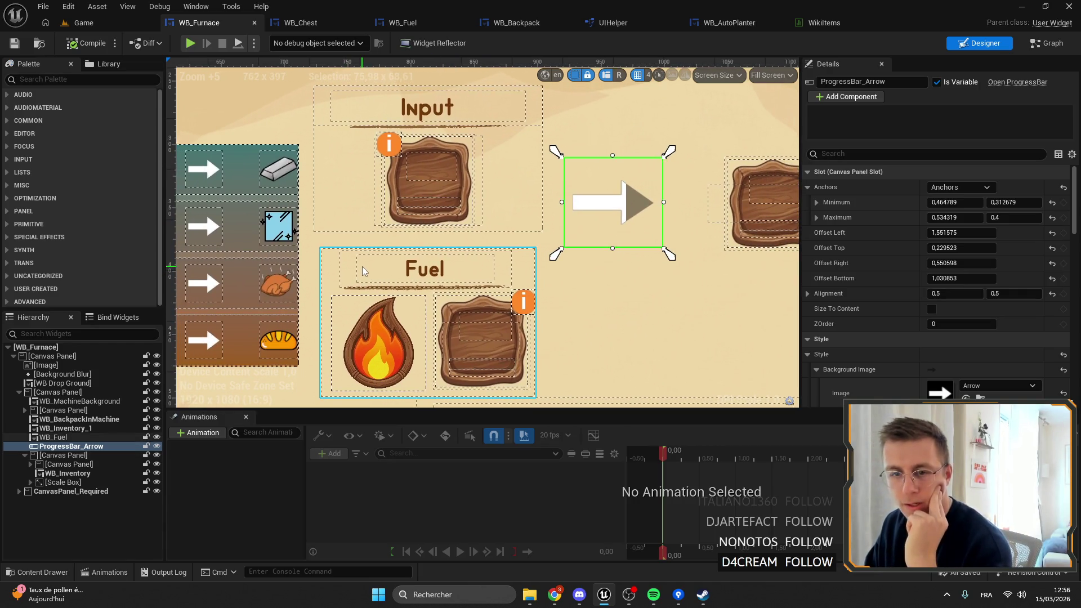
scroll(617, 269, down, 2)
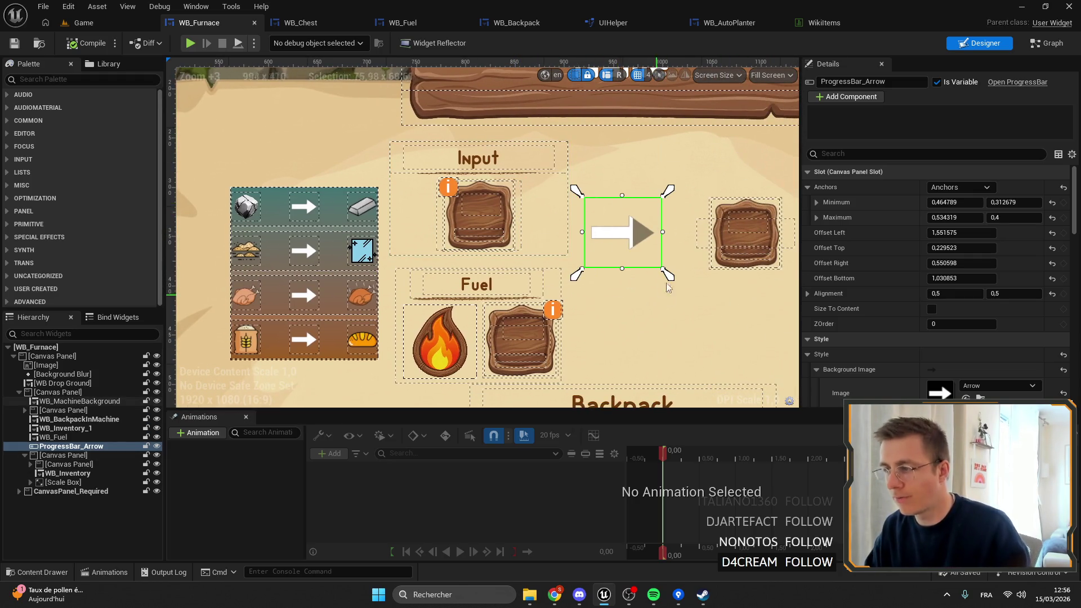
scroll(609, 265, up, 3)
scroll(566, 188, down, 4)
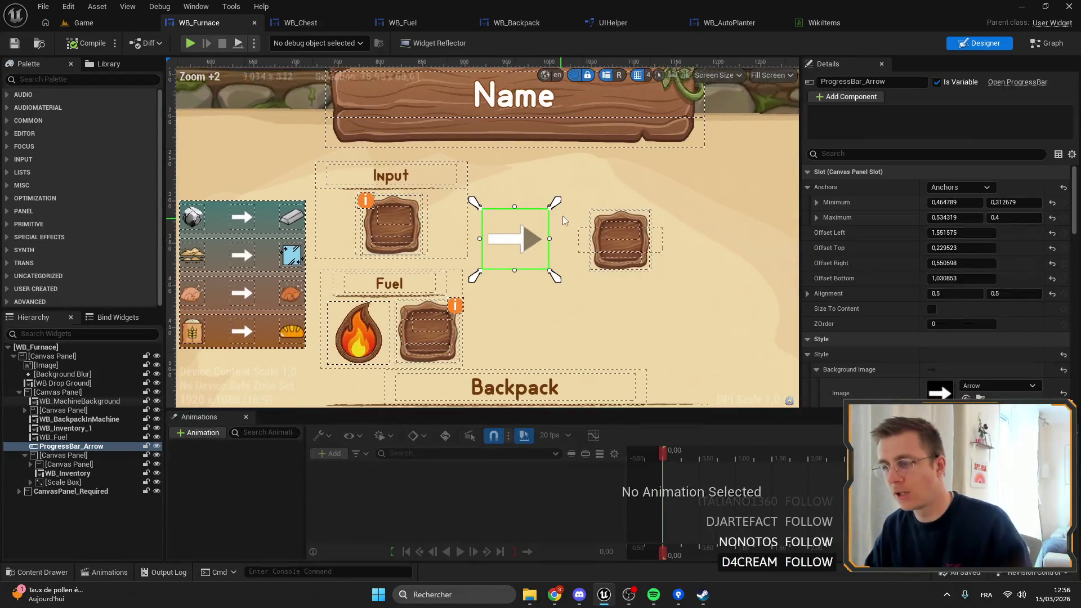
scroll(360, 376, up, 3)
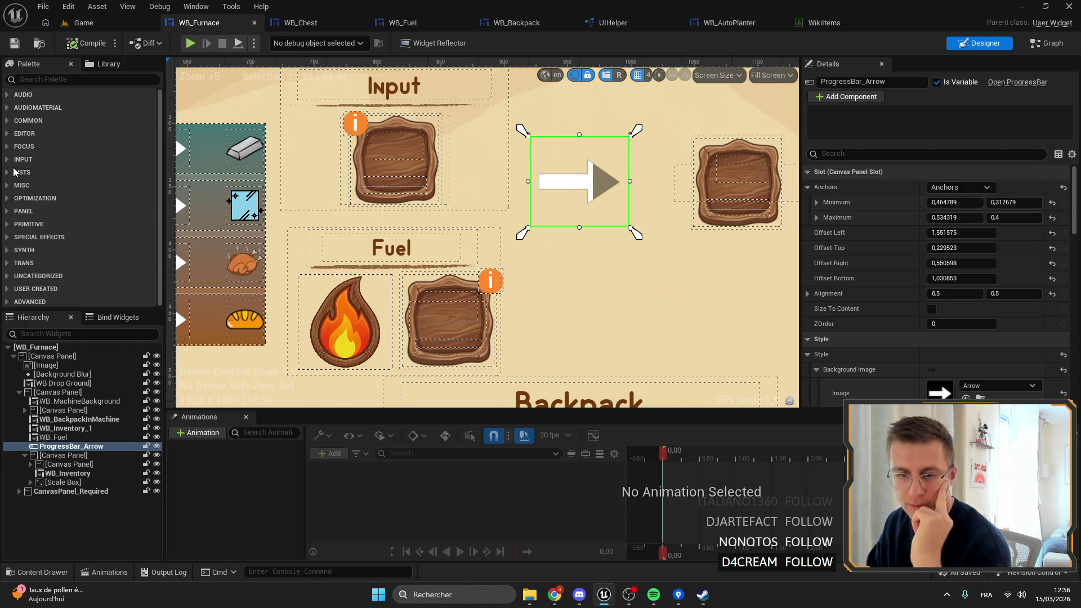
click(100, 23)
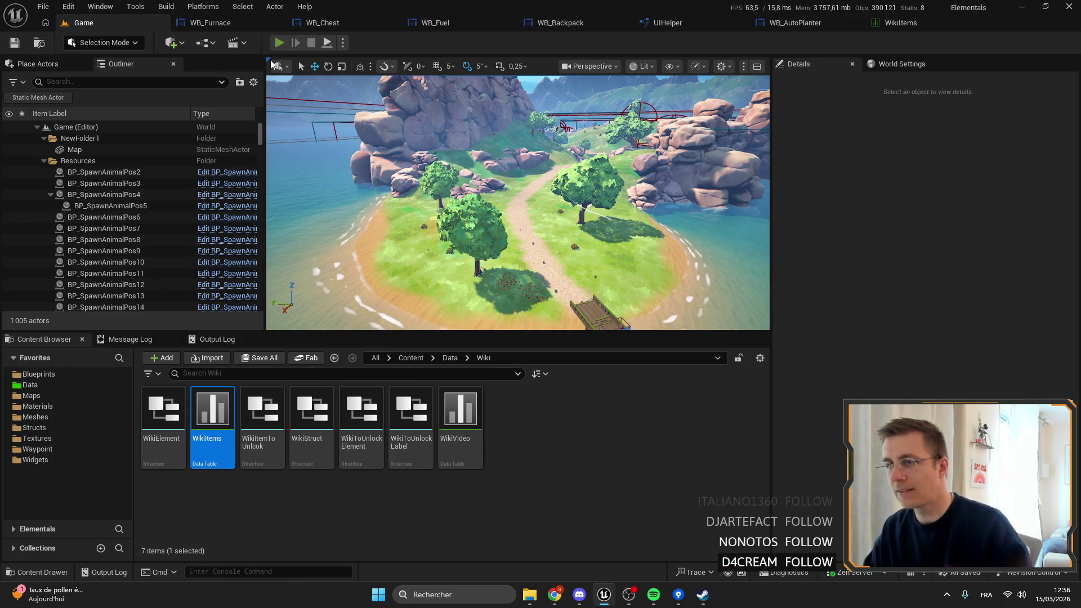
key(alt+p)
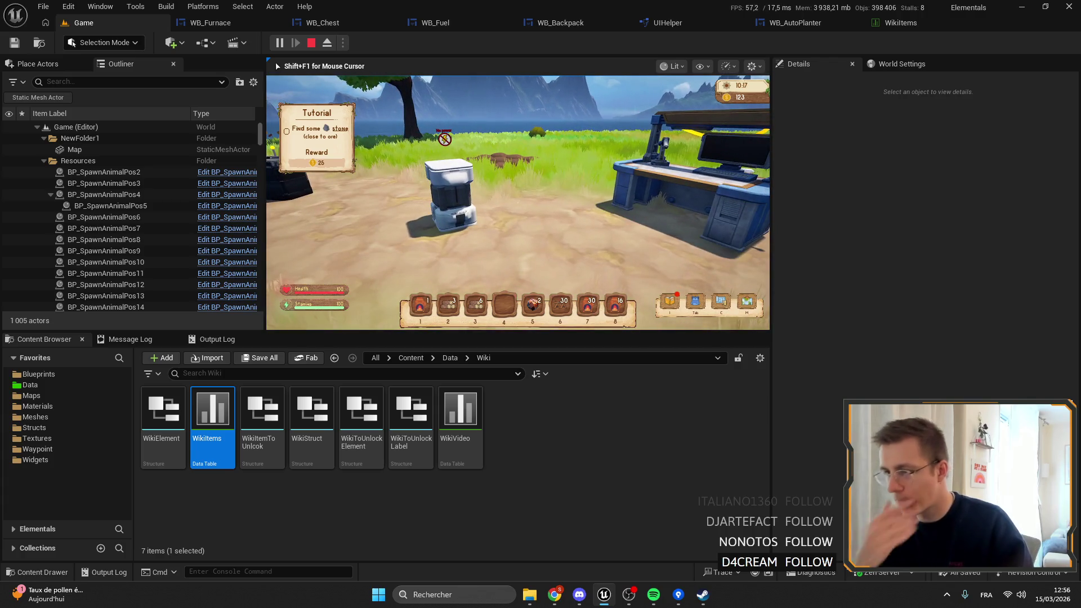
key(w)
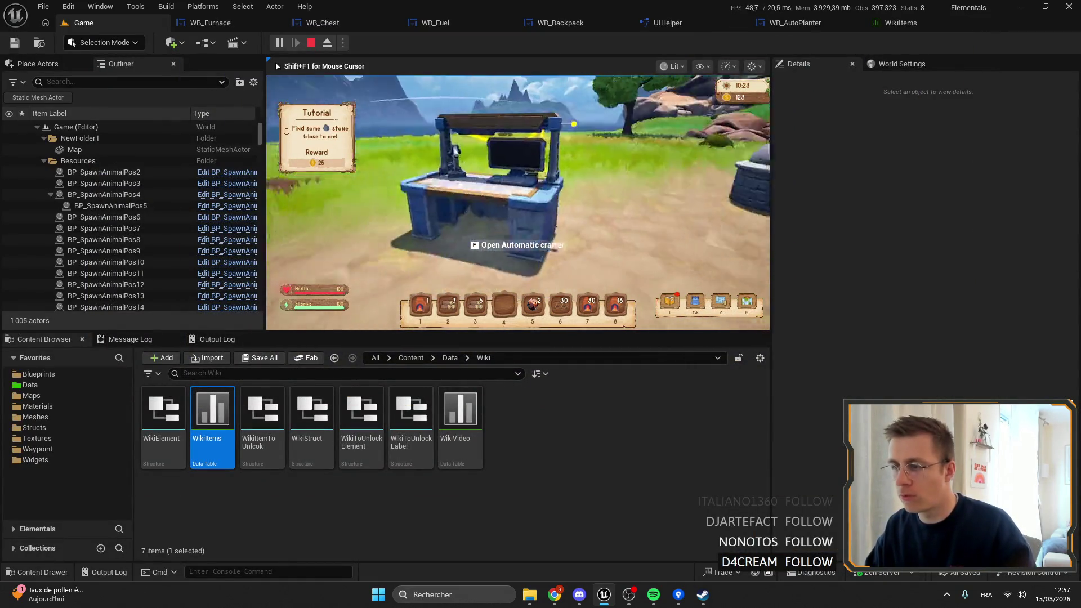
key(w)
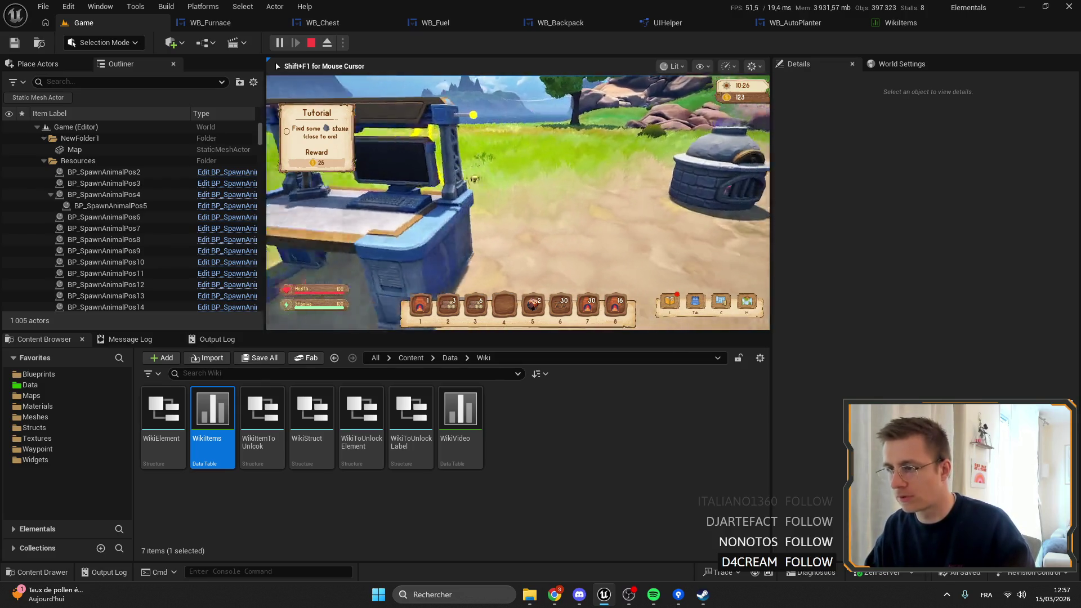
key(w)
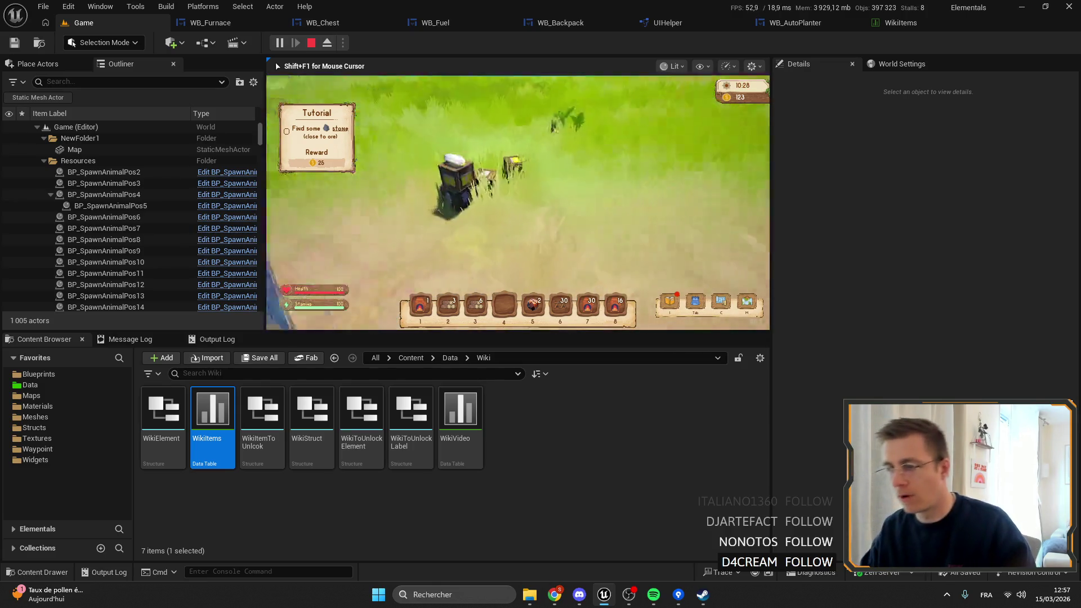
key(s)
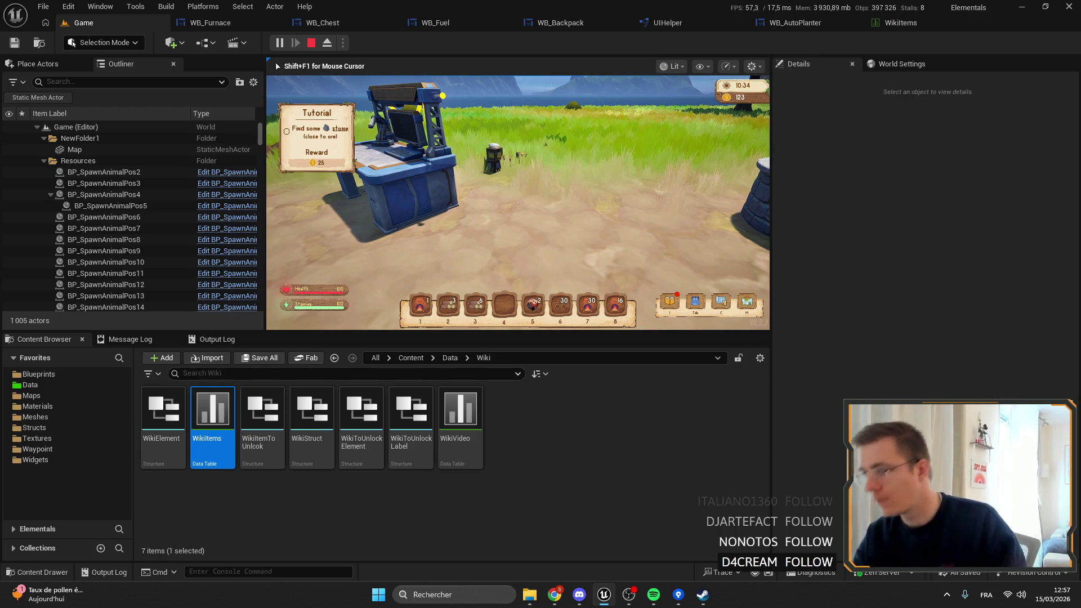
key(w)
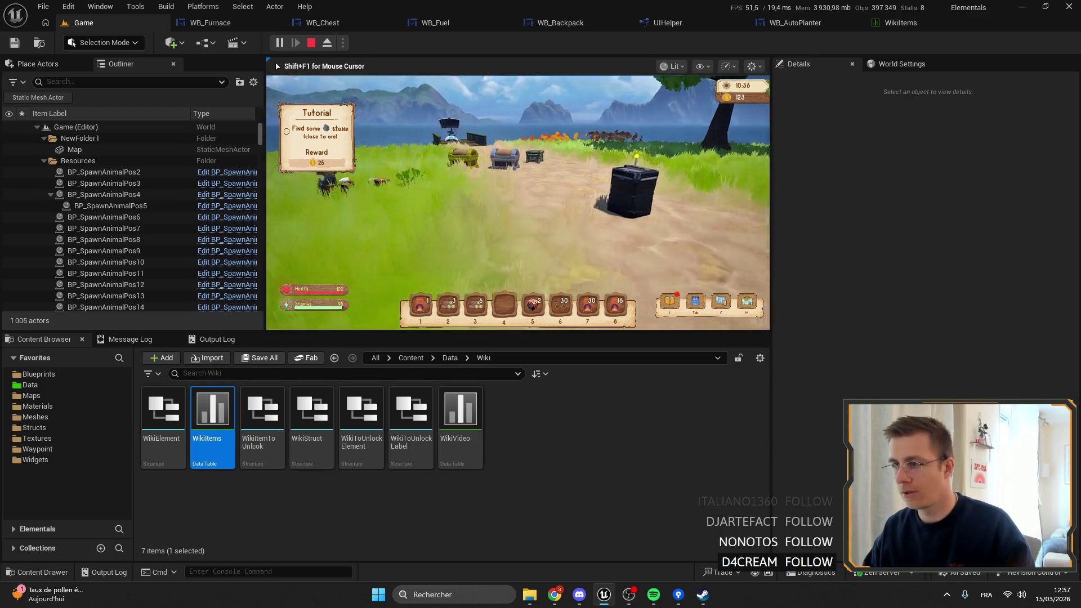
key(w)
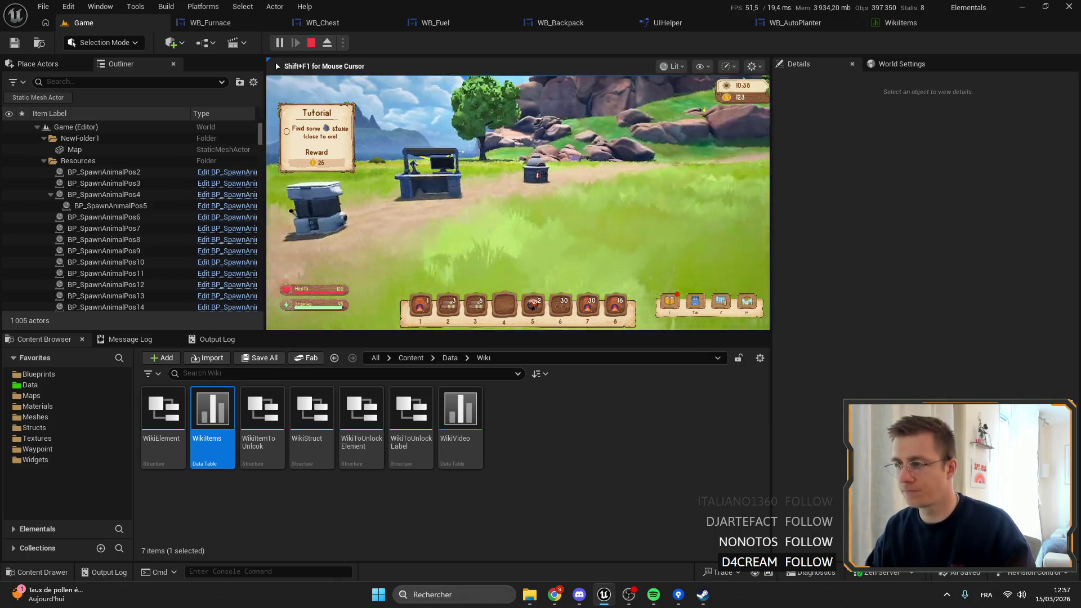
key(w)
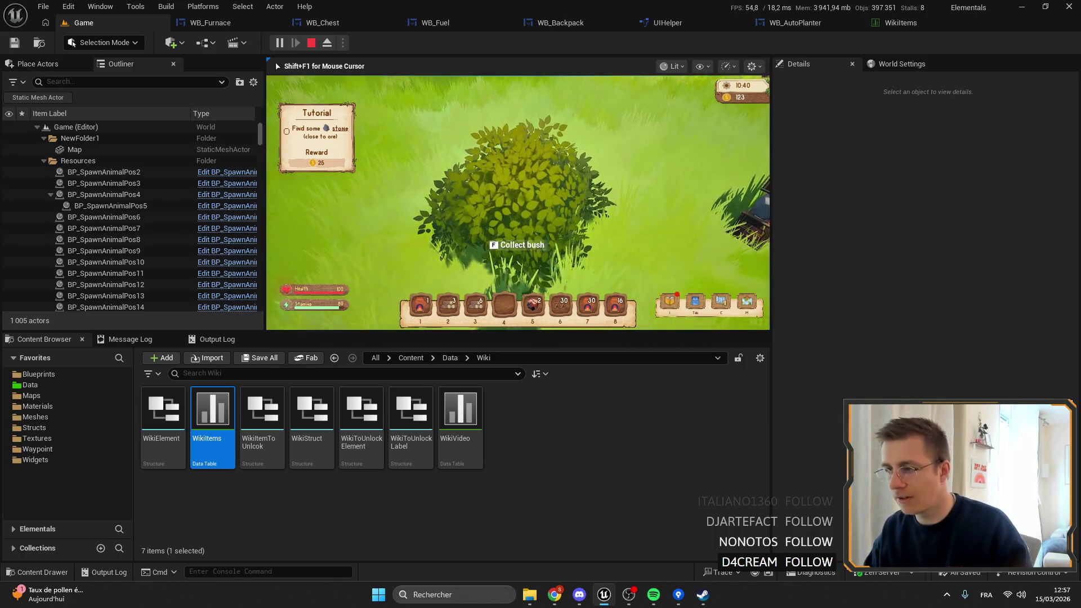
click(313, 327)
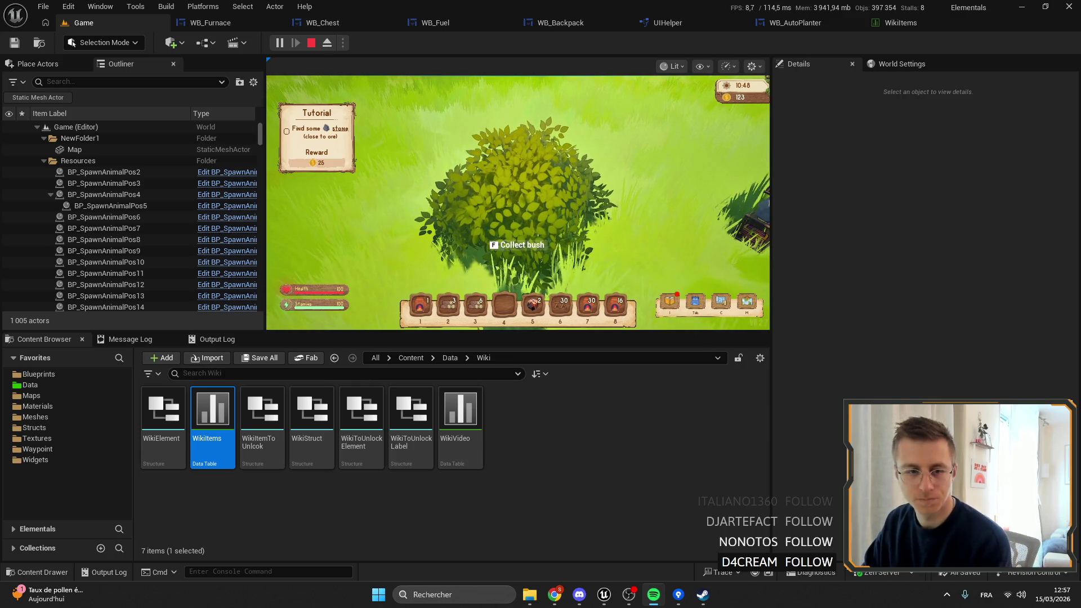
click(394, 141)
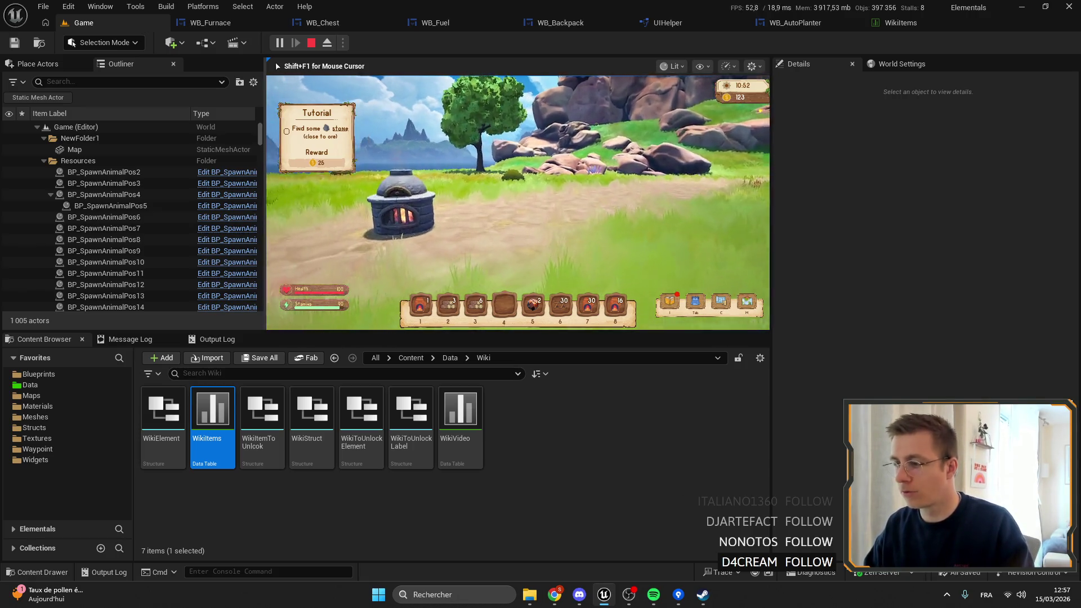
key(Tab)
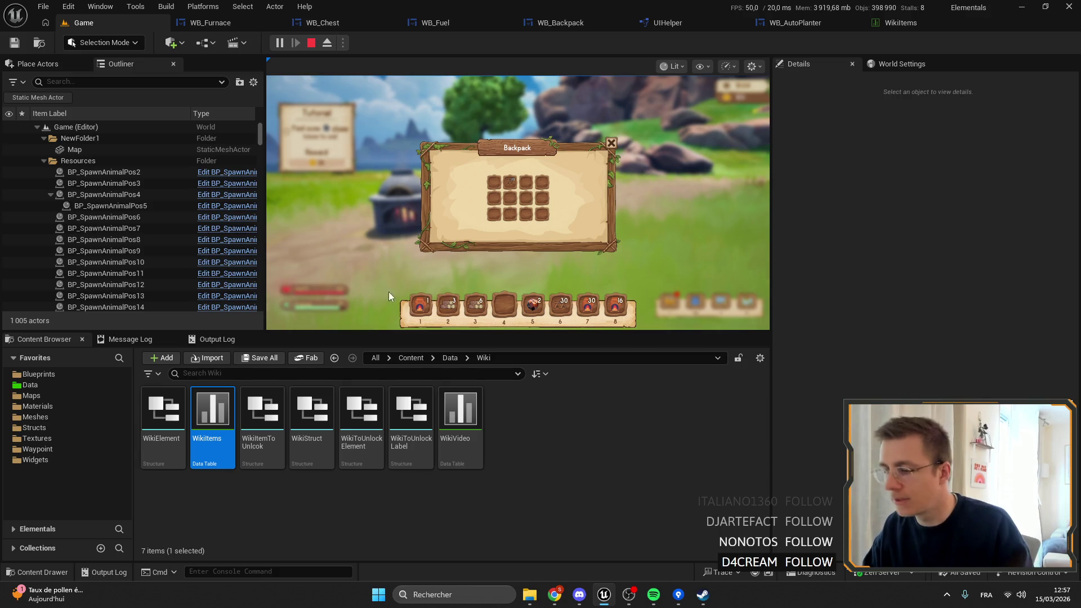
key(Tab)
key(F11)
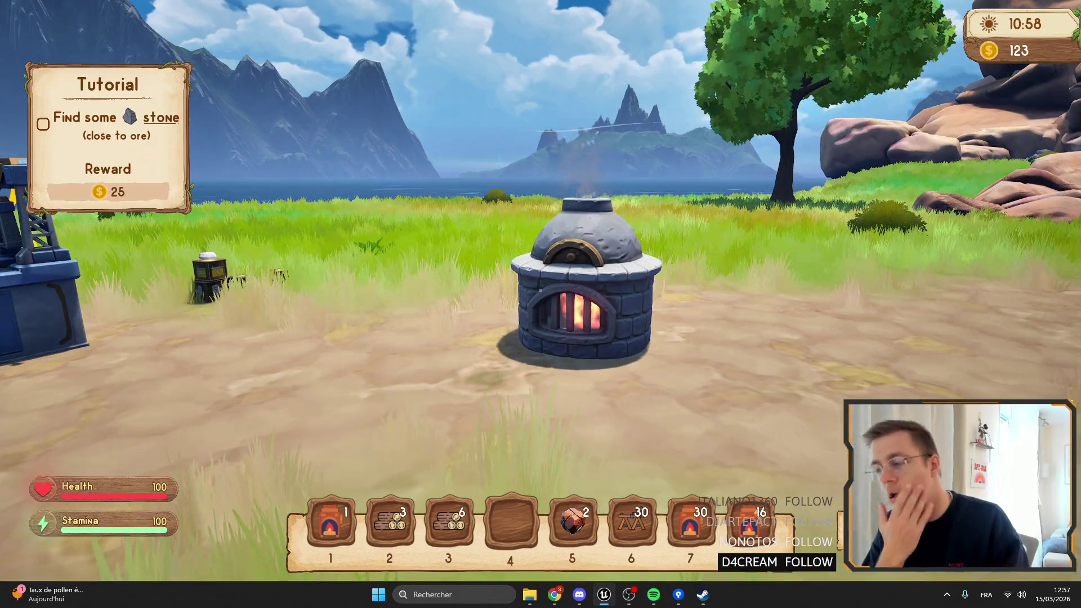
key(F11)
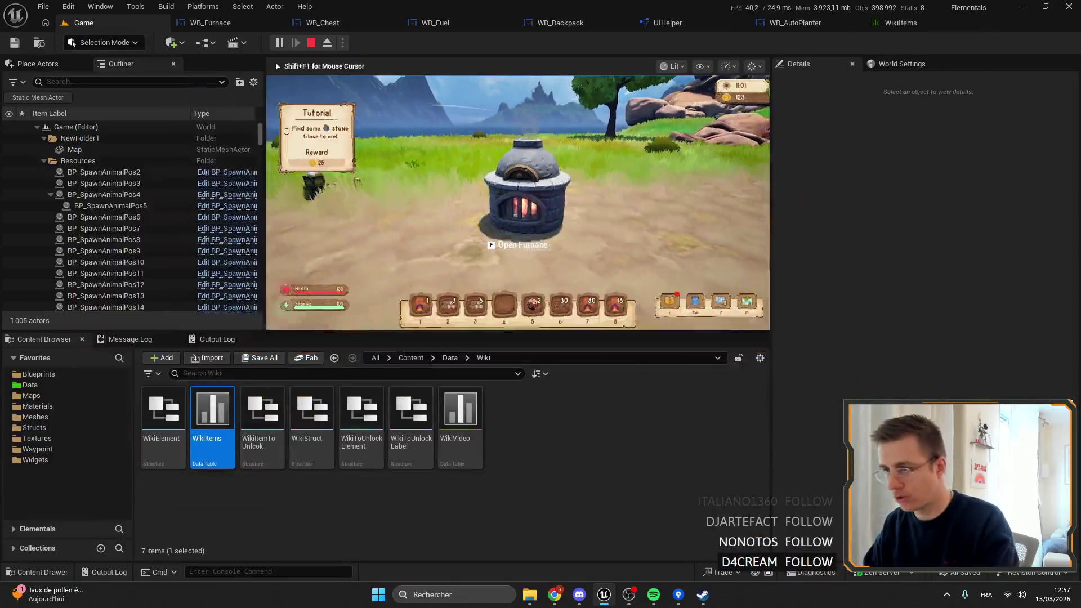
key(Escape)
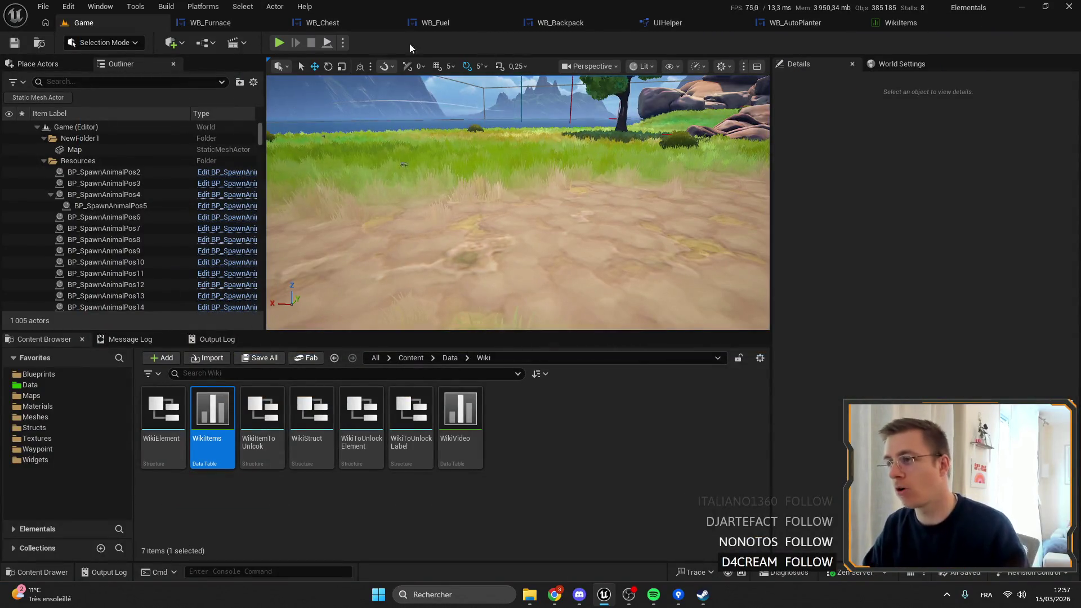
Step: Return to WB_Furnace and select the Input canvas panel
click(193, 24)
scroll(577, 216, down, 1)
scroll(577, 215, up, 1)
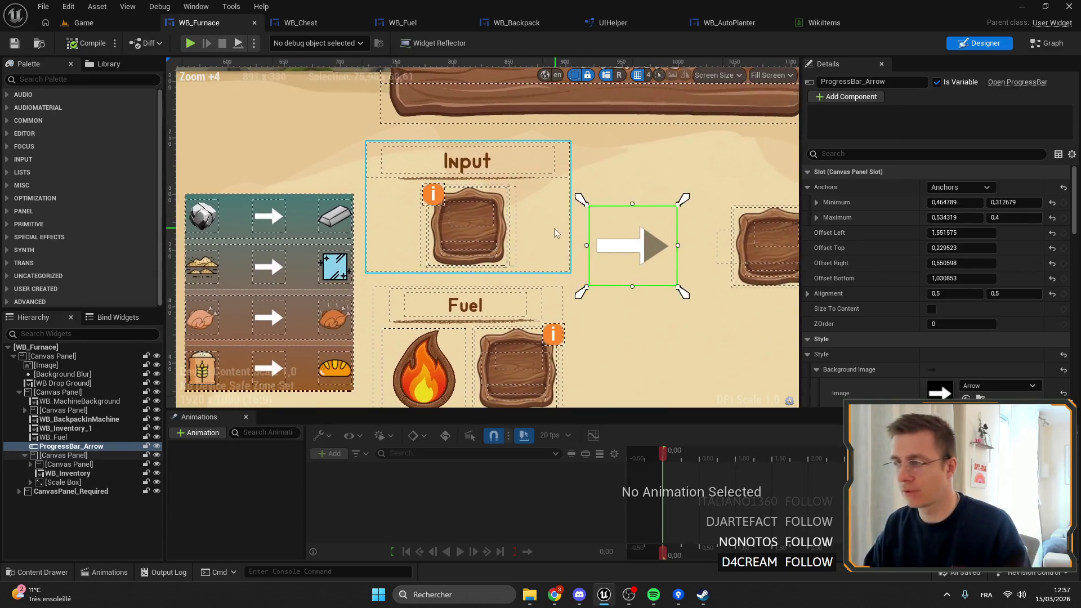
click(395, 253)
click(25, 455)
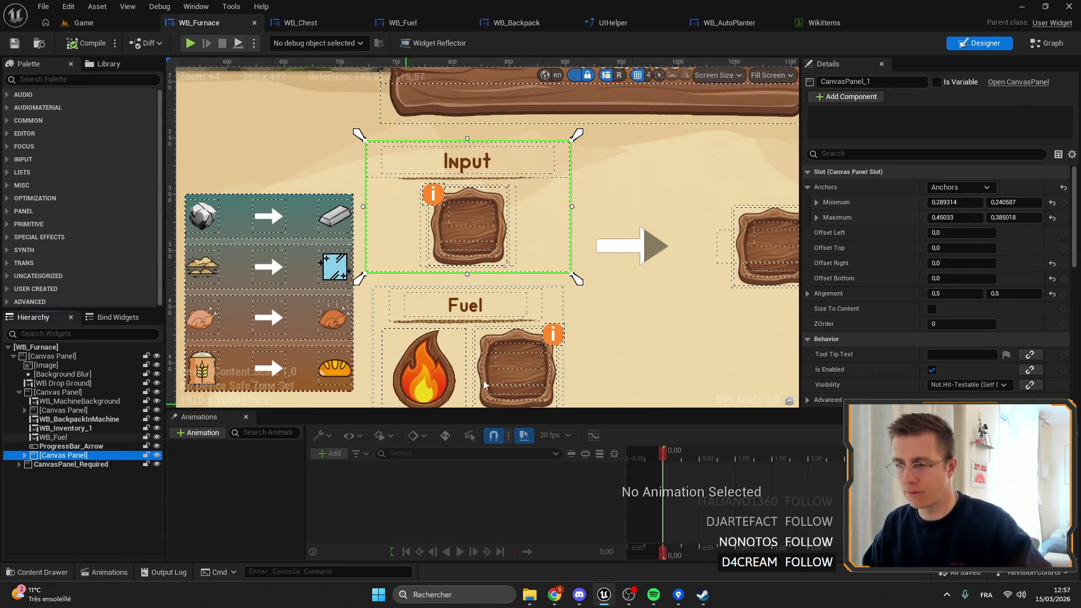
scroll(343, 309, down, 4)
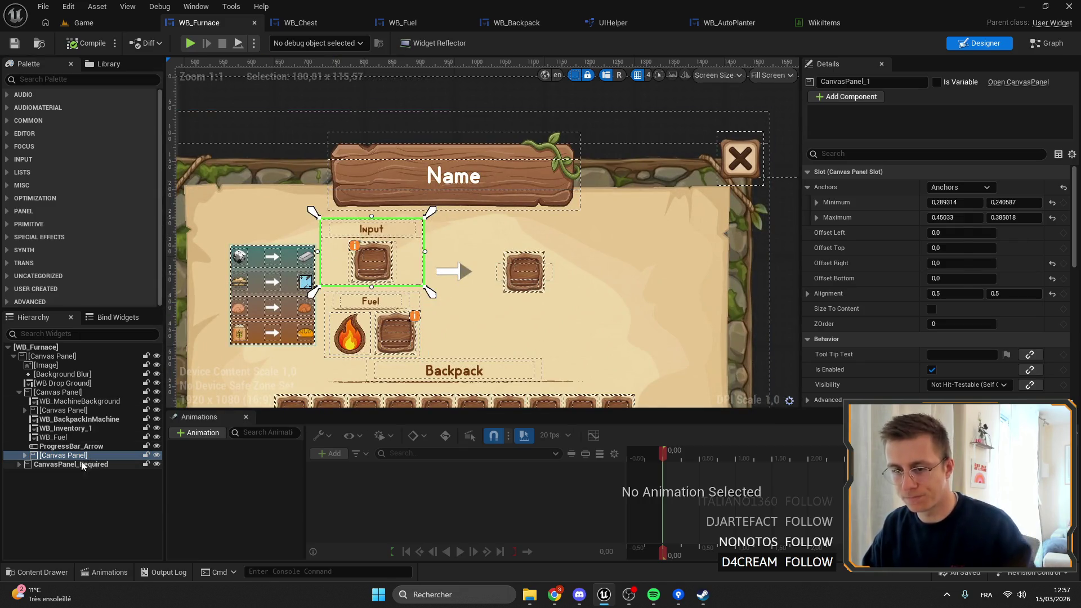
click(24, 455)
click(67, 446)
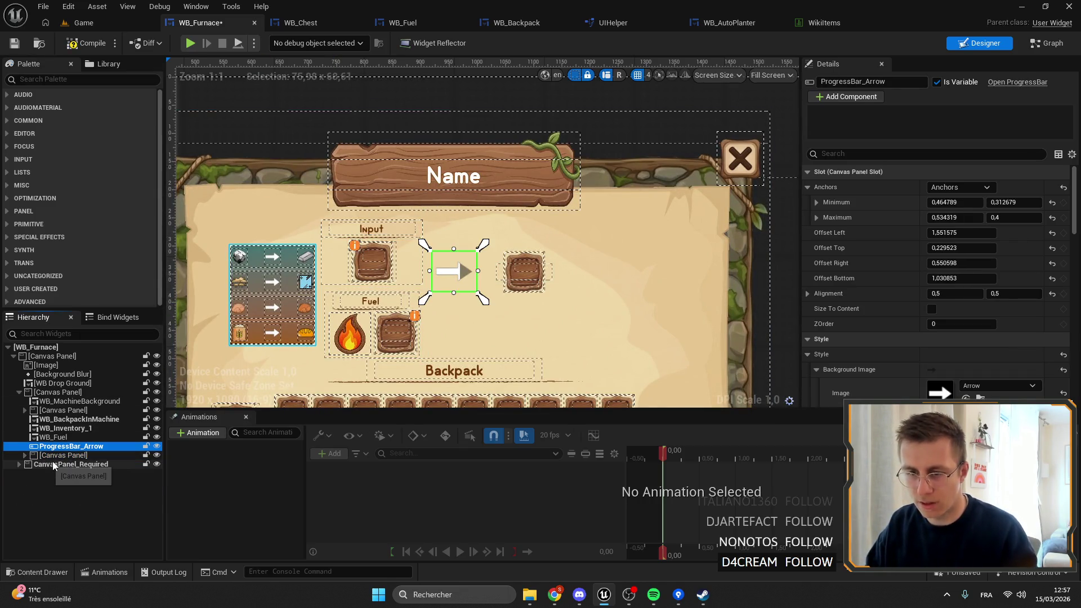
click(44, 456)
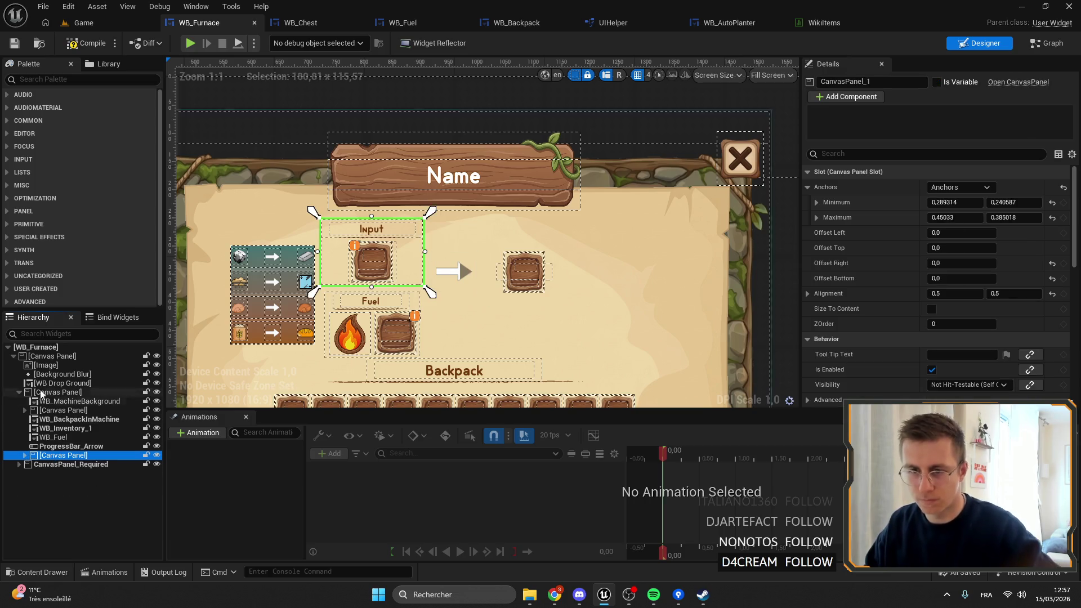
click(56, 392)
click(371, 265)
Step: Duplicate the Input panel, place the copy over the output slot, and give it a point anchor
key(ctrl+d)
scroll(479, 258, up, 1)
mouse_move(478, 259)
mouse_down()
mouse_move(566, 276)
mouse_move(583, 260)
mouse_move(578, 269)
mouse_up()
scroll(578, 266, up, 3)
click(962, 232)
click(960, 187)
click(987, 248)
mouse_move(405, 388)
mouse_down()
mouse_move(456, 320)
mouse_move(531, 255)
mouse_move(614, 287)
mouse_move(665, 317)
mouse_move(666, 333)
mouse_up()
drag(544, 257, 442, 188)
Step: Search the string-table keys for the copied heading with 'UT'
click(546, 221)
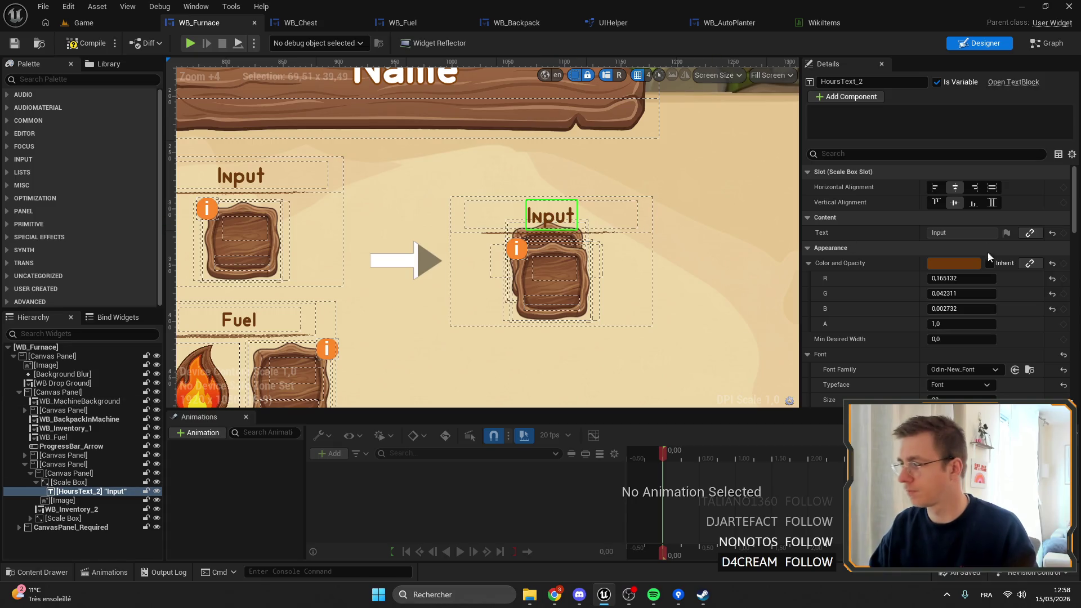
click(1007, 232)
click(1019, 281)
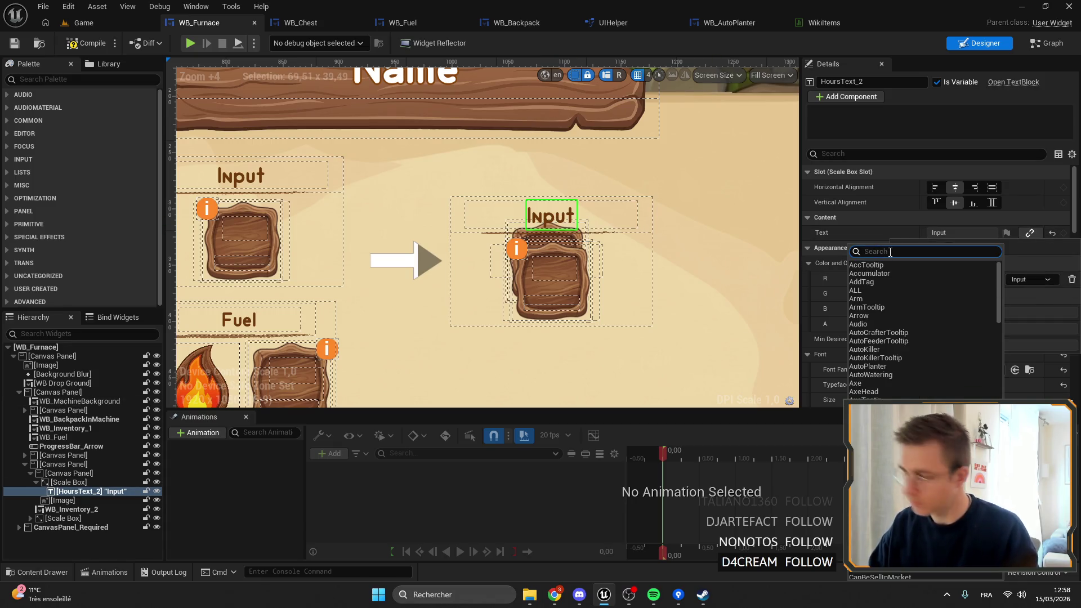
text(OUTPUT)
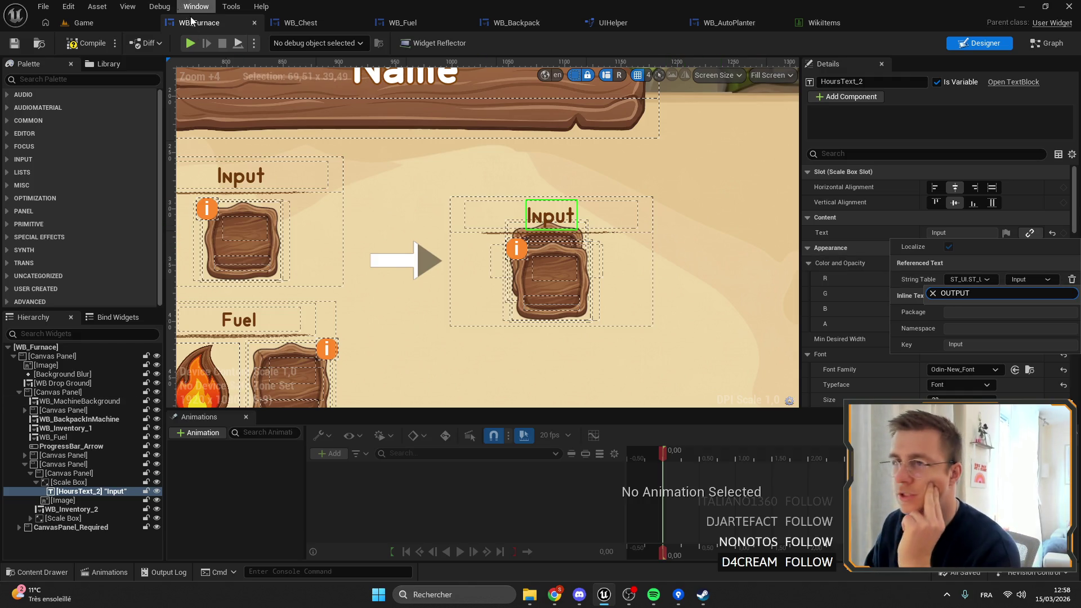
Step: Switch to the Game level and look through the Tools menu for localization
click(83, 22)
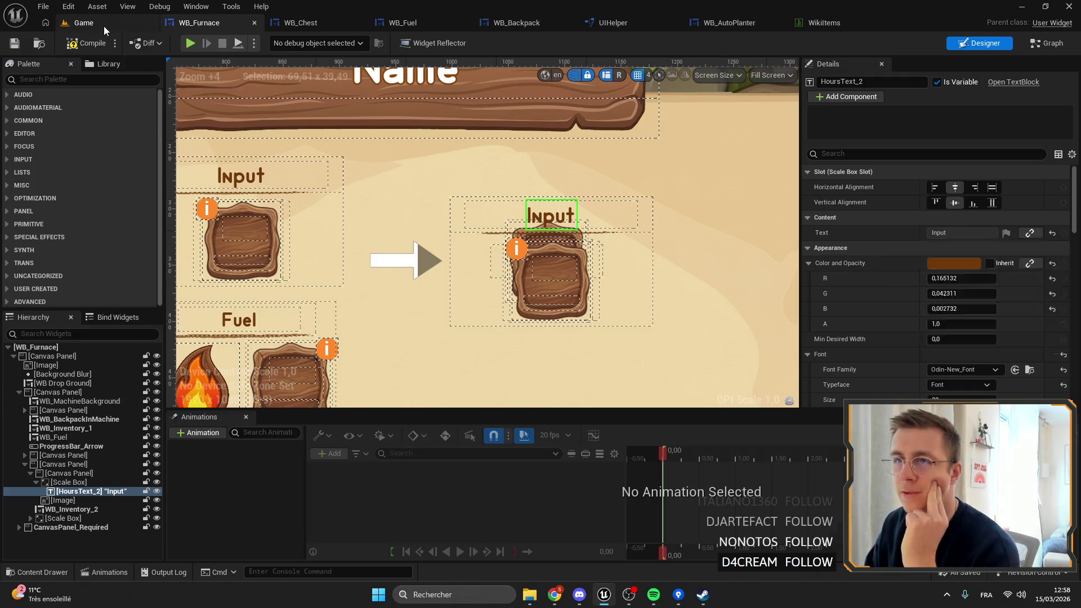
click(164, 6)
mouse_move(136, 6)
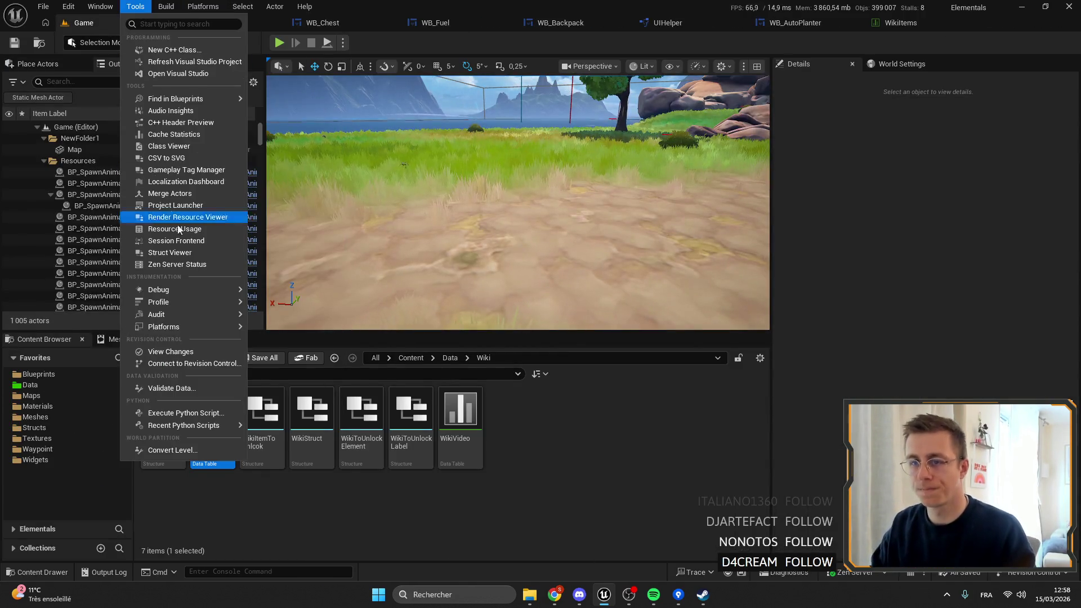
Step: Open the English Translation Editor from the Localization Dashboard and dock it on the Search tab
click(200, 184)
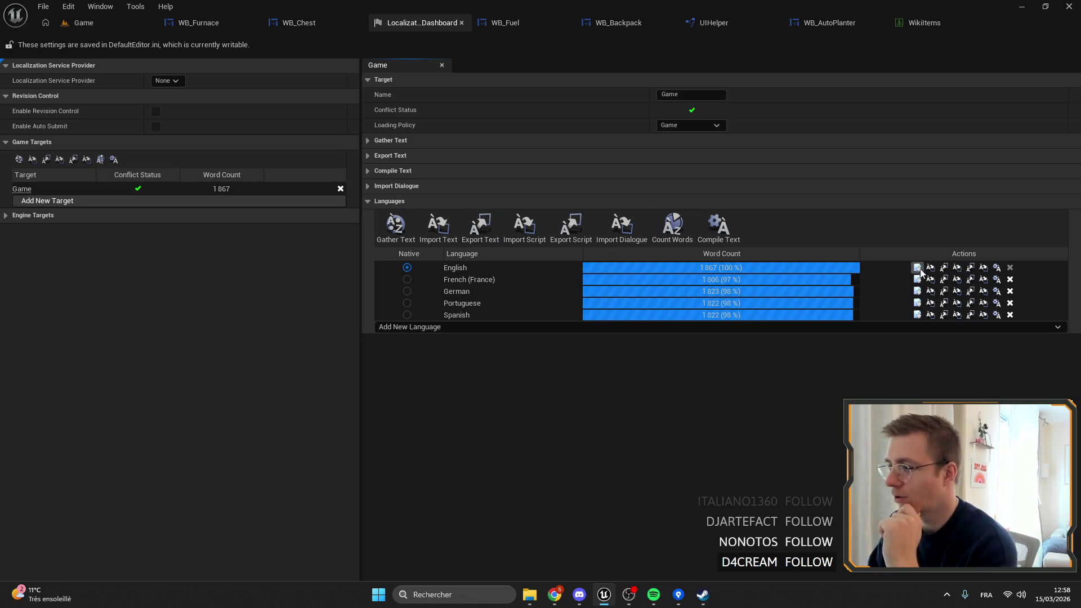
mouse_move(282, 189)
mouse_down()
mouse_move(300, 165)
mouse_move(197, 23)
mouse_up()
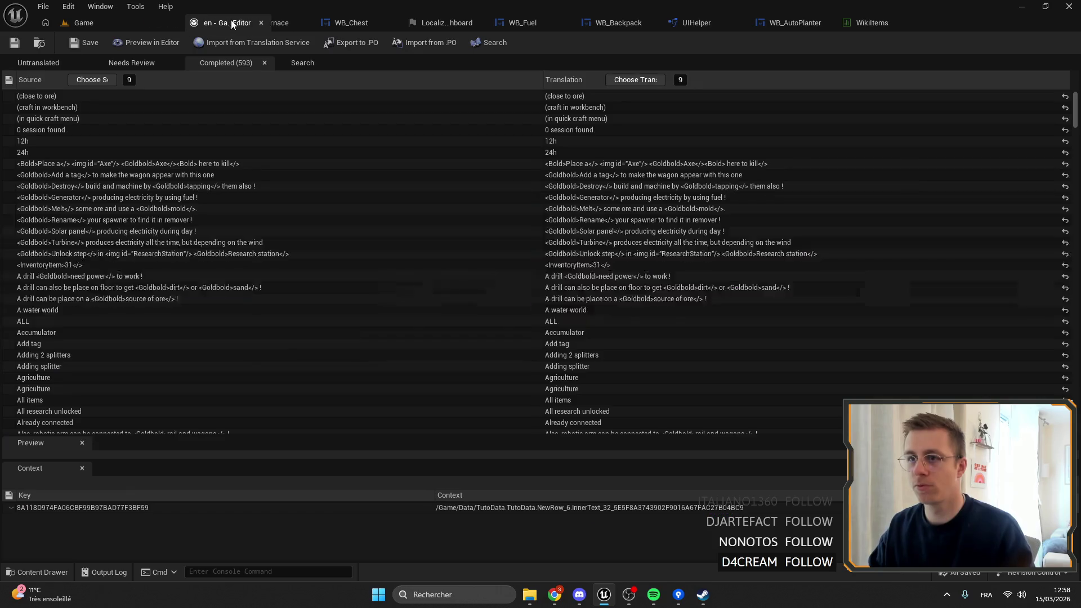
click(315, 63)
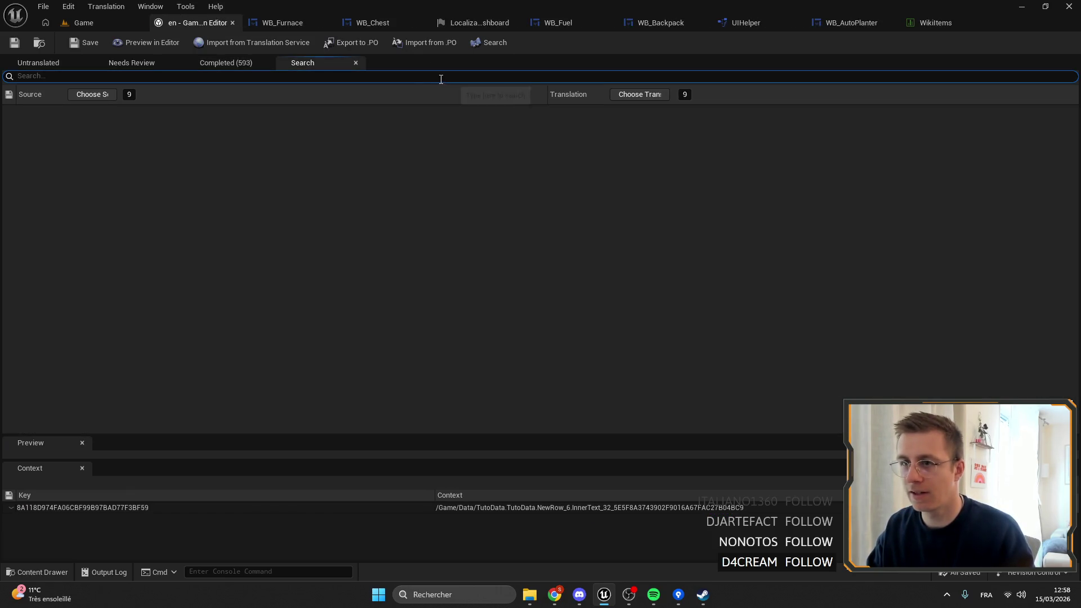
click(214, 64)
click(287, 63)
text(OUTPUT)
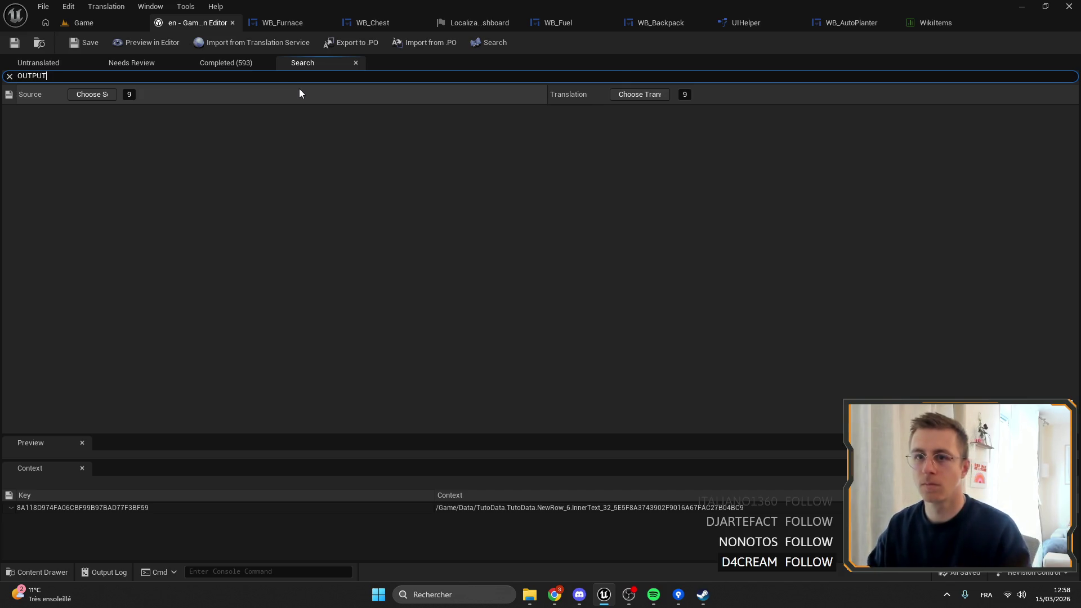
Step: Search for 'out', confirm the Out entry comes from ST_UI, then return to WB_Furnace
double_click(75, 75)
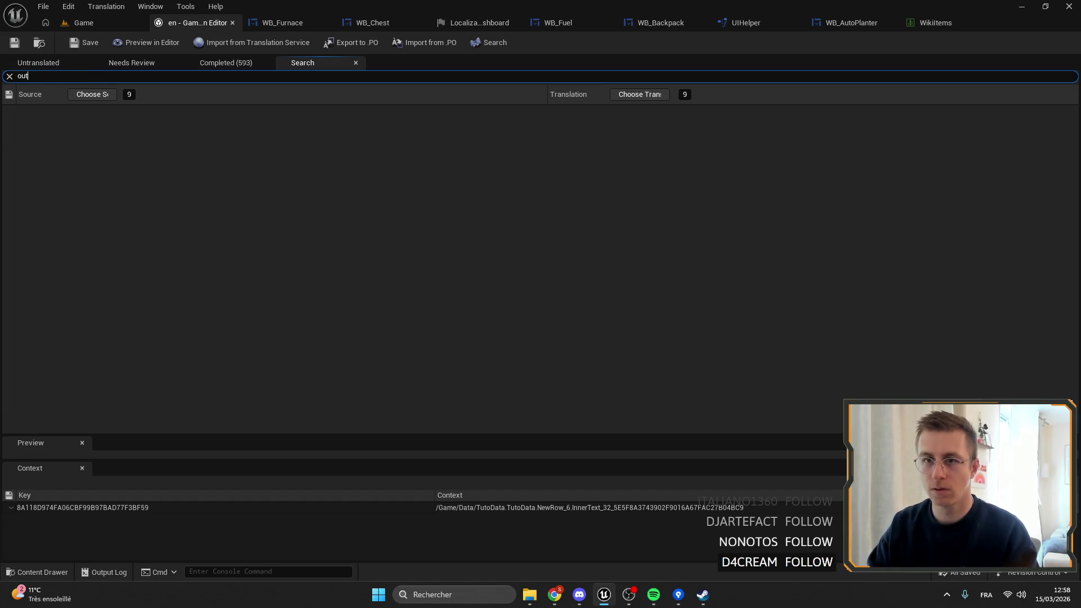
key(Return)
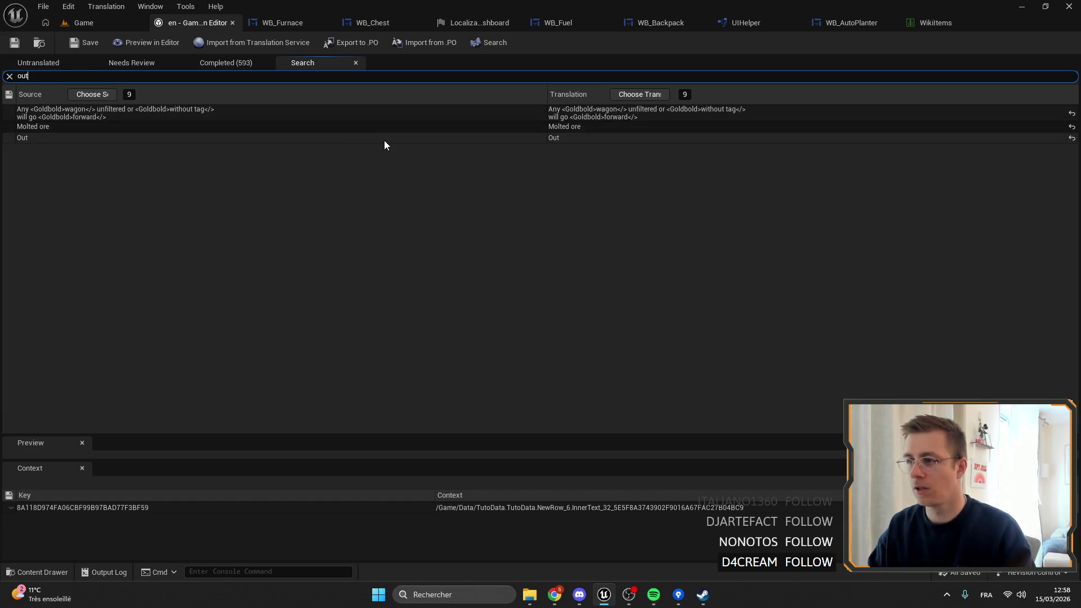
click(386, 139)
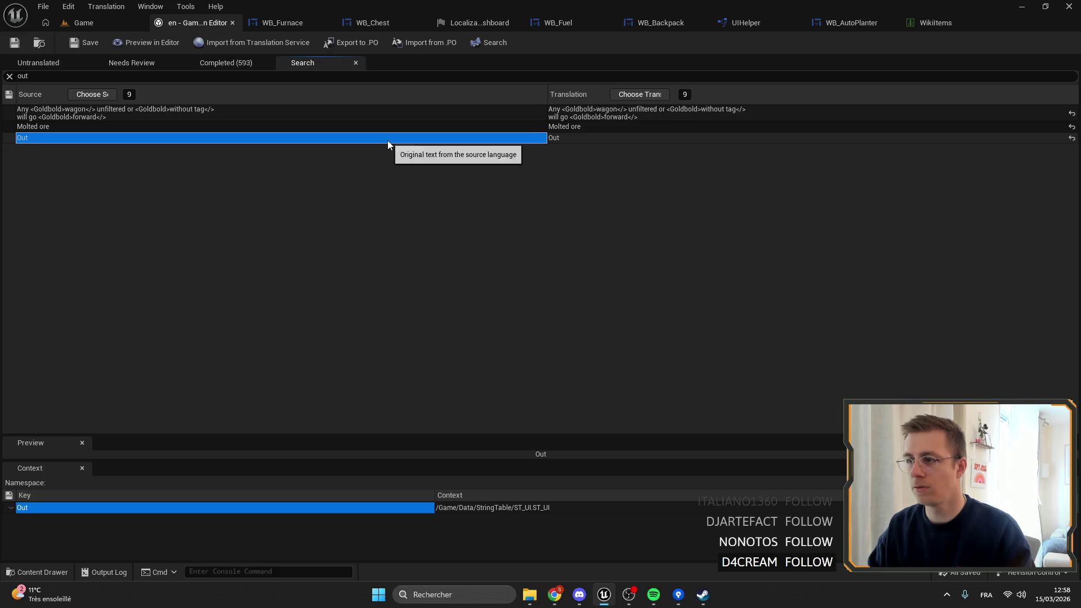
click(580, 139)
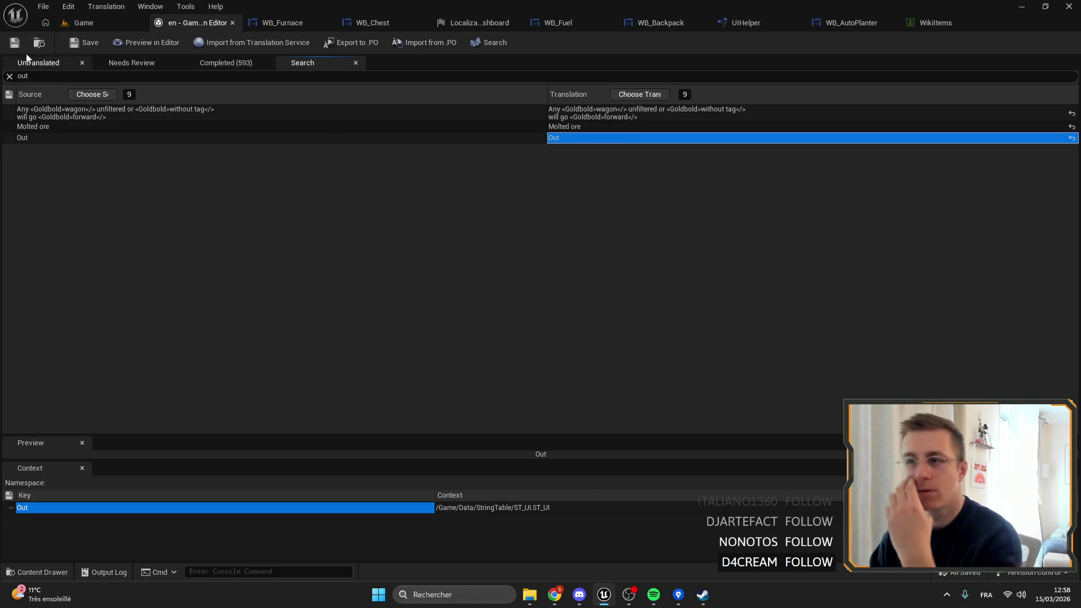
click(302, 23)
click(355, 189)
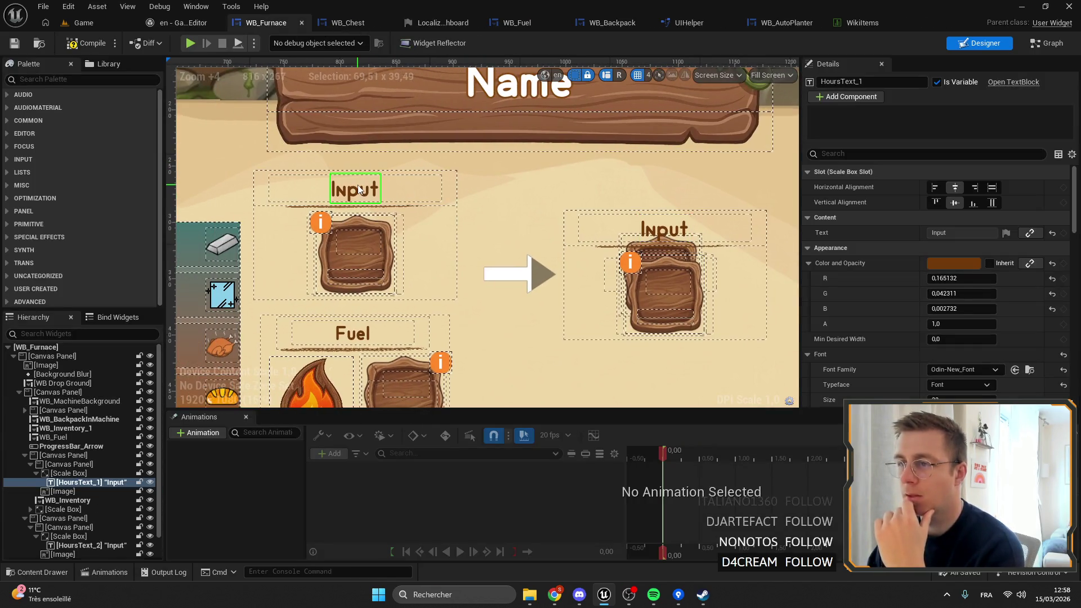
Step: Search the selected heading's string-table keys for 'tout'
click(1006, 232)
click(1030, 279)
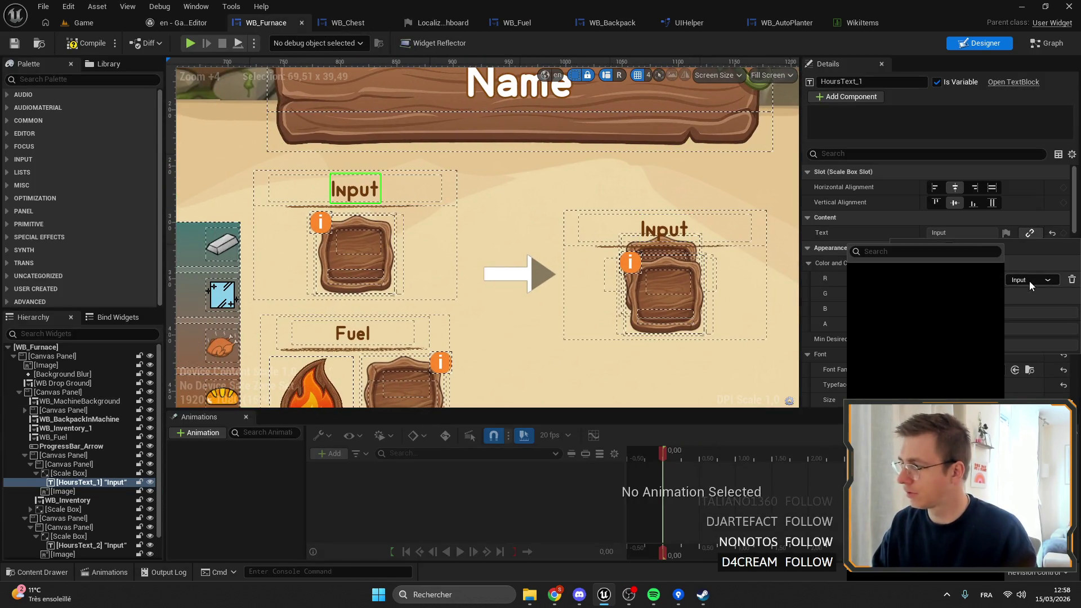
text(int)
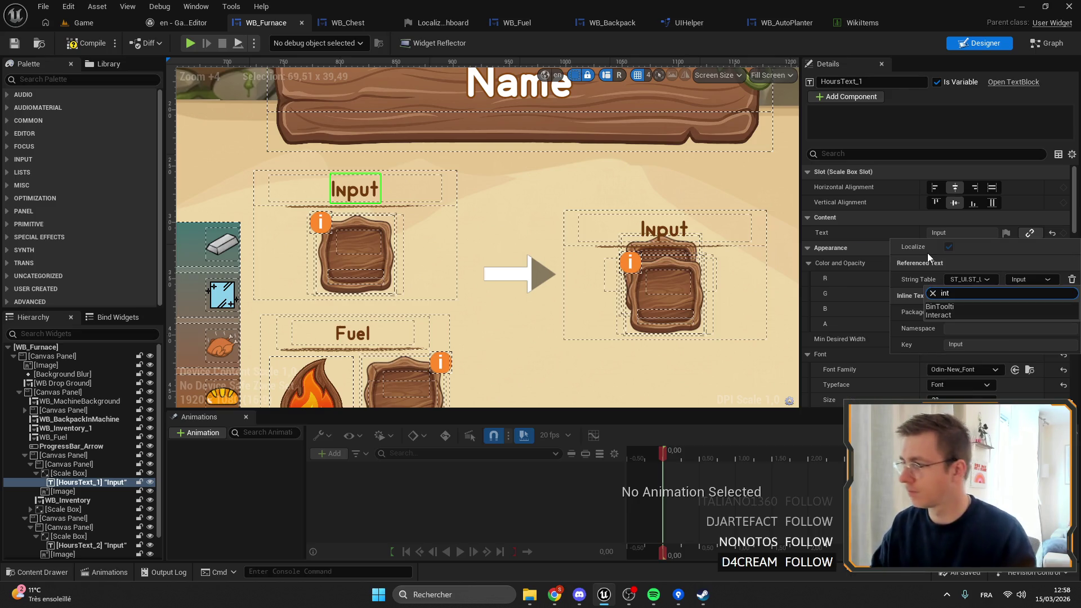
text(out)
Step: Set the right-hand heading HoursText_2 to the ST_UI Out key and save WB_Furnace
click(665, 231)
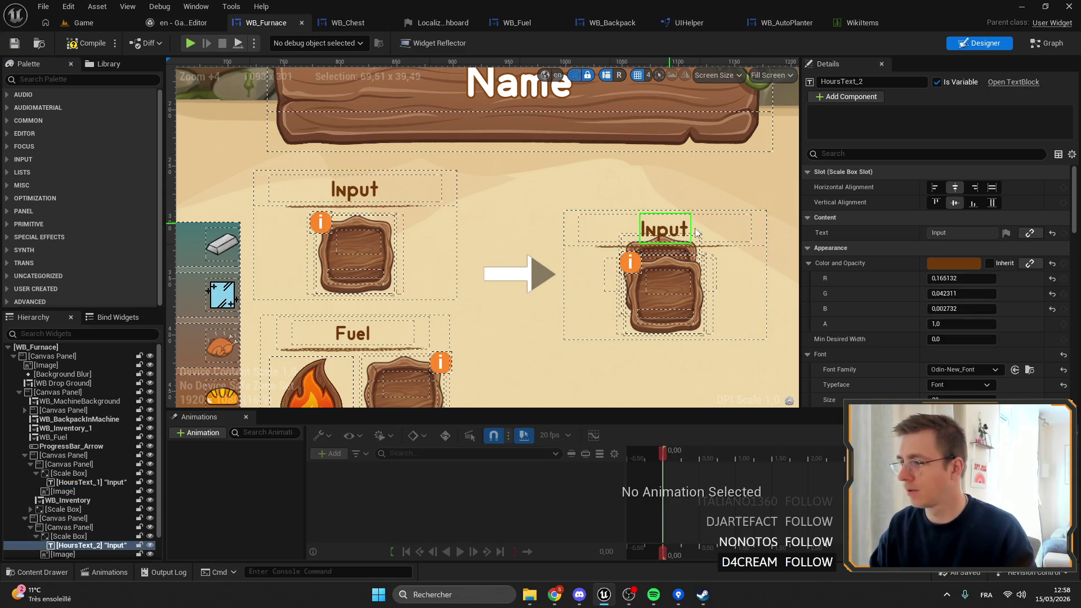
click(1007, 234)
click(1008, 280)
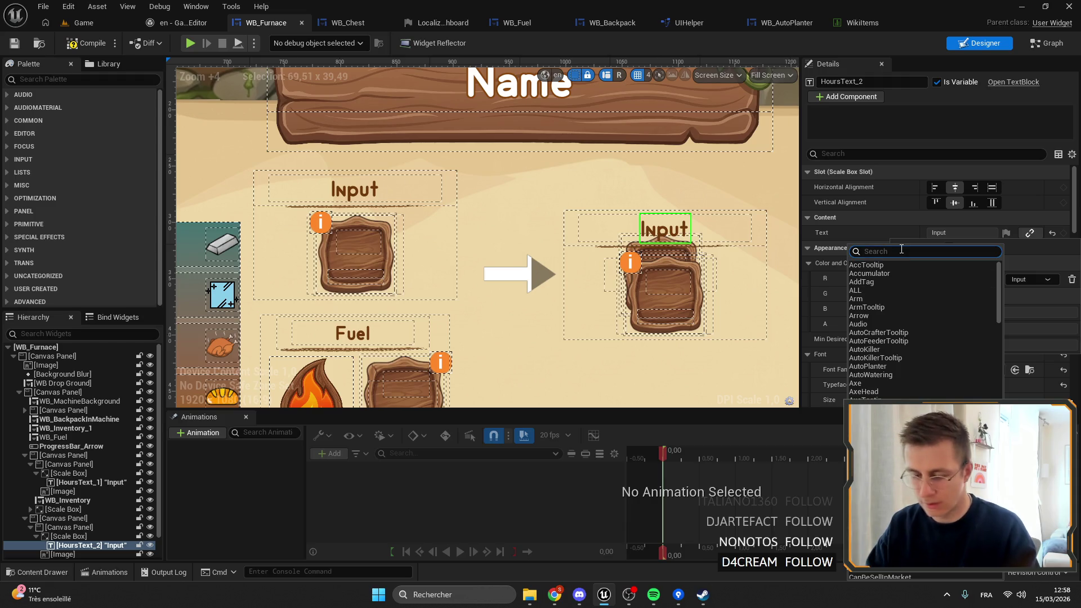
text(out)
click(956, 306)
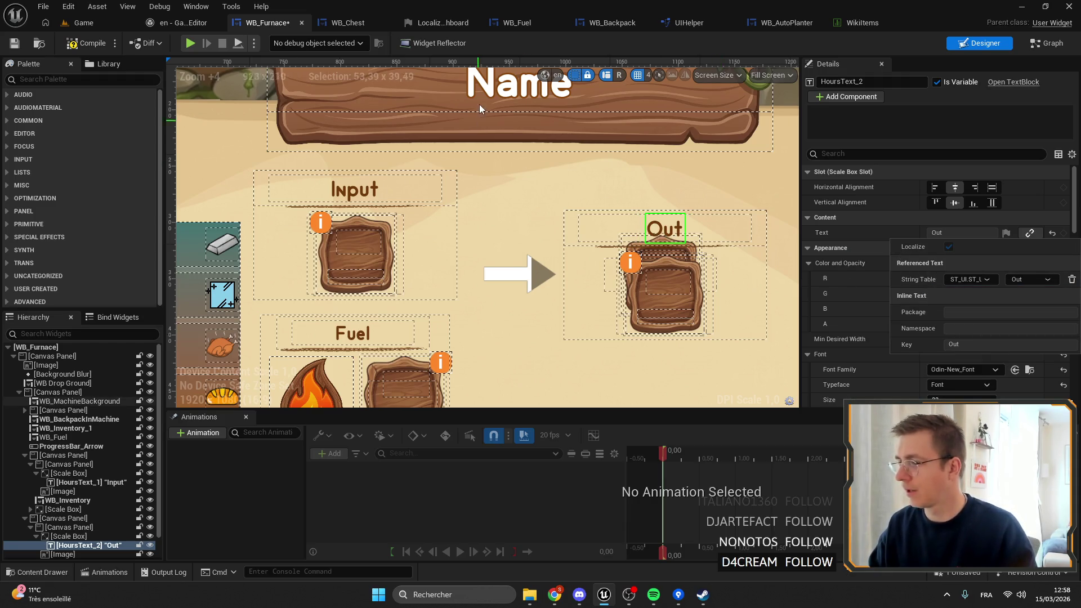
key(ctrl+s)
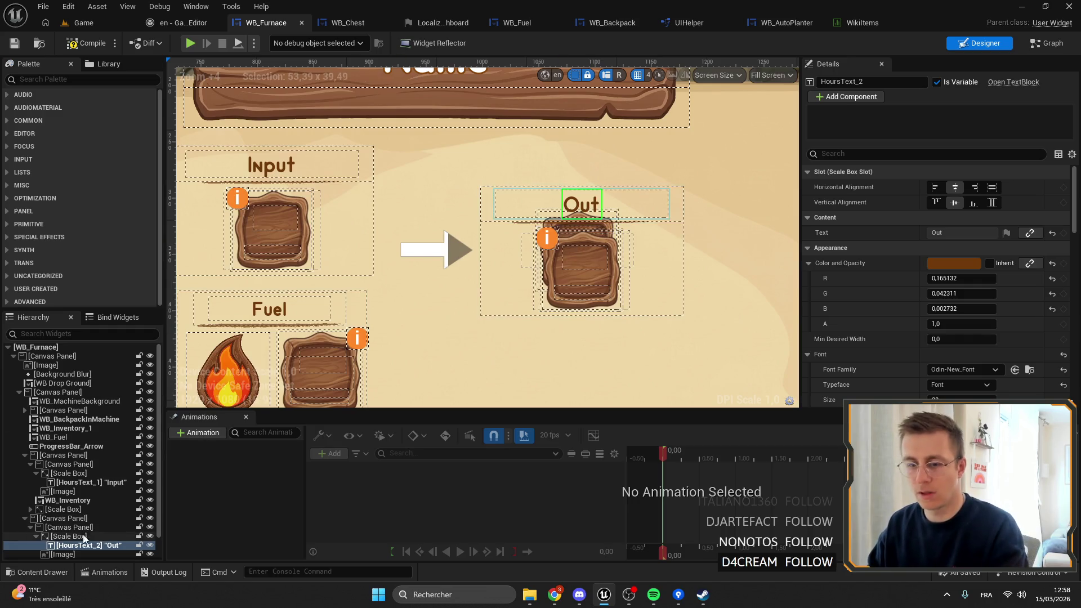
scroll(77, 532, down, 1)
click(90, 538)
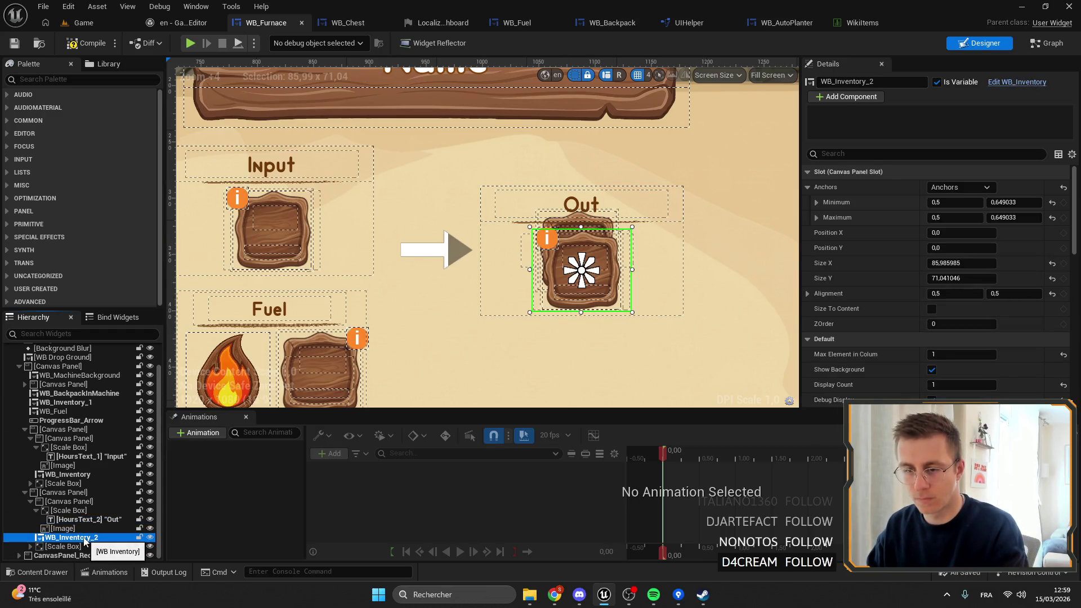
Step: Rename WB_Inventory_2 to WB_Inventory_Out and delete the extra WB_Inventory_1 slot
double_click(105, 538)
text(Out)
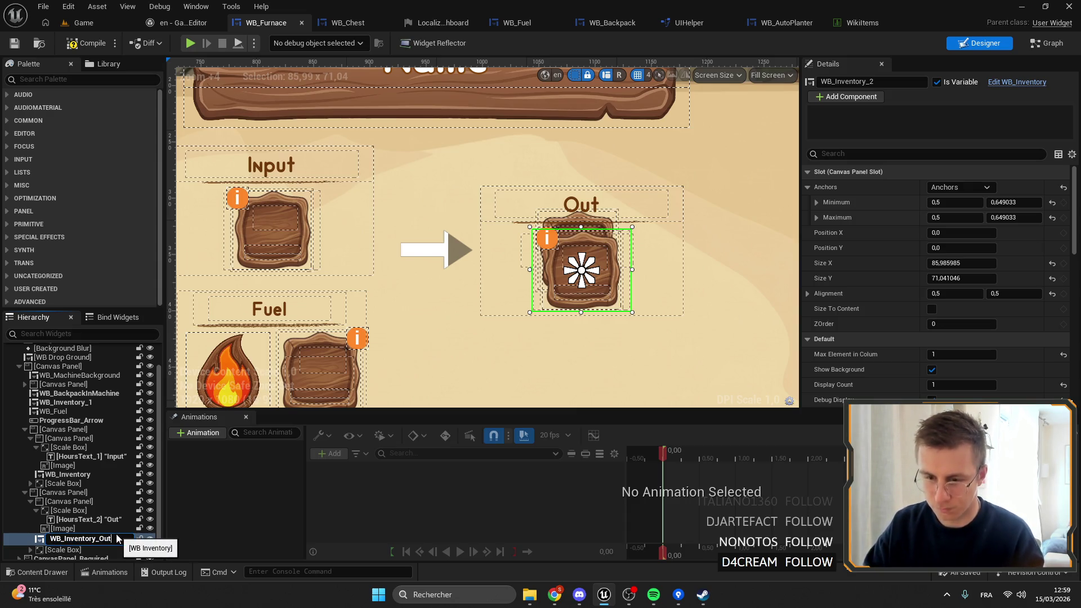
key(Return)
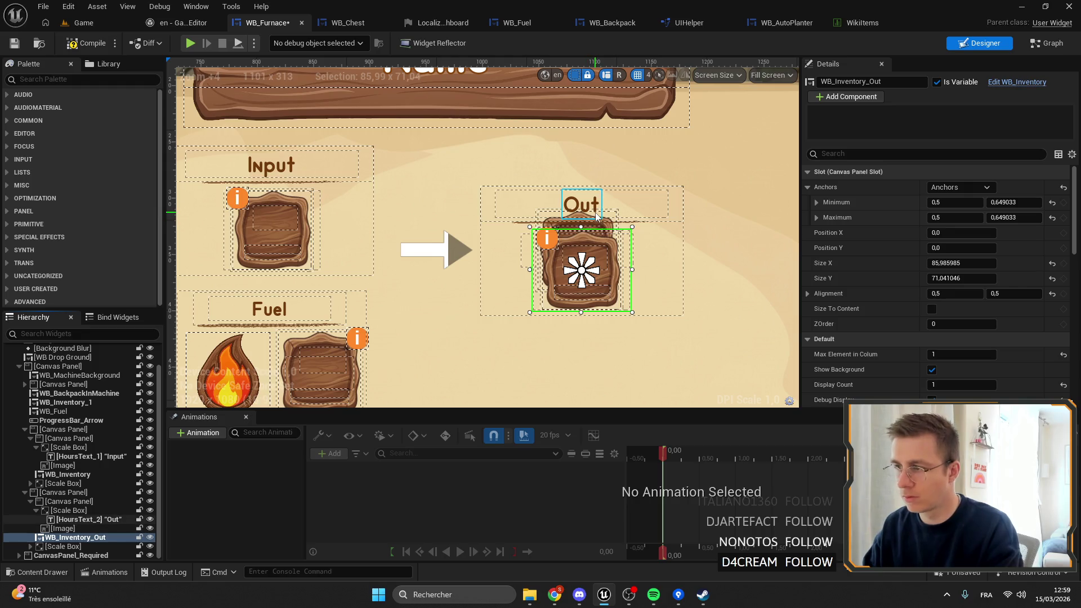
click(72, 403)
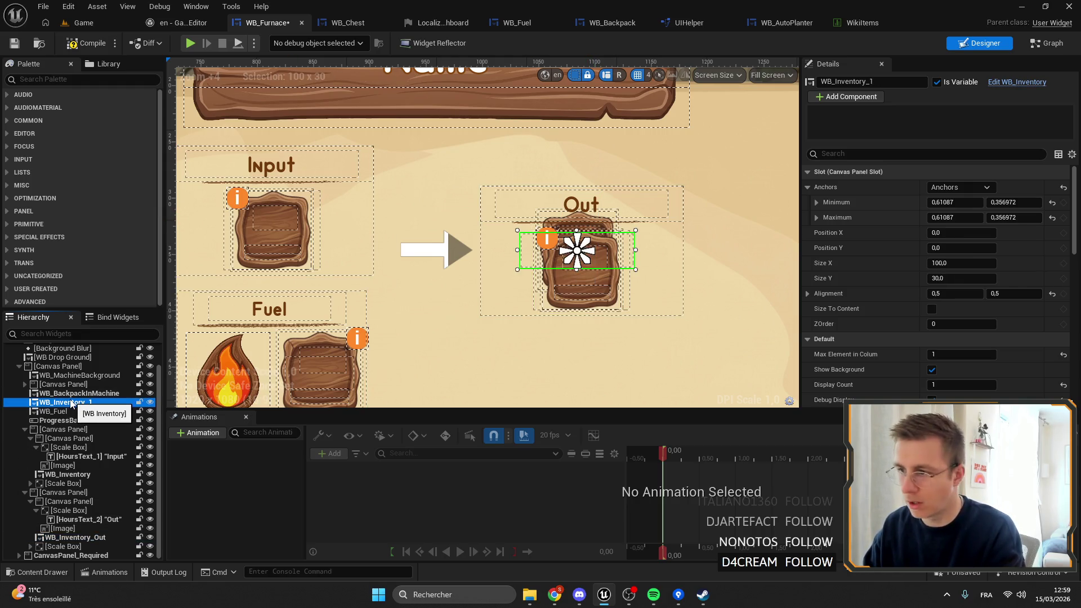
key(Delete)
click(636, 322)
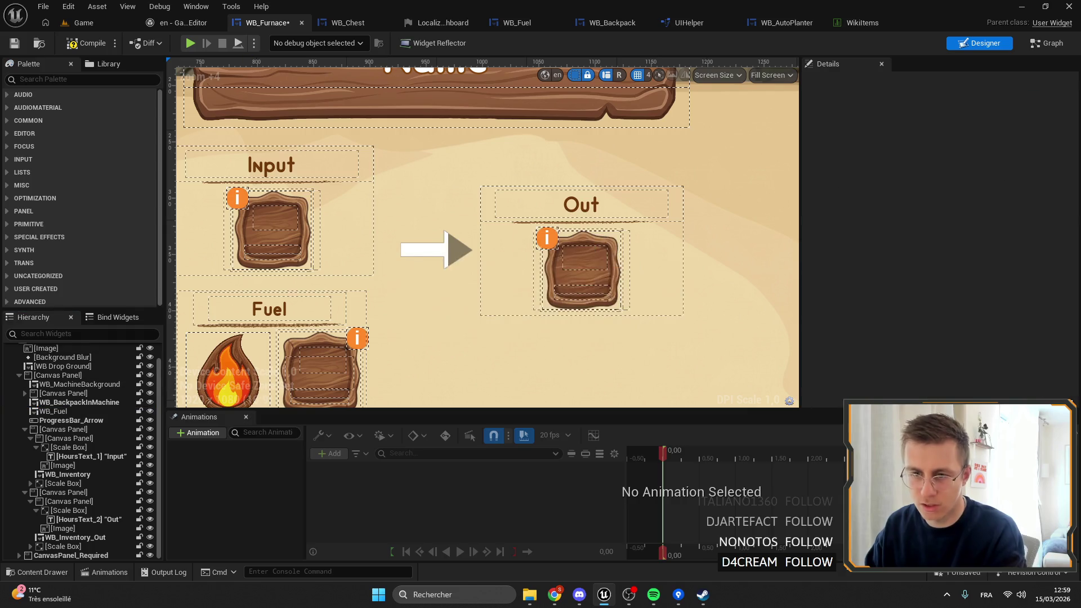
Step: Rename the input slot widget WB_Inventory to WB_Inventory_in
scroll(34, 417, up, 2)
click(279, 234)
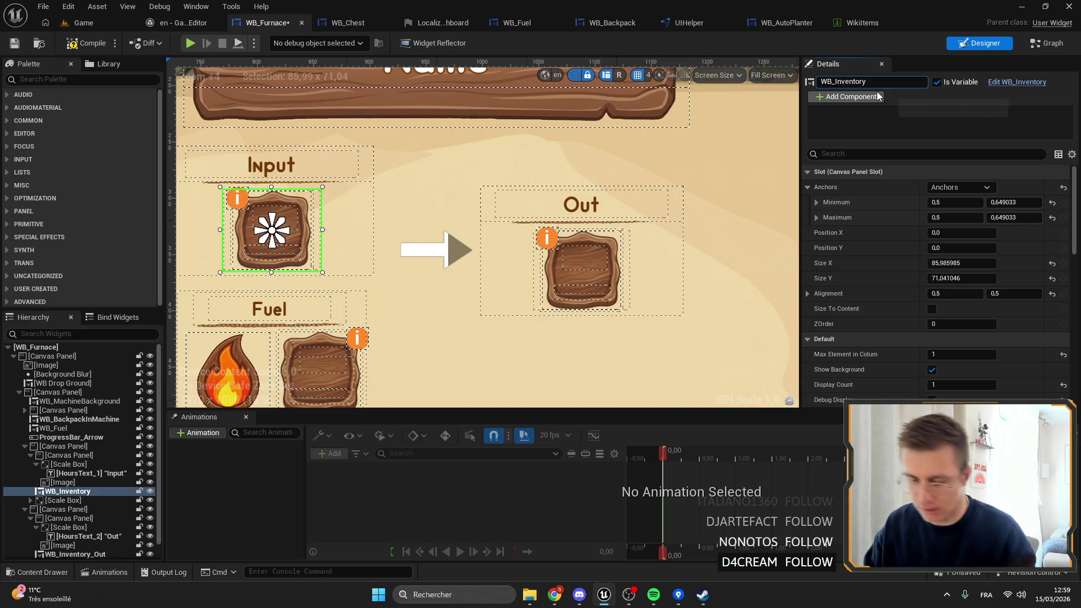
text(_int)
key(Return)
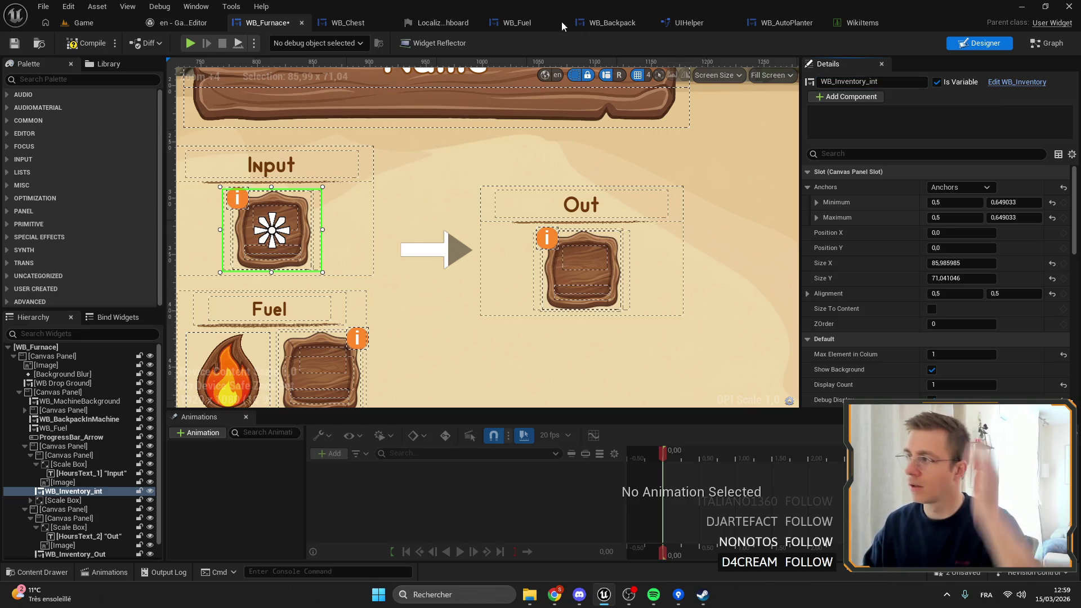
click(889, 84)
key(BackSpace)
key(Return)
Step: Search the string-table keys for 'in' for the left Input heading
key(Up)
key(Up)
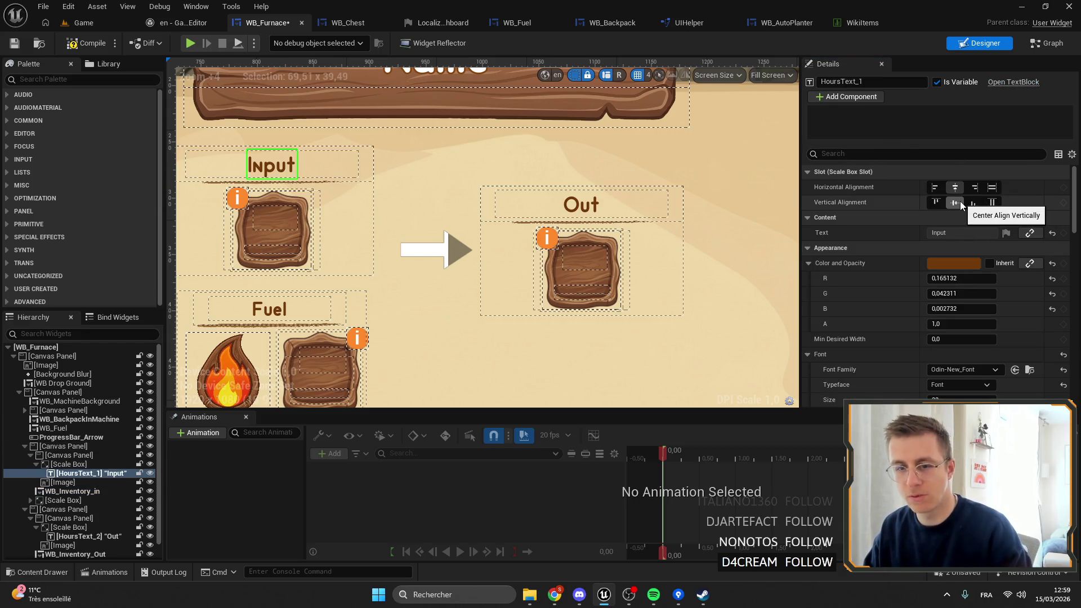
click(1007, 232)
click(935, 280)
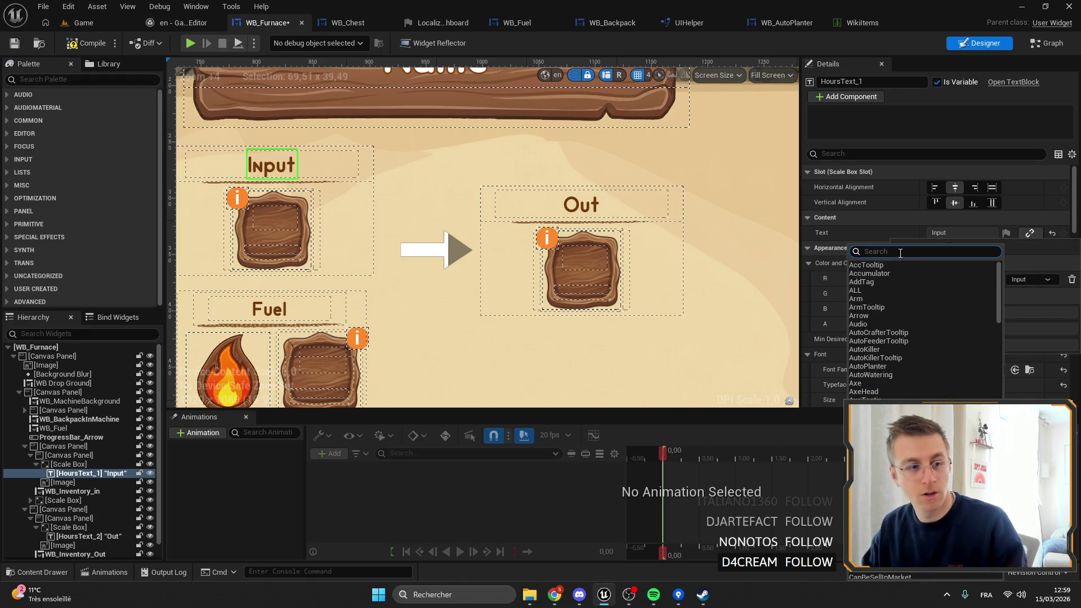
text(int)
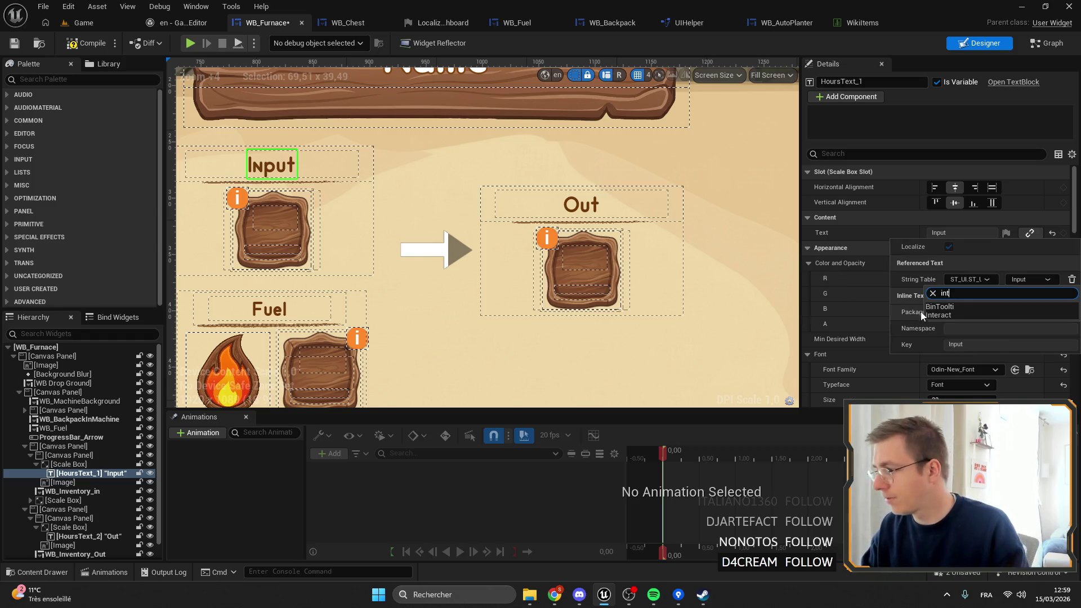
key(BackSpace)
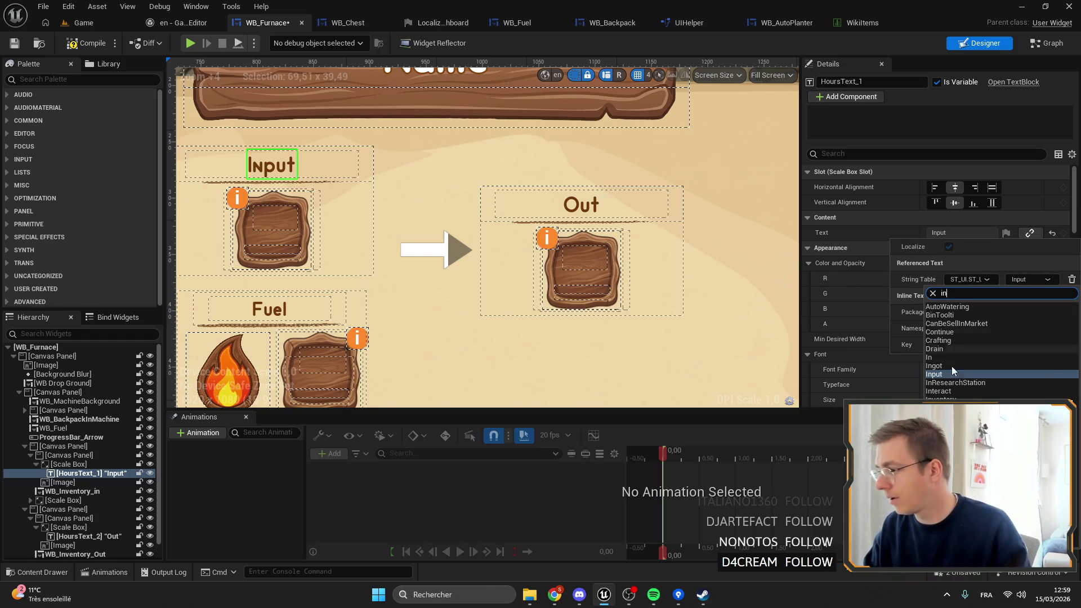
Step: Set the left heading to the string-table key In and save WB_Furnace
click(931, 358)
scroll(657, 180, down, 1)
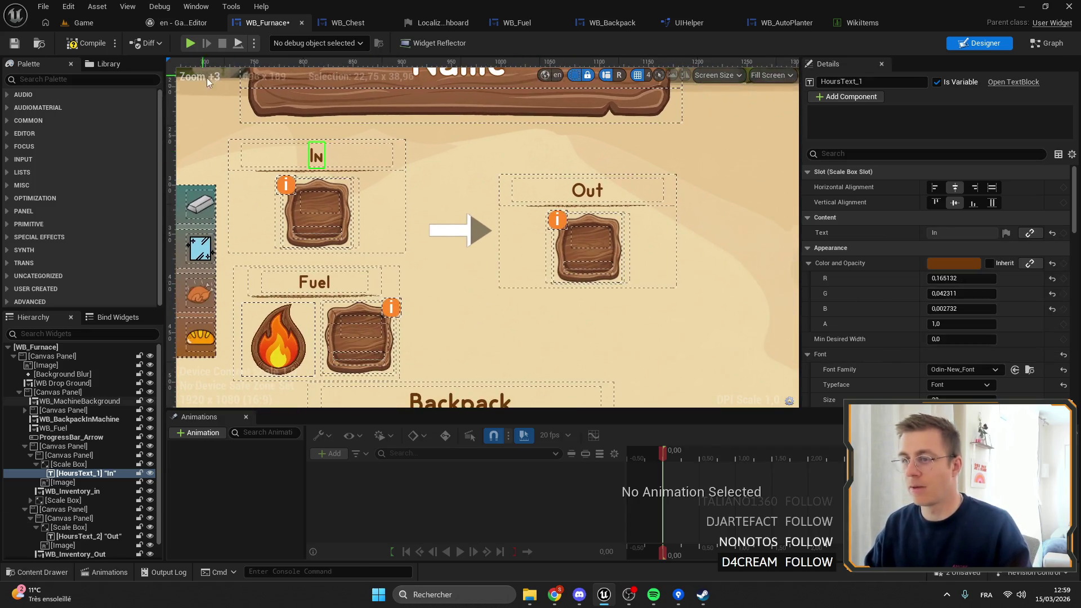
click(18, 44)
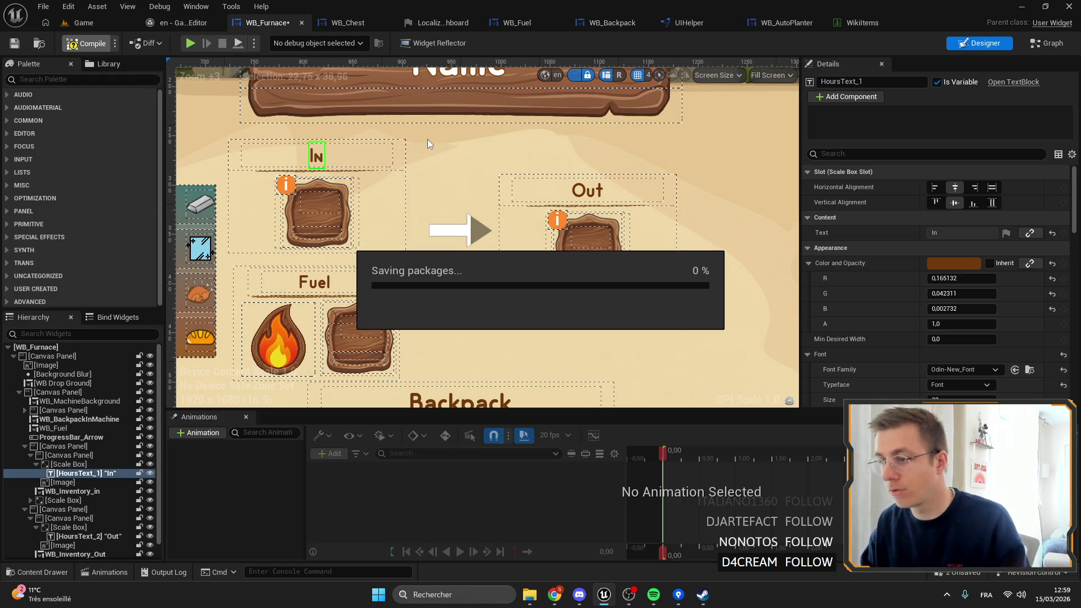
key(alt+Tab)
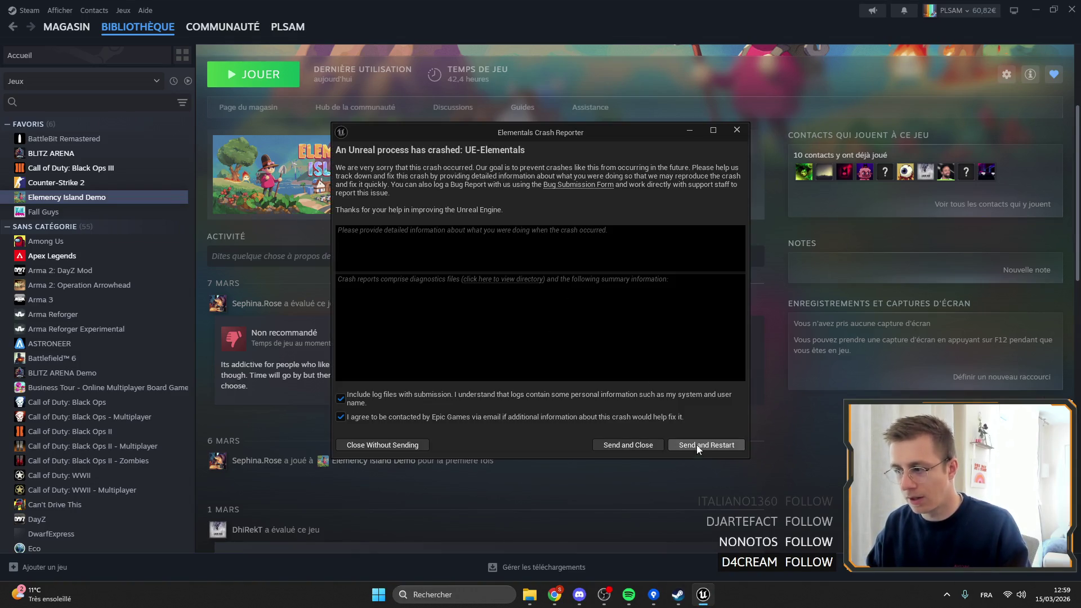
click(698, 445)
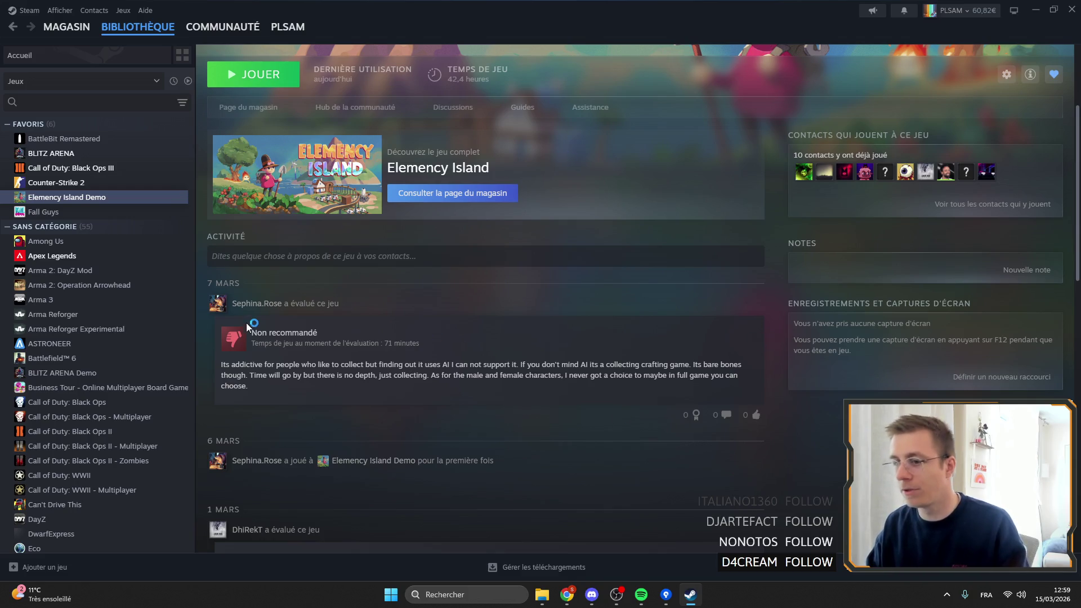
click(256, 304)
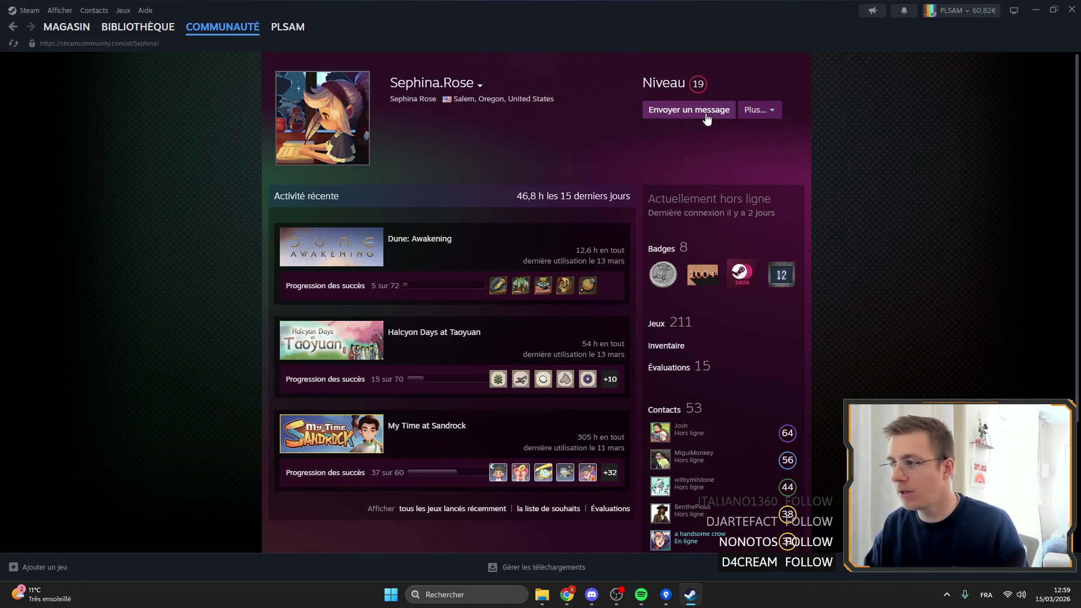
click(683, 110)
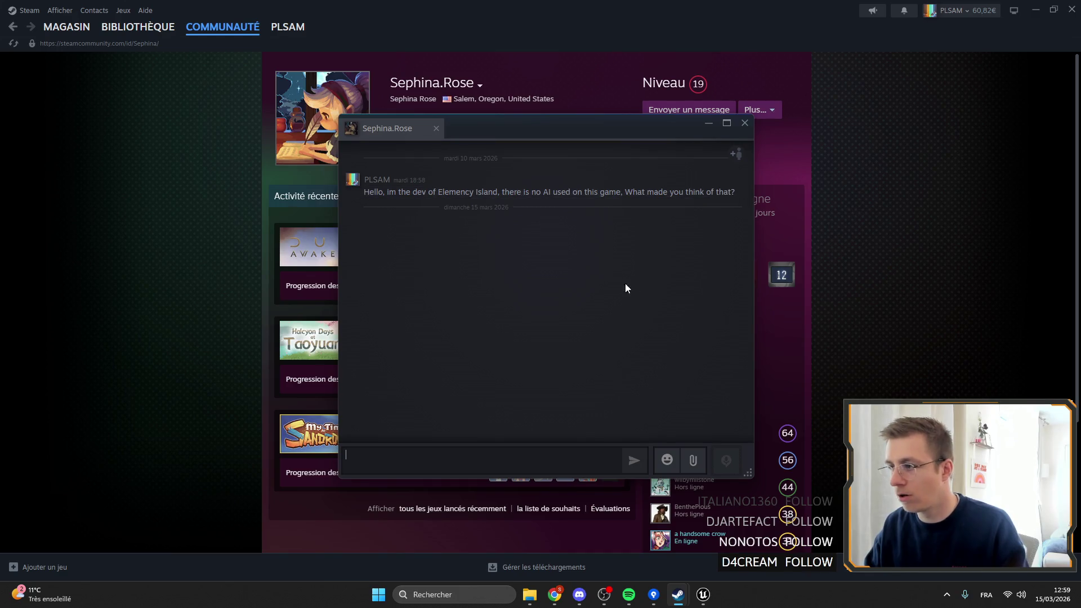
click(708, 123)
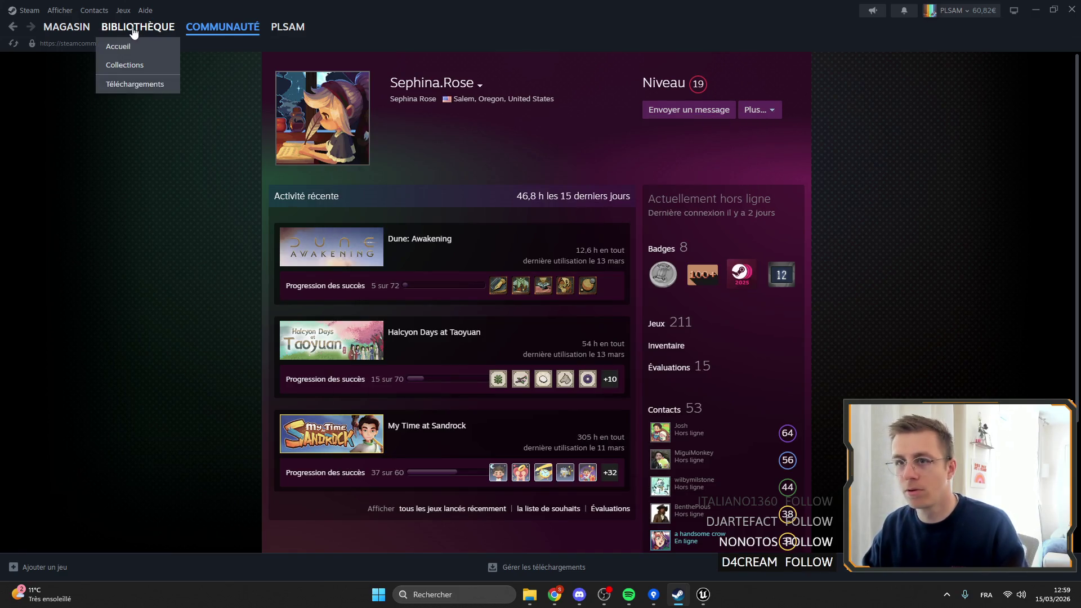
click(138, 26)
scroll(424, 394, down, 6)
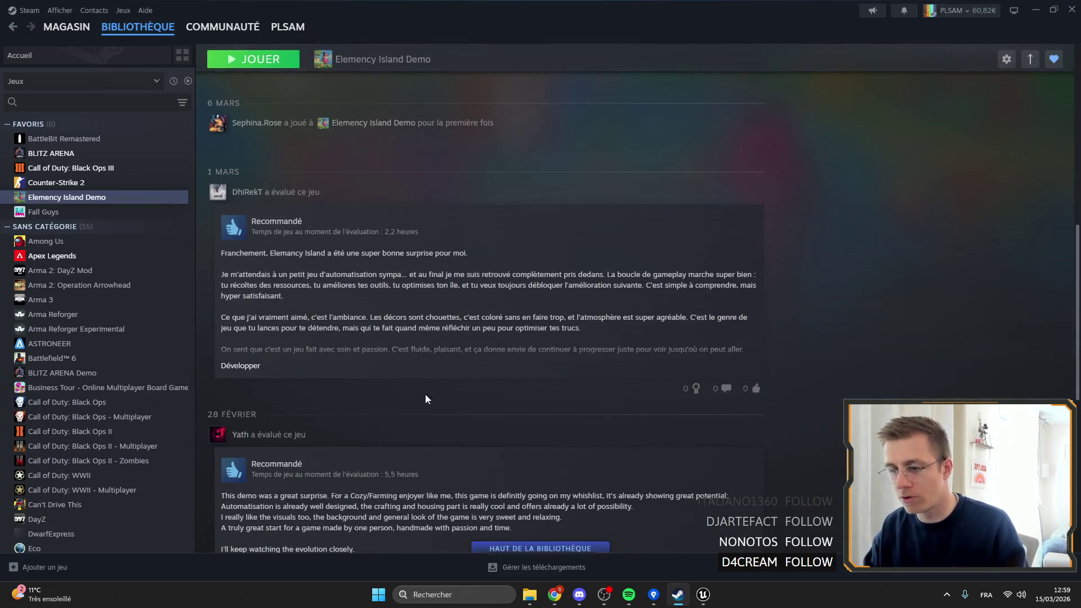
scroll(468, 368, down, 4)
scroll(467, 374, up, 10)
scroll(483, 347, up, 3)
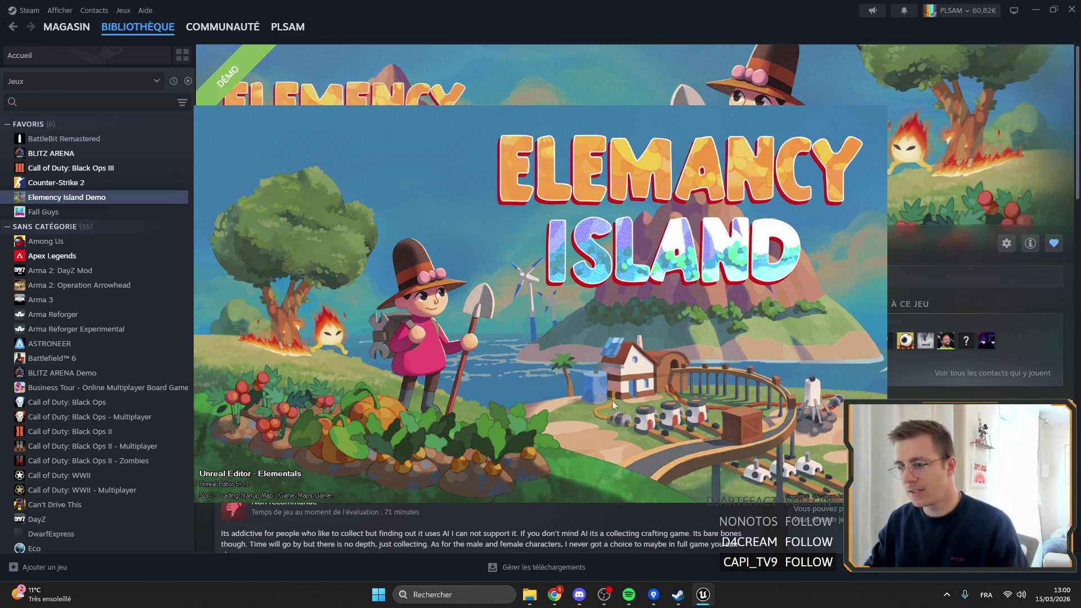
mouse_move(554, 603)
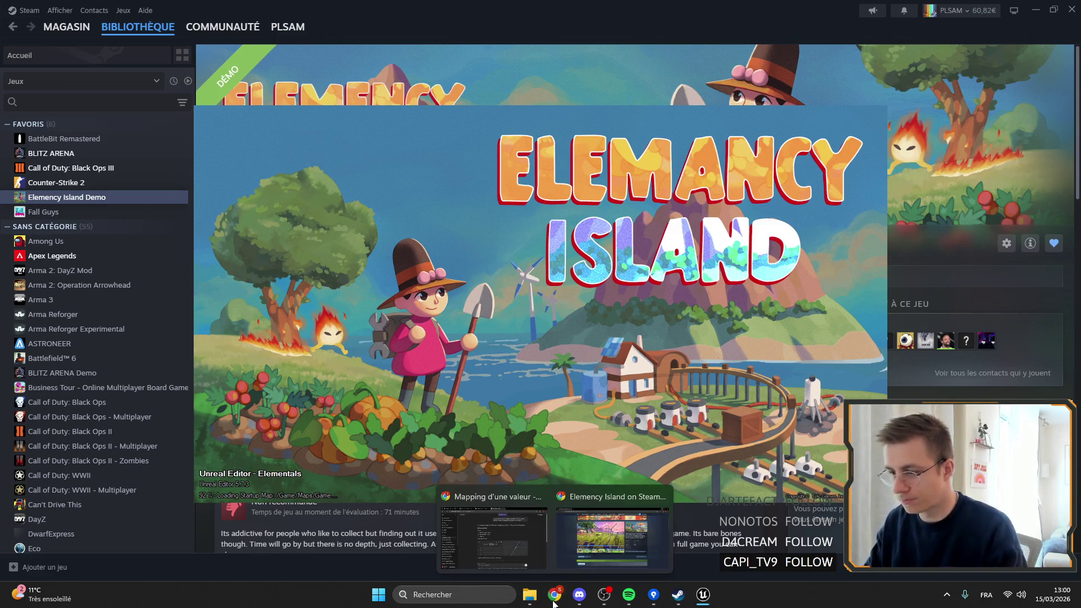
Step: Maximize Chrome and open the SteamDB Charts and Wishlist Actions bookmarks in new tabs
click(596, 545)
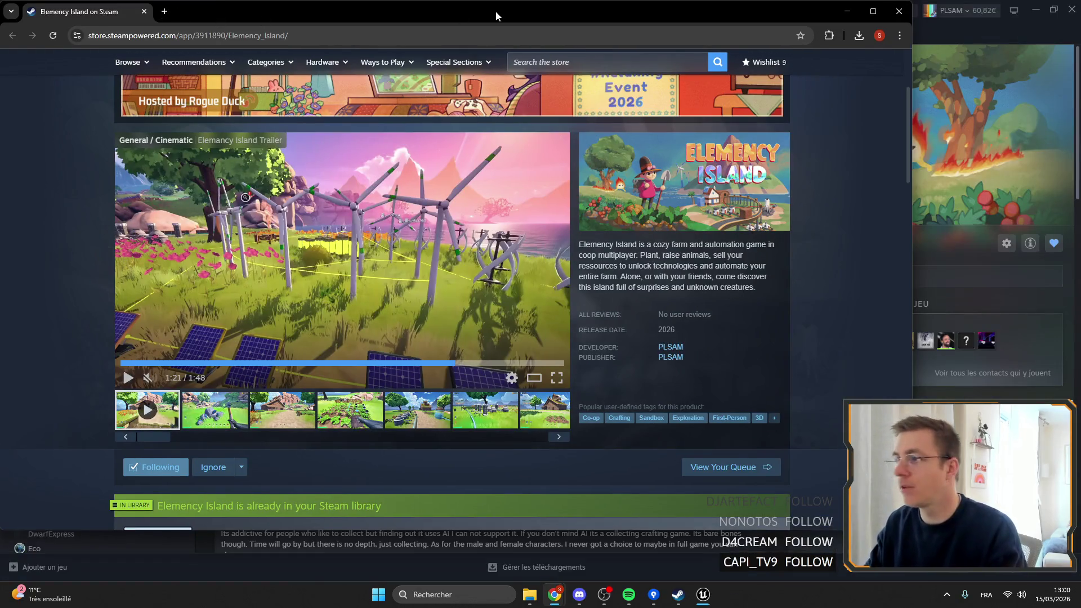
double_click(497, 14)
click(164, 11)
click(993, 56)
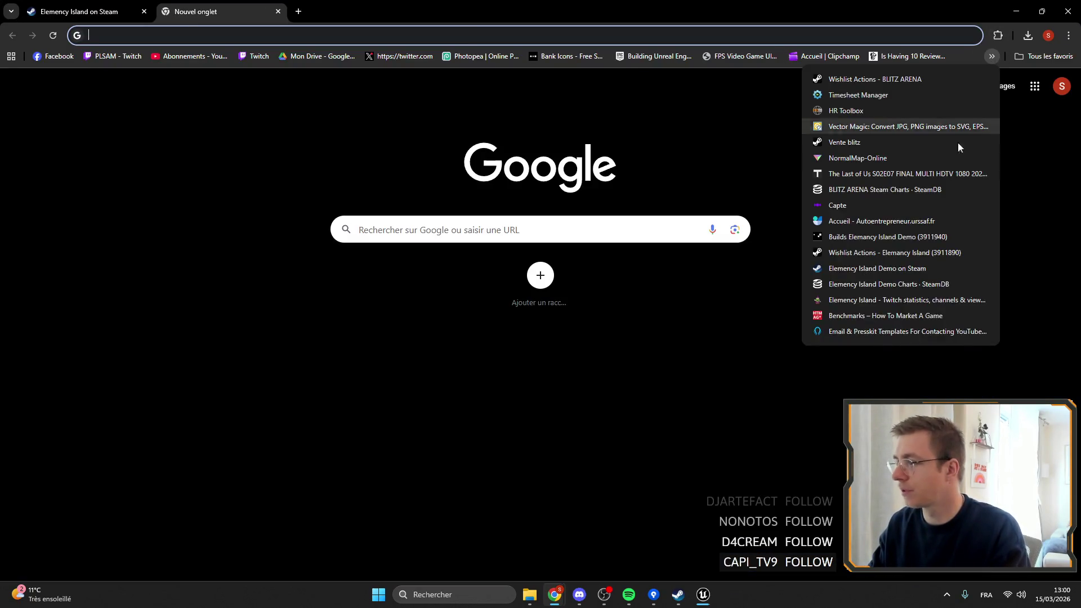
middle_click(844, 284)
middle_click(816, 268)
Step: View the demo's SteamDB player chart at 1-month zoom, then close that tab
click(360, 11)
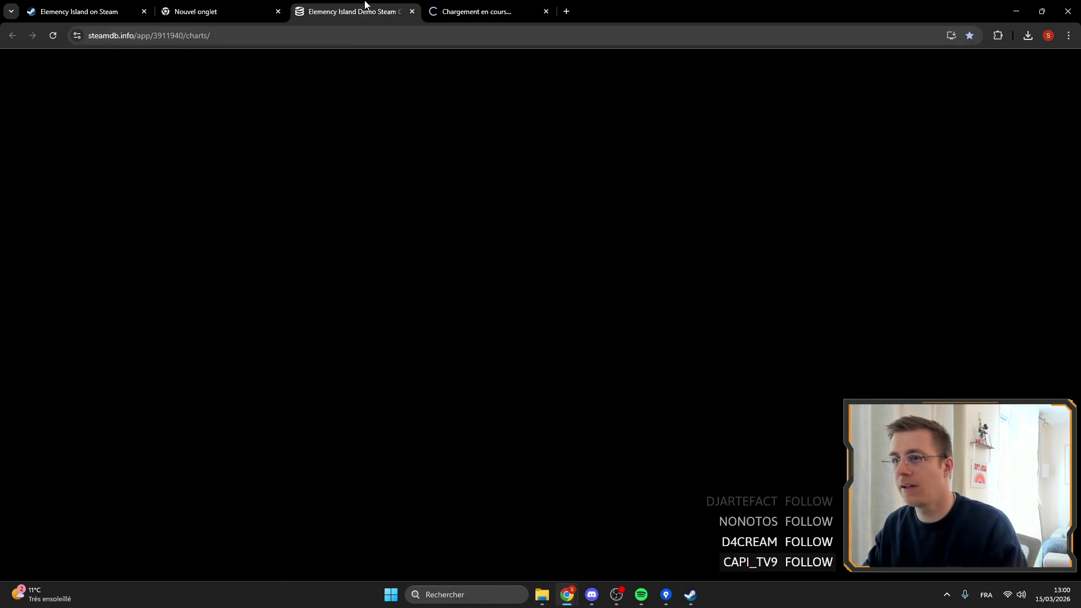
scroll(952, 250, down, 5)
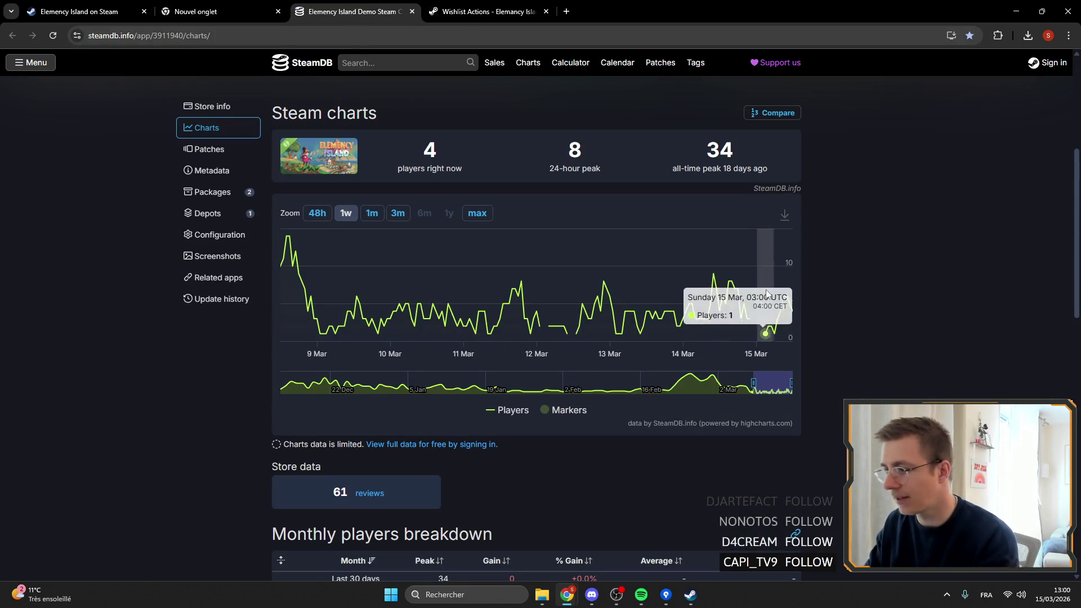
scroll(786, 265, up, 3)
scroll(784, 262, down, 1)
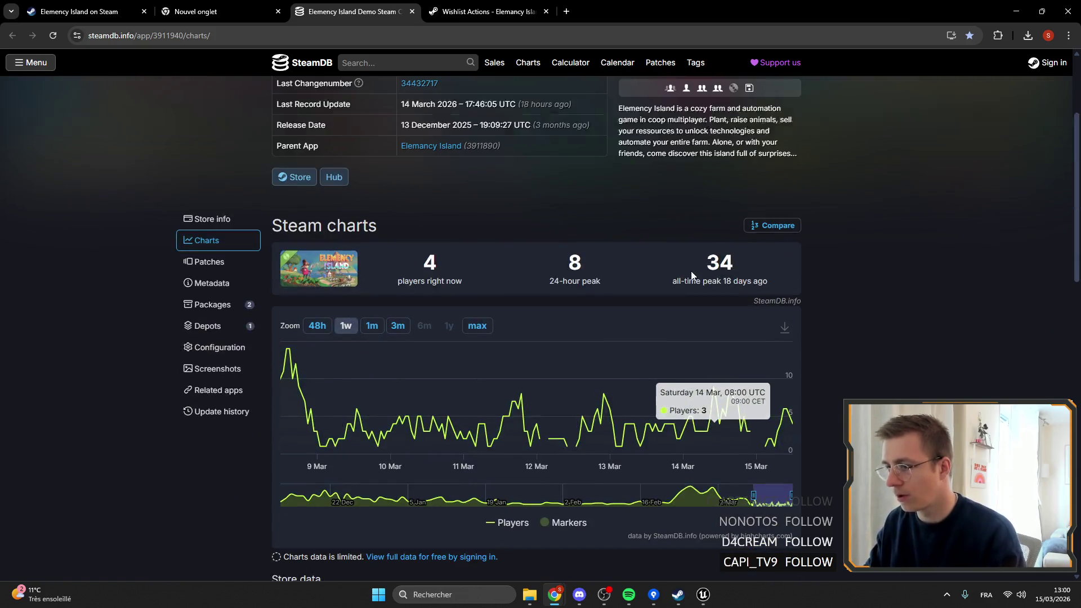
double_click(720, 262)
click(1040, 221)
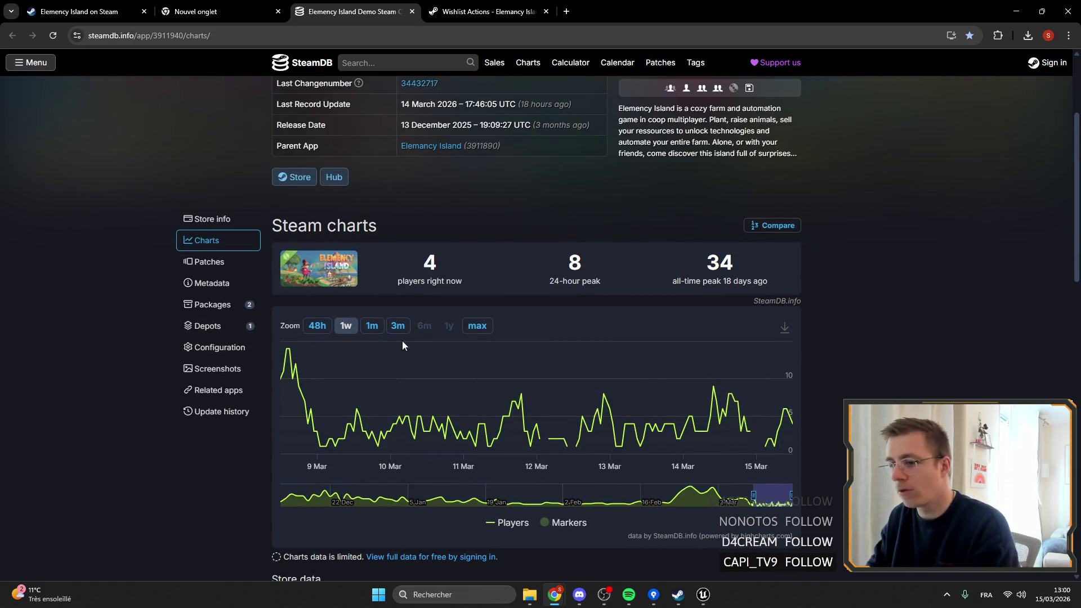
click(364, 329)
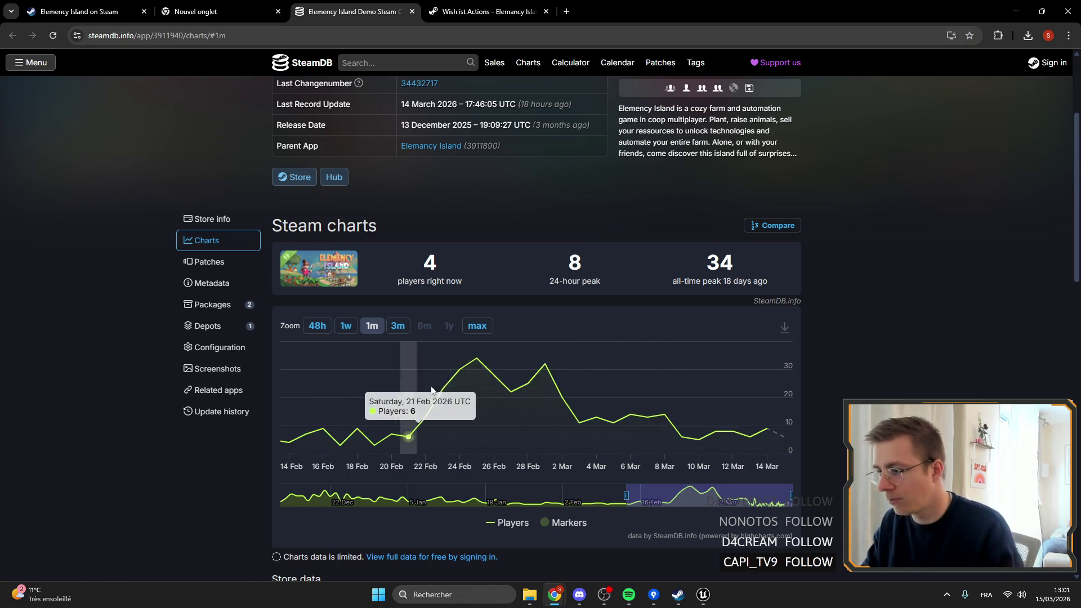
scroll(825, 407, up, 3)
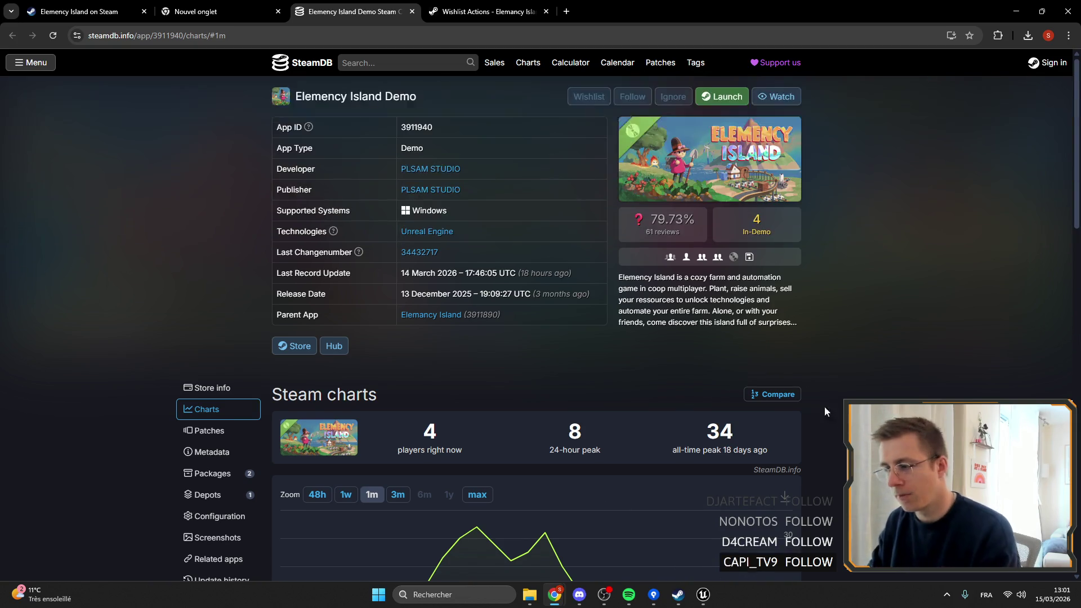
scroll(901, 242, down, 3)
scroll(901, 231, down, 4)
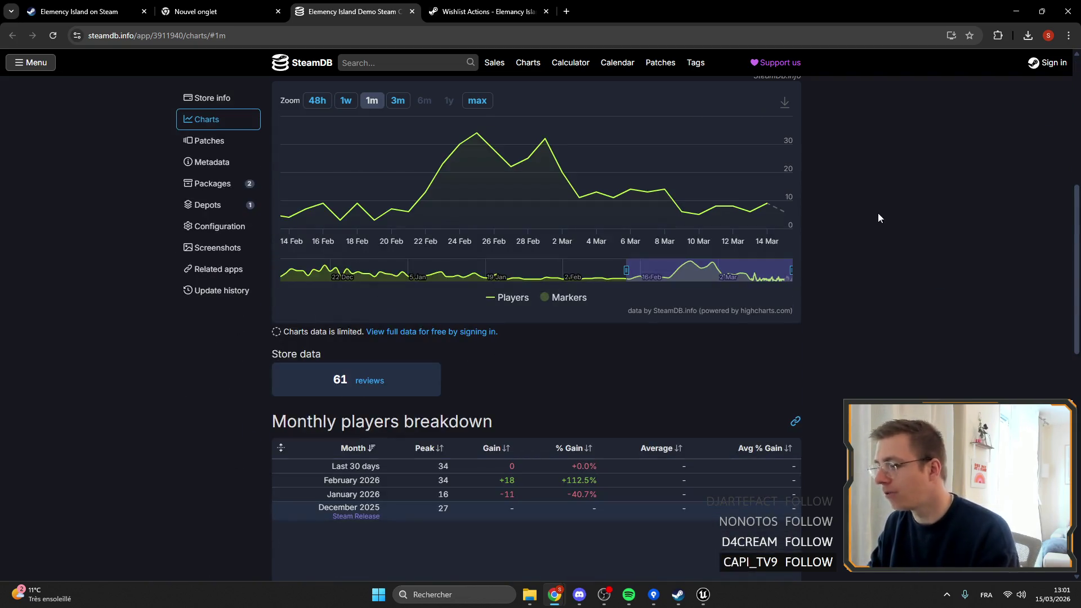
scroll(839, 191, up, 7)
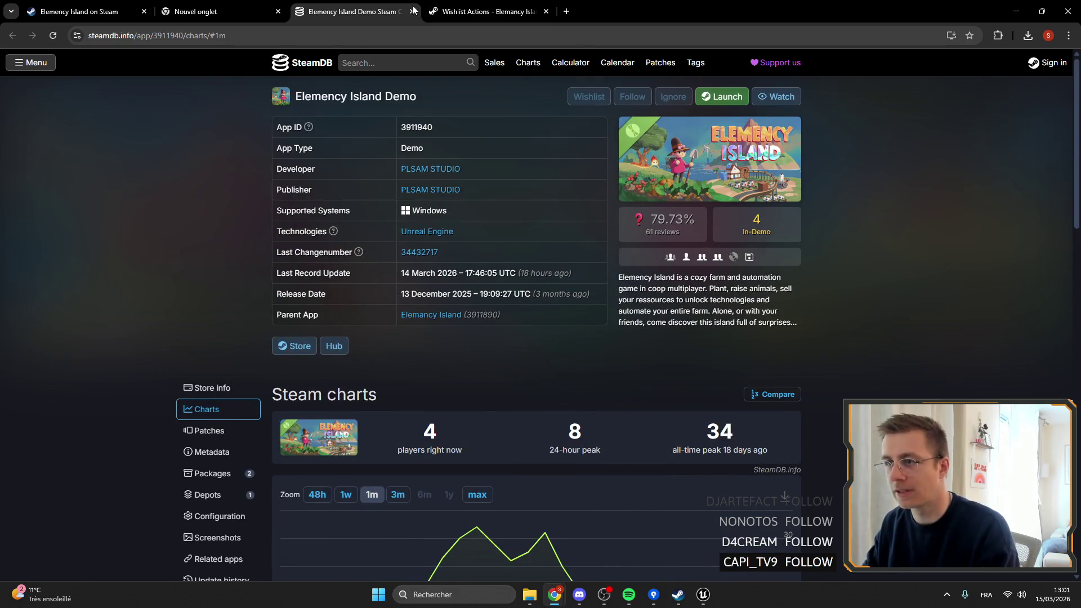
click(412, 11)
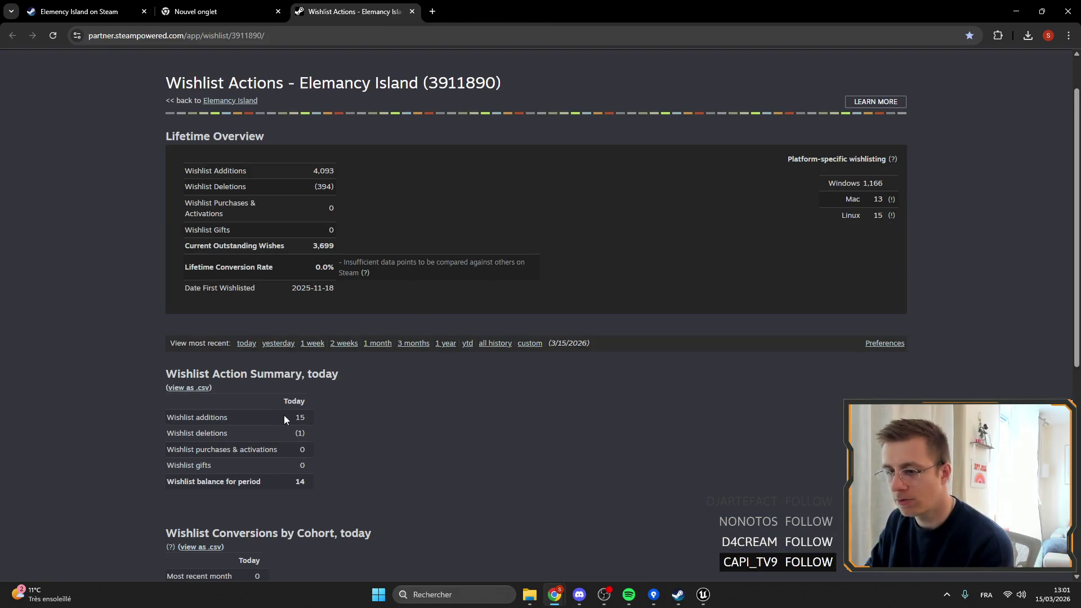
Step: Review today's wishlist figures and the store page, then return to WB_Furnace in Unreal
drag(283, 414, 479, 395)
drag(327, 374, 319, 389)
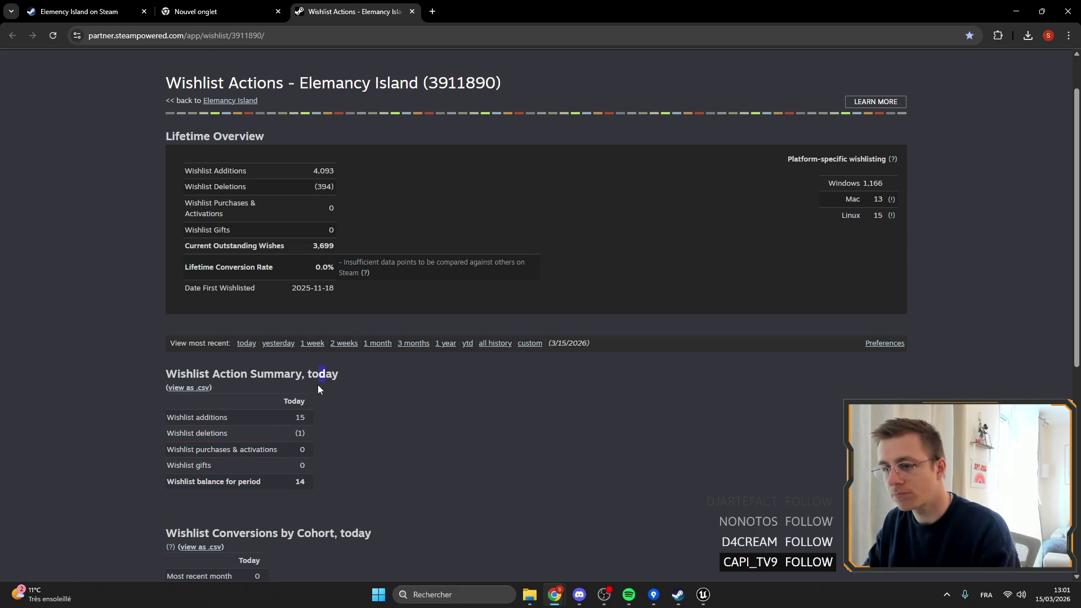
drag(275, 420, 316, 418)
key(ctrl+shift+Tab)
key(ctrl+shift+Tab)
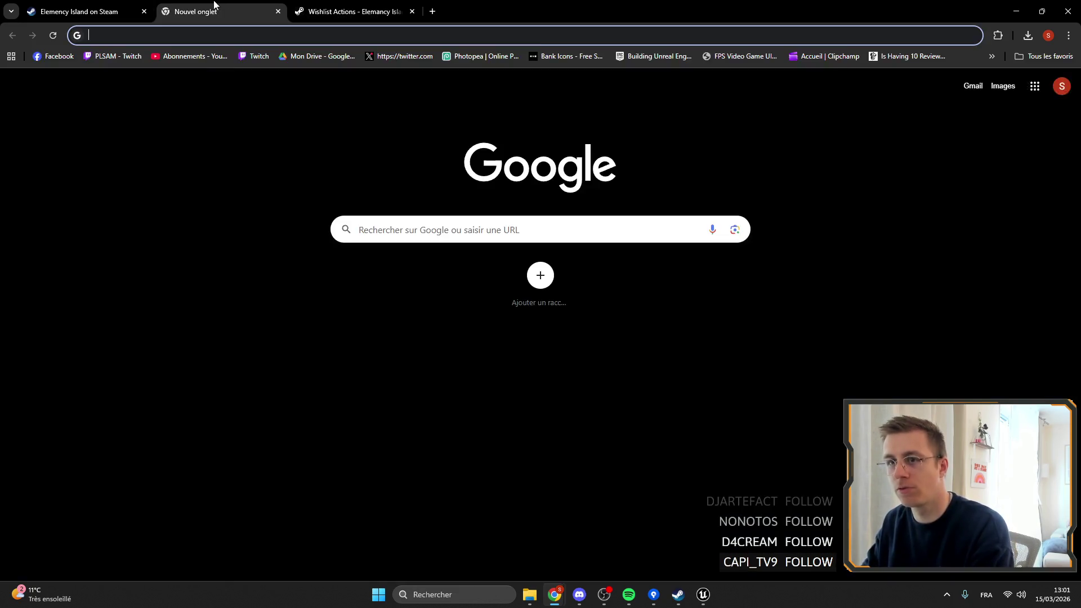
scroll(518, 168, up, 3)
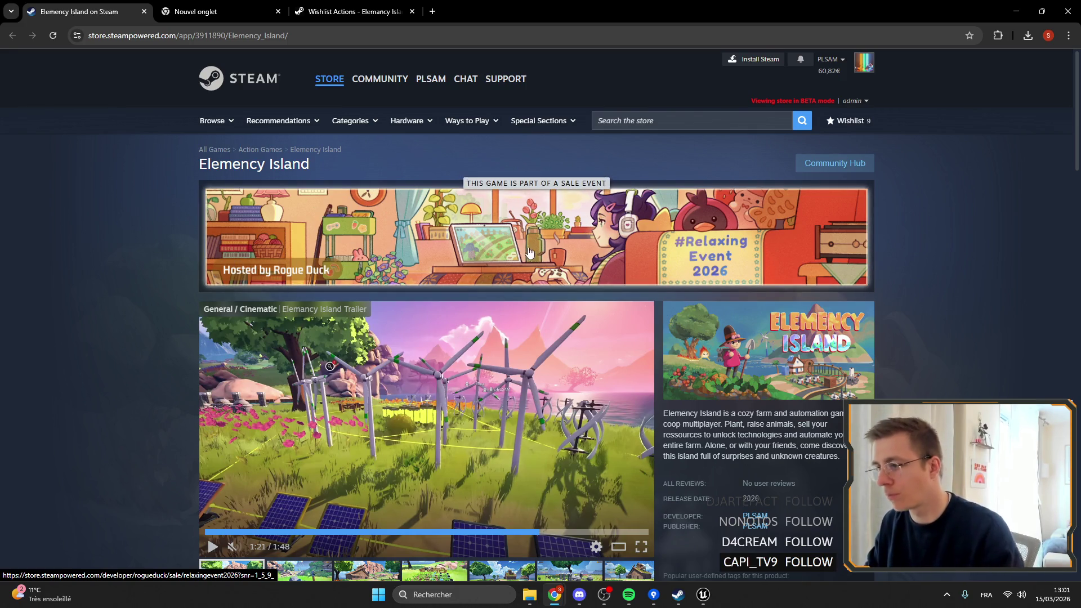
scroll(417, 394, down, 15)
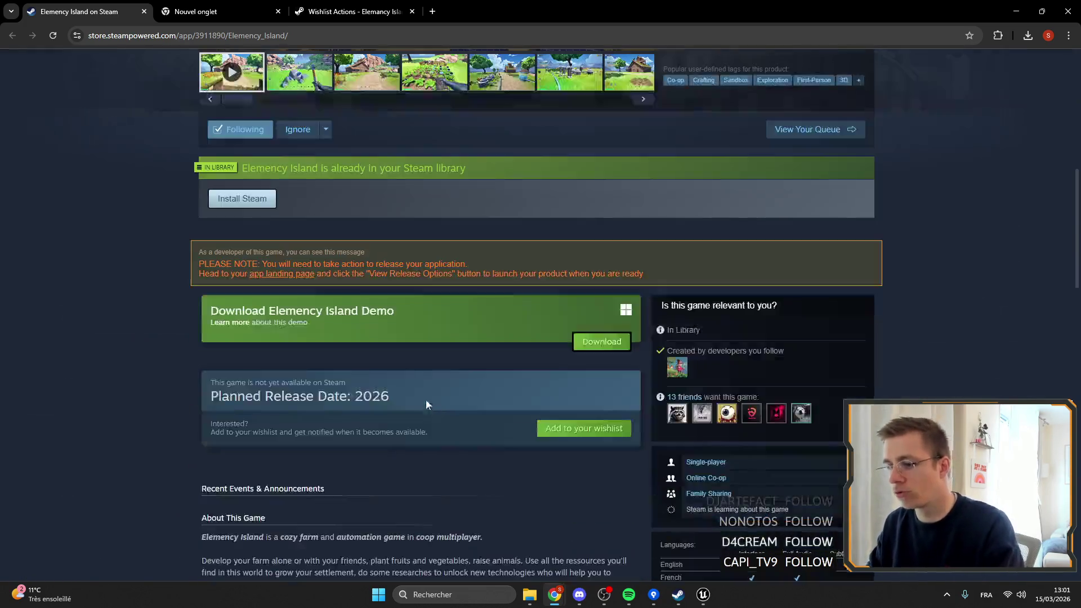
scroll(408, 393, down, 10)
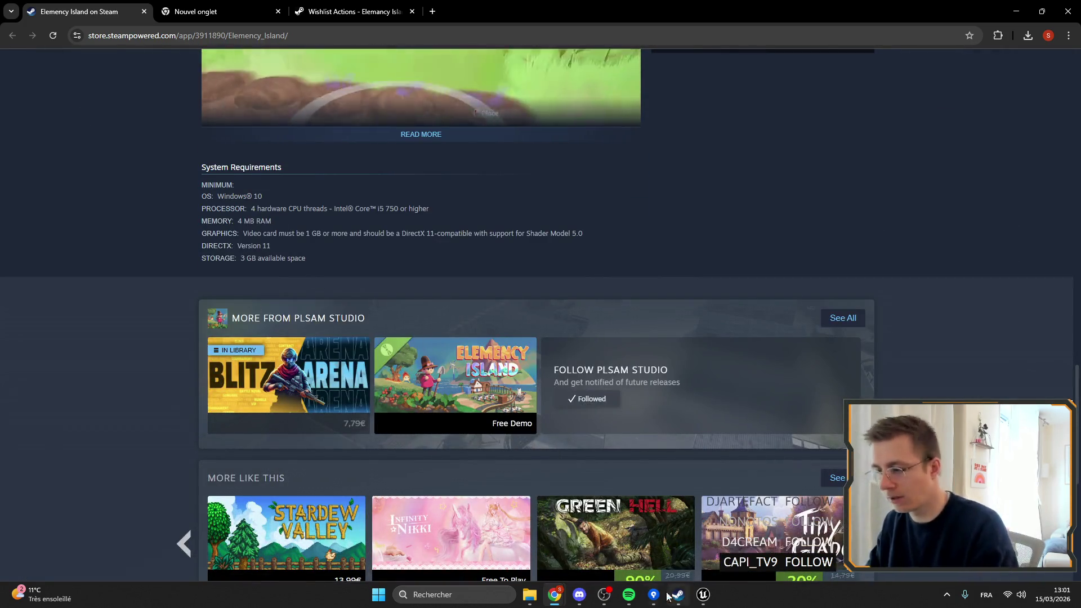
click(704, 595)
click(631, 23)
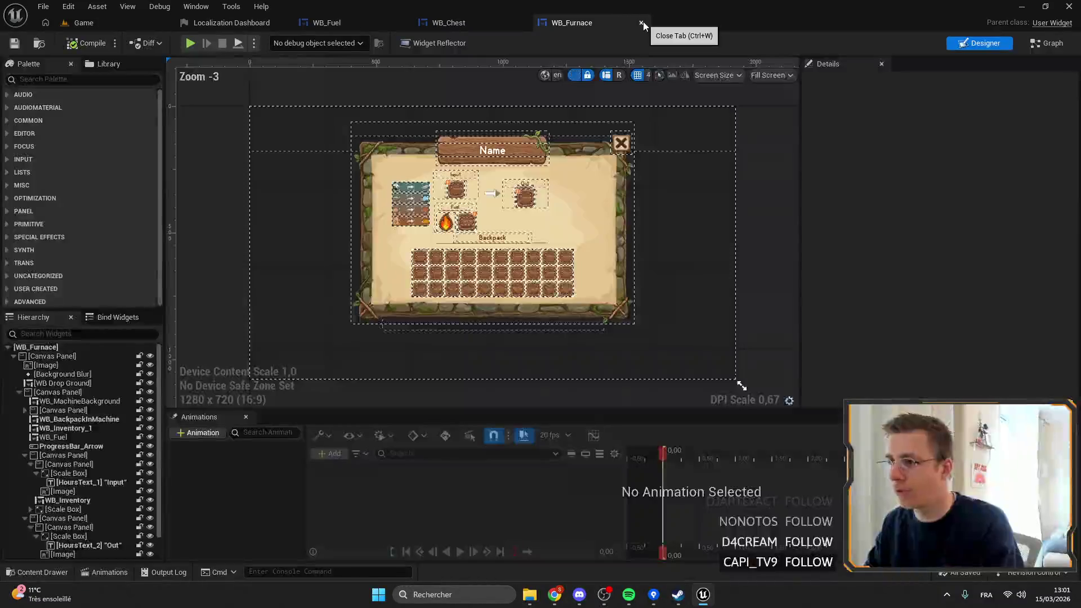
Step: Delete the duplicate WB_Inventory_1 slot under the Out heading
scroll(420, 195, up, 7)
click(613, 188)
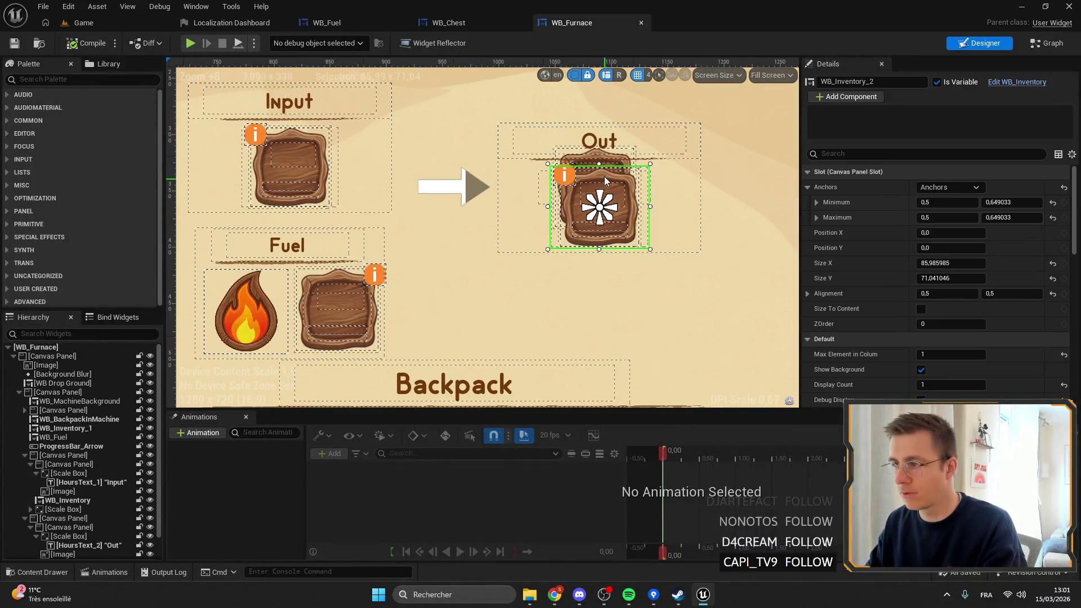
click(607, 162)
click(617, 144)
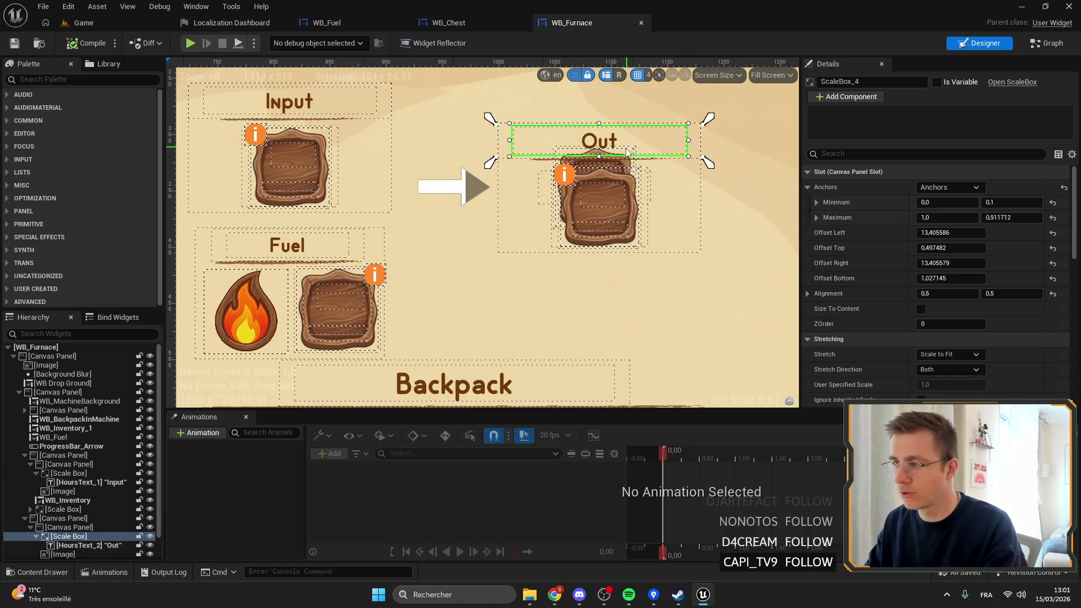
click(574, 192)
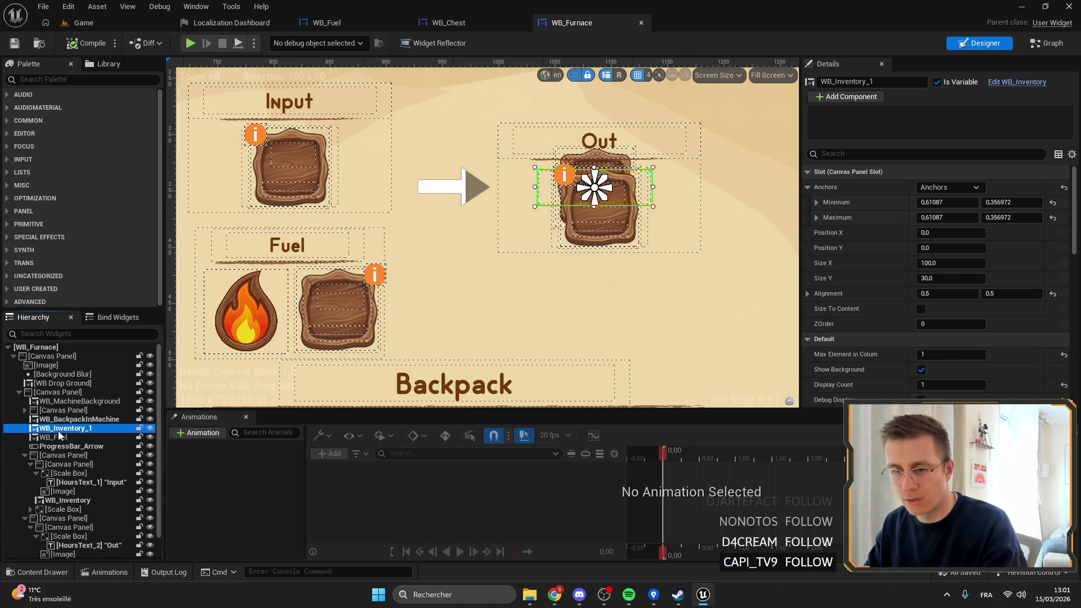
key(Delete)
click(635, 321)
Step: Rename the remaining WB_Inventory_2 slot to WB_Inventory_Out
click(600, 207)
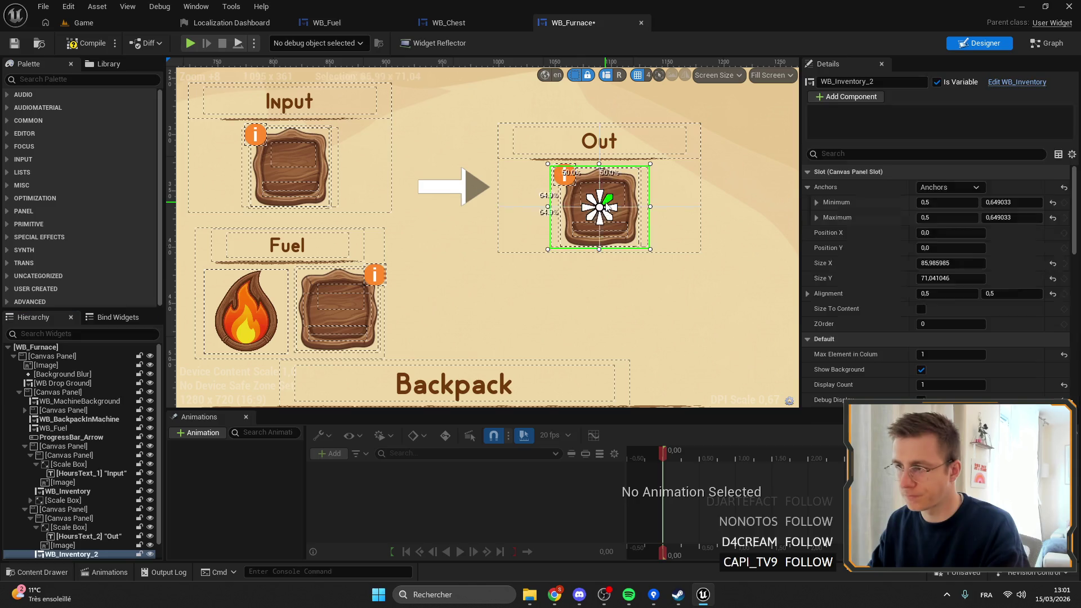
click(877, 82)
key(BackSpace)
text(Out)
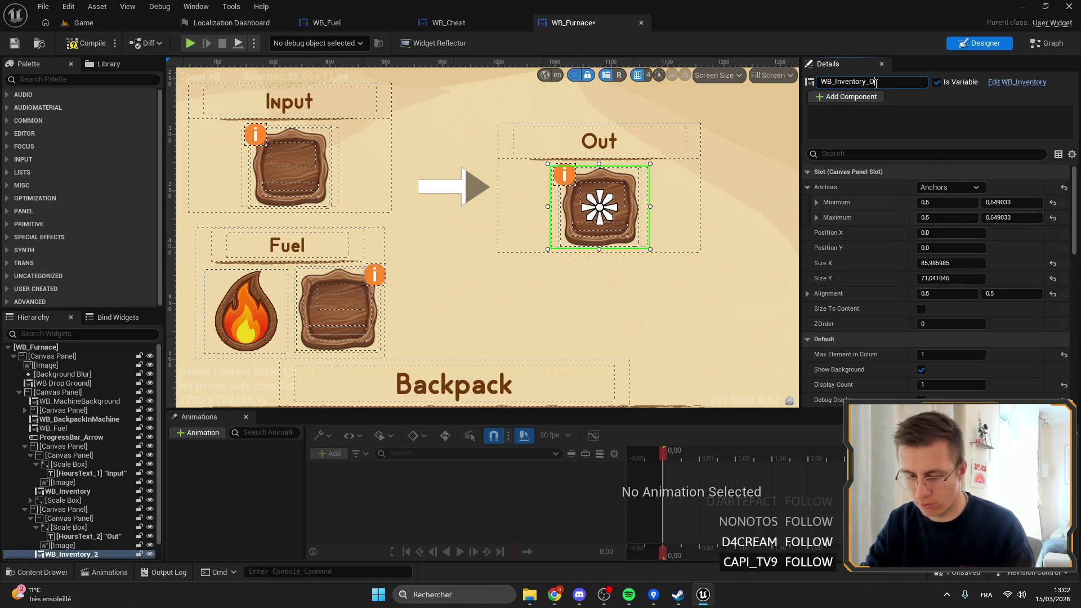
Step: Set the Input heading text to string table ST_UI, key In, then select the sand-to-glass recipe row
click(90, 474)
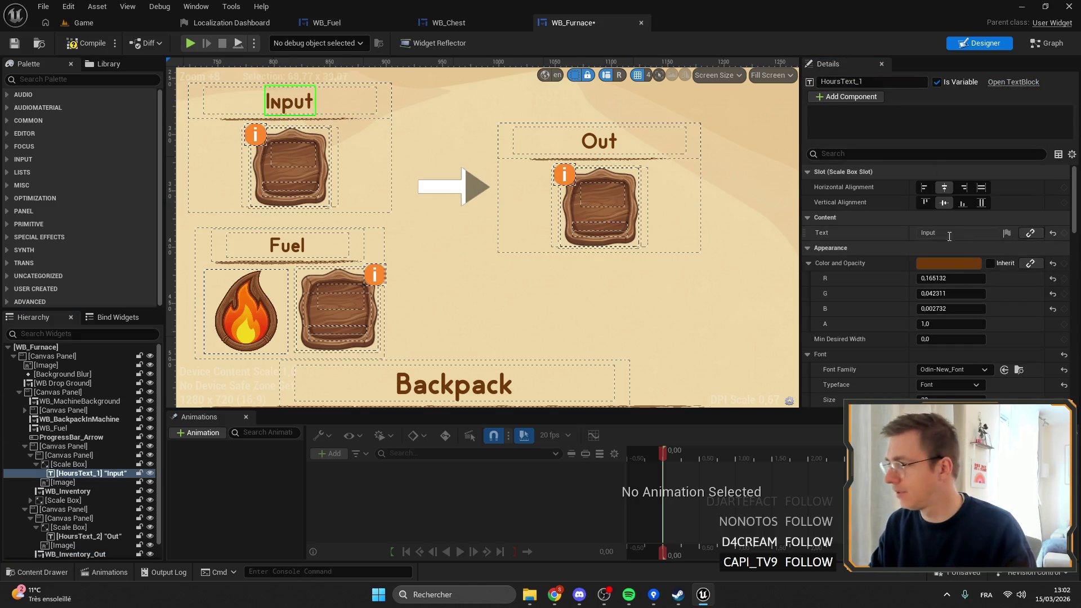
click(1007, 233)
click(1031, 280)
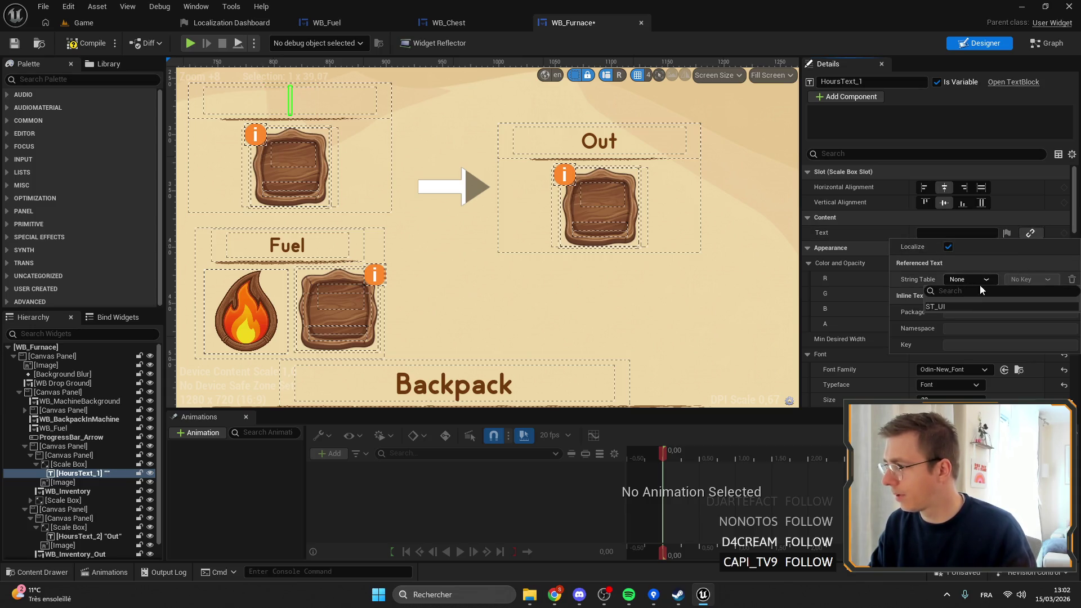
click(1025, 298)
click(1018, 279)
text(Inventory)
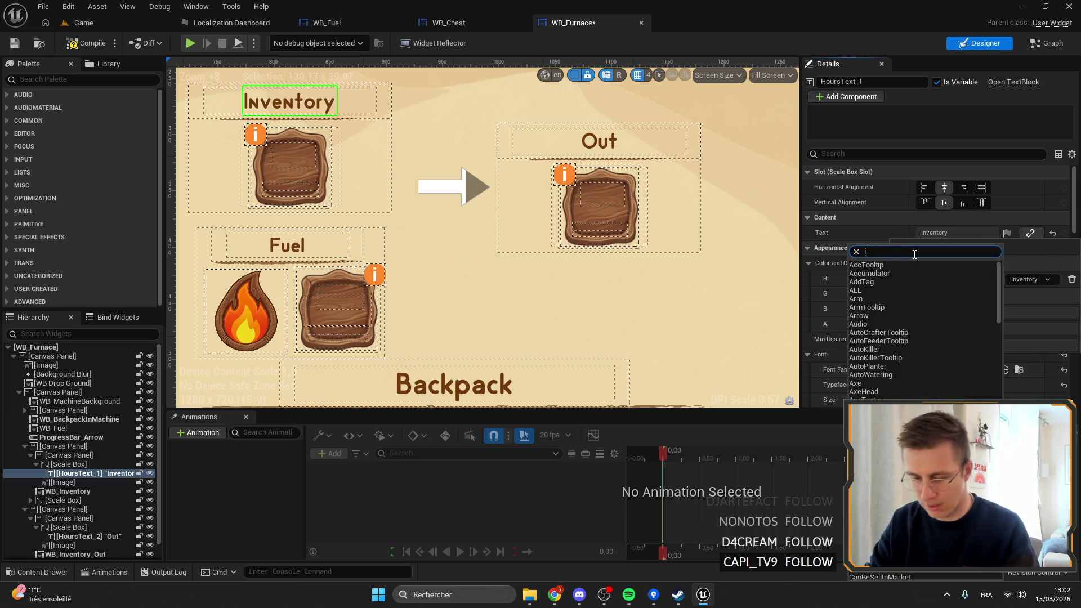
click(957, 353)
mouse_move(353, 220)
mouse_down()
mouse_move(514, 257)
mouse_move(449, 240)
mouse_move(584, 232)
mouse_move(448, 205)
mouse_move(560, 228)
mouse_up()
click(304, 217)
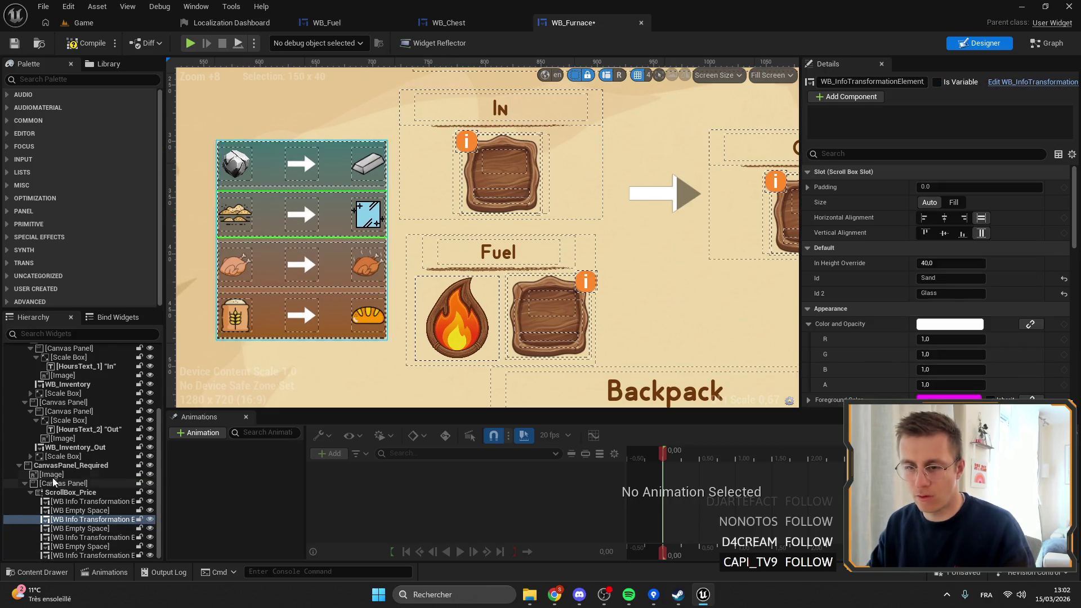
Step: Hide the CanvasPanel_Required recipe-rows panel
click(62, 465)
key(h)
click(34, 468)
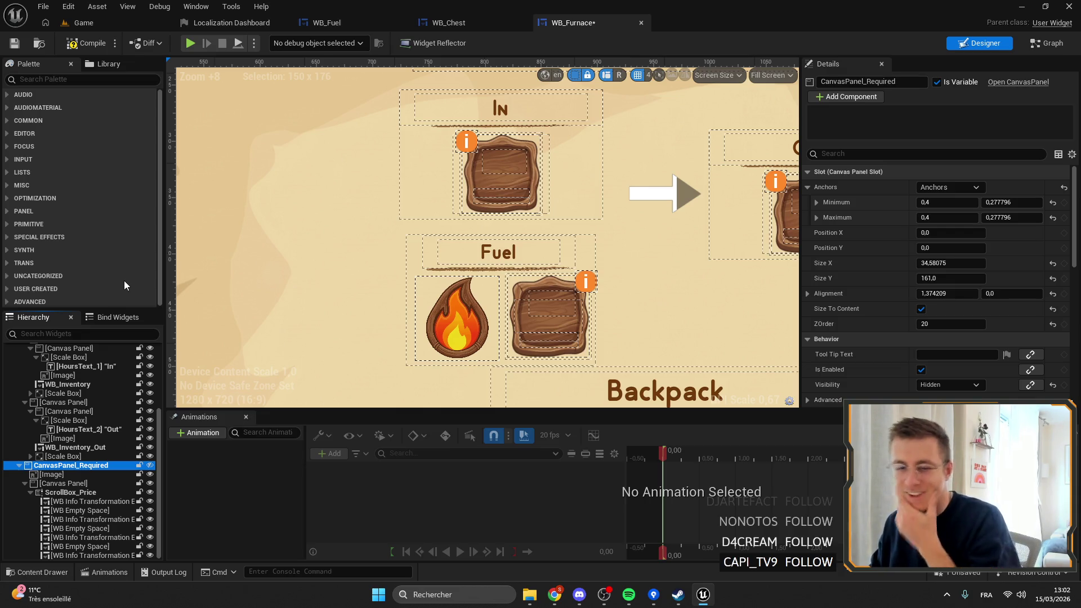
Step: Nudge the In panel's bottom and right anchors, then compile and save WB_Furnace
click(519, 192)
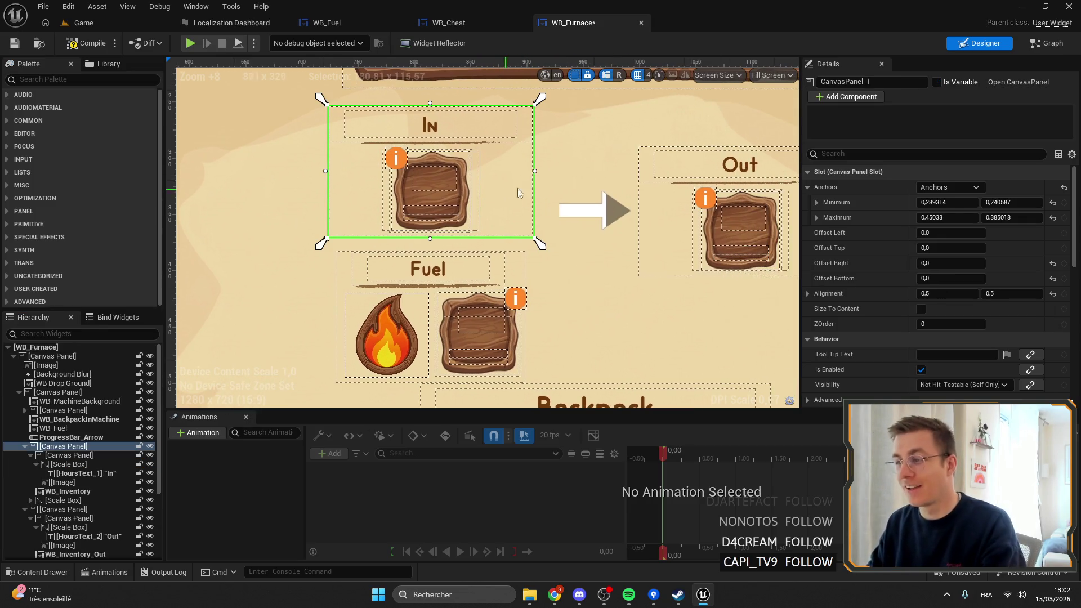
drag(320, 247, 320, 242)
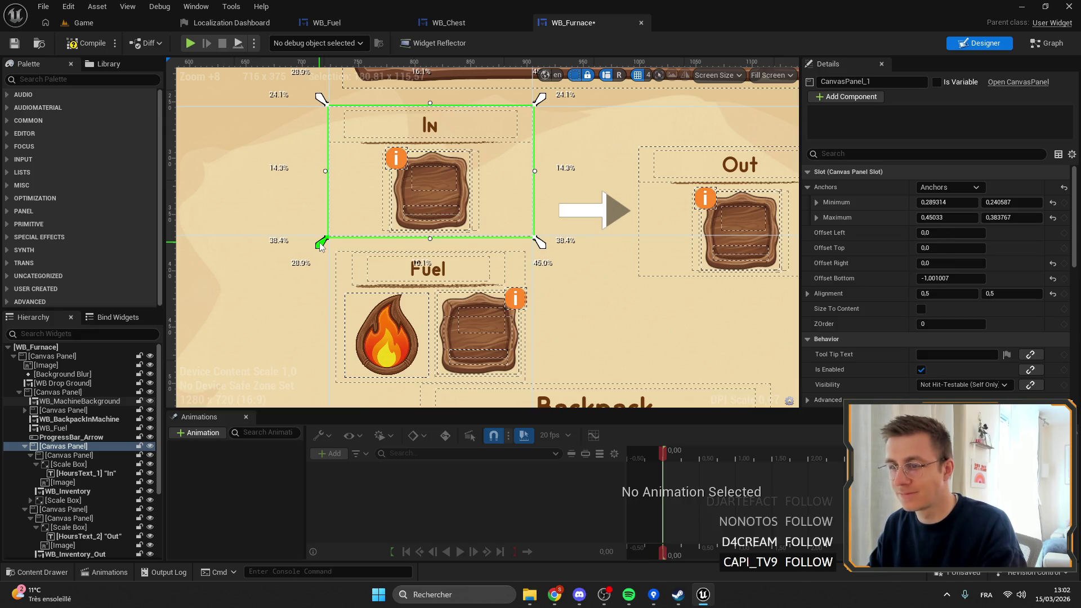
drag(536, 243, 541, 244)
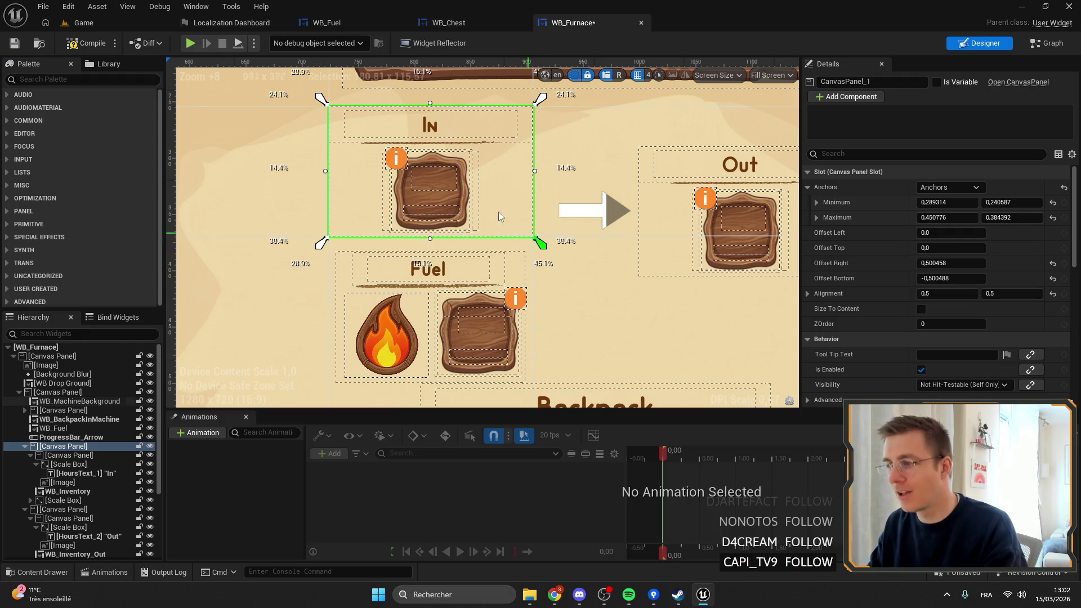
click(88, 42)
click(14, 44)
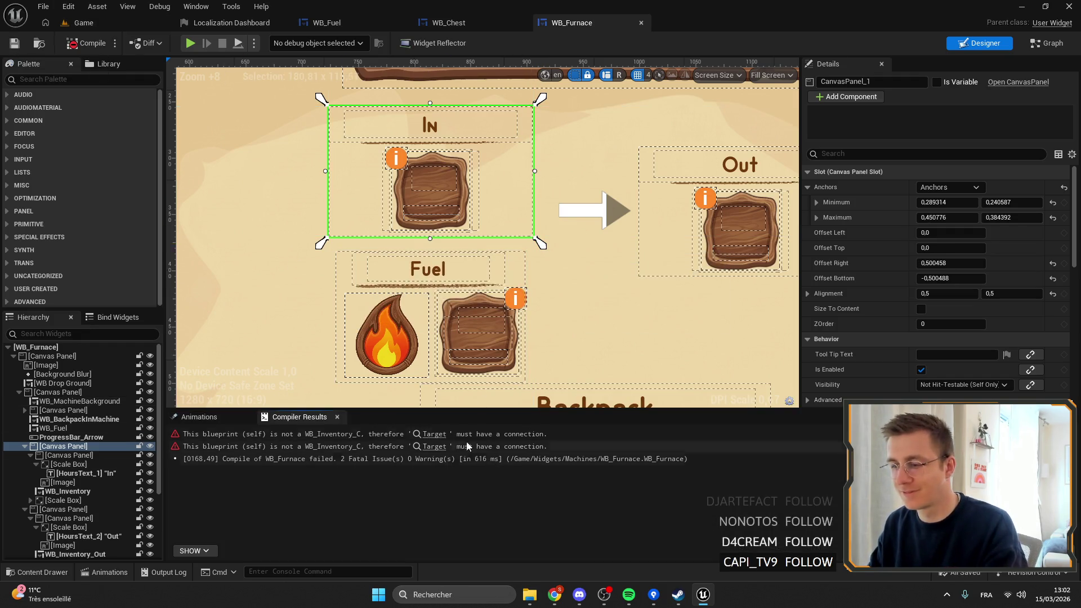
Step: Select ProgressBar_Arrow, follow the Target error to the On Close node, then select WB_Inventory
drag(604, 211, 435, 228)
click(434, 228)
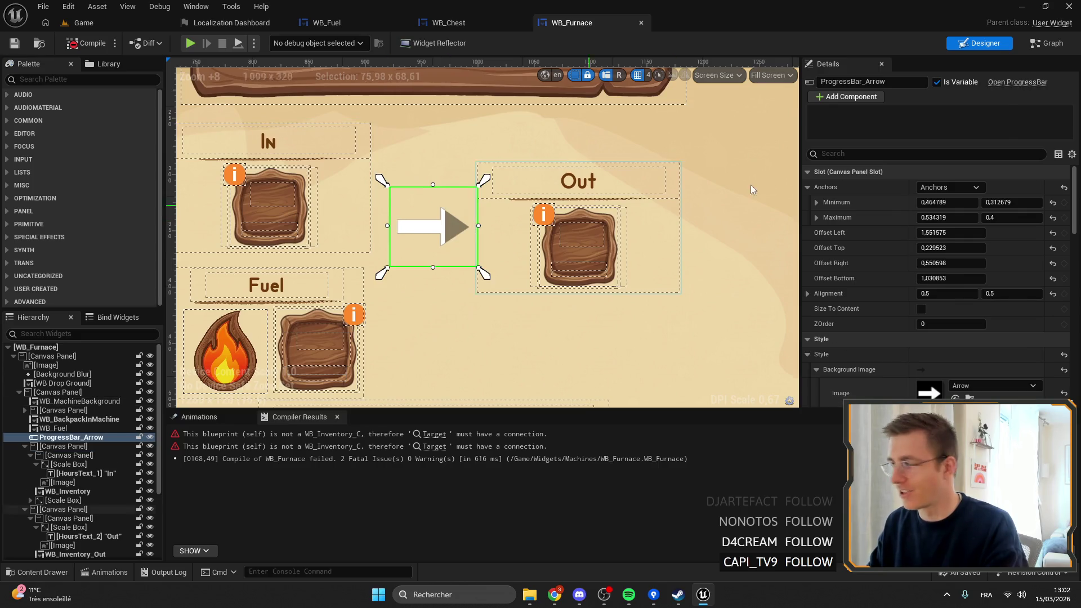
scroll(394, 142, down, 3)
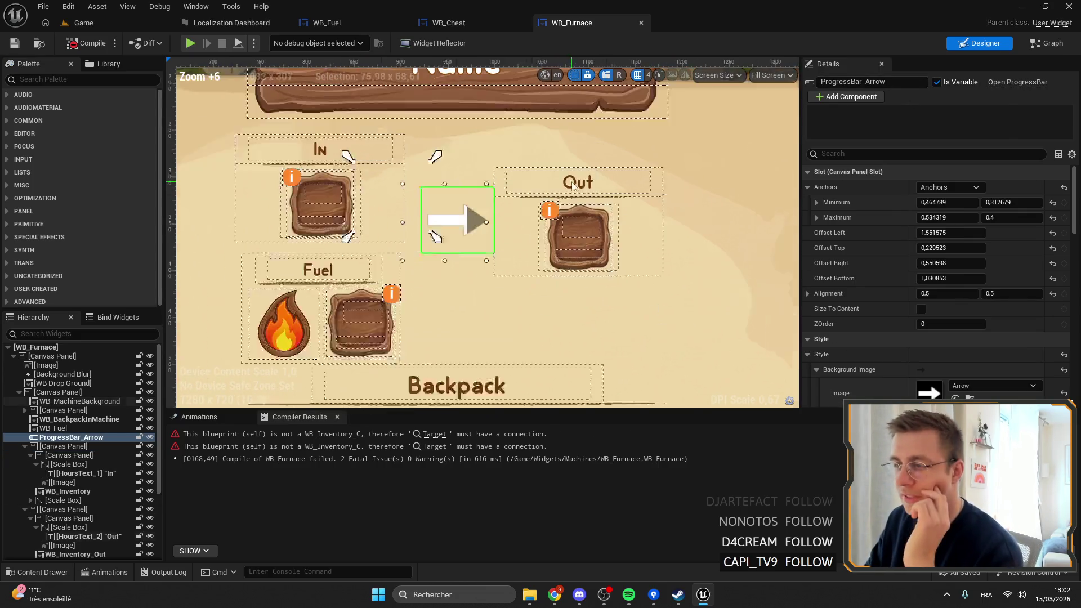
scroll(549, 205, down, 5)
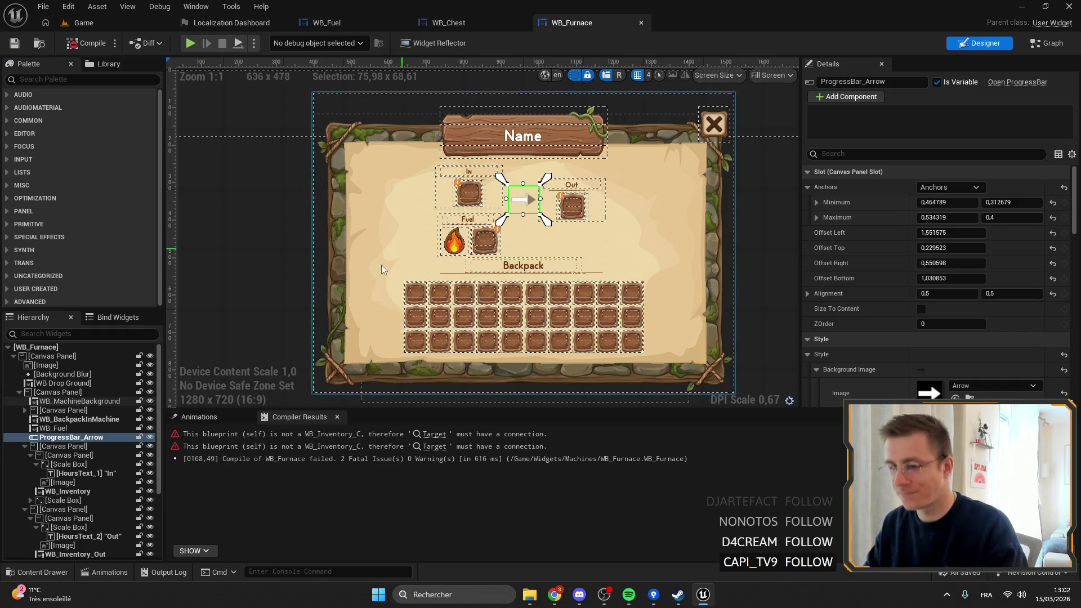
click(439, 437)
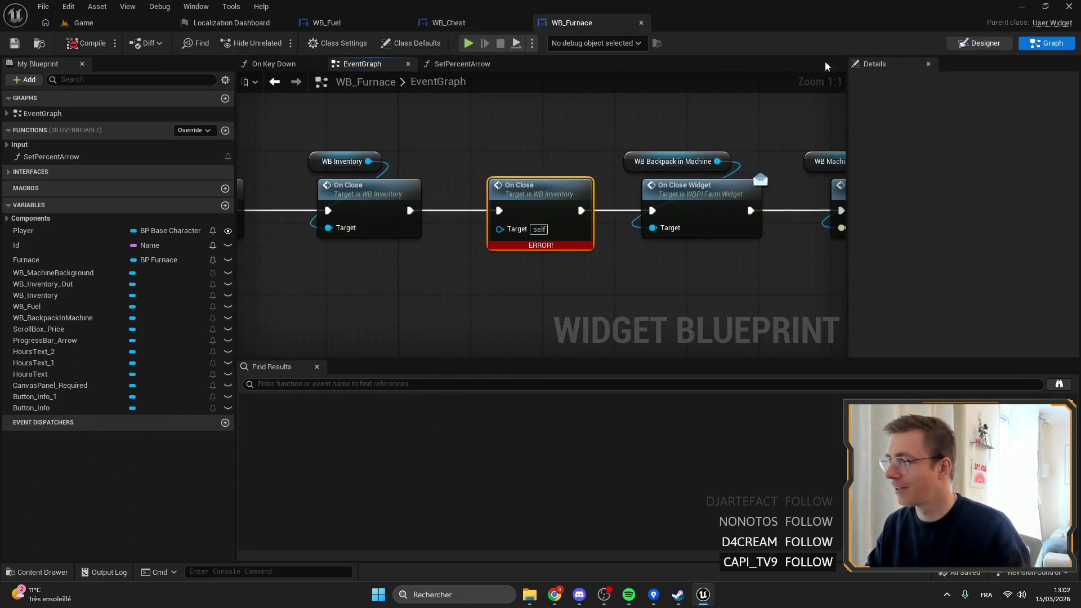
click(980, 43)
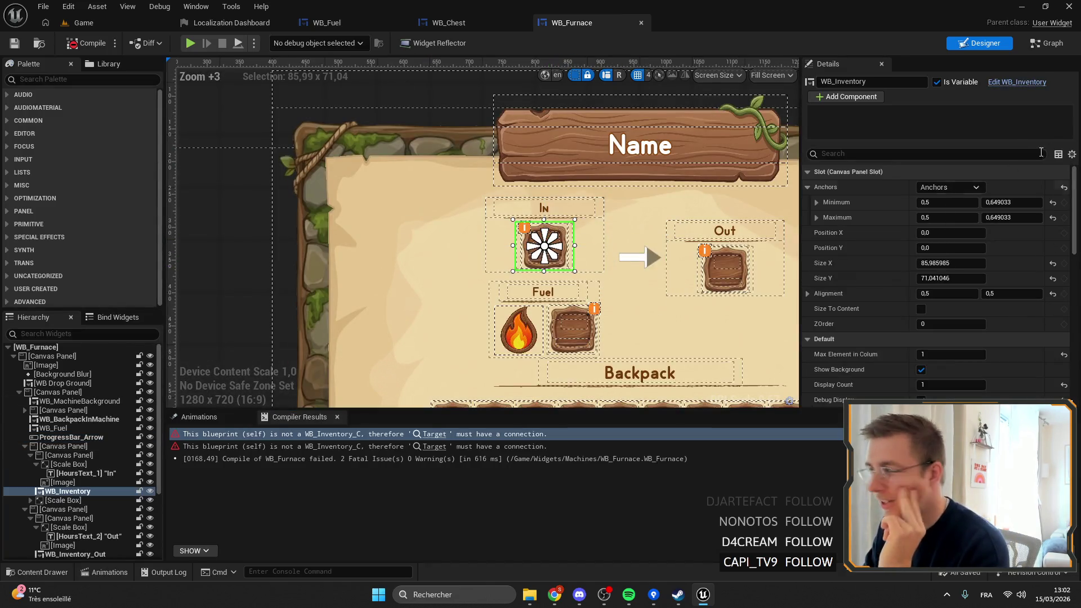
click(877, 96)
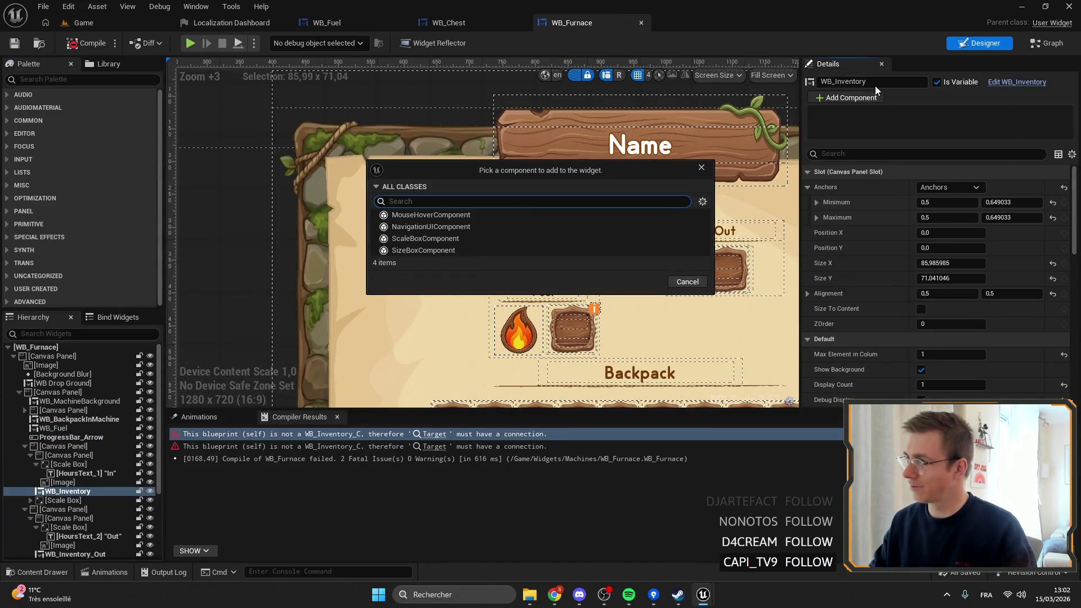
Step: Rename the In slot's inventory widget to WB_Inventory_in, dismissing the component picker
click(702, 167)
text(_in,)
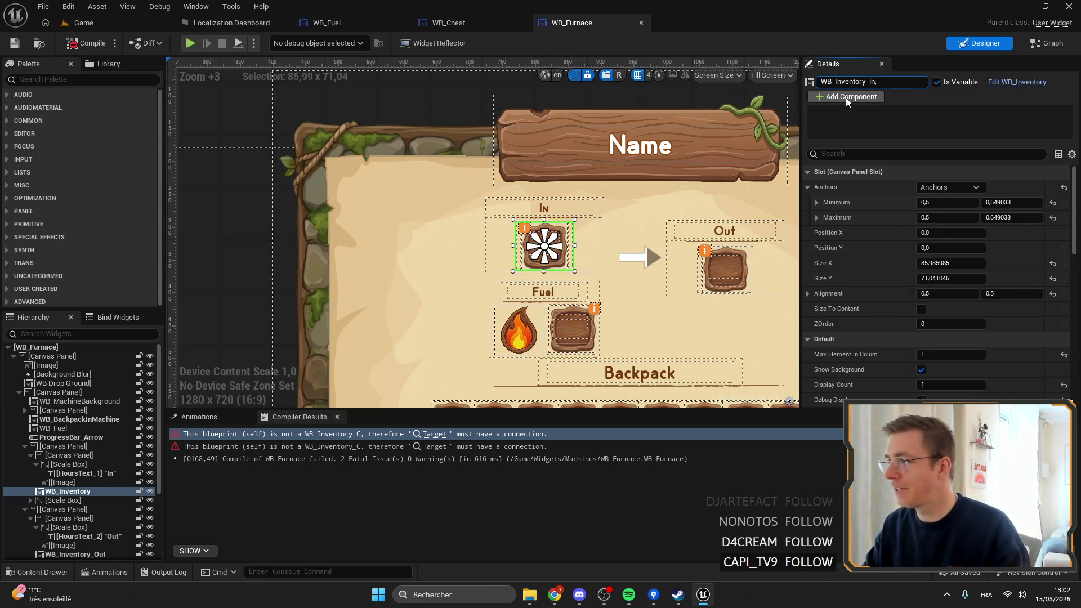
click(823, 98)
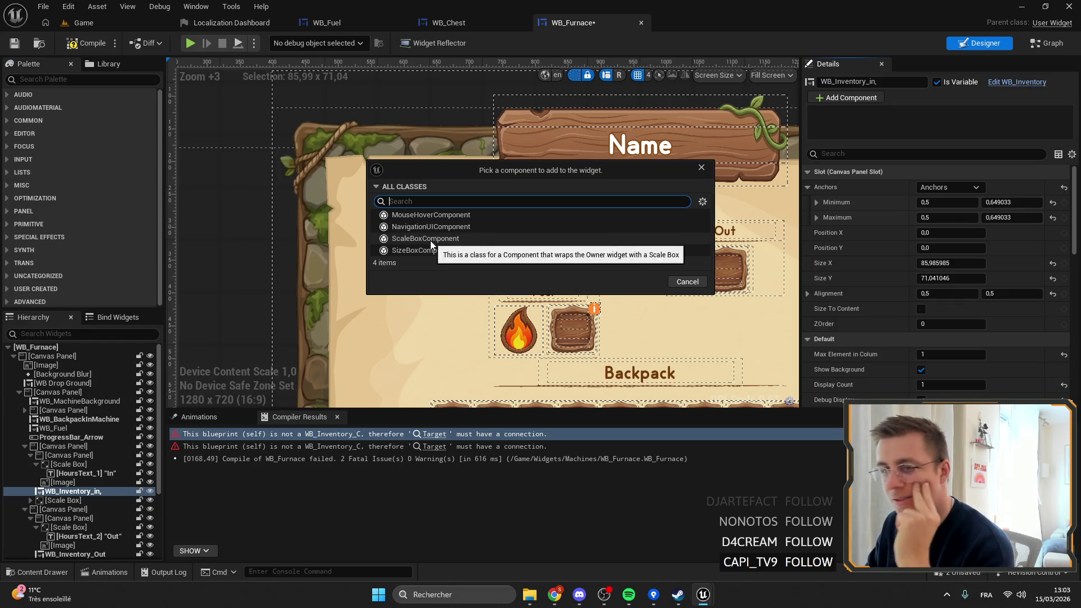
click(688, 282)
Step: Select ScaleBox_1 under the In heading and save WB_Furnace
click(79, 473)
click(70, 483)
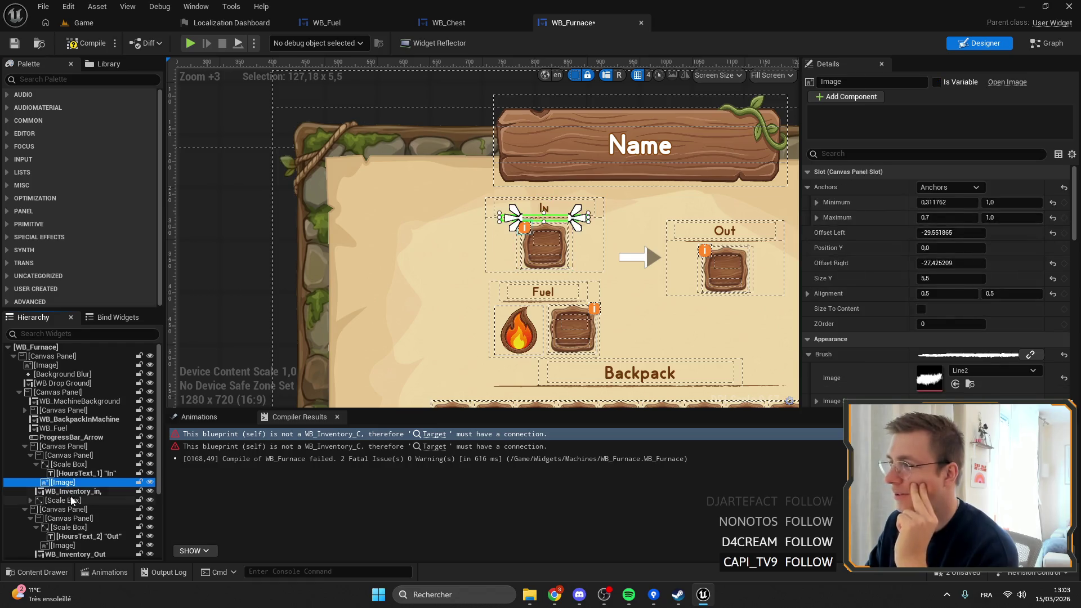
click(63, 500)
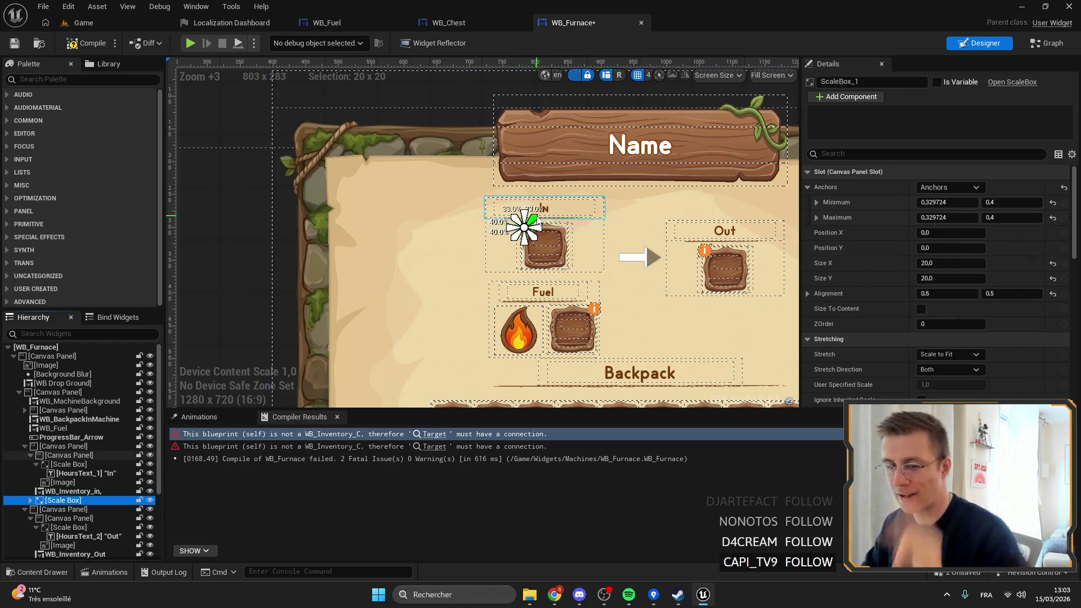
scroll(594, 231, up, 9)
scroll(519, 225, down, 5)
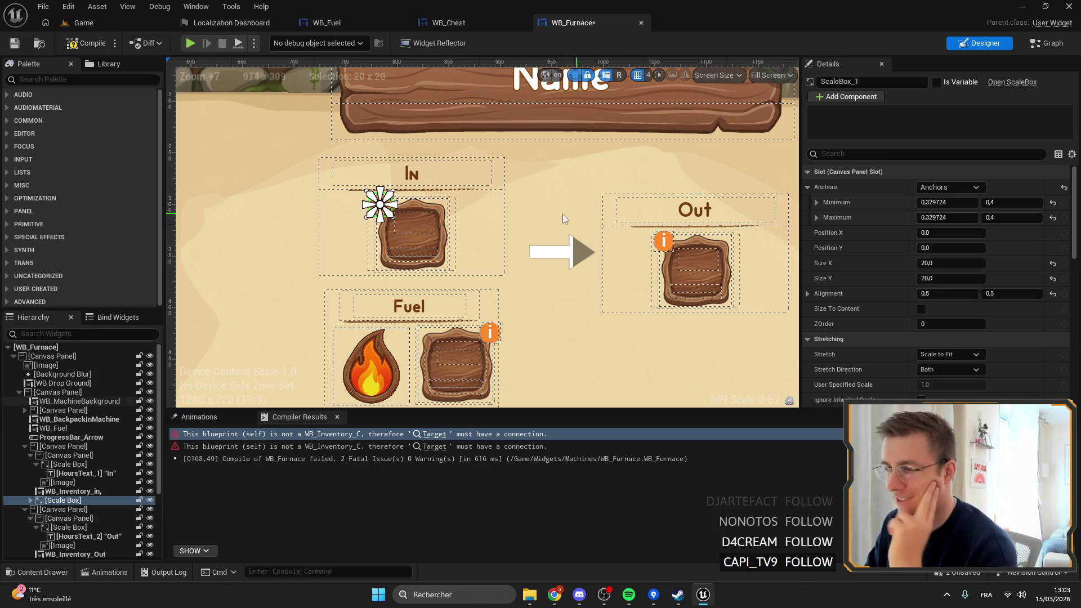
click(15, 45)
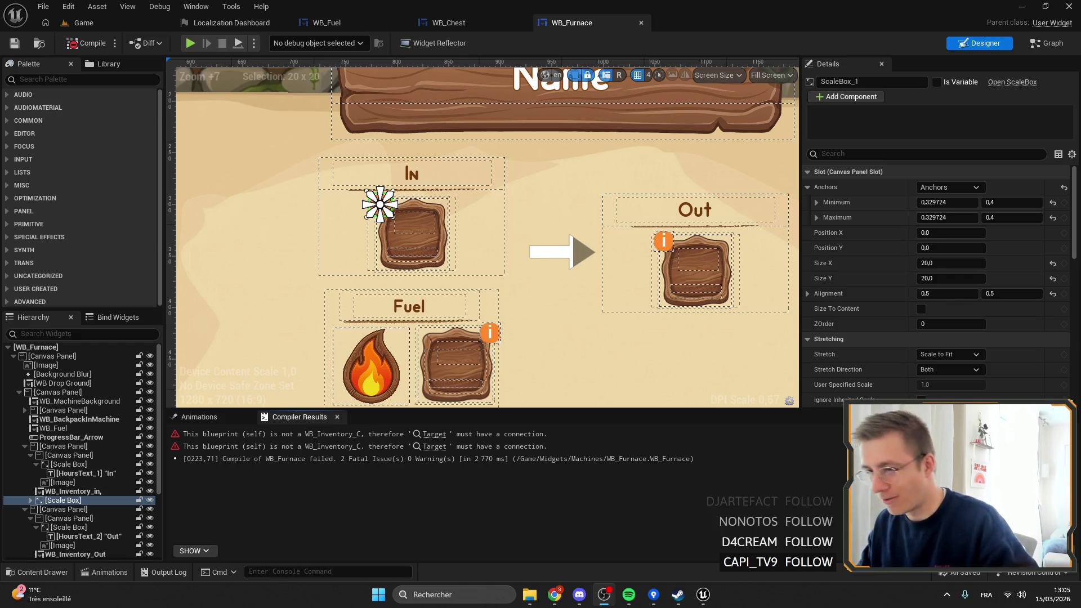
Step: Zoom out and pan the layout to show the slots and backpack, then open the EventGraph
scroll(444, 235, down, 4)
drag(444, 234, 491, 205)
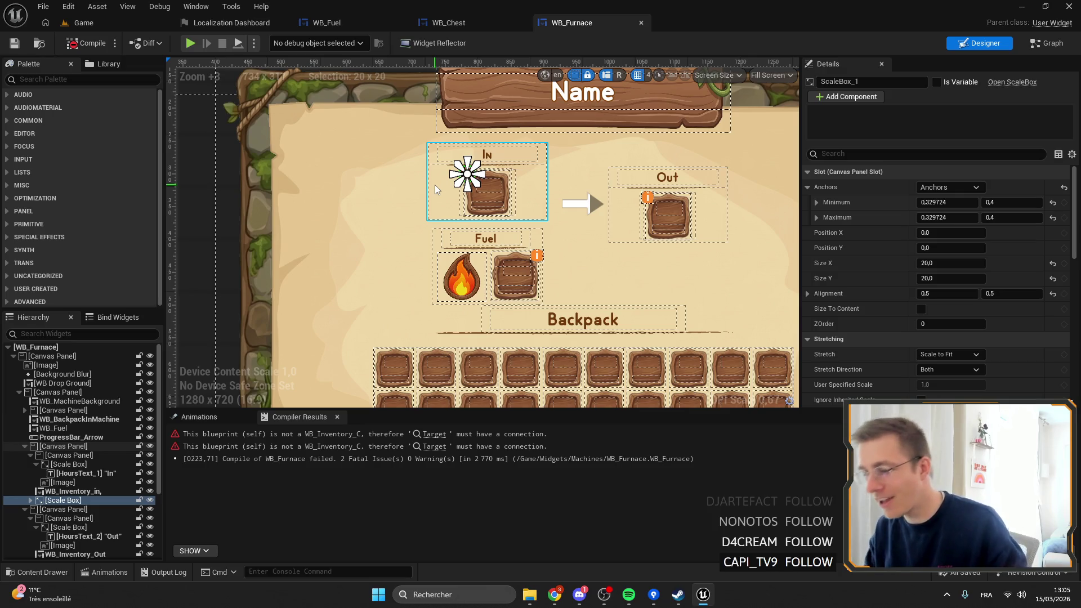
click(1051, 45)
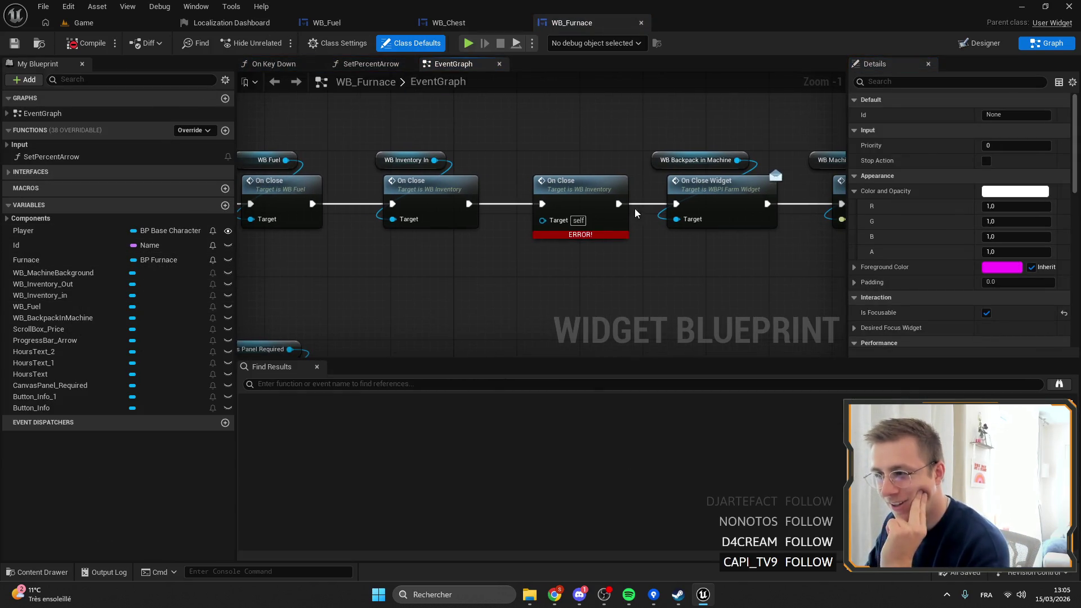
Step: Connect WB_Inventory_Out as the On Close target, then compile and save
mouse_move(55, 285)
mouse_down()
mouse_move(542, 221)
mouse_move(574, 180)
mouse_up()
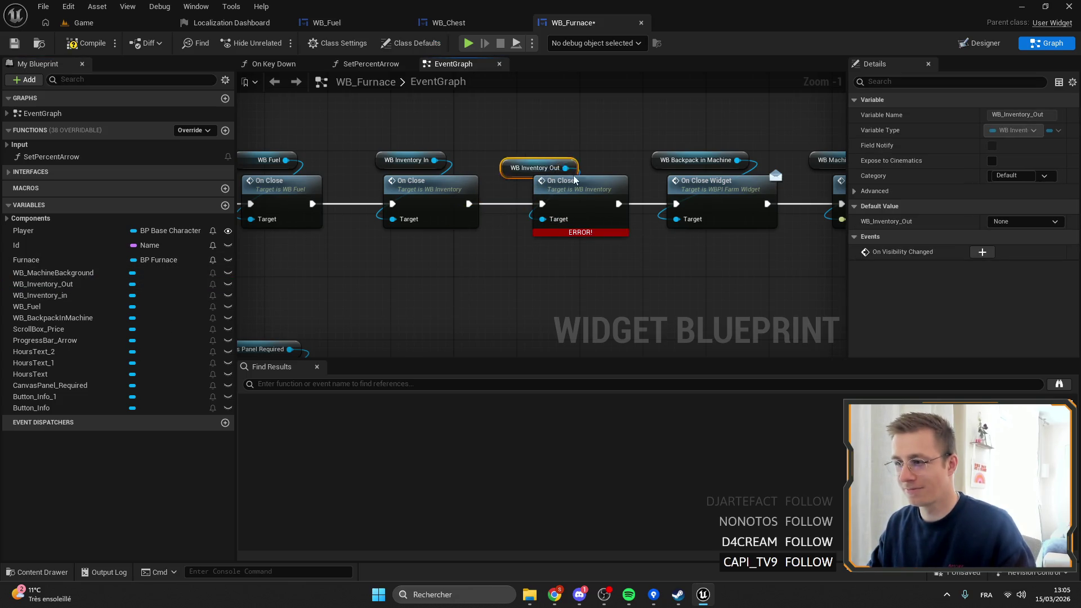
click(620, 251)
scroll(669, 258, down, 3)
click(98, 43)
click(14, 43)
Step: Add a WB_Inventory_Out getter as the Update Inventory target and tidy its position
scroll(563, 253, down, 2)
scroll(513, 177, up, 7)
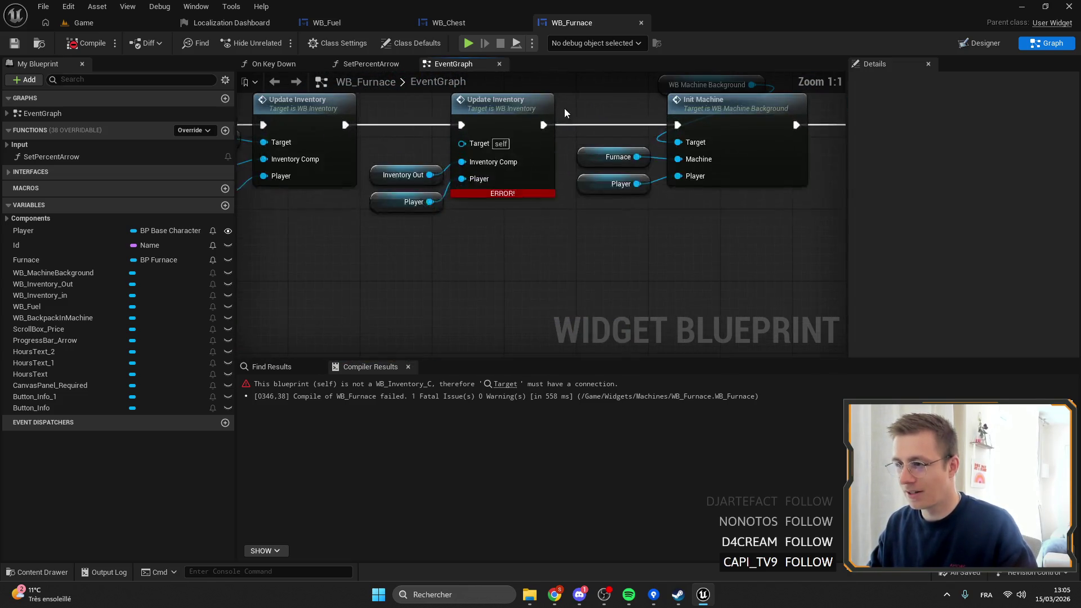
mouse_move(42, 284)
mouse_down()
mouse_move(397, 270)
mouse_move(480, 191)
mouse_up()
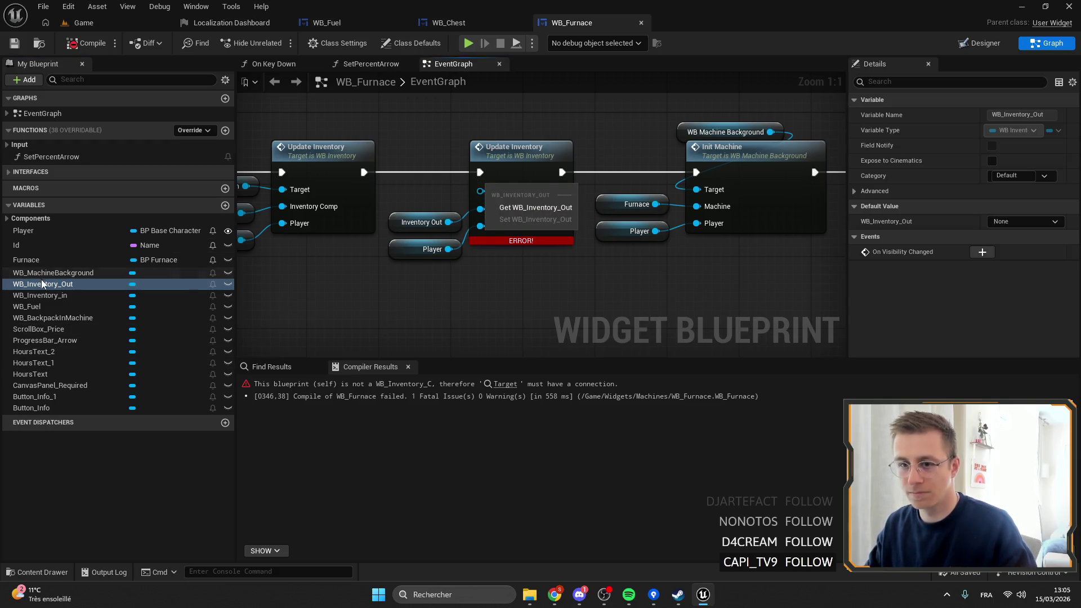
click(524, 207)
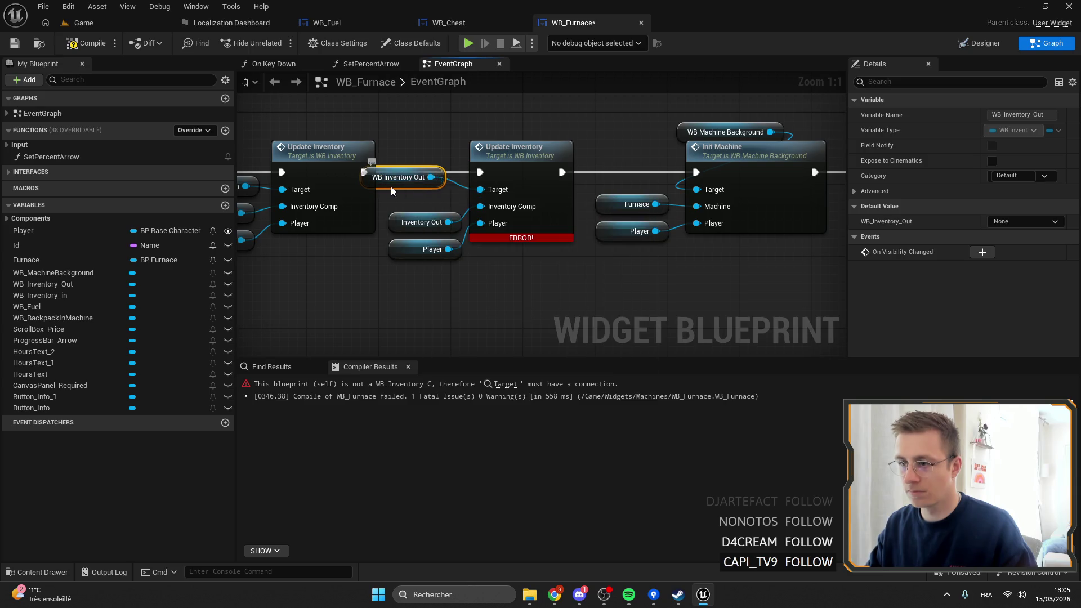
drag(391, 190, 418, 208)
drag(527, 162, 544, 162)
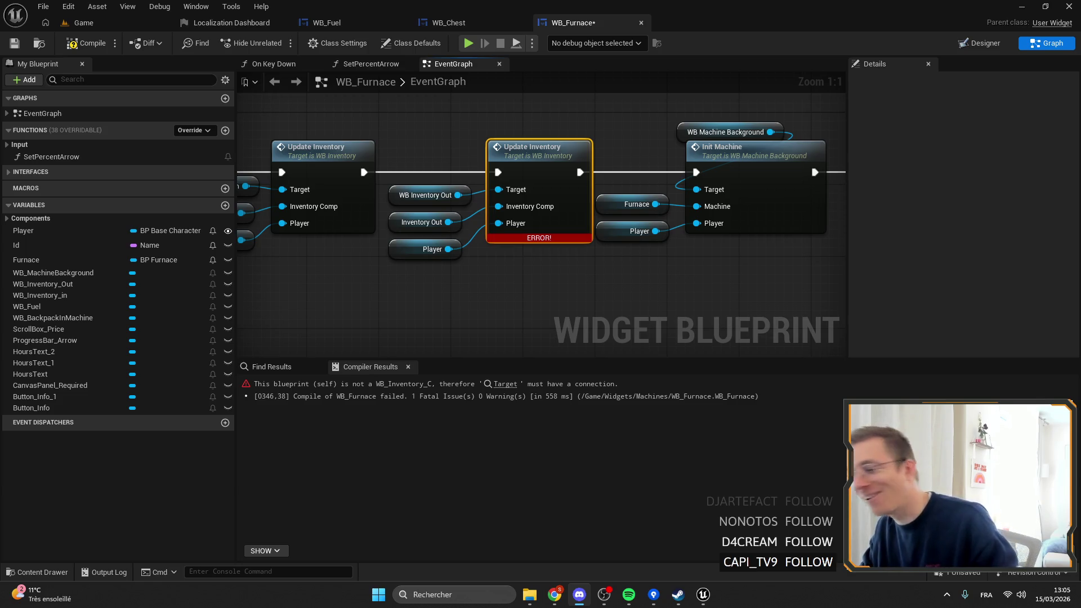
Step: Shift a group of graph nodes slightly right and save WB_Furnace
key(alt+Tab)
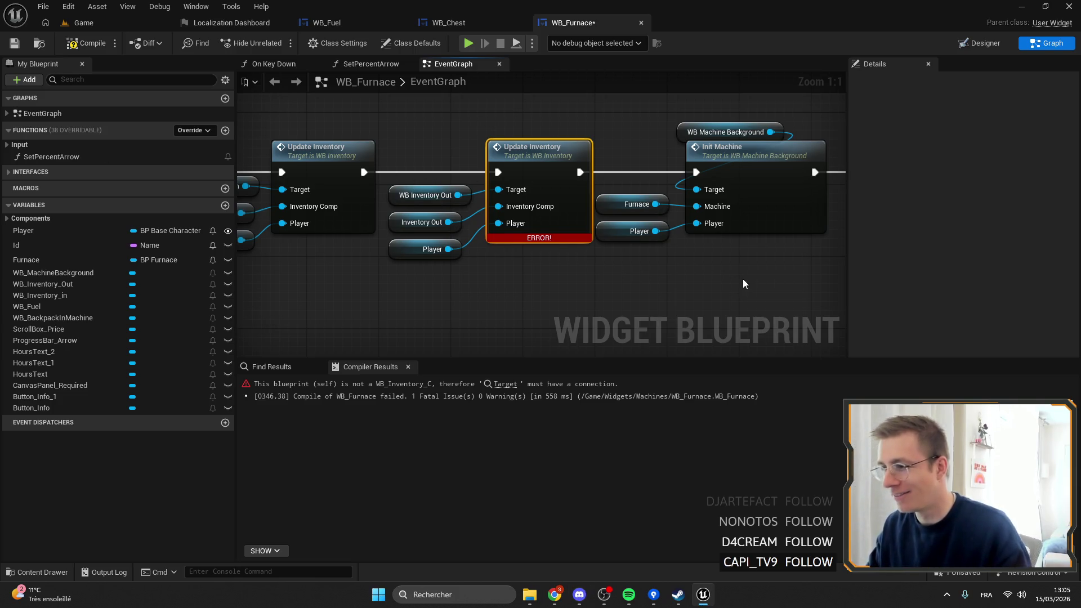
scroll(742, 279, down, 5)
scroll(589, 174, up, 2)
mouse_move(759, 233)
mouse_down()
mouse_move(742, 214)
mouse_move(444, 122)
mouse_up()
scroll(488, 169, up, 1)
drag(489, 169, 495, 169)
click(457, 147)
click(521, 114)
click(14, 43)
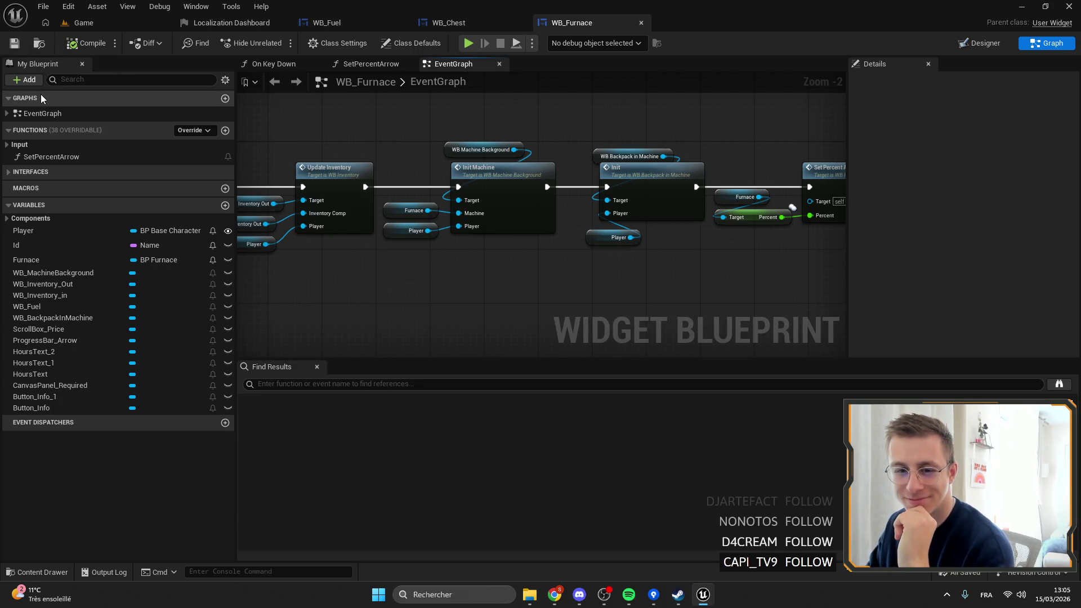
Step: Zoom out and pan over the remaining event node groups, then return to the Game level
scroll(650, 248, down, 1)
scroll(619, 226, down, 2)
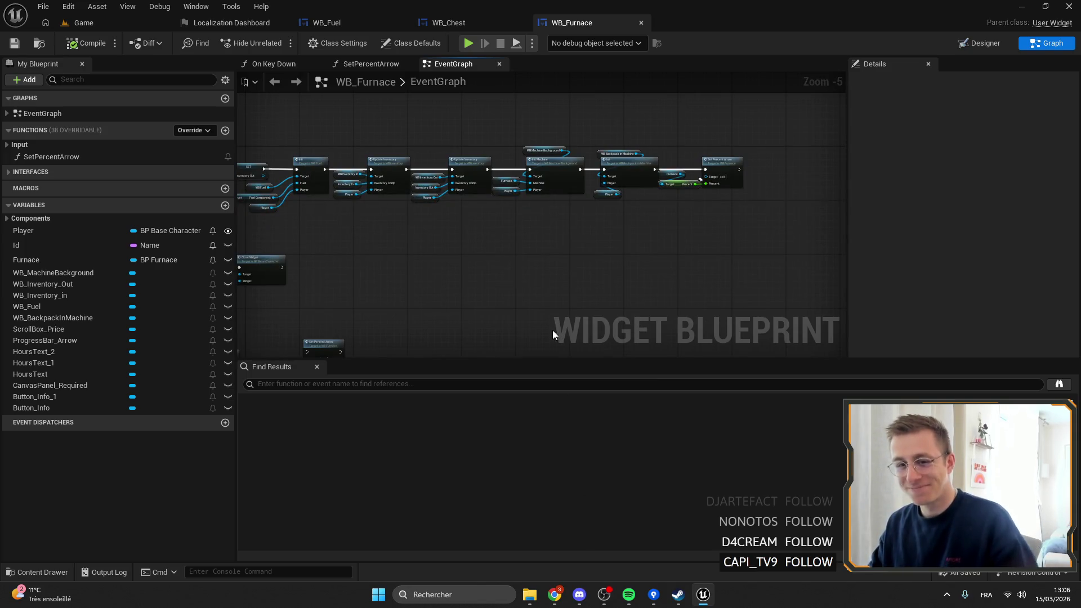
mouse_move(599, 228)
mouse_down()
mouse_move(683, 199)
mouse_move(520, 243)
mouse_move(427, 112)
mouse_move(474, 248)
mouse_move(476, 344)
mouse_up()
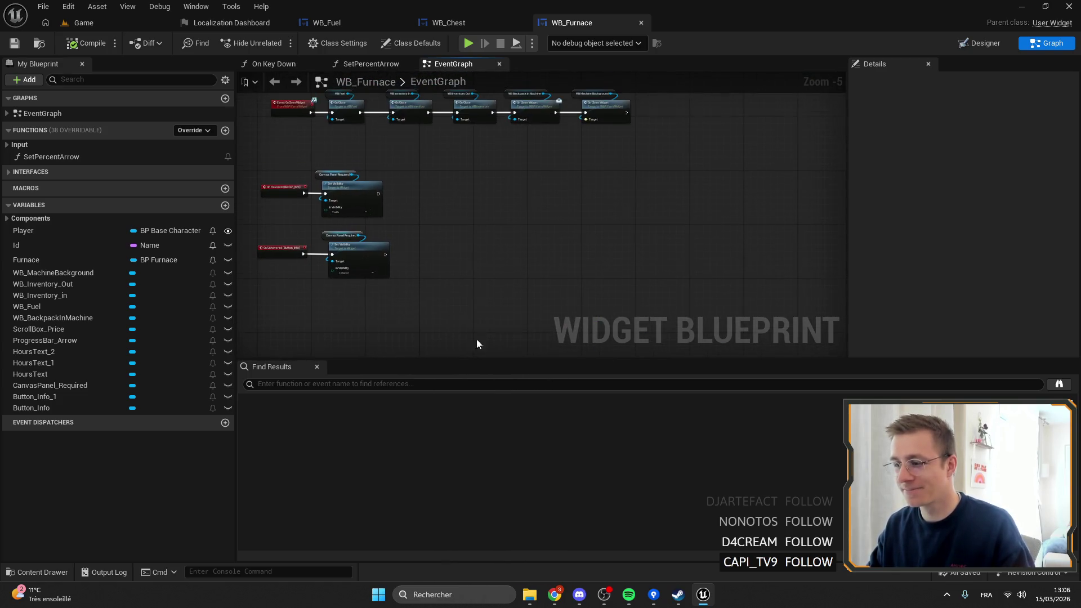
click(82, 21)
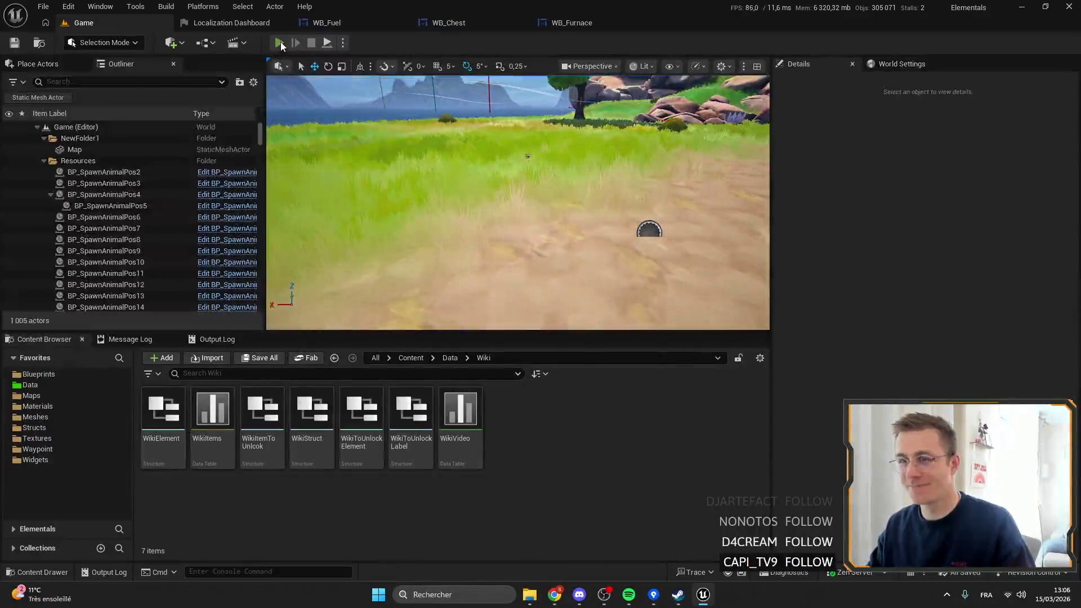
key(alt+p)
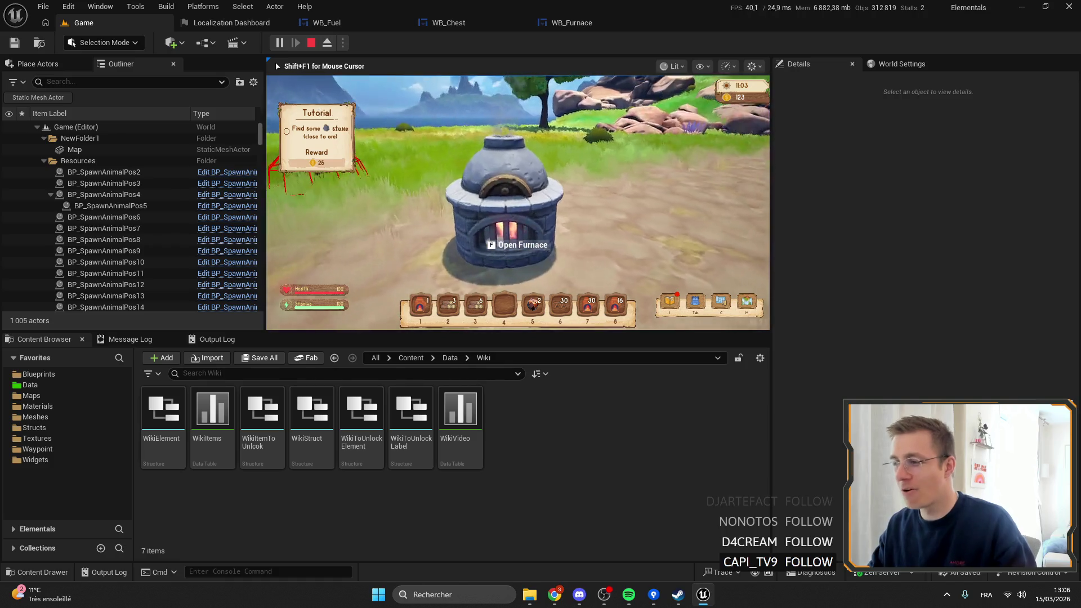
key(f)
key(f)
key(F11)
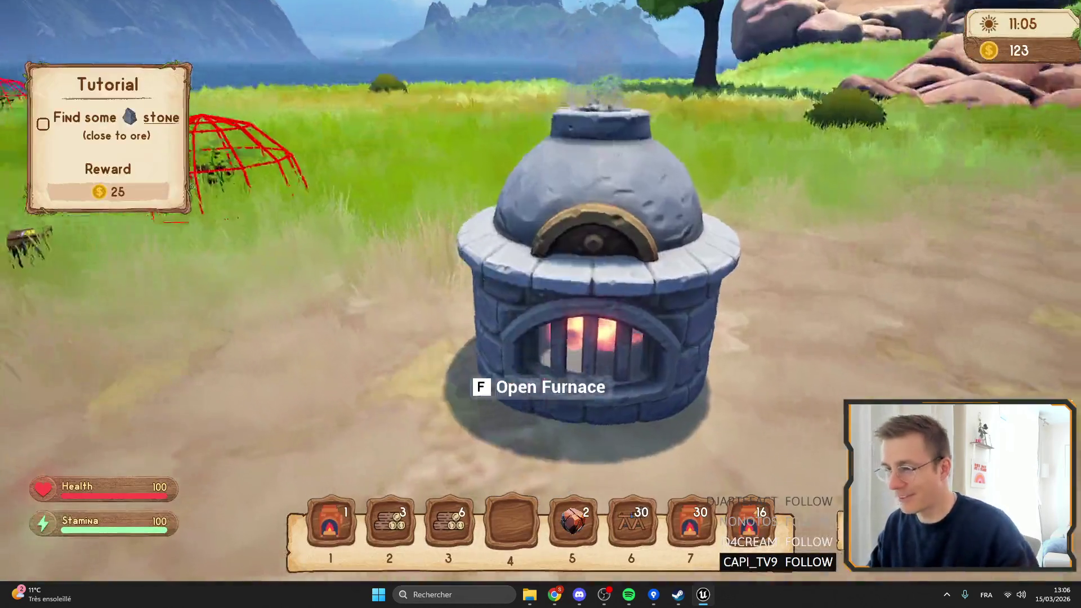
key(f)
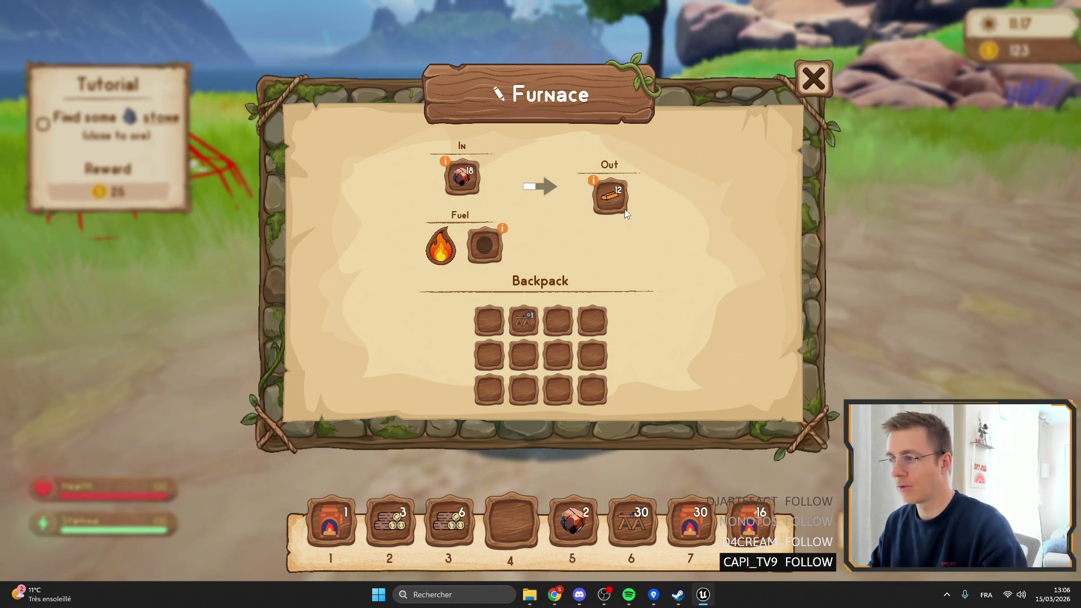
key(Escape)
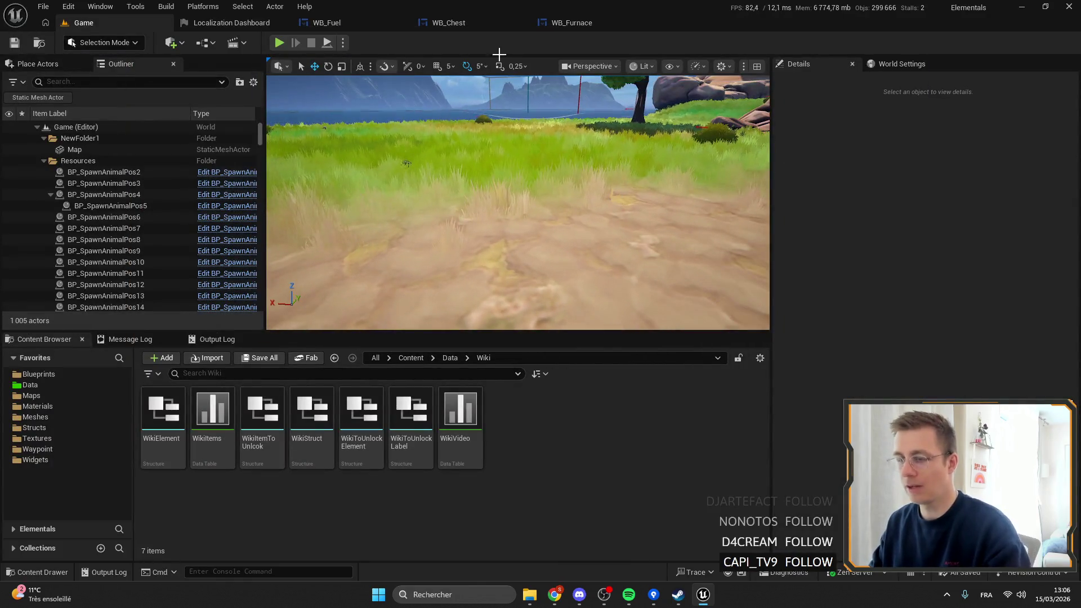
click(324, 22)
Step: Bring up WB_Furnace in the Designer view
click(479, 23)
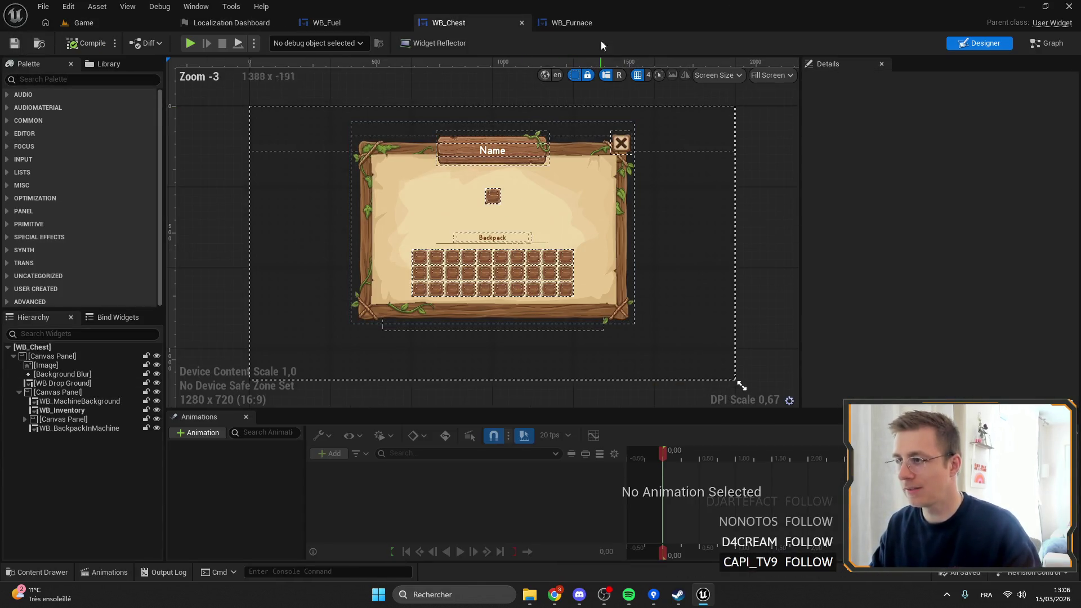
click(585, 23)
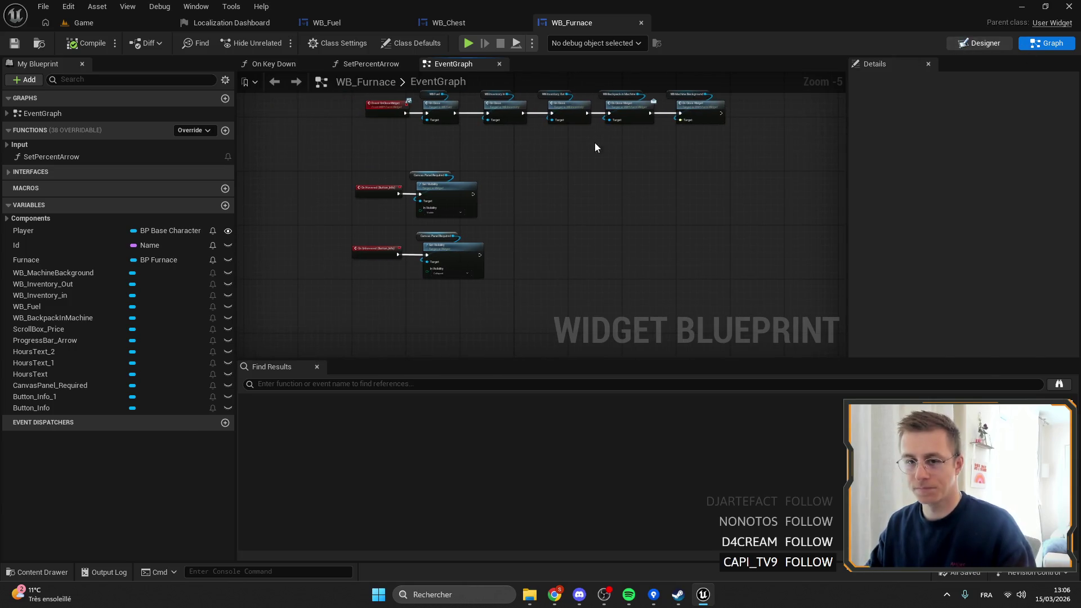
click(979, 43)
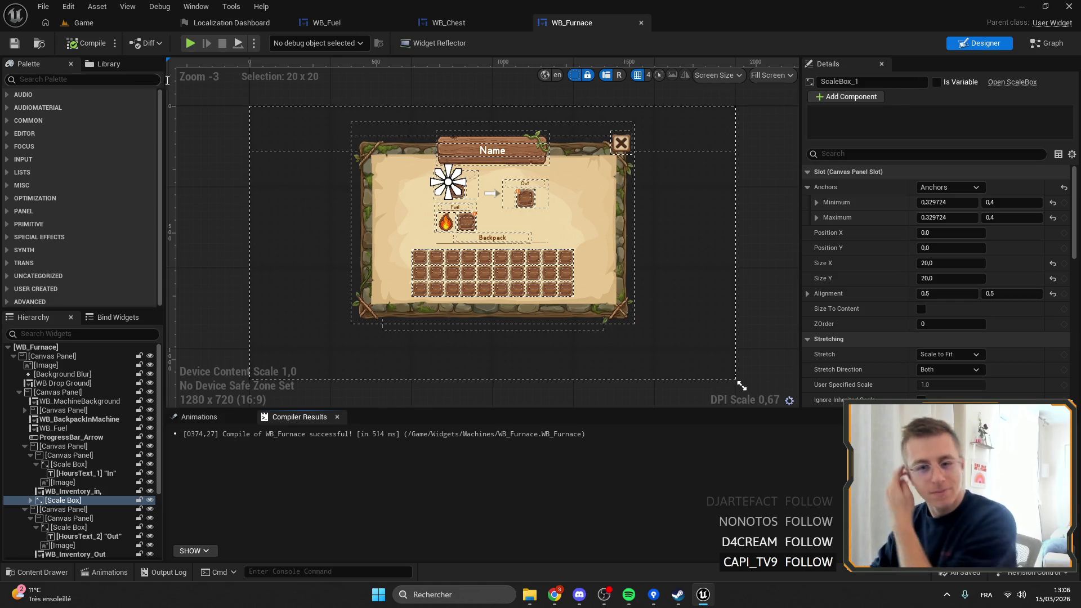
scroll(493, 196, up, 9)
Step: Anchor ProgressBar_Arrow to its own corners and save WB_Furnace
click(489, 185)
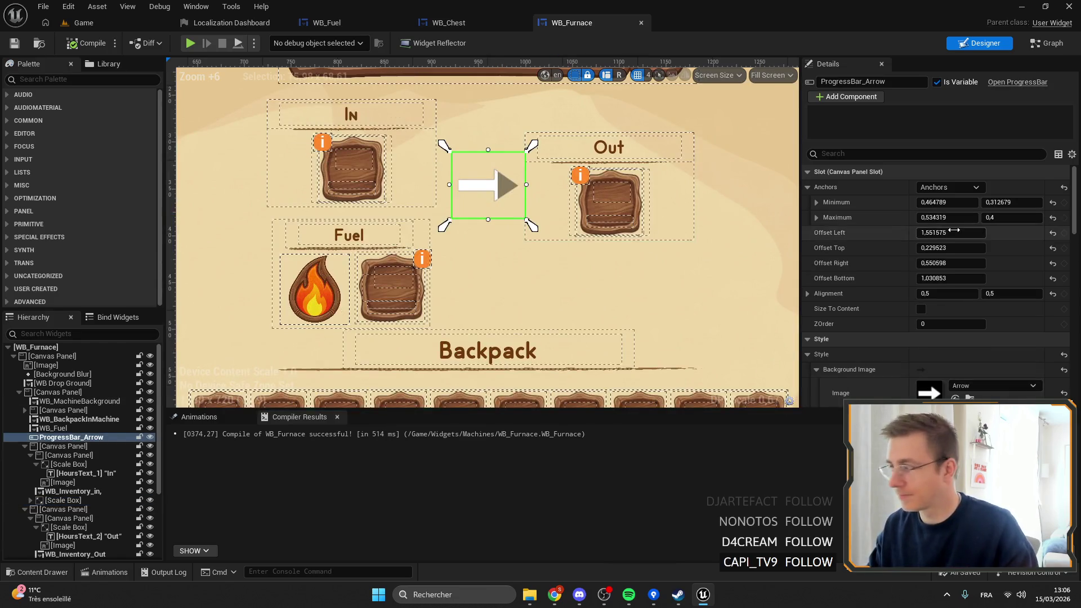
click(949, 187)
click(977, 254)
drag(488, 288, 488, 207)
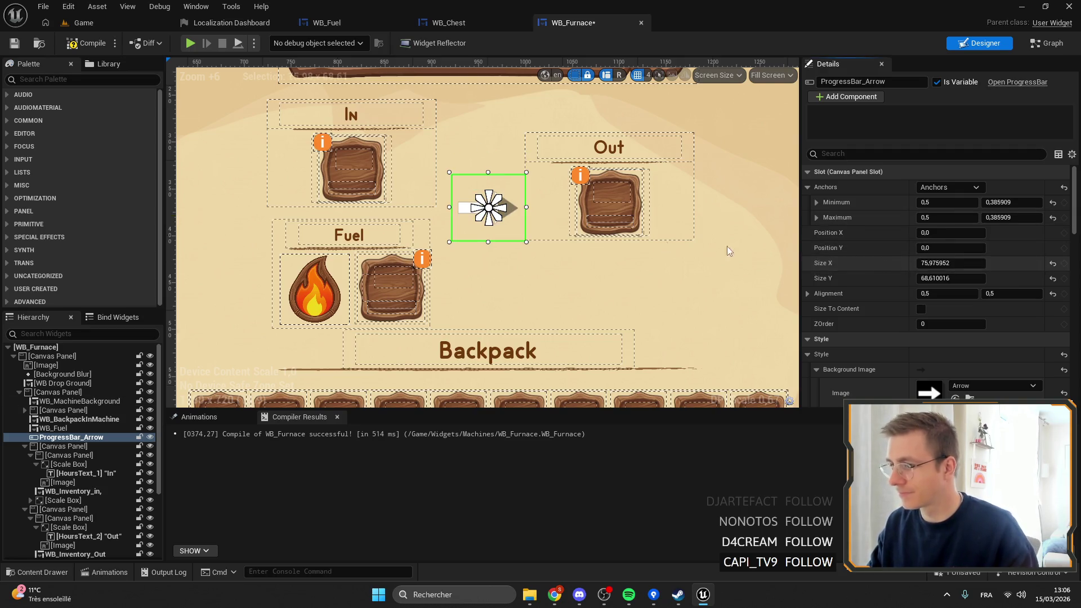
drag(495, 222, 527, 243)
drag(484, 202, 438, 165)
key(ctrl+s)
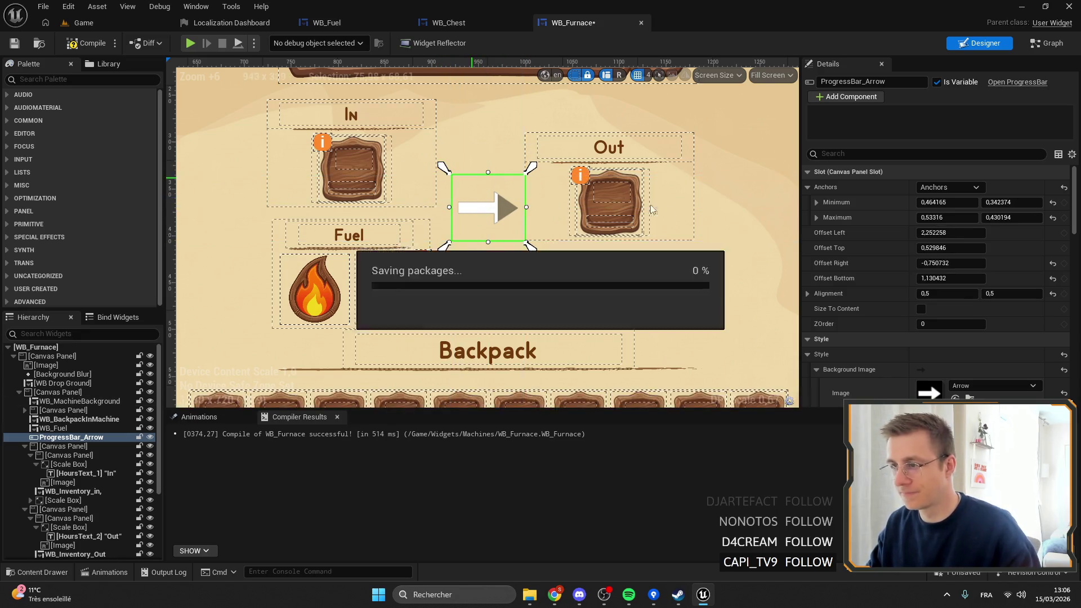
Step: Anchor the Out panel to 0.535835, 0.316853–0.7, 0.460969, save, and return to Game
click(24, 446)
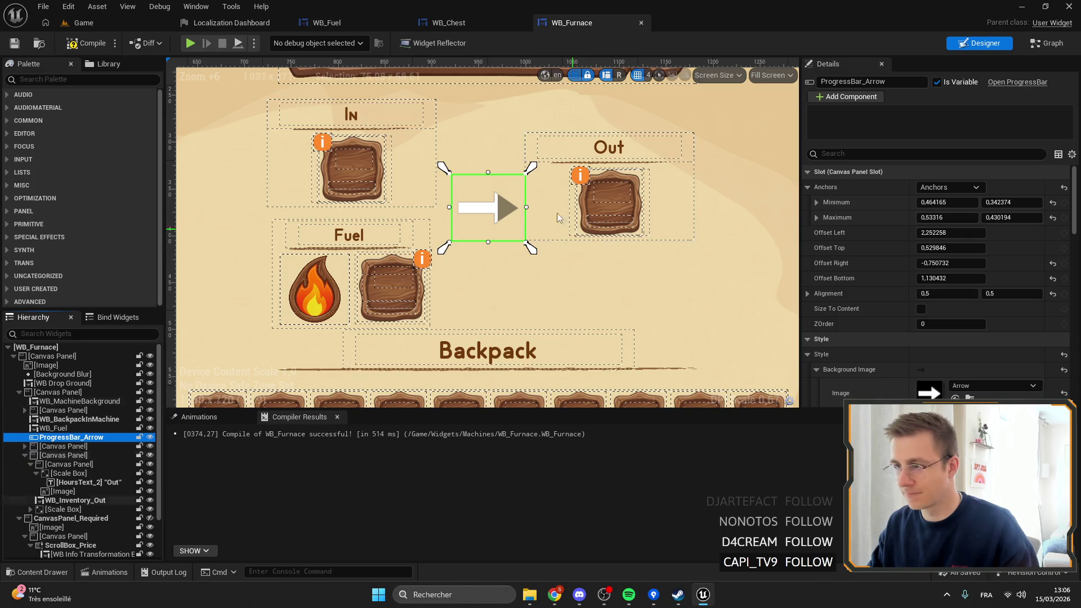
click(528, 217)
click(949, 187)
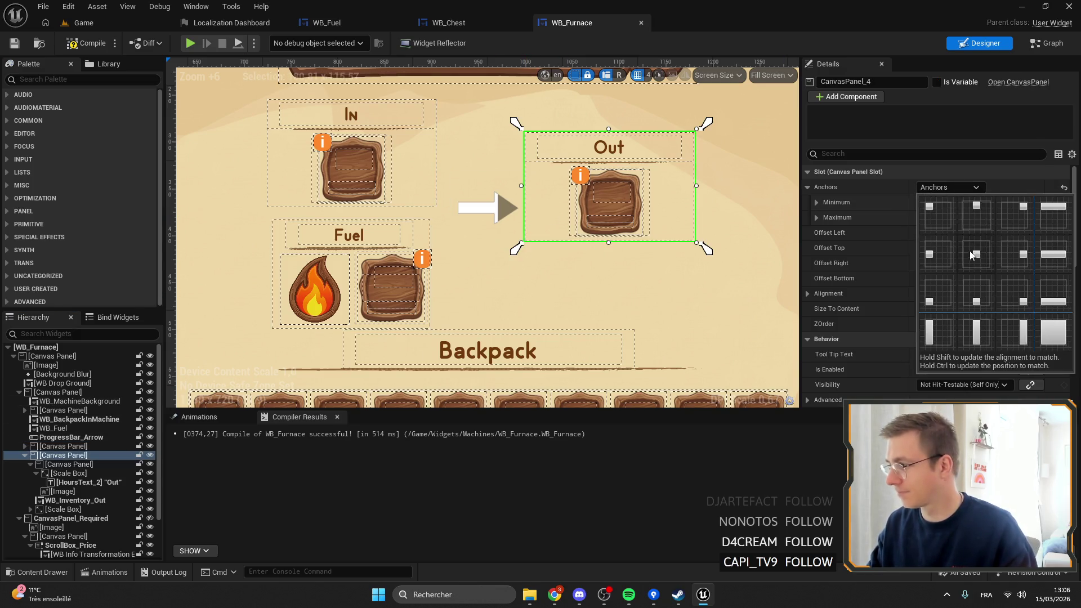
click(977, 254)
mouse_move(487, 280)
mouse_down()
mouse_move(601, 199)
mouse_move(706, 274)
mouse_up()
drag(606, 200, 500, 132)
click(14, 44)
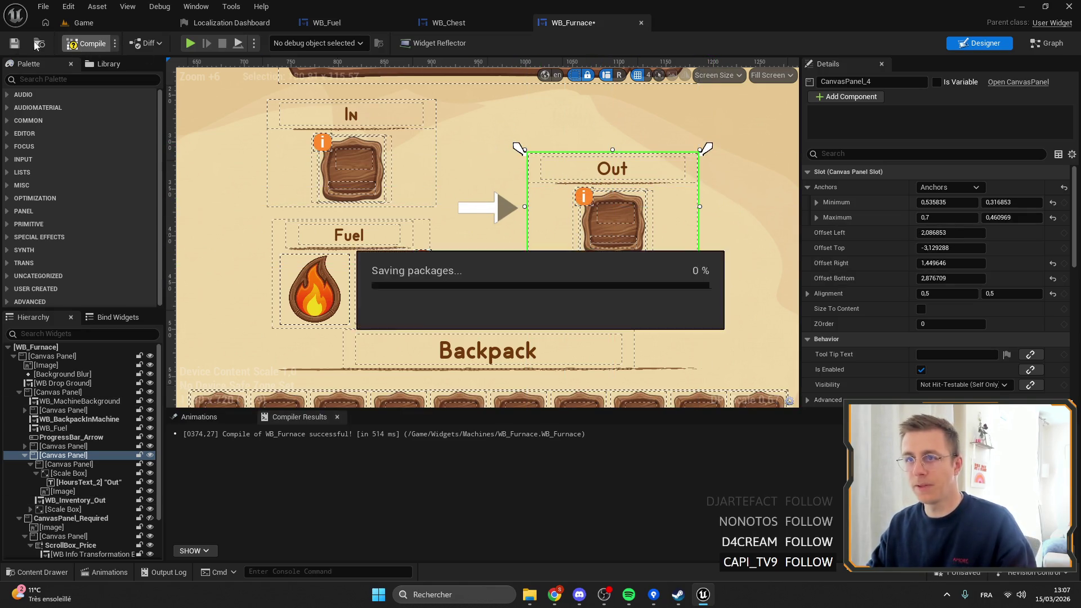
click(129, 25)
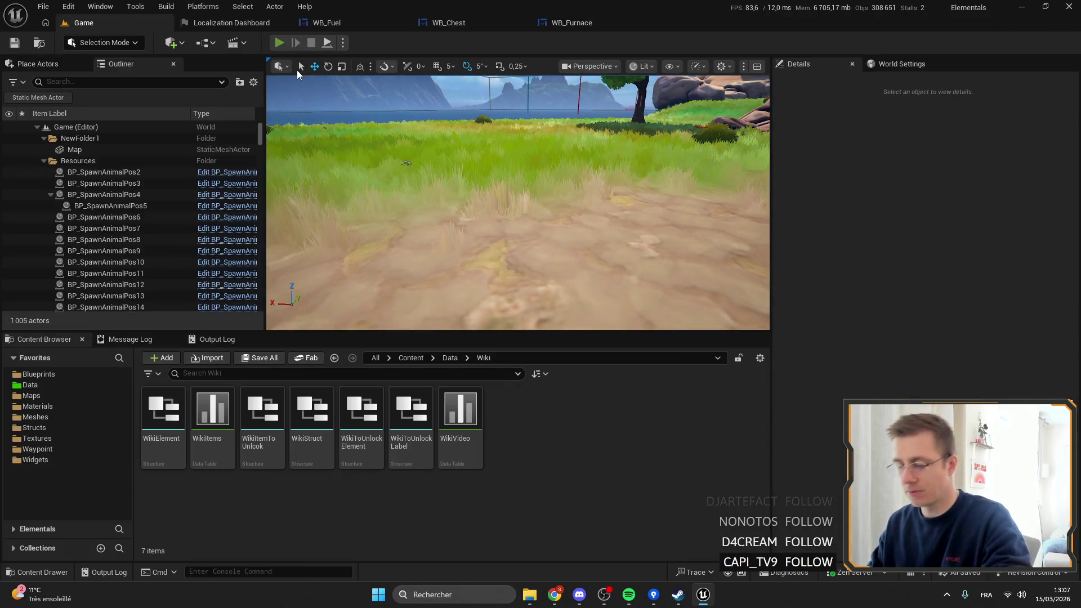
key(alt+p)
key(F11)
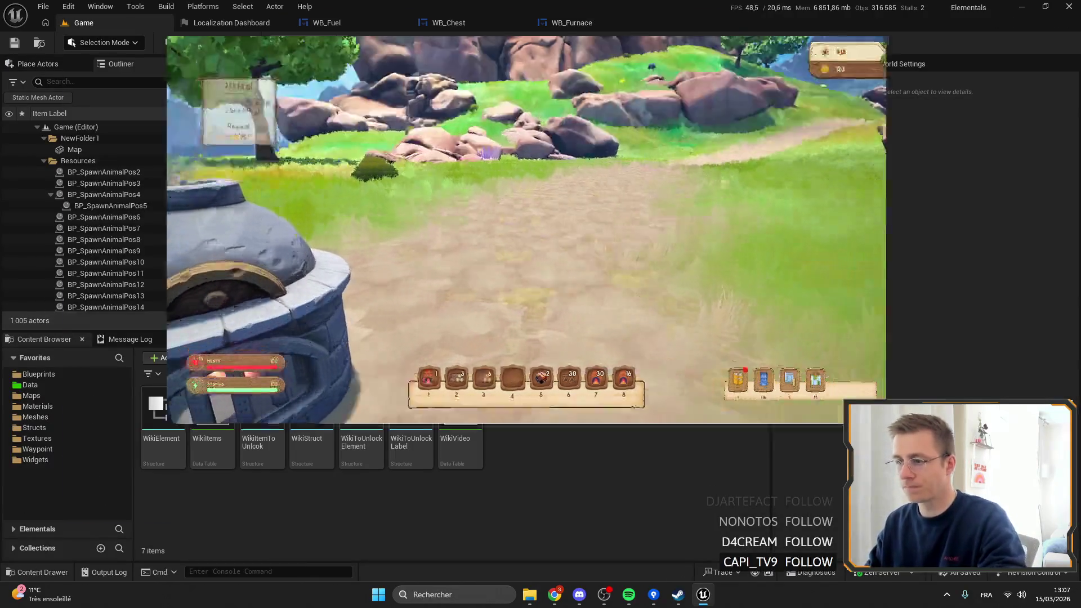
key(f)
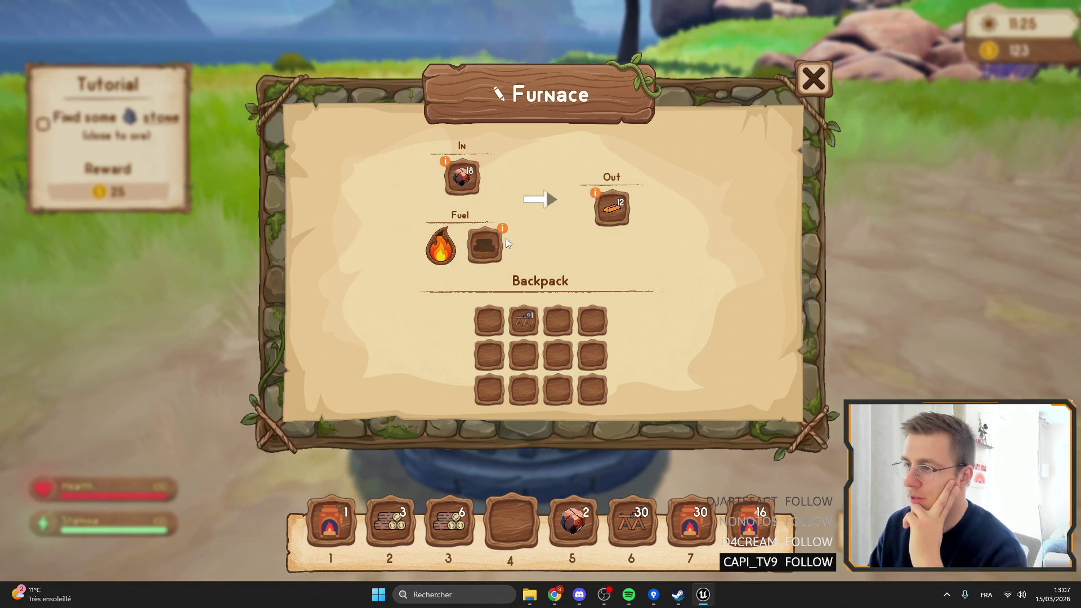
mouse_move(502, 228)
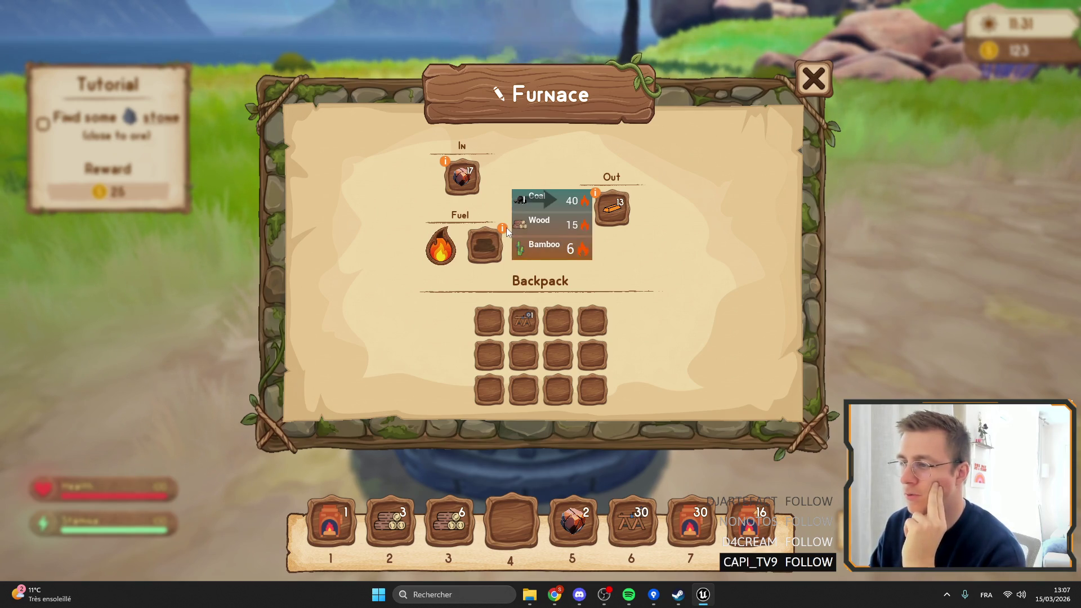
mouse_move(446, 160)
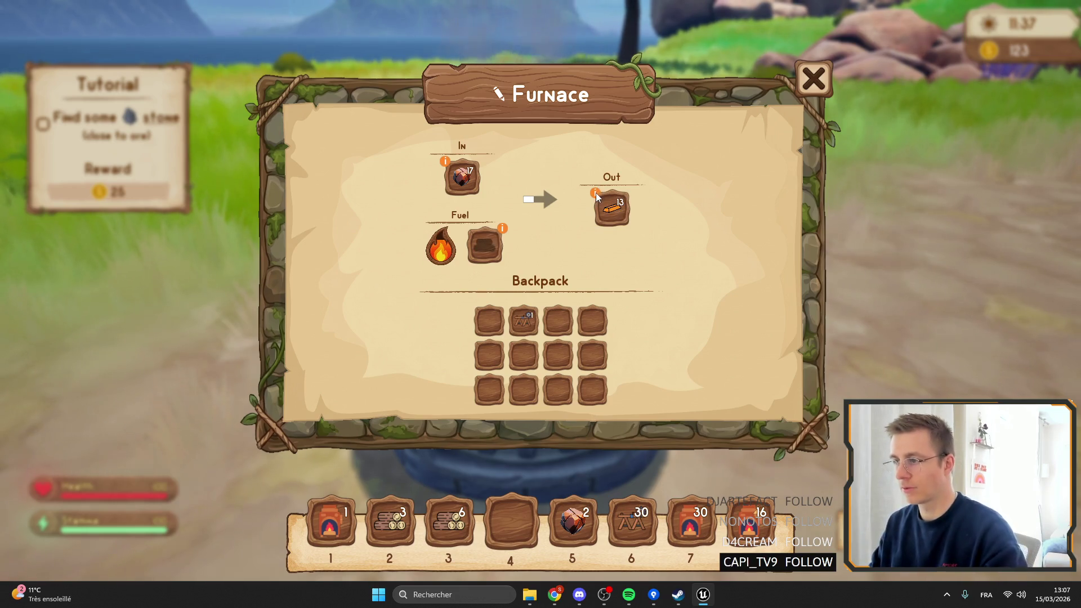
key(Escape)
key(Escape)
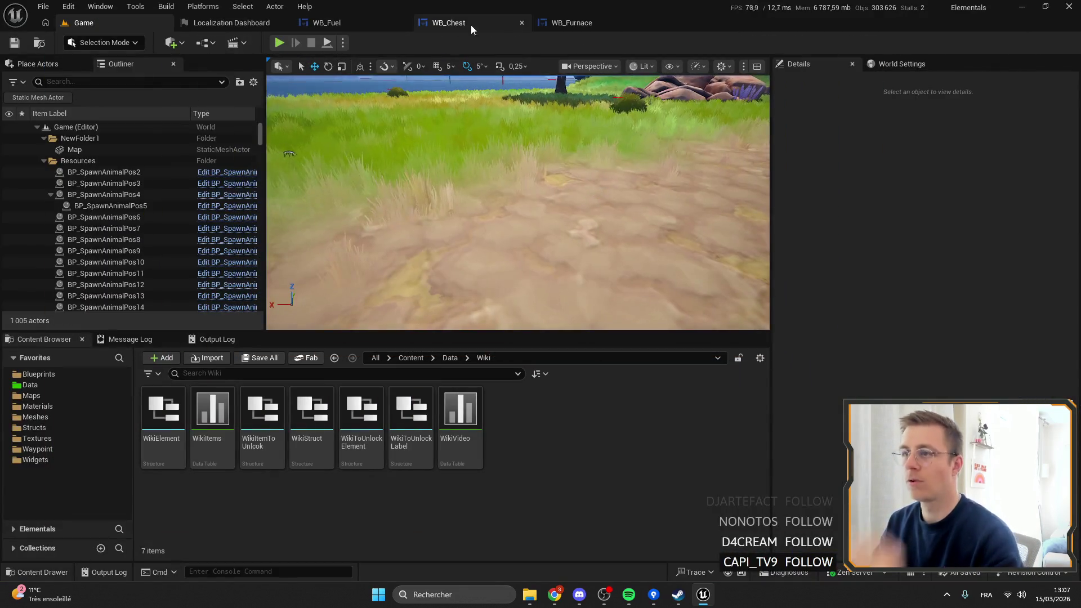
click(601, 21)
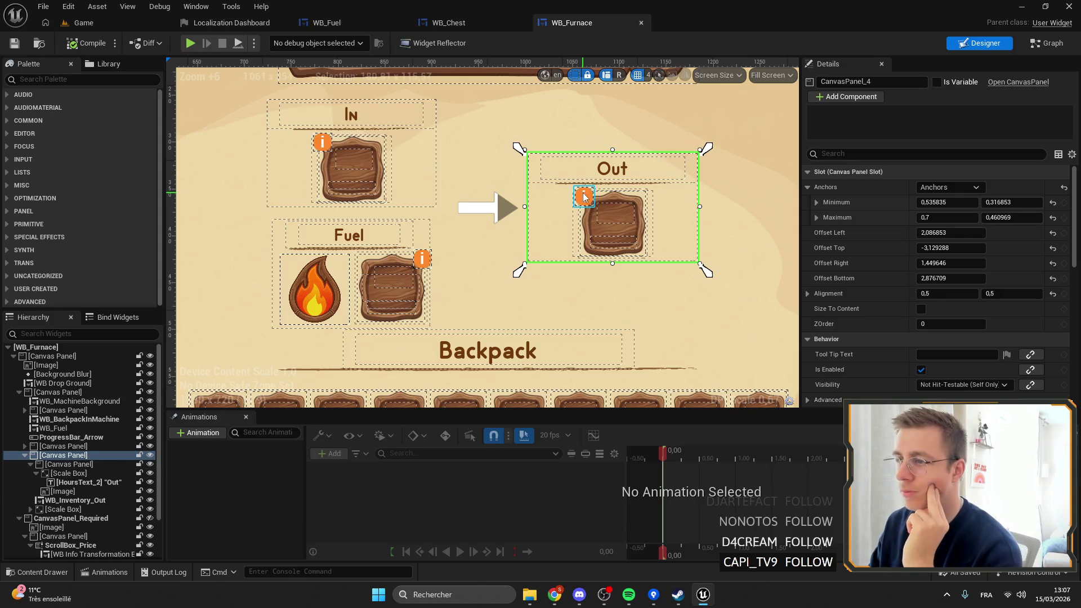
Step: Delete the Scale Box holding the Out slot's Button_Info_1 badge, then compile and save WB_Furnace
click(62, 510)
key(Delete)
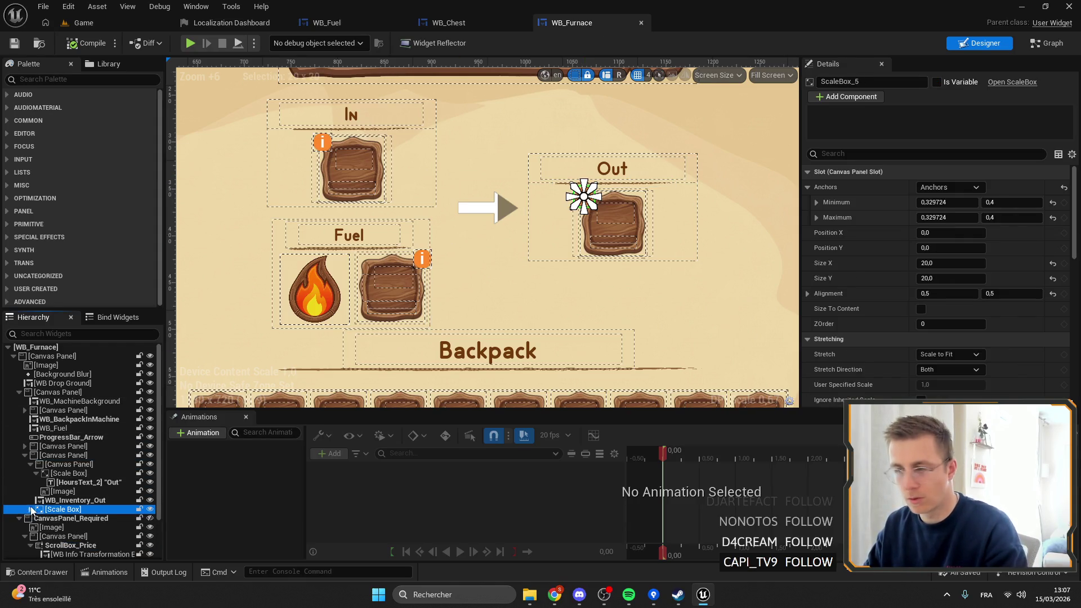
click(86, 43)
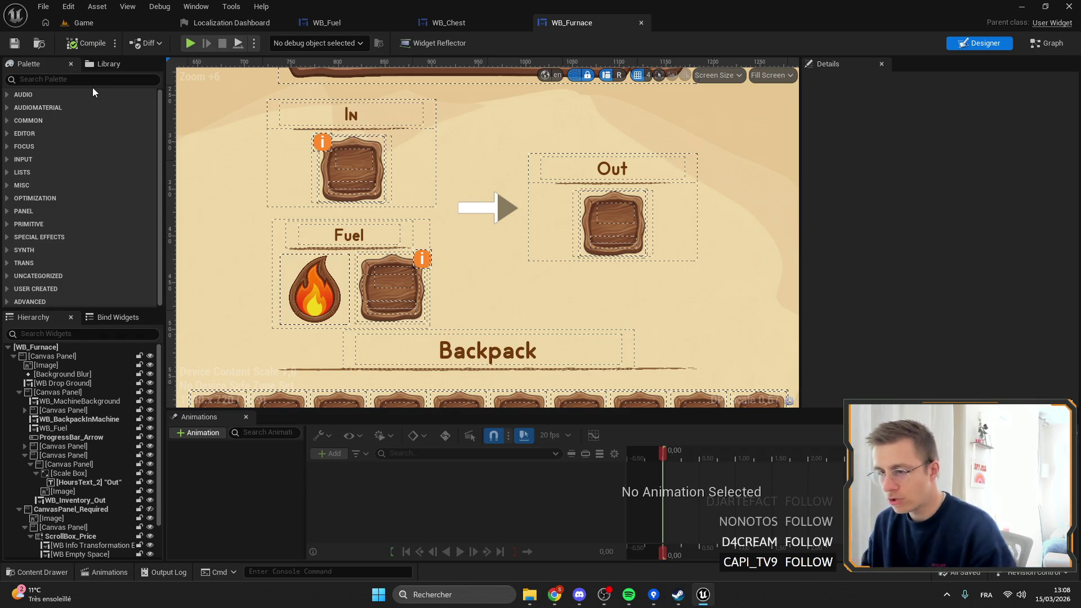
click(629, 595)
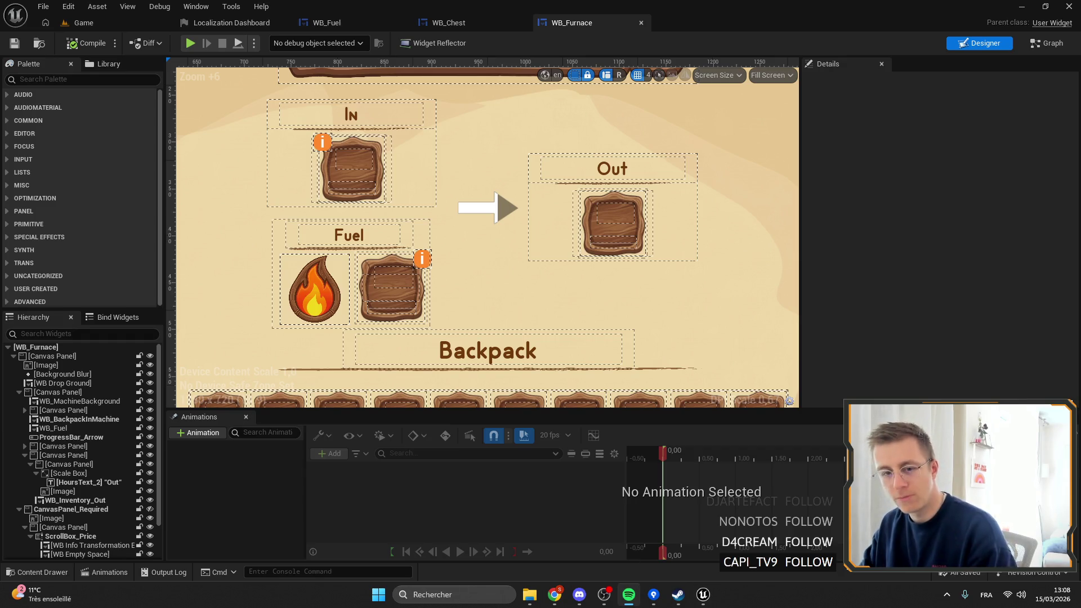
key(alt+Tab)
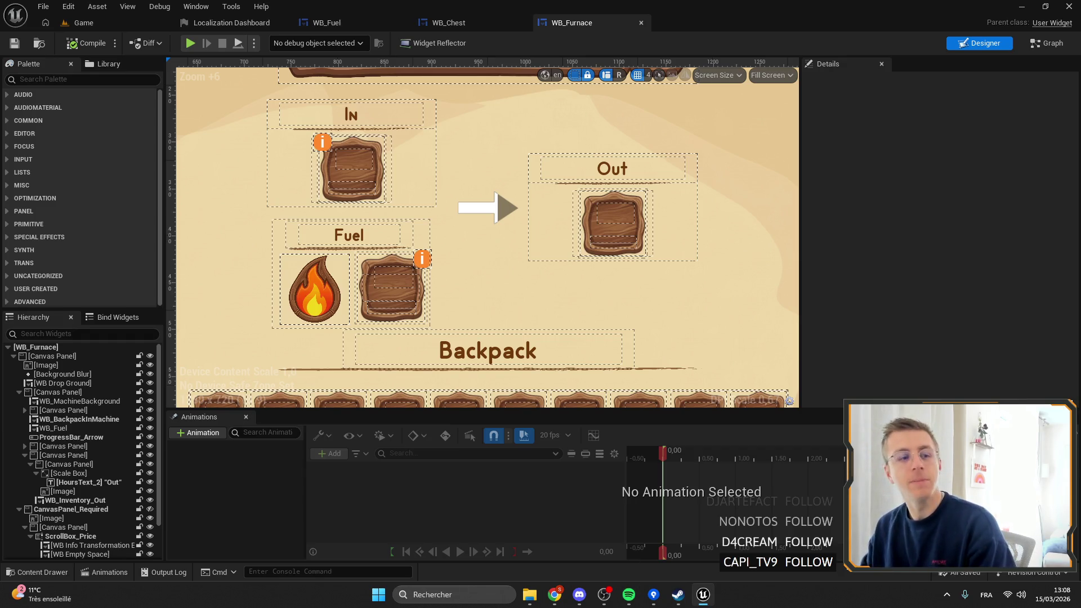
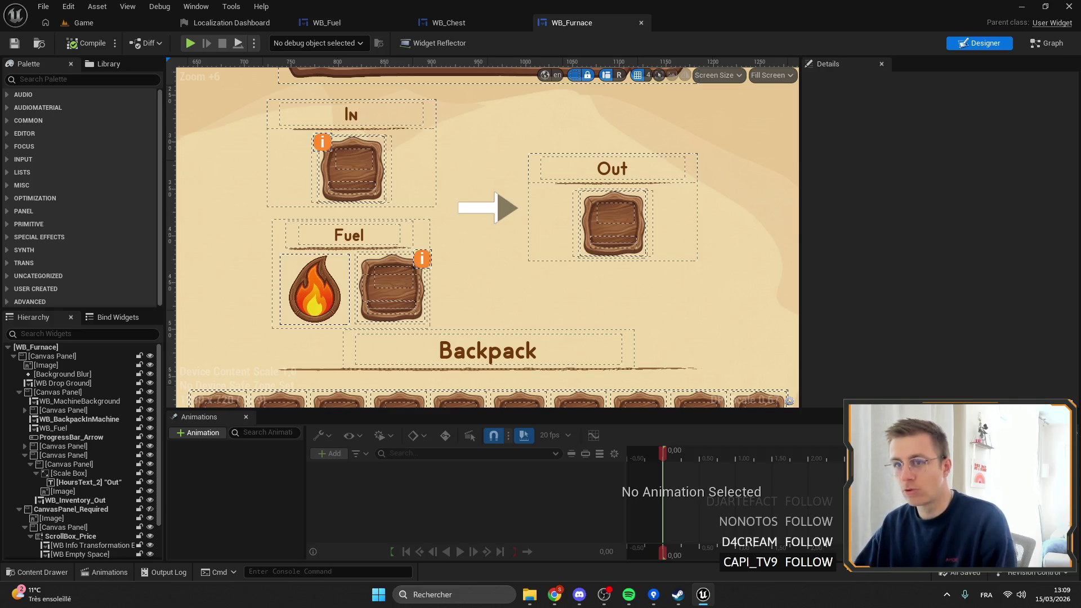
Step: Close the Localization Dashboard, glance over the WB_Furnace layout, and return to the Game level
click(286, 22)
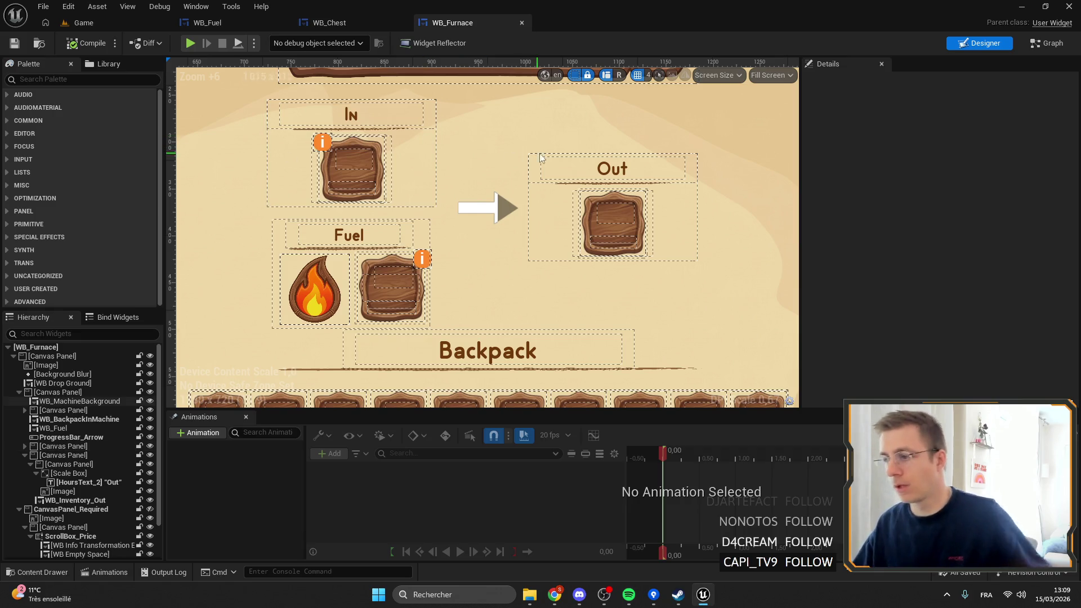
drag(557, 144, 620, 147)
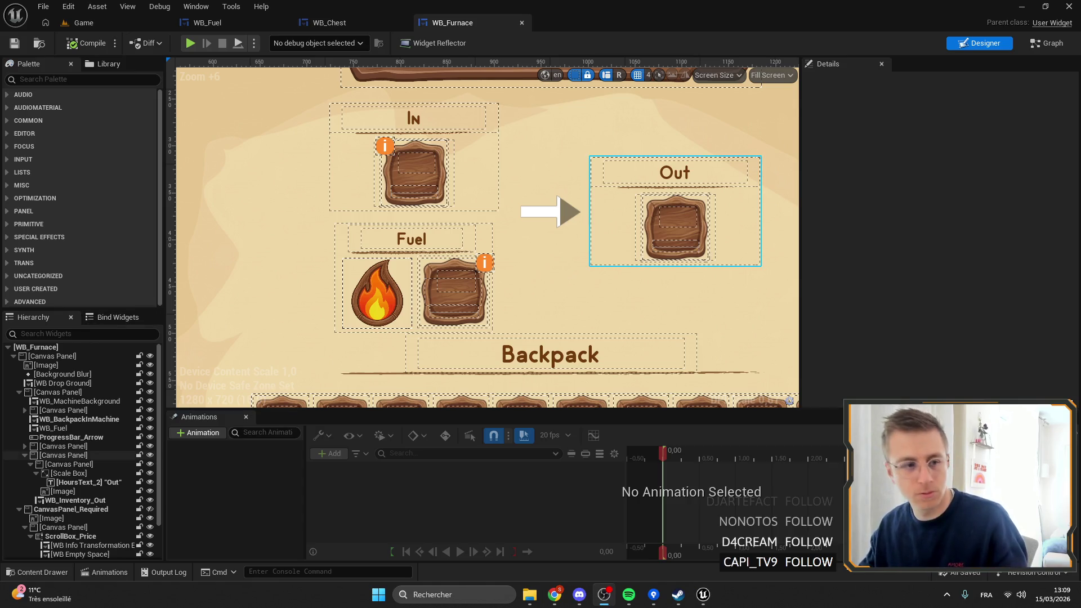
scroll(299, 319, down, 5)
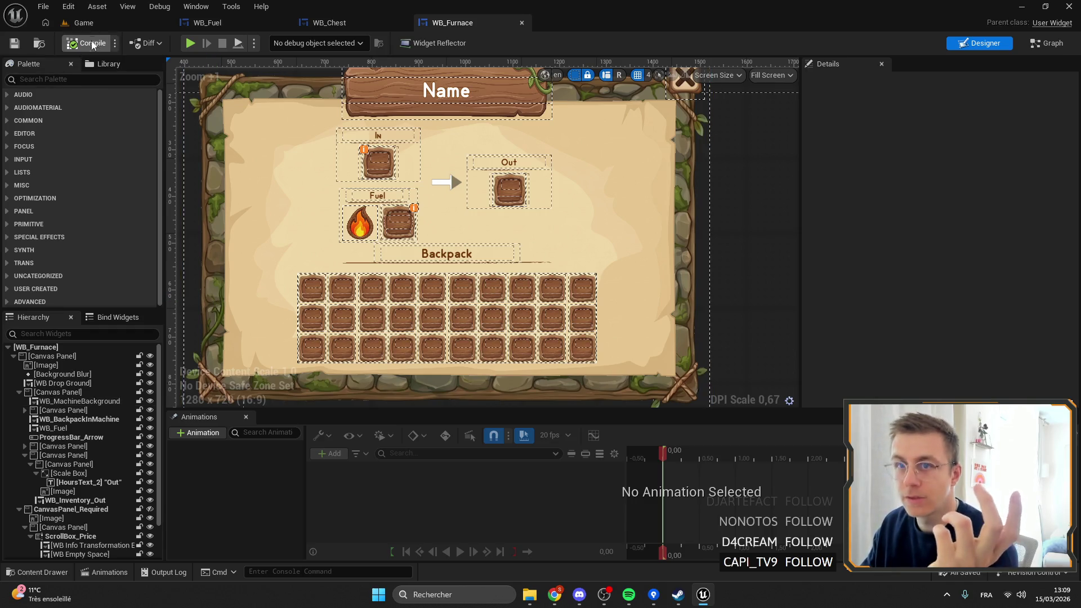
click(141, 22)
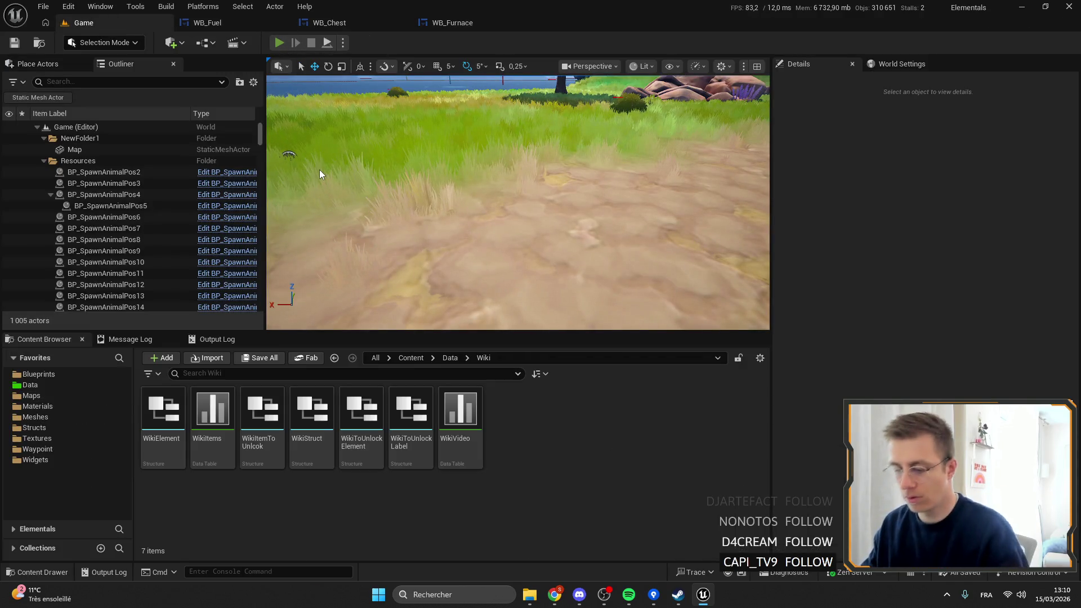
Step: Start a play session and rename the furnace to 'QSDHJSDQ' from its window title
key(alt+p)
key(F11)
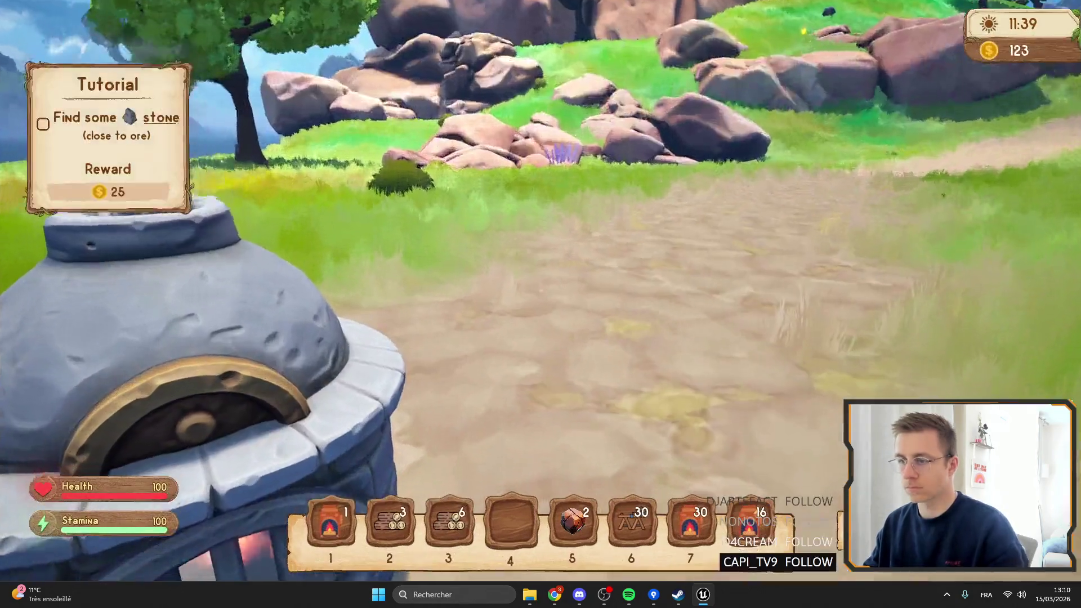
key(f)
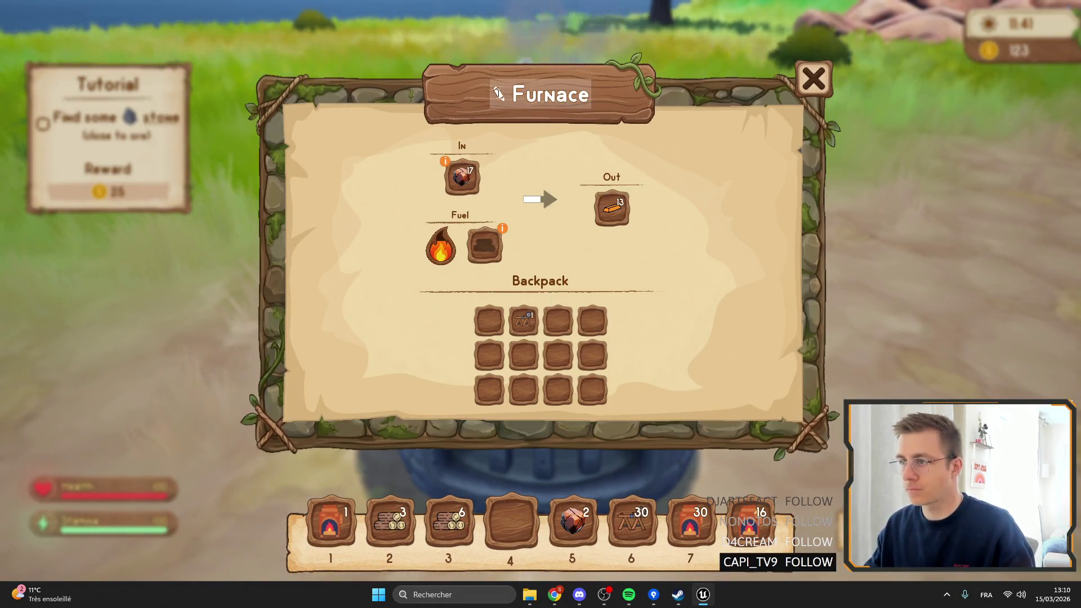
double_click(528, 95)
text(QSDHJSDQ)
key(Return)
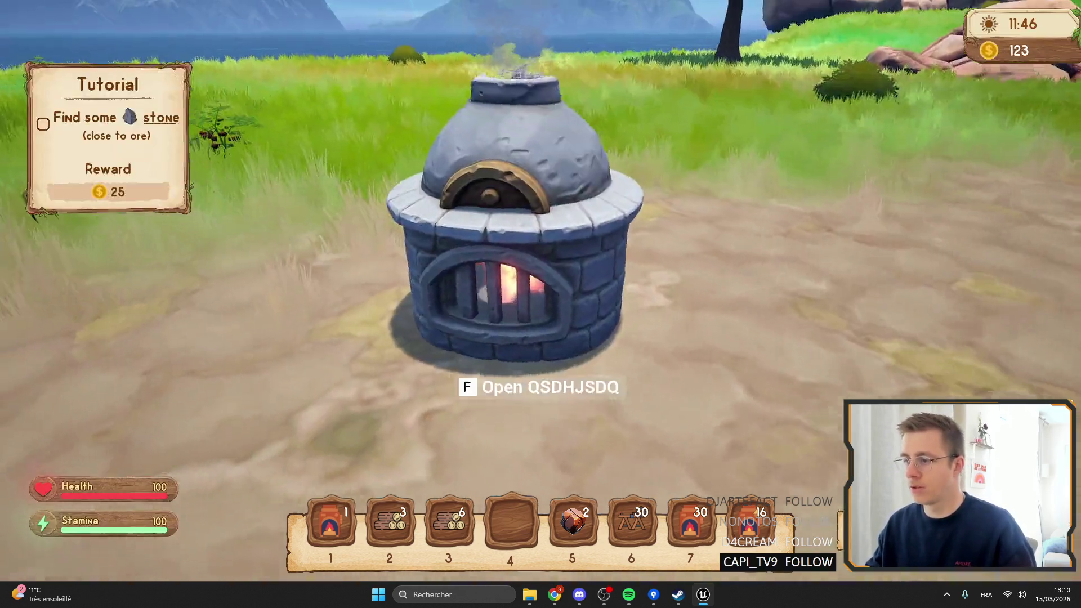
Step: Rename the furnace back to 'Furnace' and check that the window shows the name
key(f)
double_click(546, 93)
key(BackSpace)
text(Furnace)
key(Return)
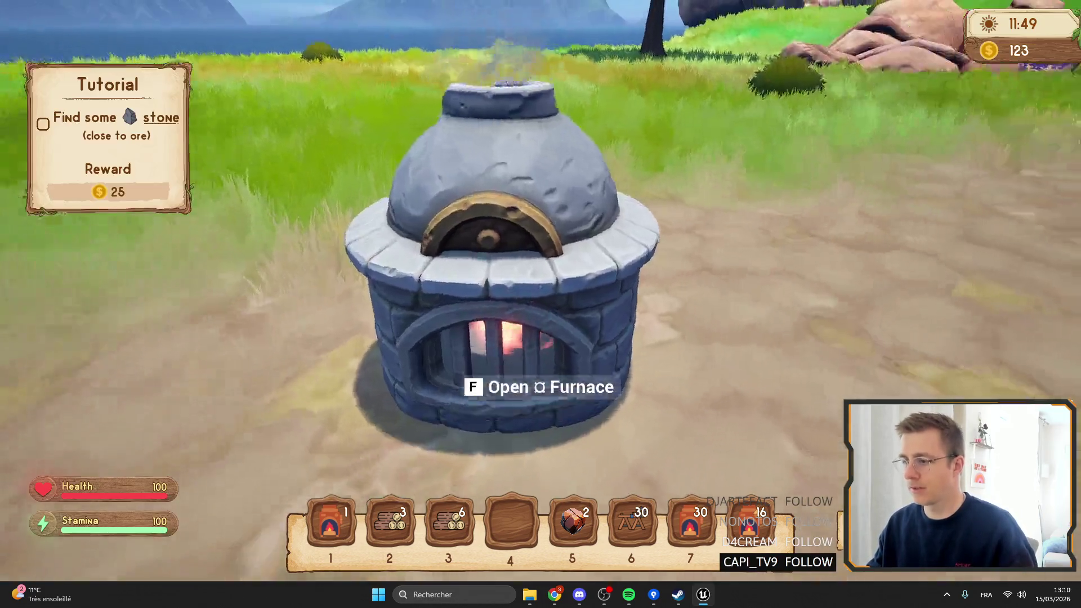
key(f)
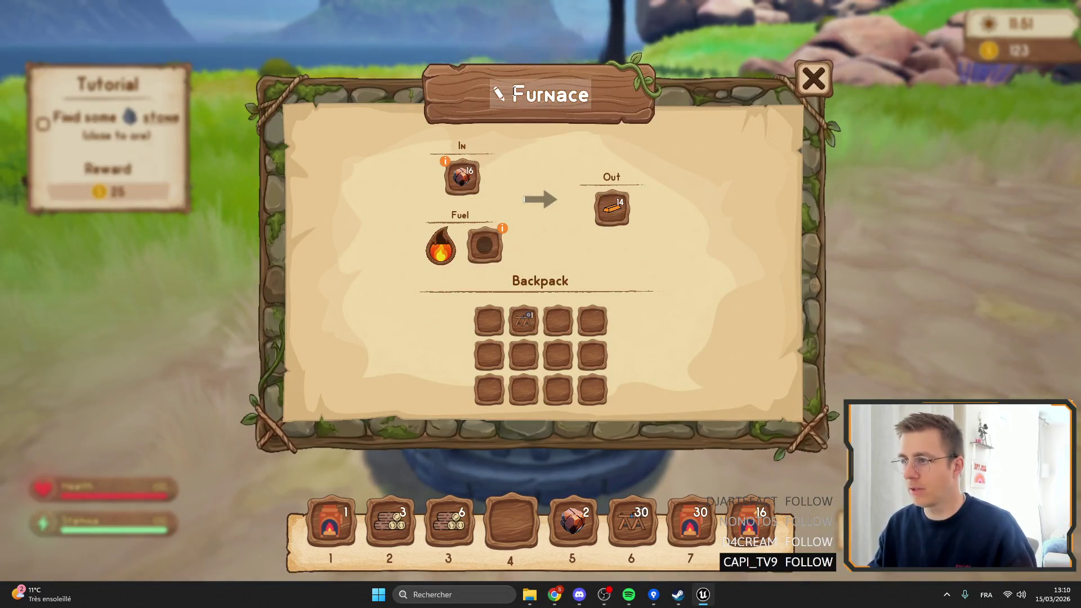
click(813, 79)
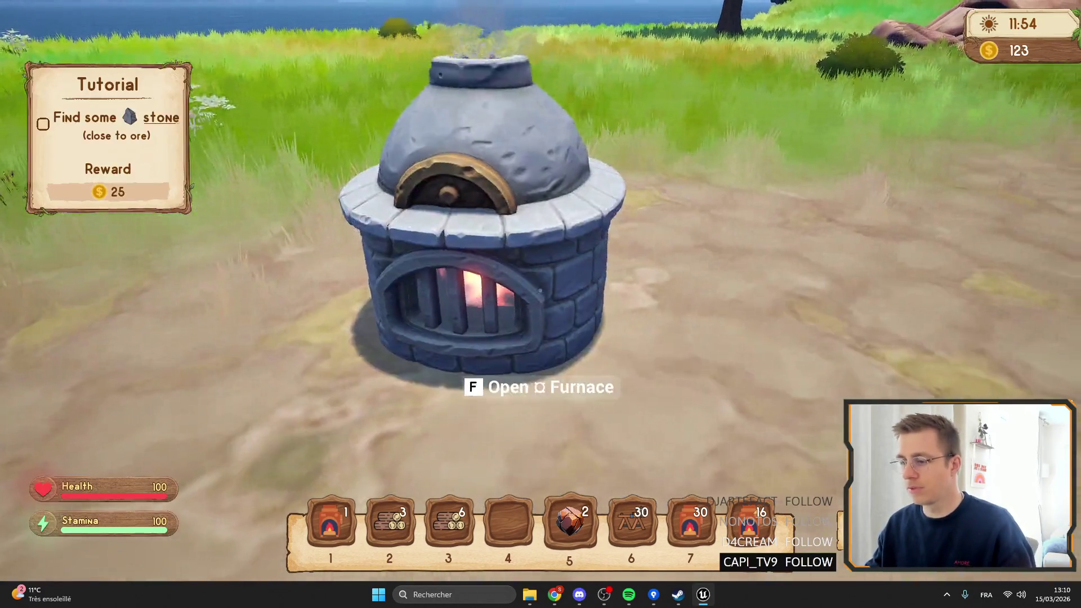
Step: Place a second furnace from hotbar slot 1 and open its window
key(1)
click(541, 304)
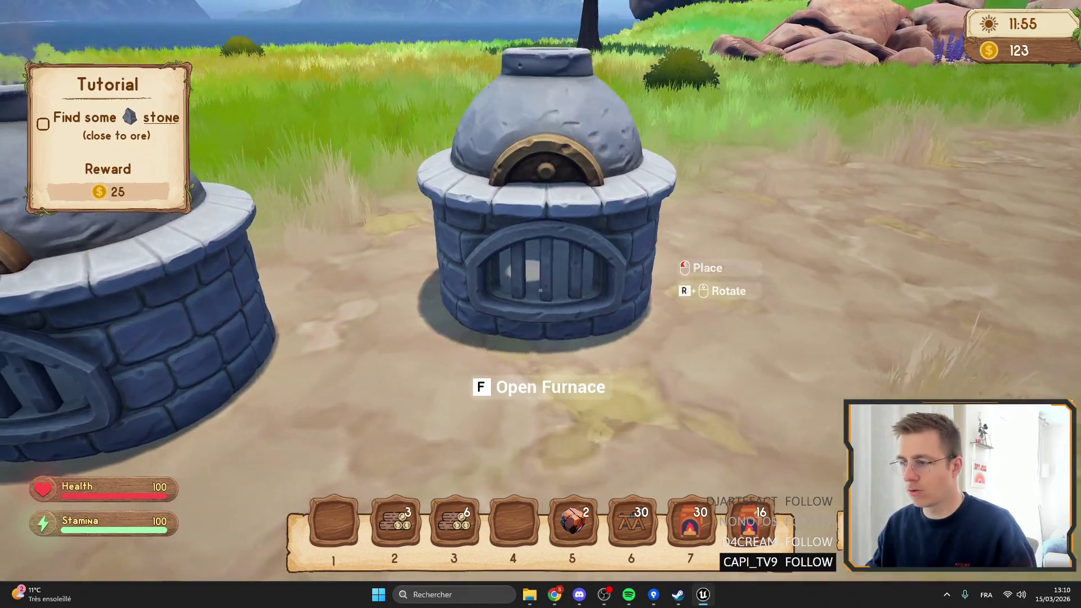
key(f)
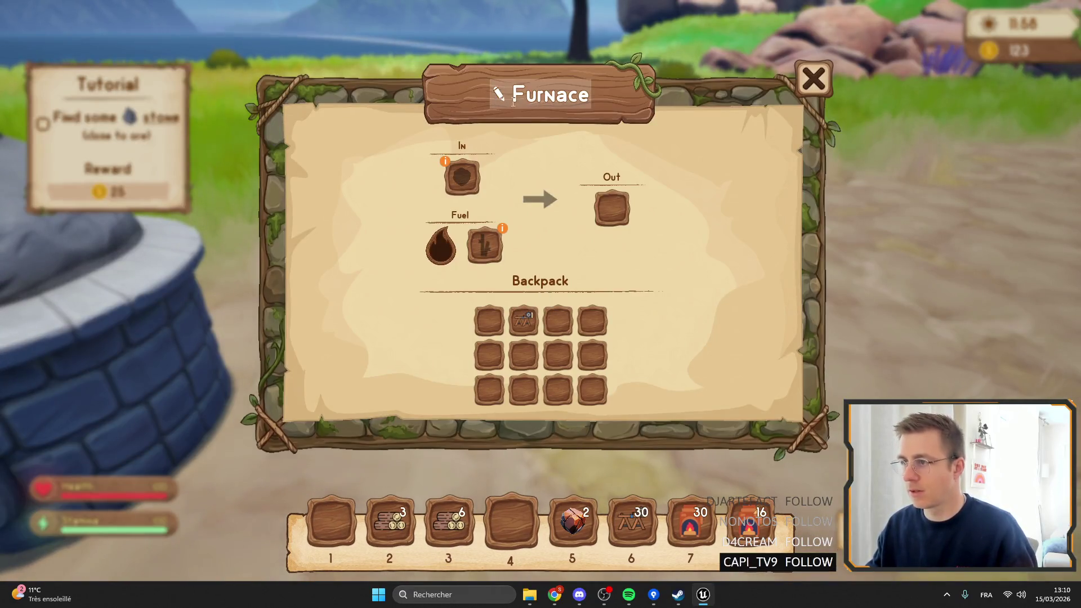
key(Escape)
key(f)
key(Escape)
Step: Open and close the furnace windows a few more times, then end the play session
key(f)
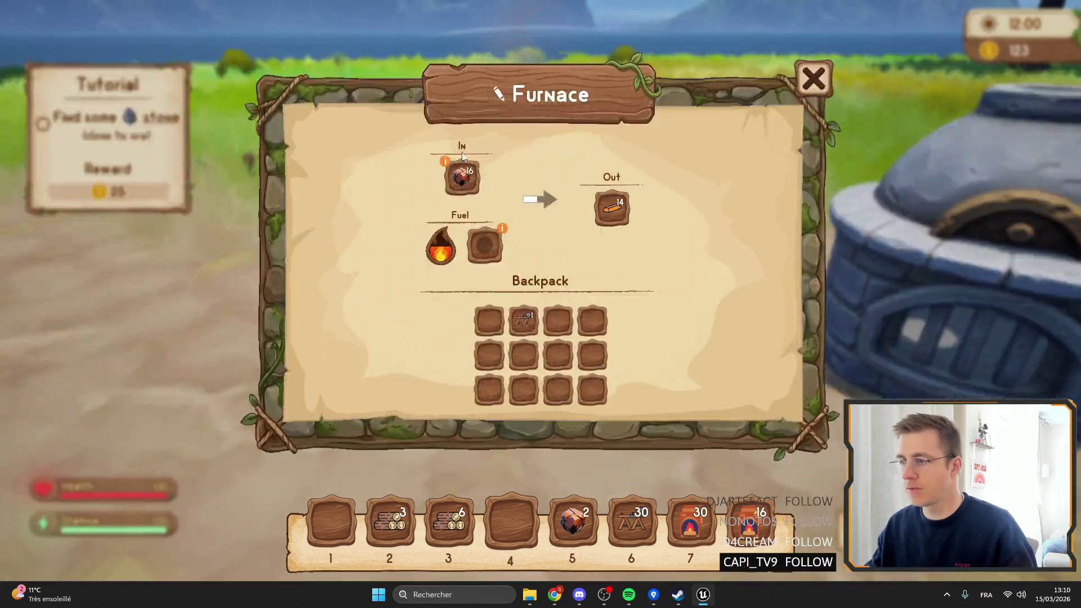
key(Escape)
key(f)
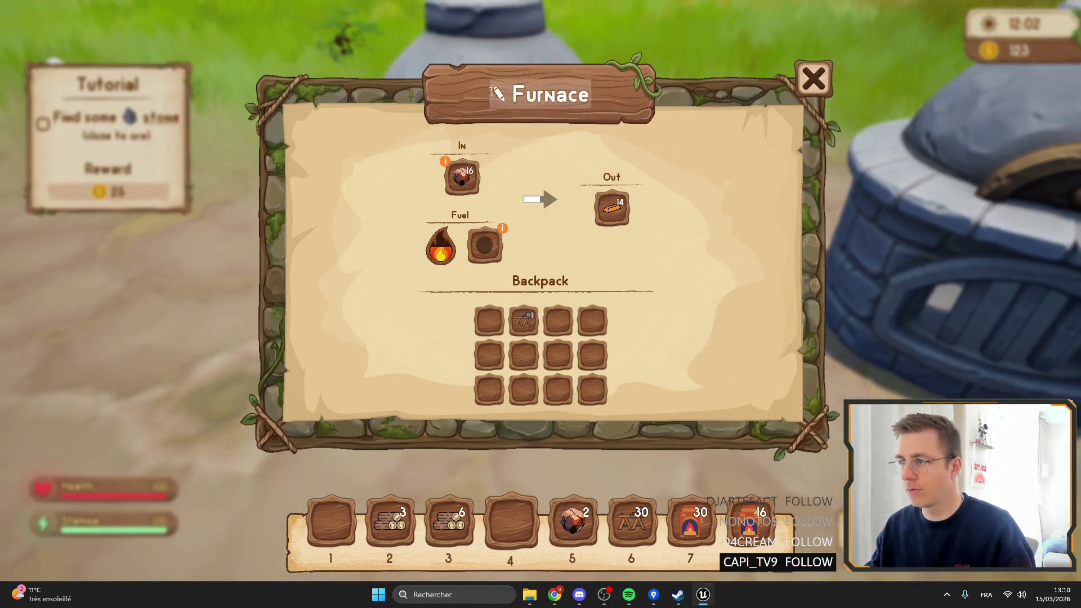
key(Escape)
key(f)
key(Escape)
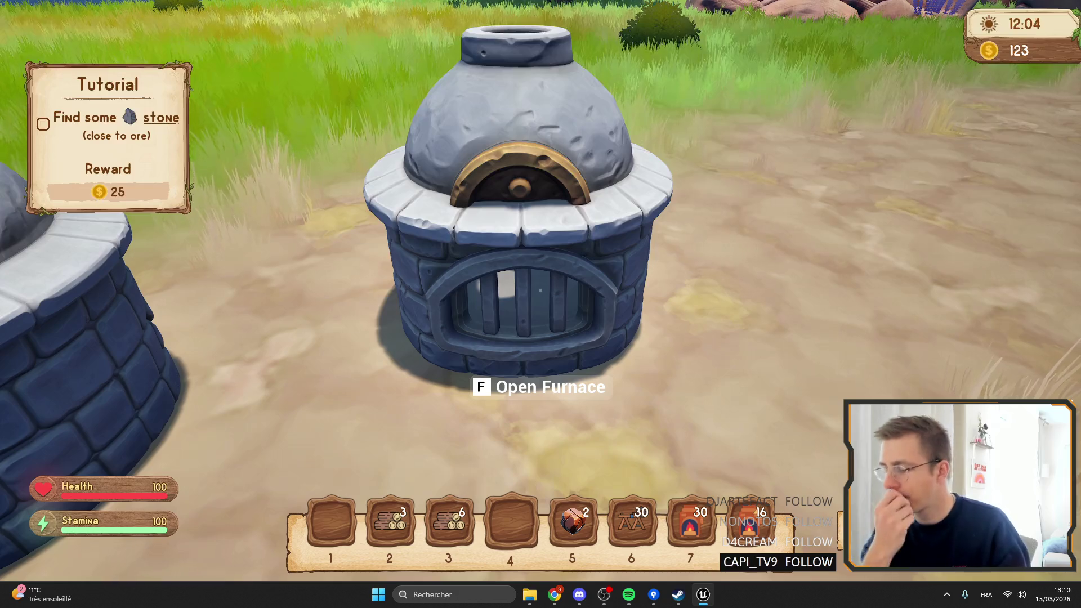
key(Escape)
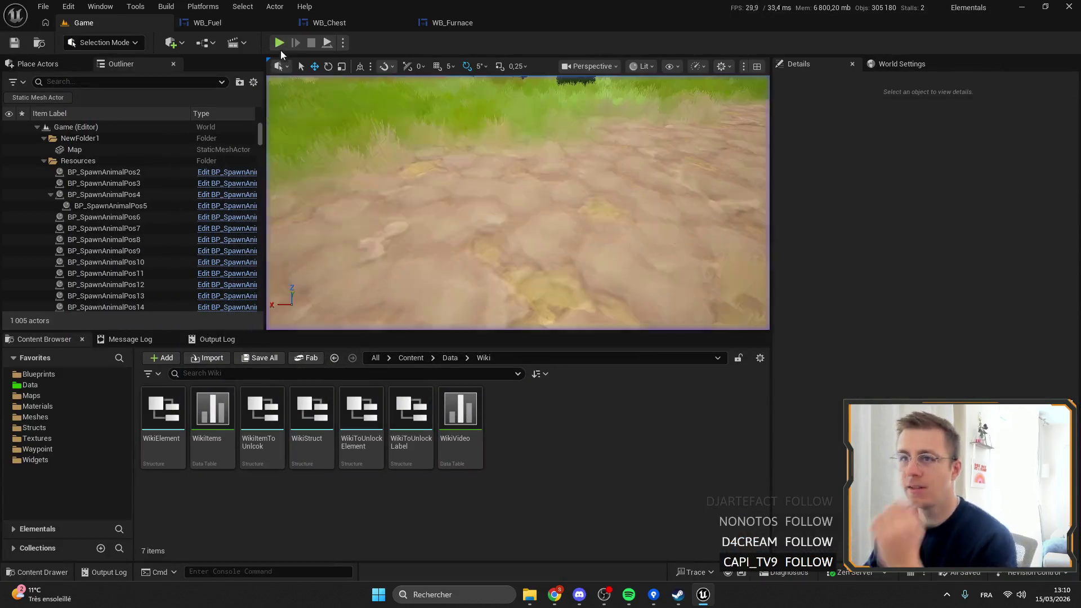
Step: Search the Blueprints folder for 'Furnace' and open BP_Furnace
click(460, 23)
click(164, 25)
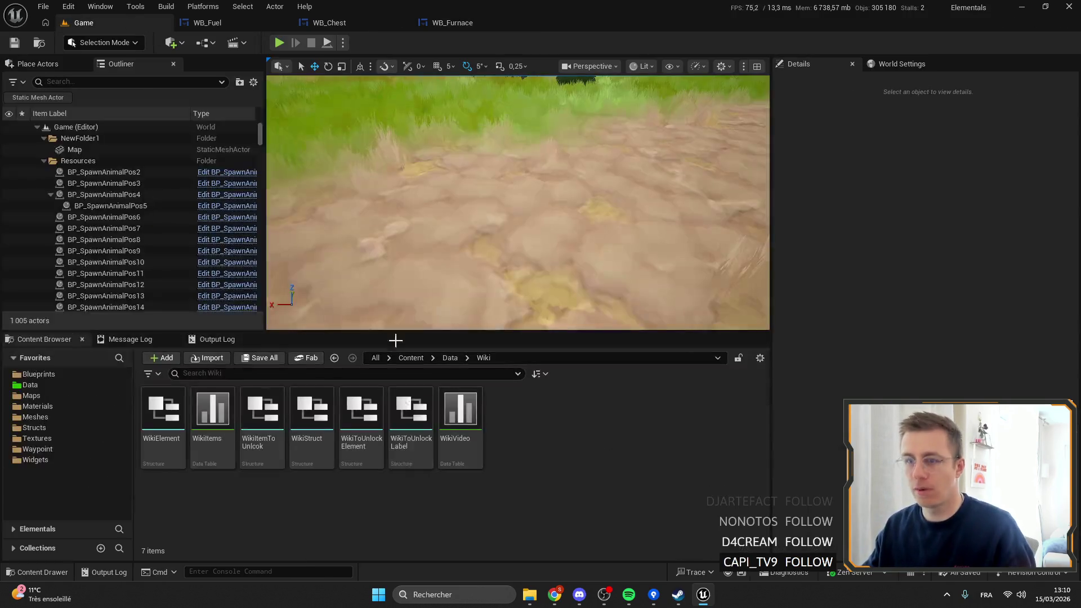
click(39, 374)
click(233, 375)
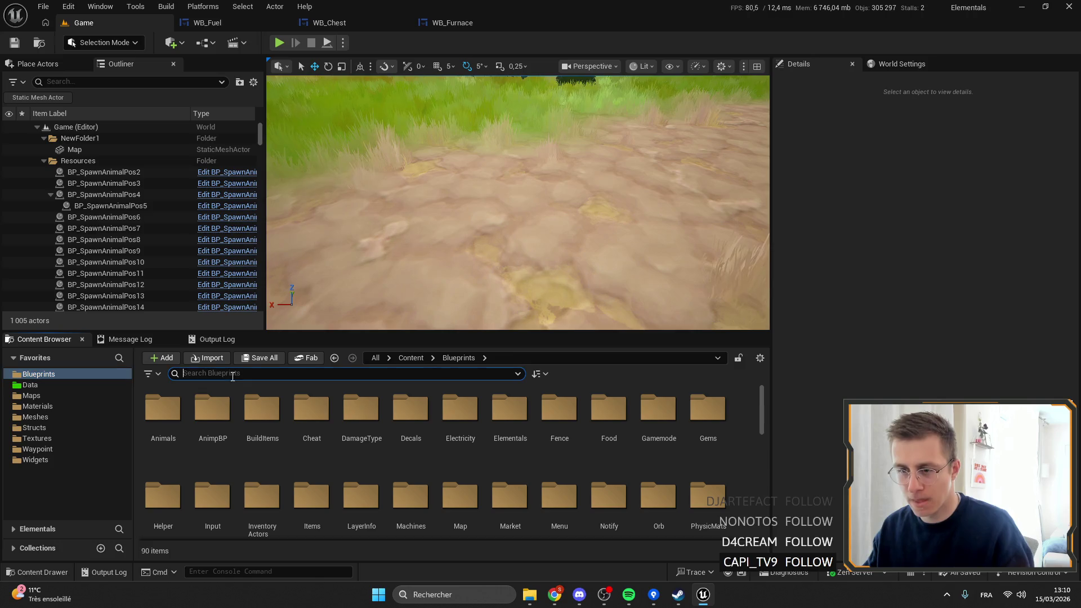
text(Furnace)
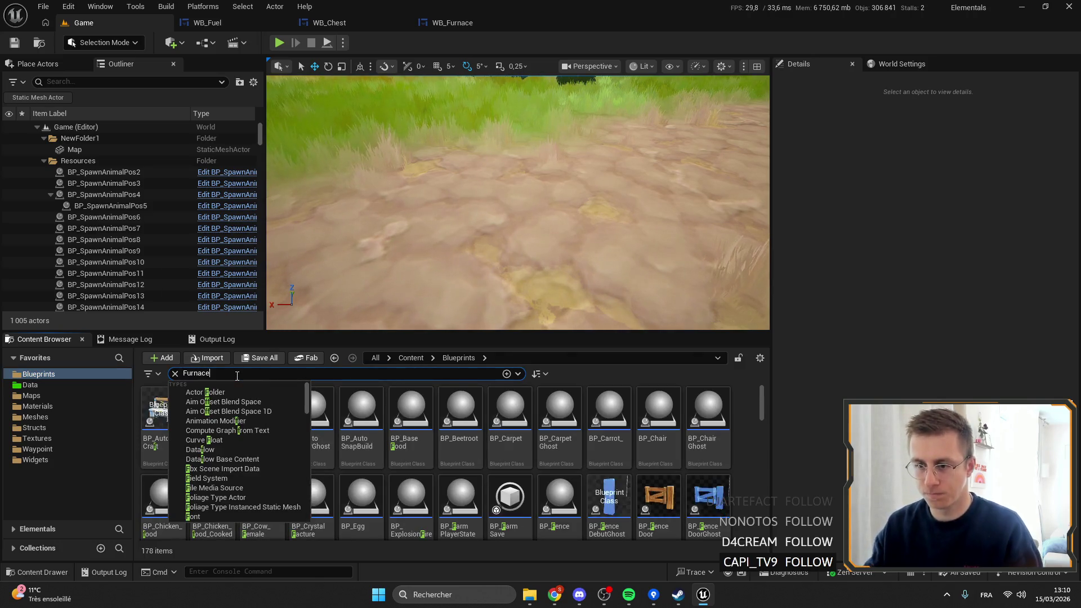
double_click(163, 420)
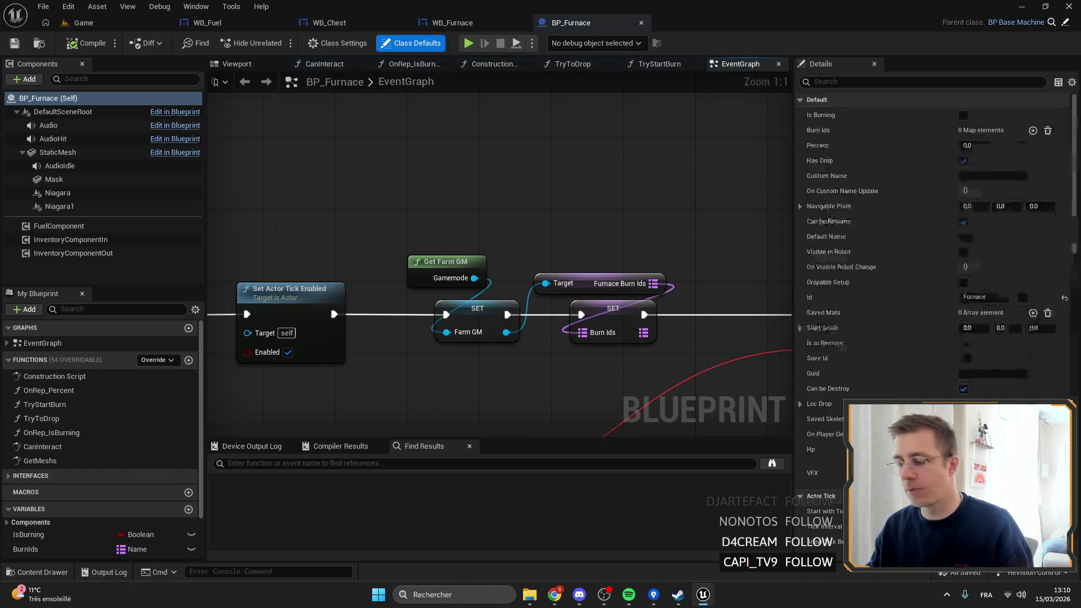
drag(242, 196, 413, 181)
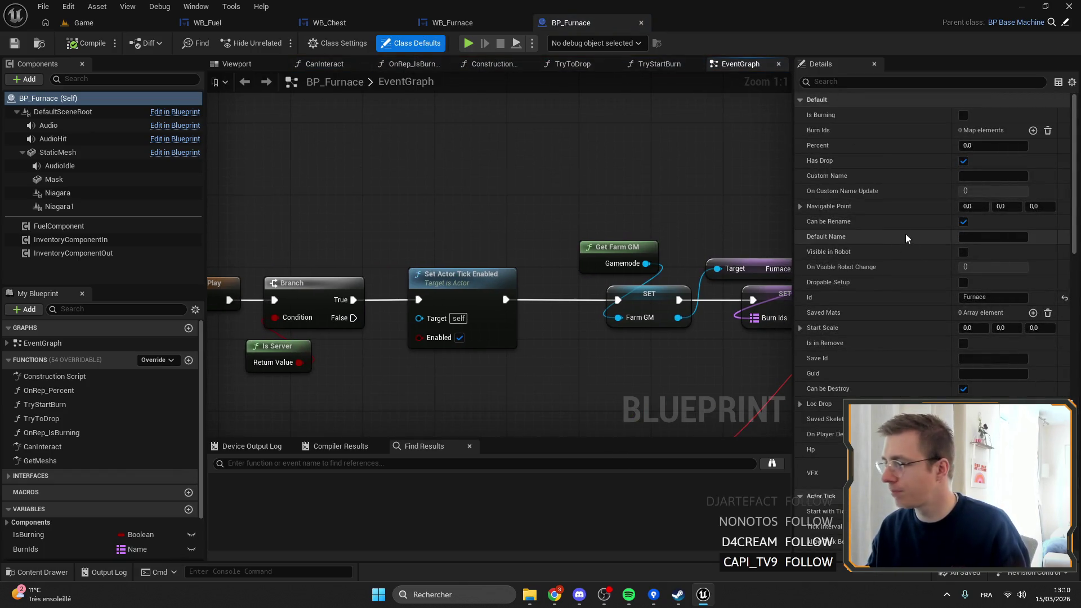
Step: In parent BP_BaseMachine's GetCurrentName graph, add a breakpoint on the Return Node
click(1065, 22)
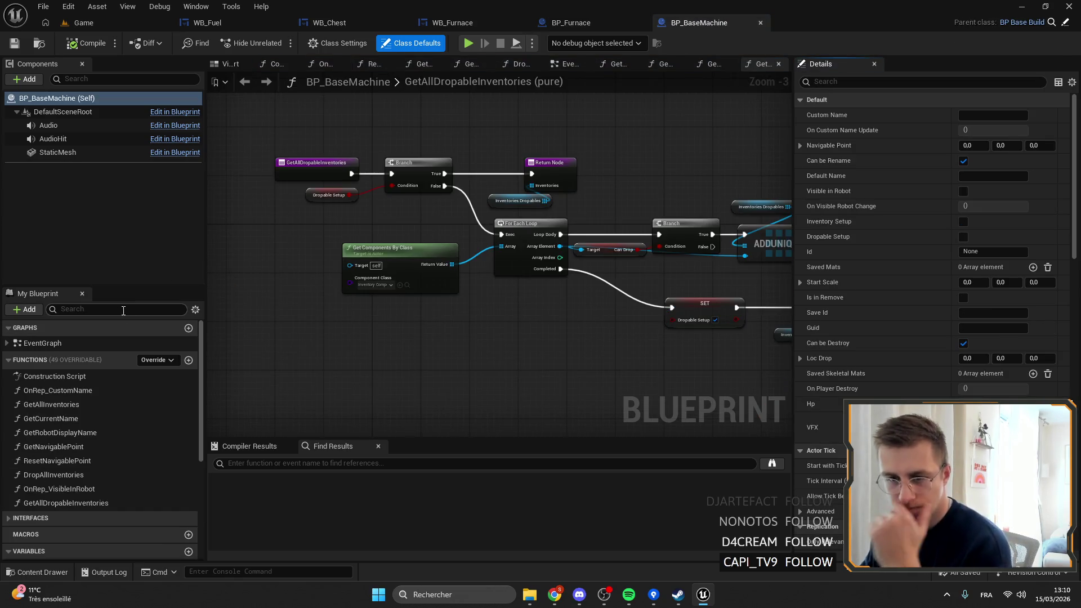
double_click(98, 392)
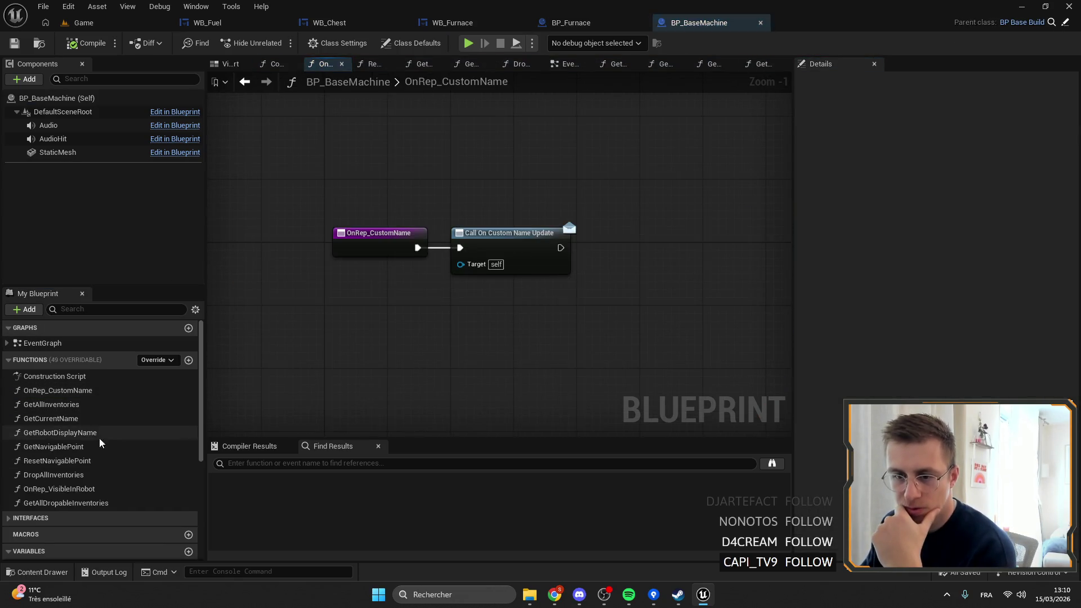
double_click(83, 420)
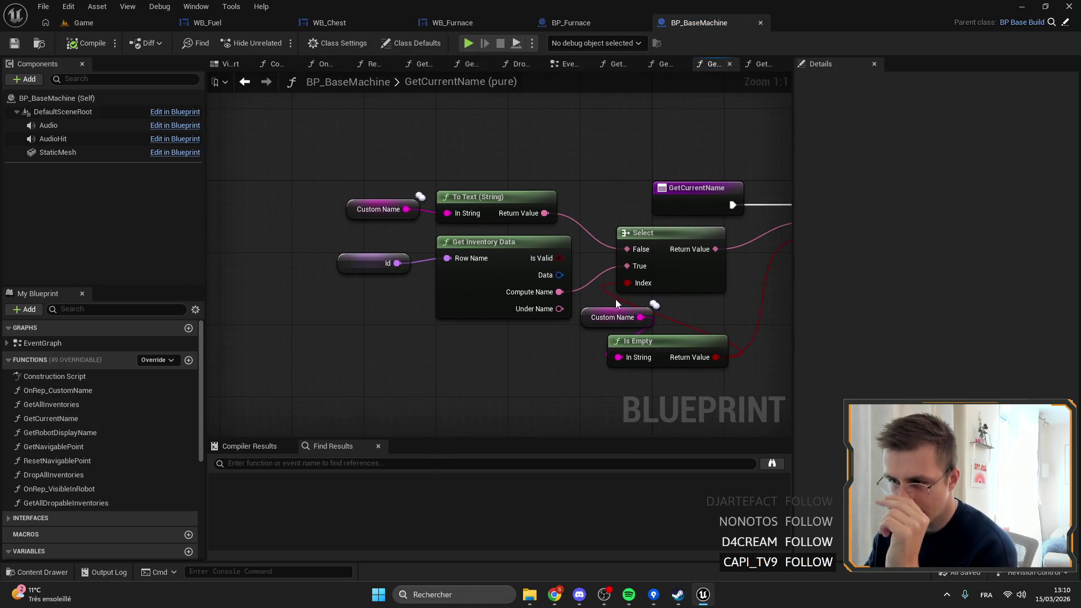
drag(318, 158, 415, 178)
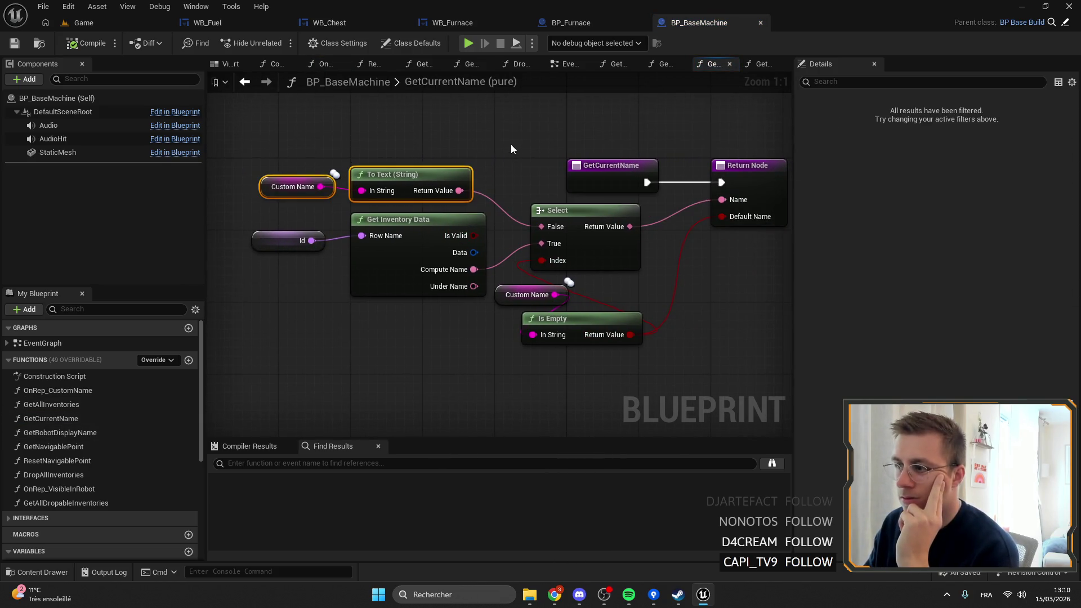
right_click(586, 181)
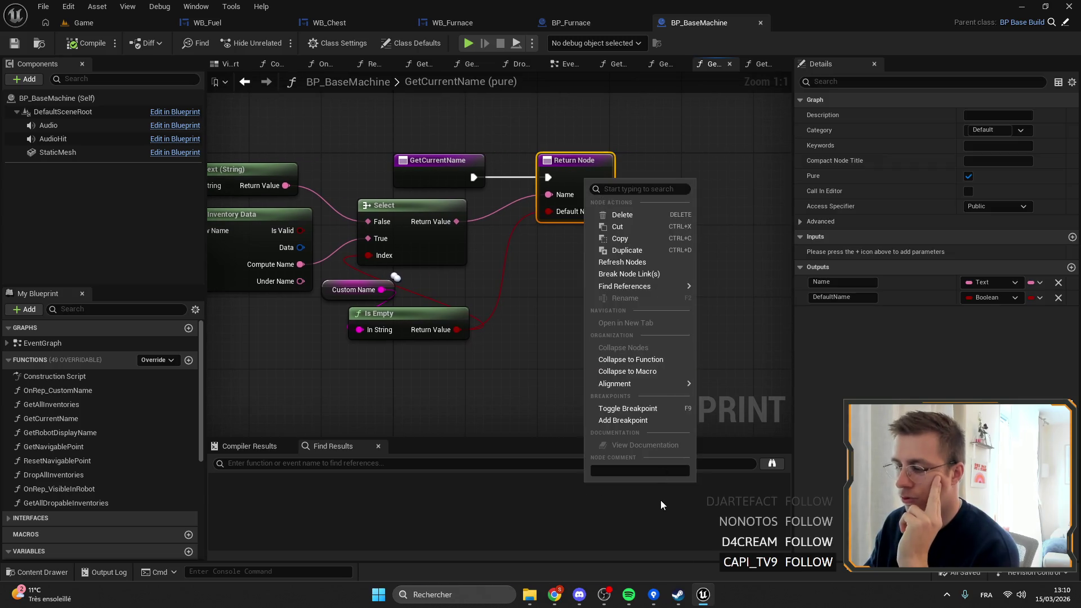
click(640, 426)
click(104, 22)
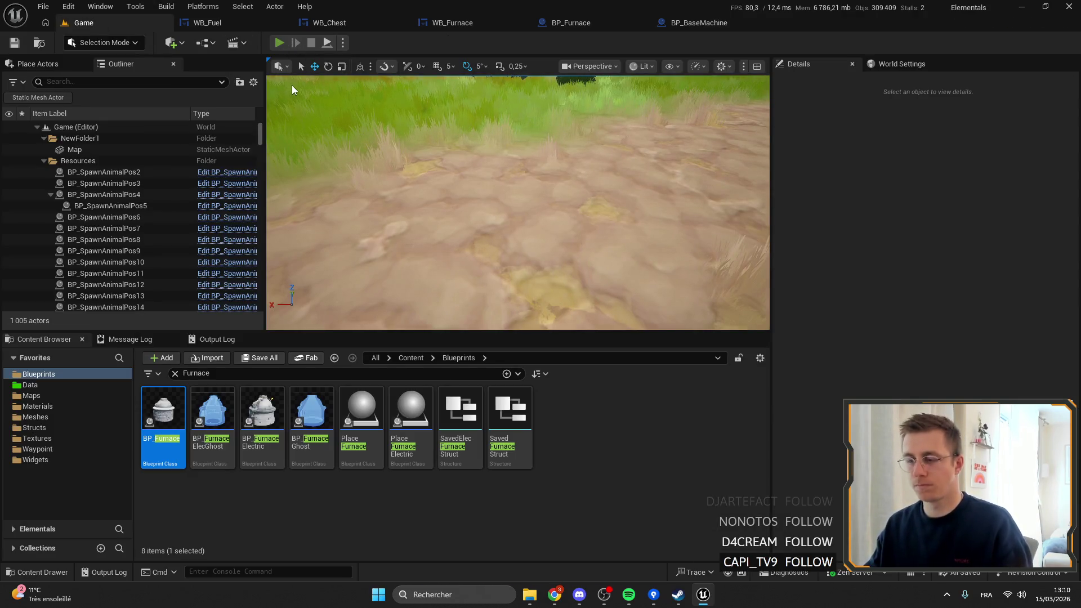
Step: Play in editor to hit the breakpoint and inspect the To Text and Get Inventory Data nodes
key(alt+p)
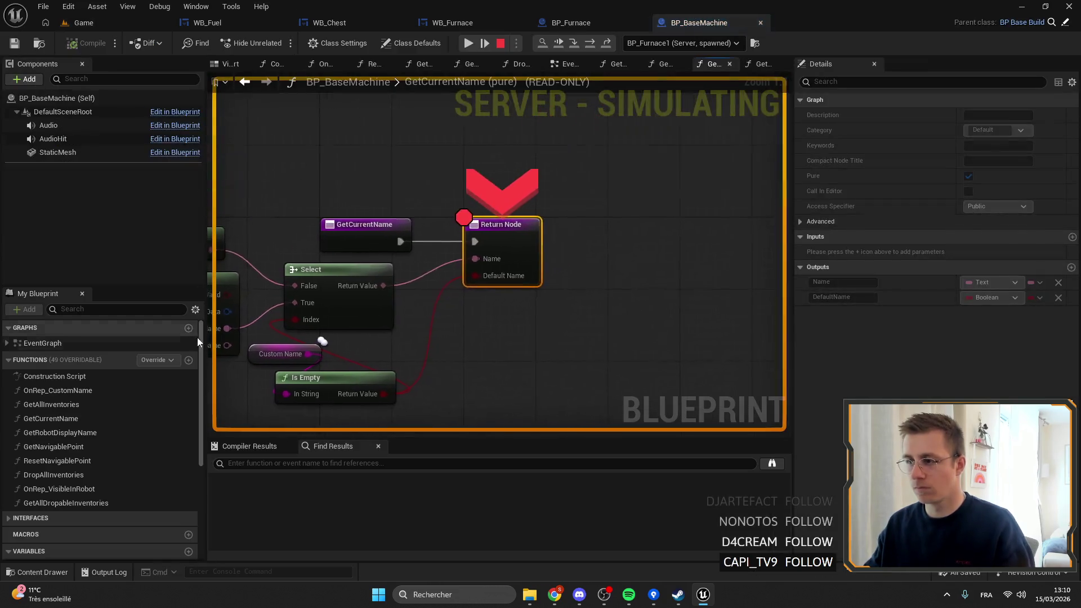
drag(405, 333, 596, 269)
drag(409, 187, 450, 187)
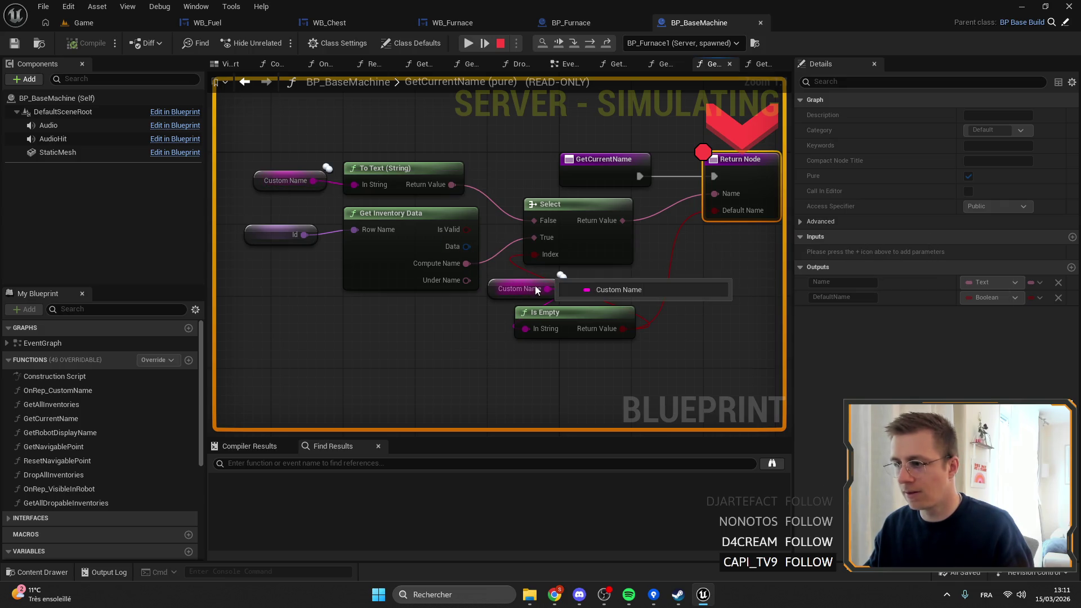
mouse_move(539, 253)
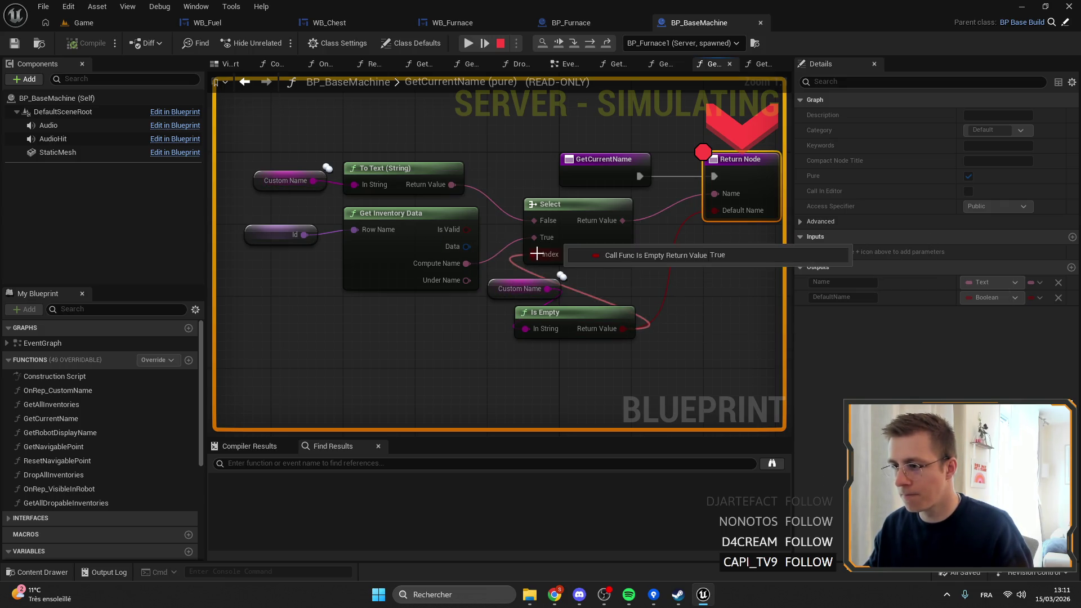
mouse_move(608, 222)
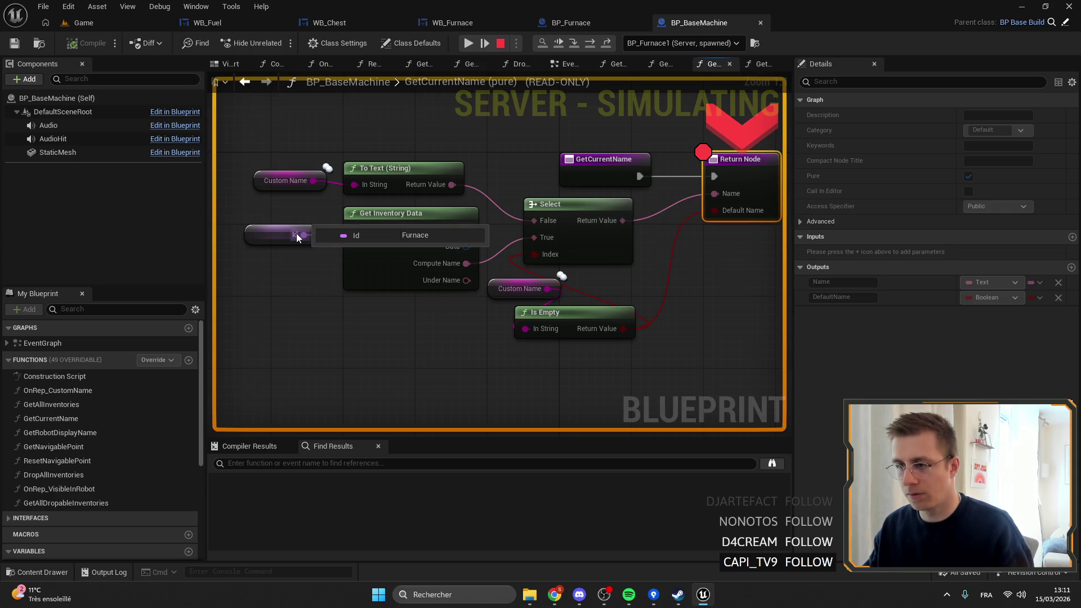
Step: Stop the session, remove the Return Node breakpoint, close WB_Fuel, and switch to the Steam wishlist page
click(504, 43)
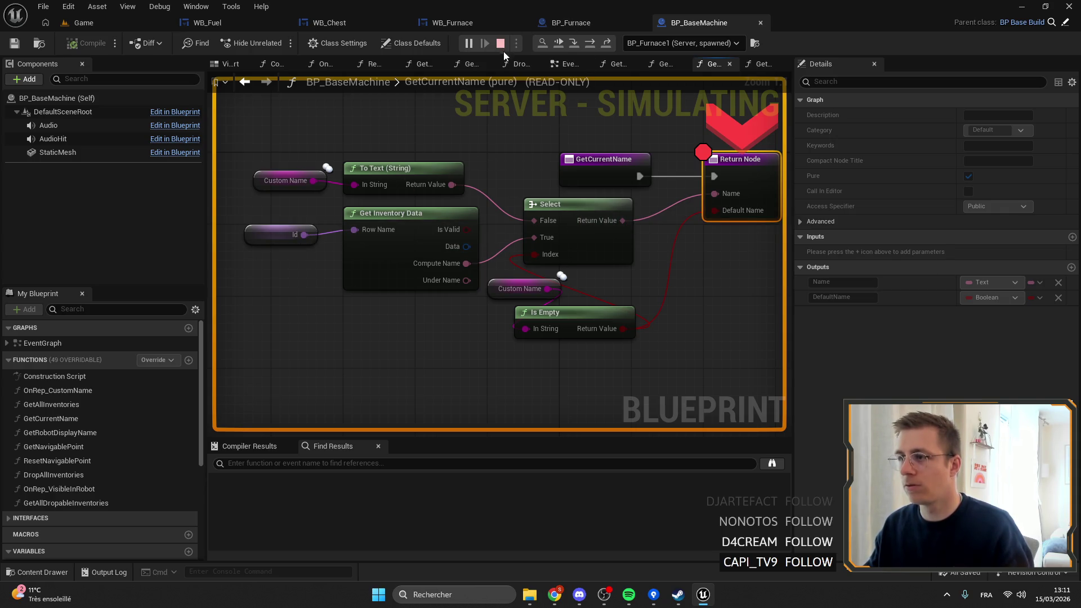
right_click(749, 191)
click(793, 424)
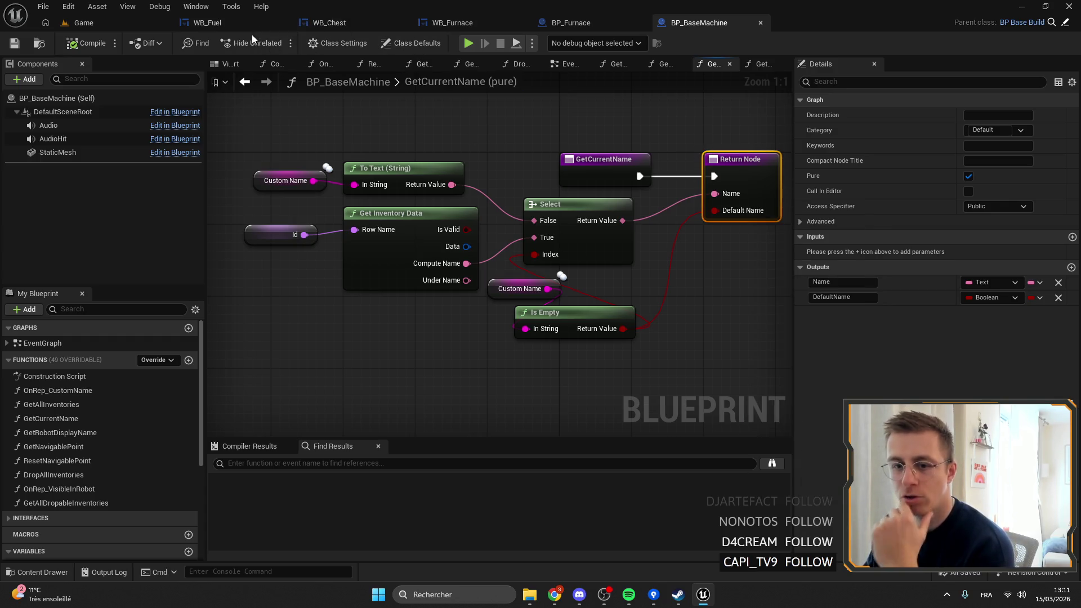
click(259, 20)
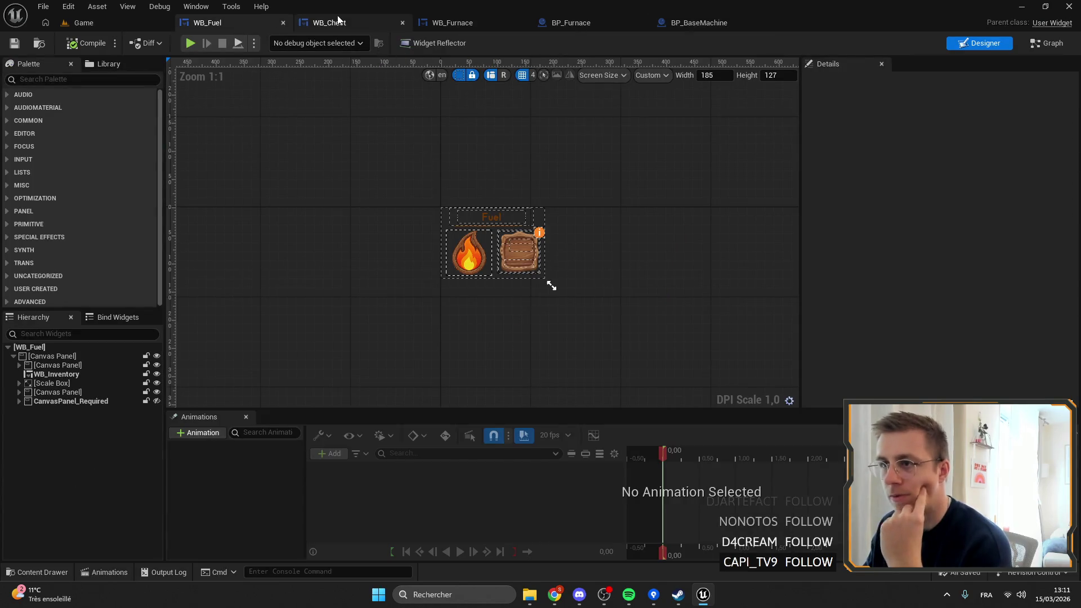
click(283, 22)
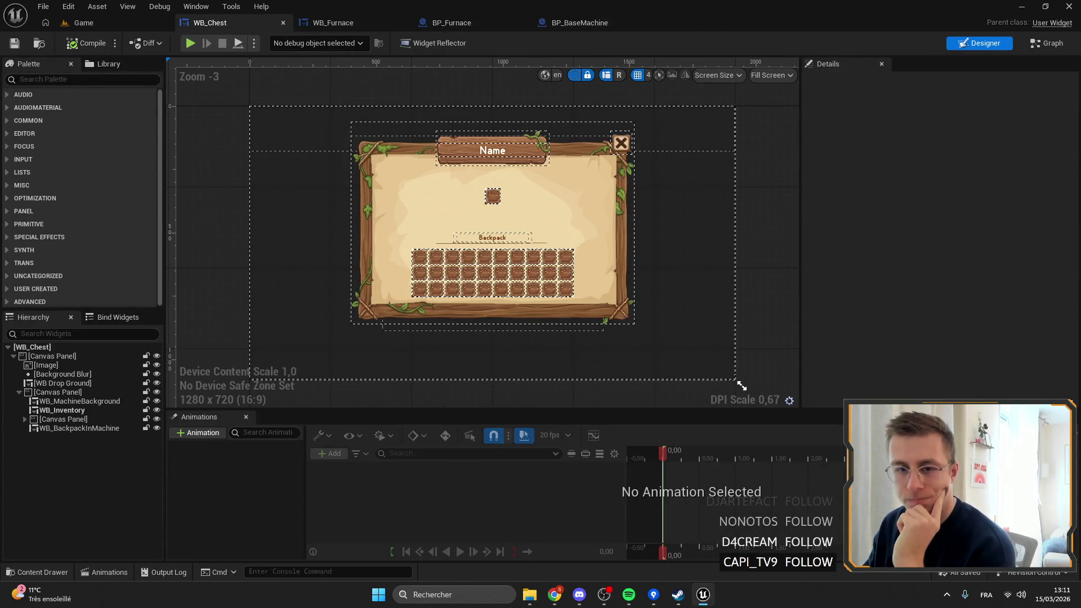
key(alt+Tab)
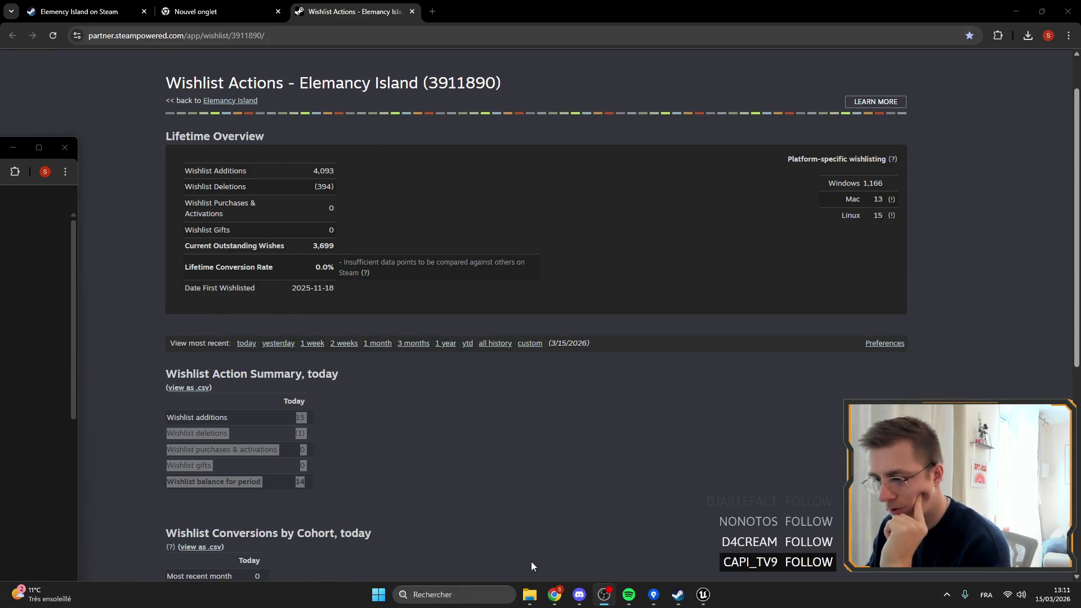
Step: Bring the Notion browser window forward and maximize its Projets page
mouse_move(555, 595)
click(556, 539)
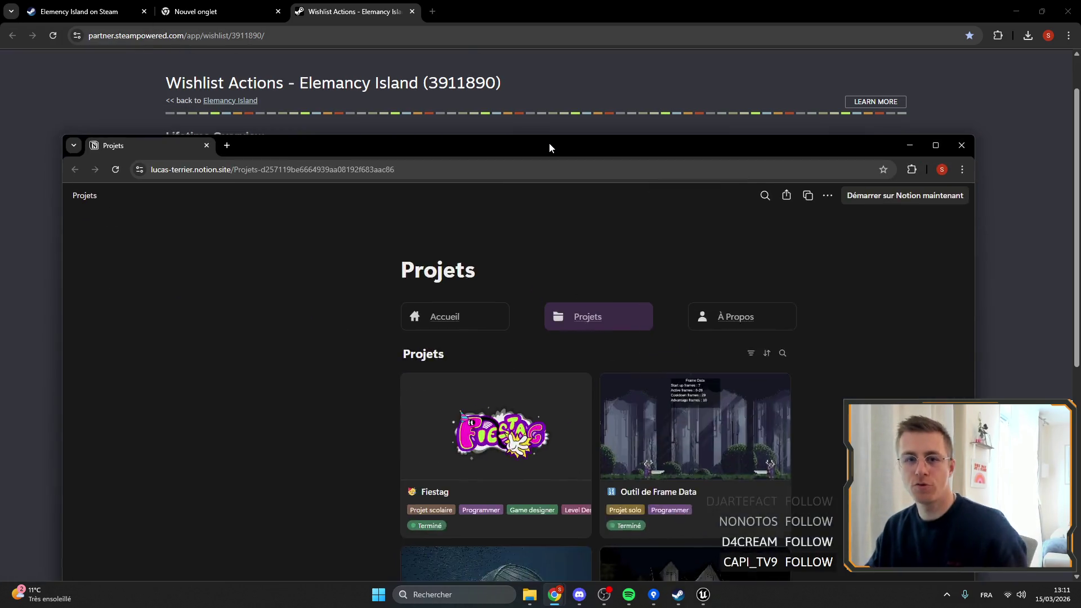
double_click(549, 145)
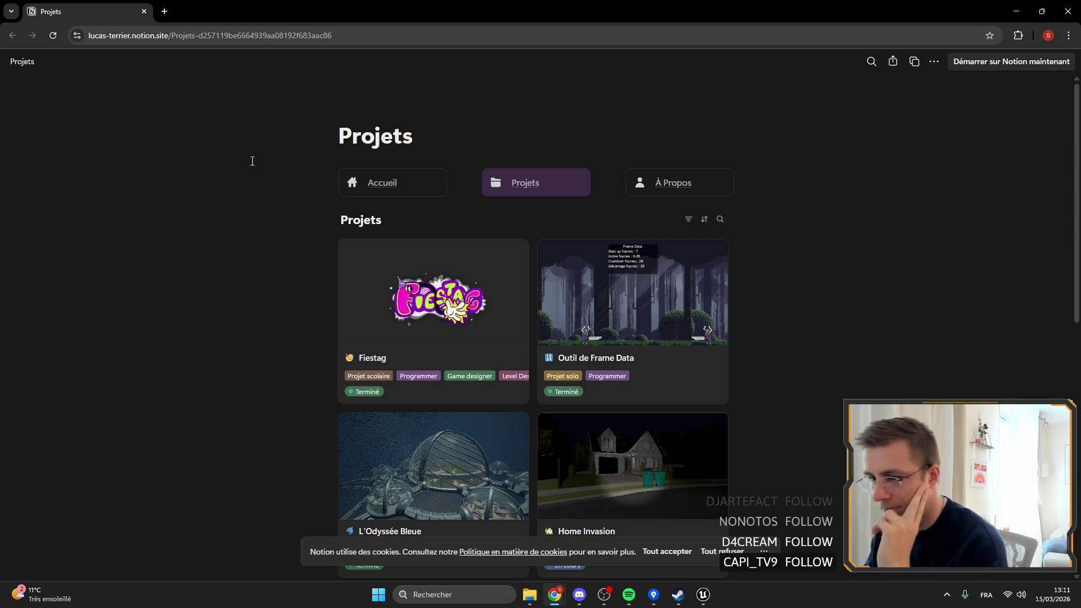
Step: Browse the Outil de Frame Data project page in the Notion portfolio
scroll(826, 304, down, 7)
scroll(864, 285, up, 5)
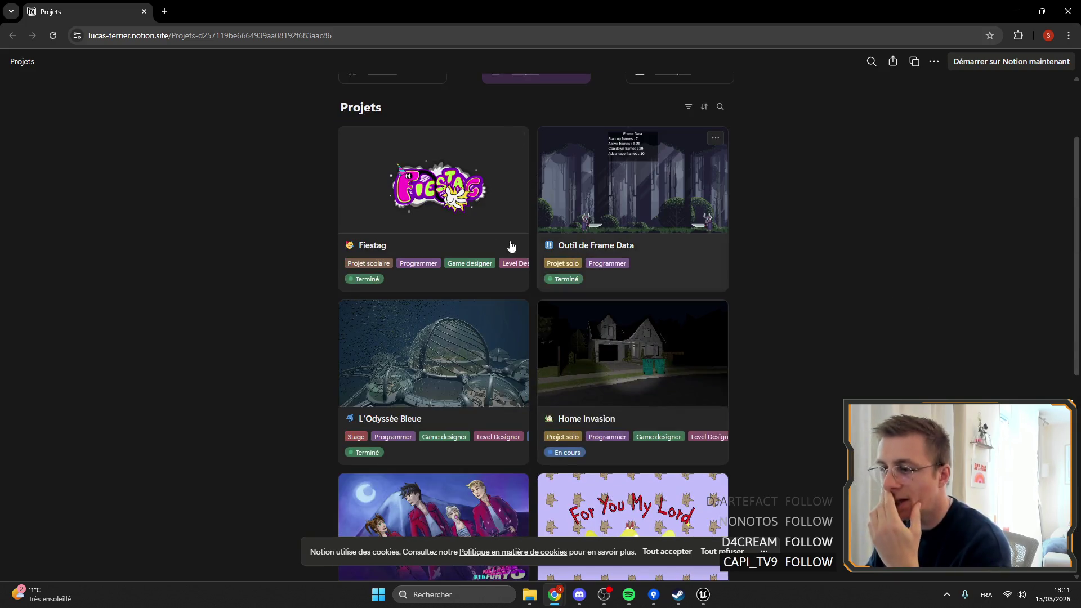
click(636, 211)
scroll(613, 197, down, 2)
scroll(608, 198, up, 2)
scroll(603, 199, down, 8)
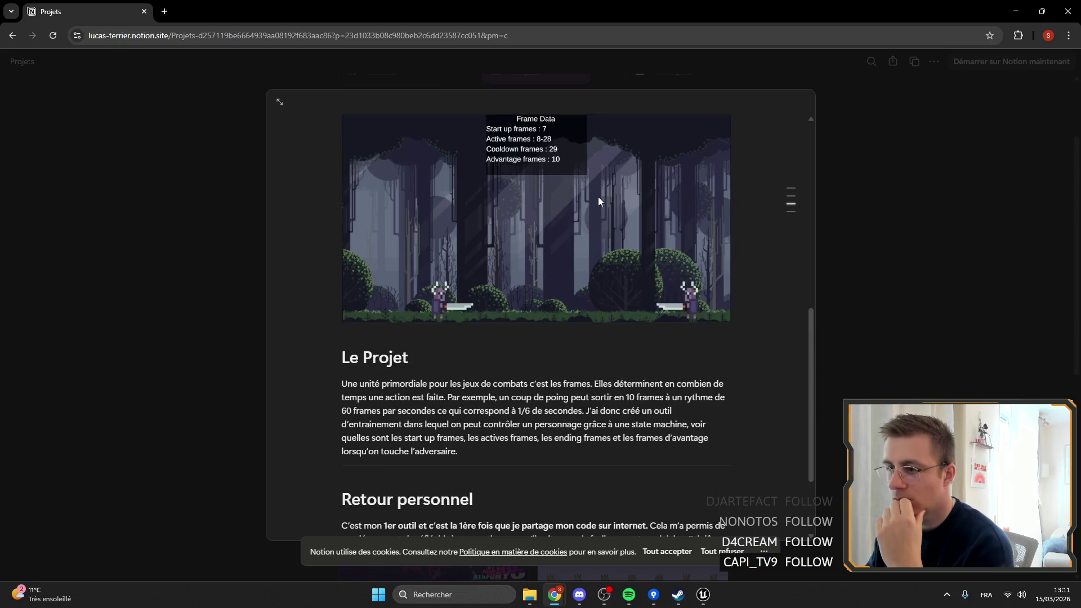
scroll(598, 198, down, 2)
scroll(606, 209, up, 6)
right_click(611, 218)
right_click(569, 273)
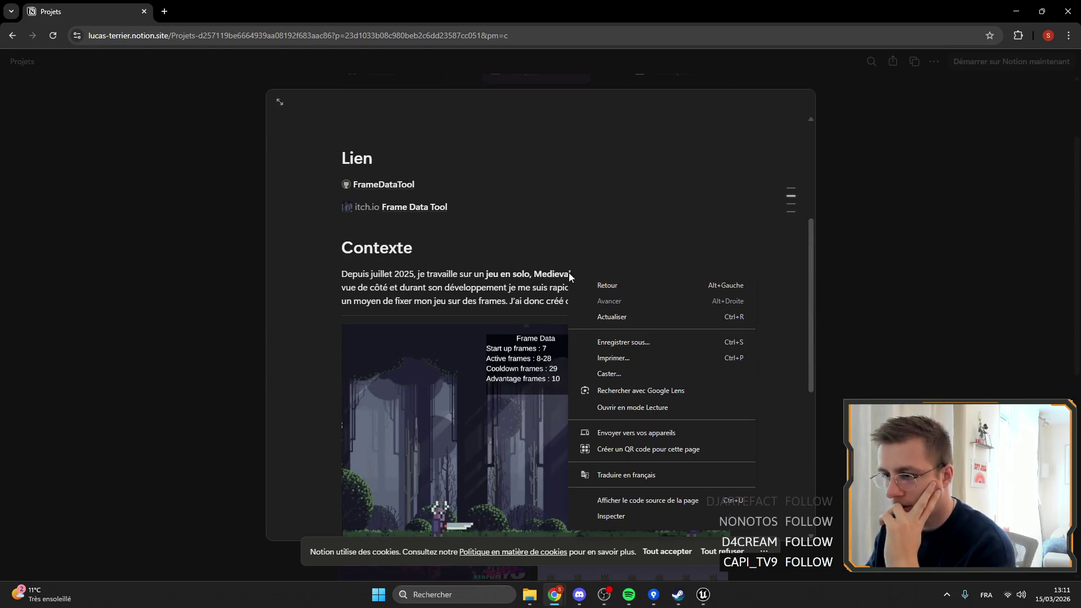
click(555, 260)
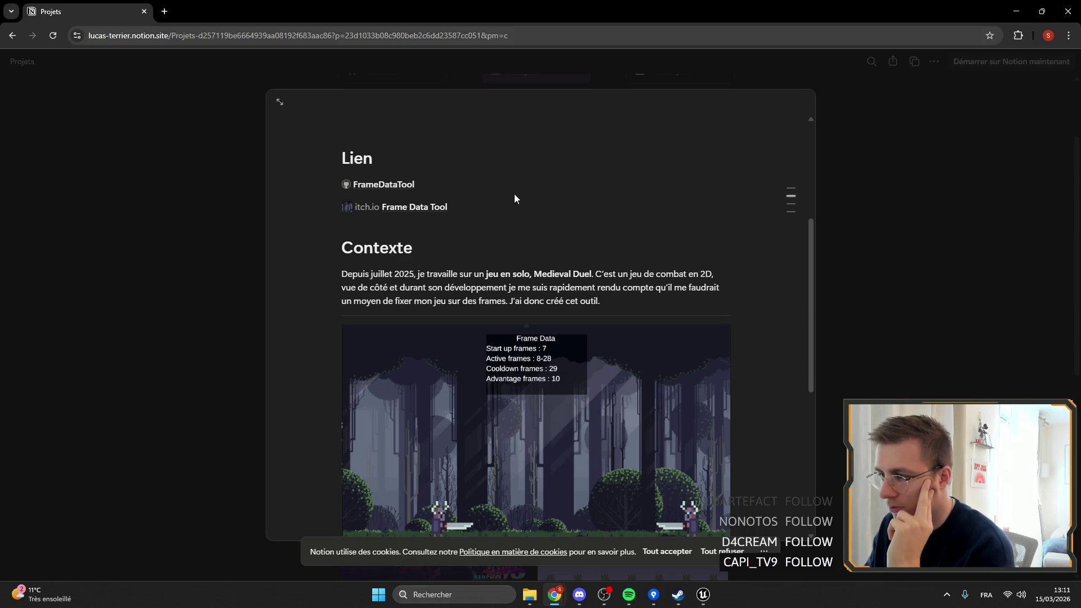
scroll(515, 196, down, 6)
click(244, 210)
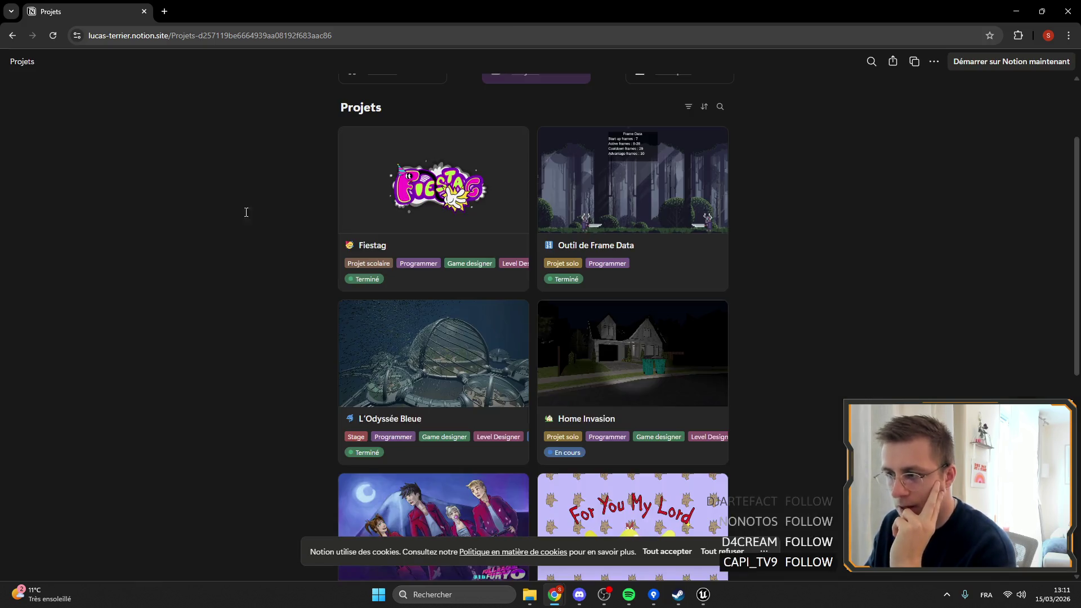
Step: Browse the L'Odyssée Bleue project page, then close Notion and return to Unreal
click(451, 384)
scroll(519, 260, down, 12)
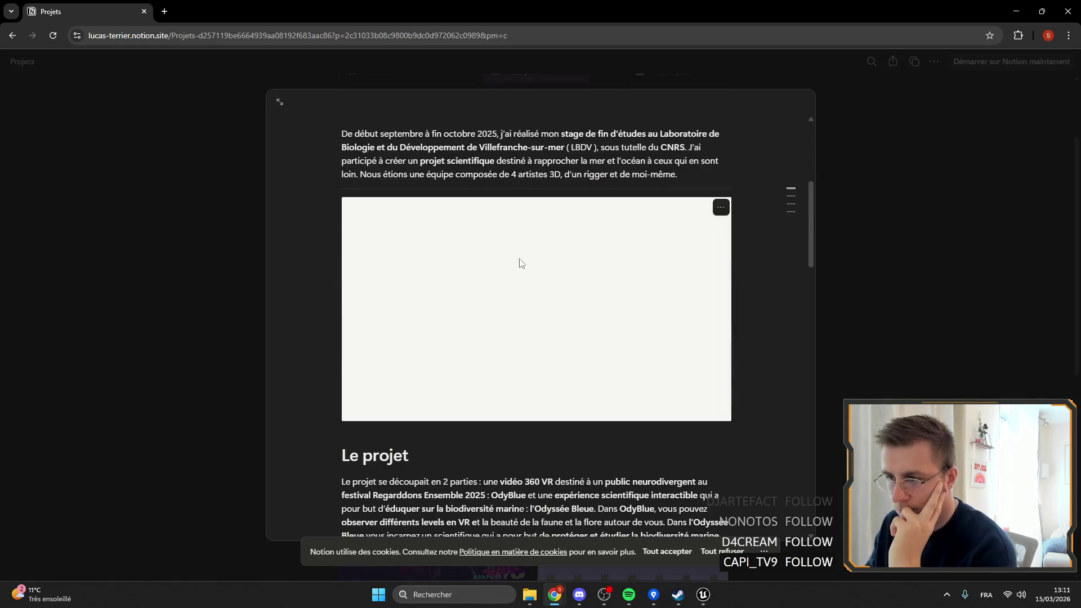
scroll(481, 251, down, 5)
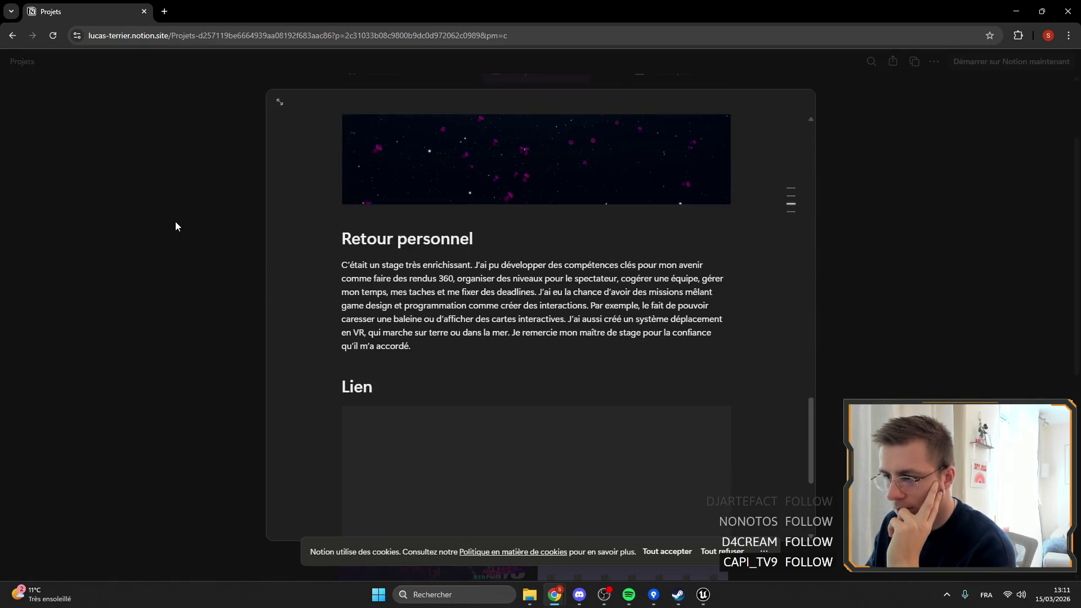
click(176, 221)
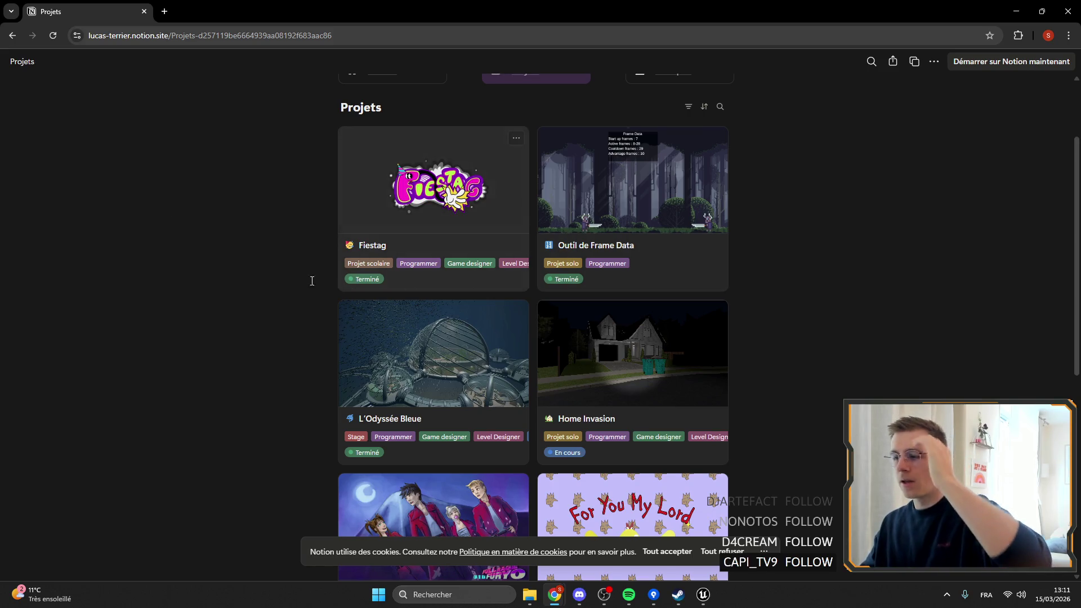
scroll(201, 256, up, 2)
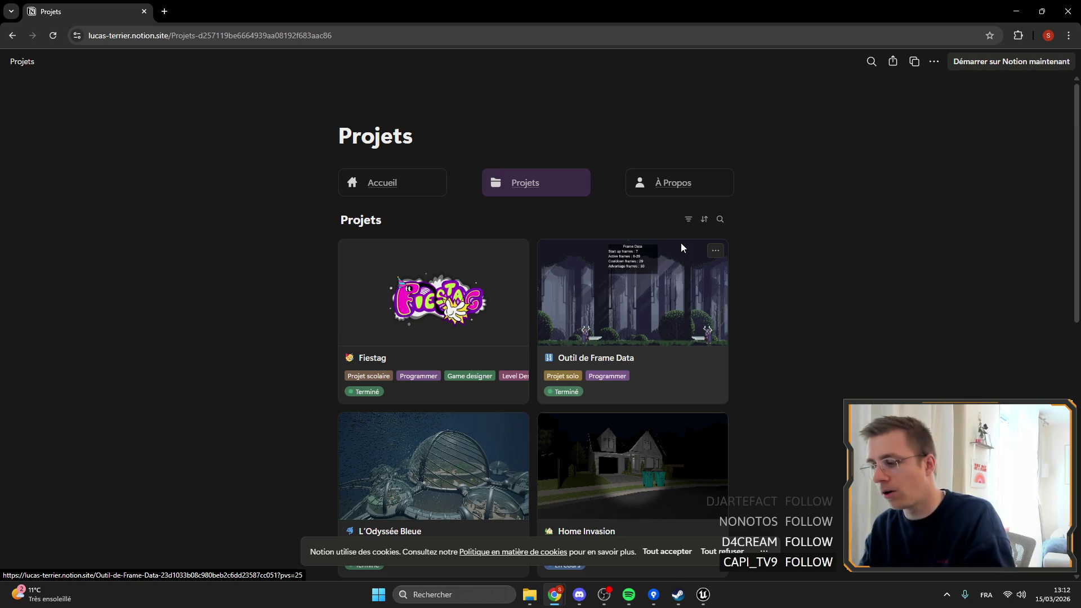
scroll(760, 270, down, 9)
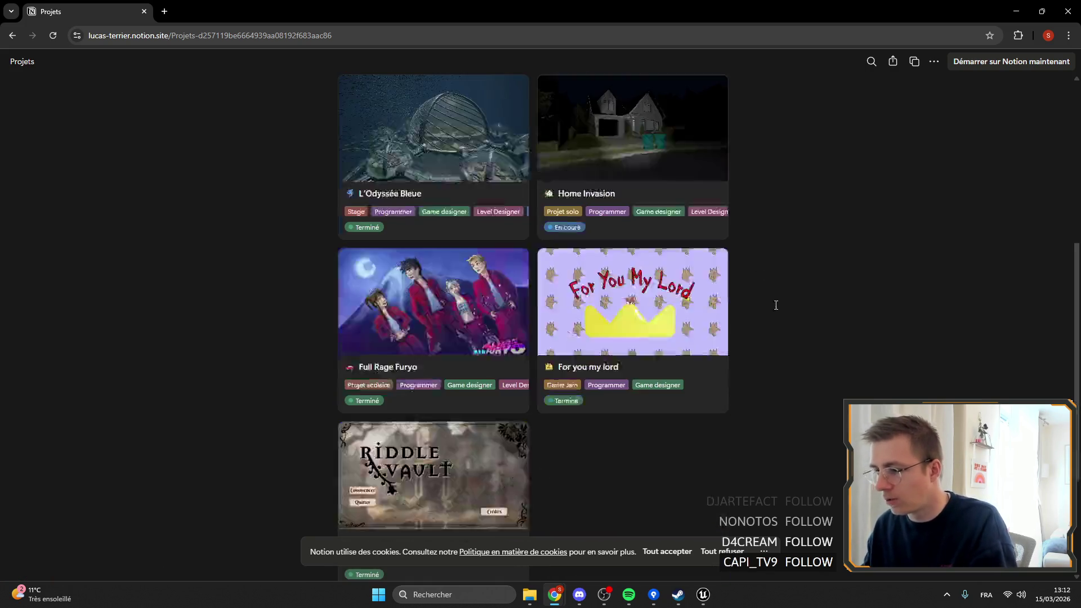
scroll(756, 282, up, 9)
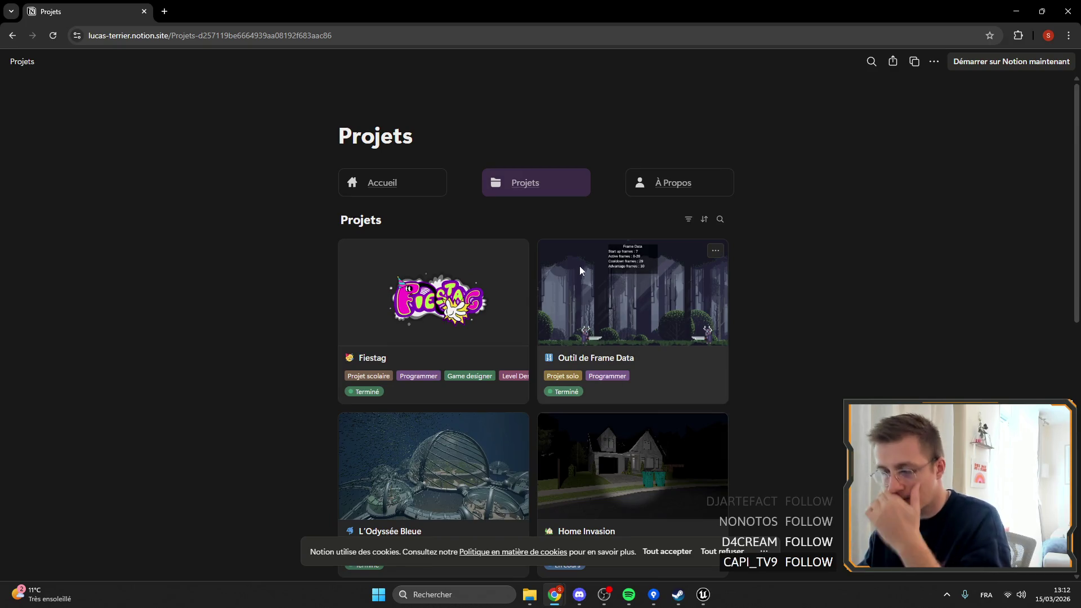
click(1068, 11)
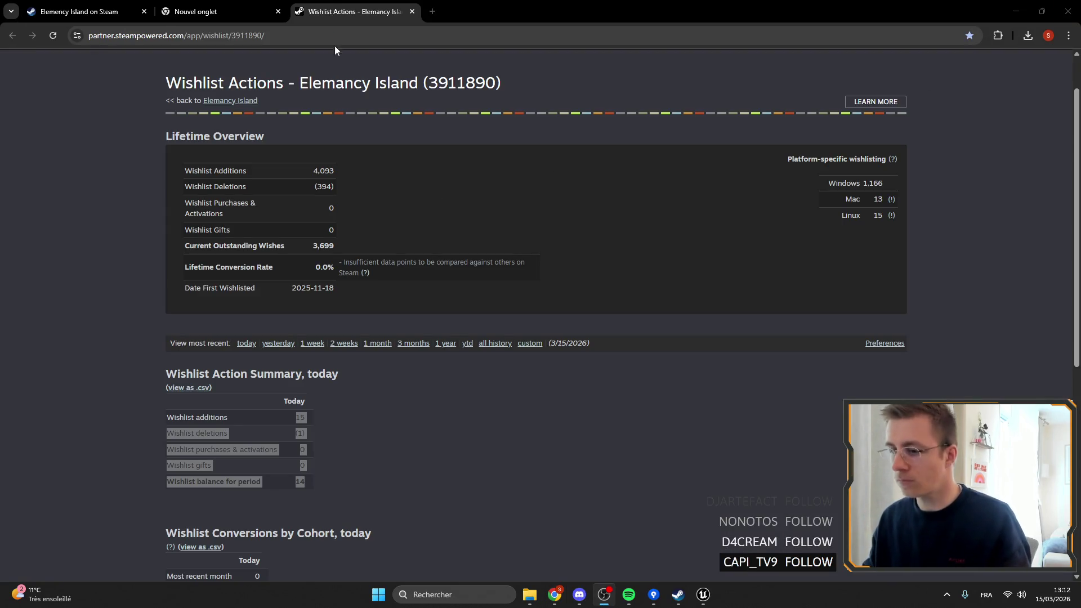
key(alt+Tab)
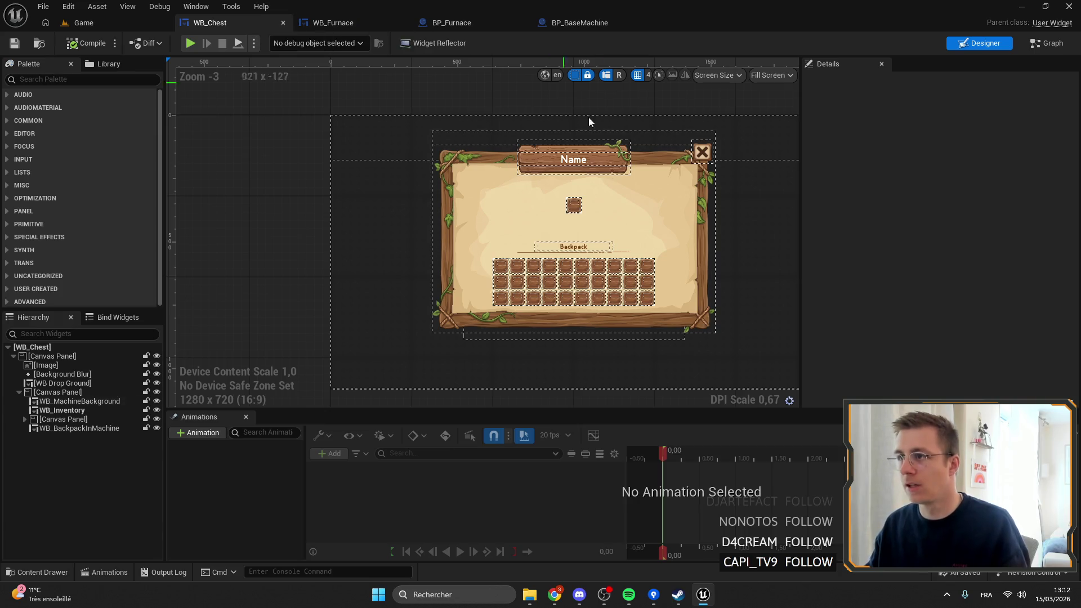
Step: Review WB_MachineBackground's event graph, then open the Data folder in the Game level's Content Browser
click(462, 234)
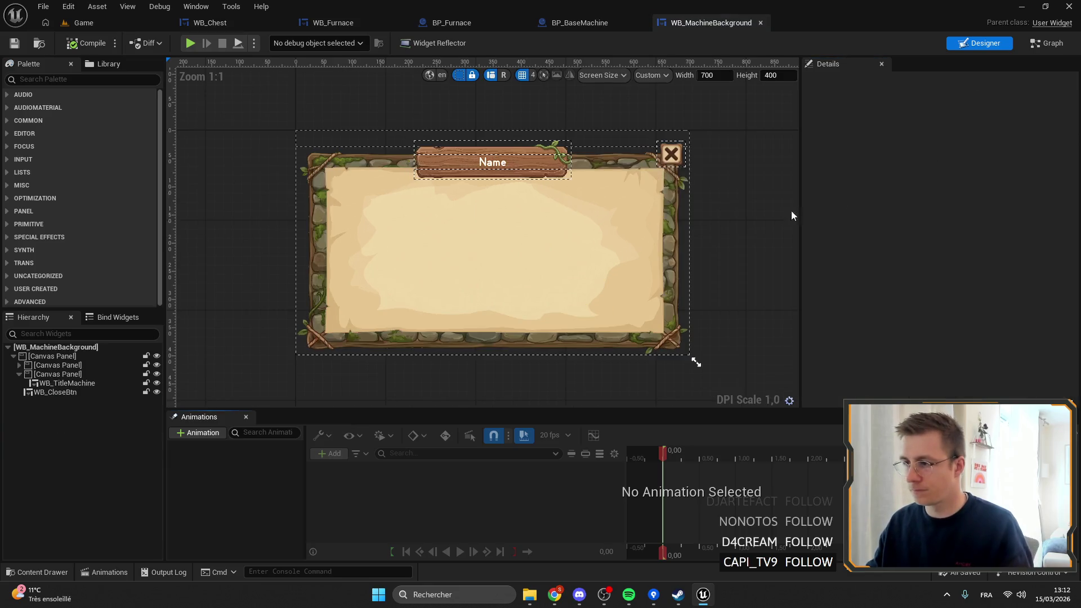
click(1047, 43)
scroll(394, 169, down, 3)
drag(393, 237, 480, 225)
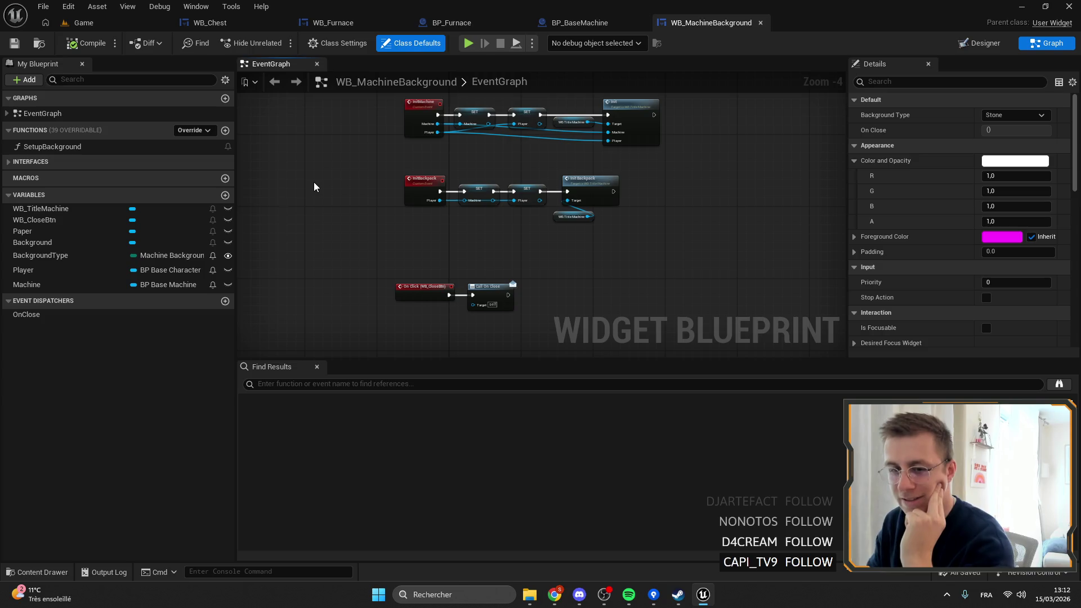
scroll(355, 206, up, 4)
scroll(411, 129, down, 3)
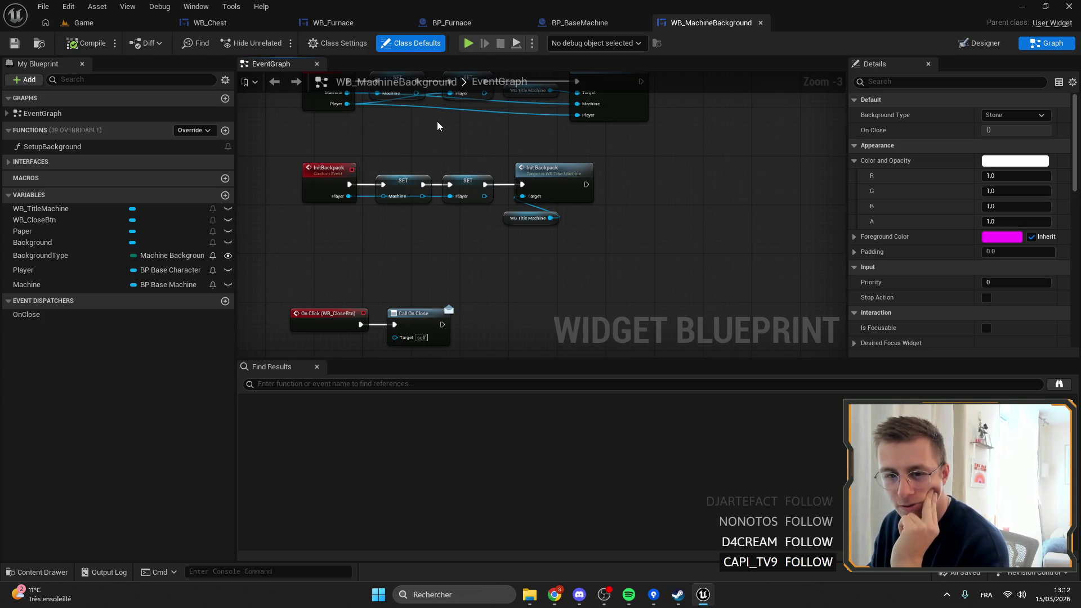
click(100, 23)
click(59, 385)
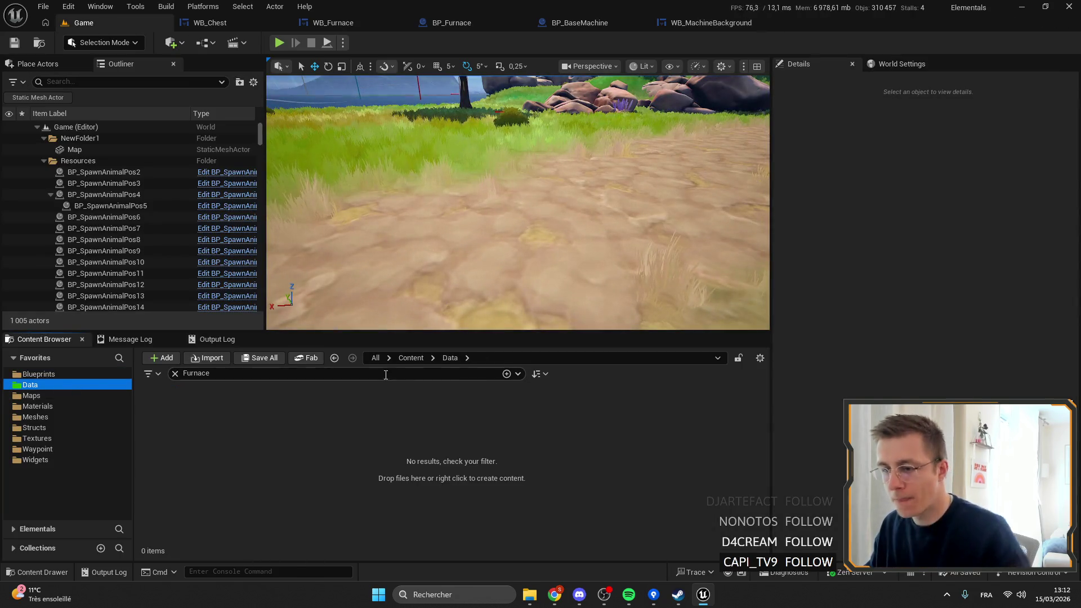
Step: Filter assets by 'uto' and inspect the NewRow_12 sand-burning row in TutoData
click(186, 375)
text(uto)
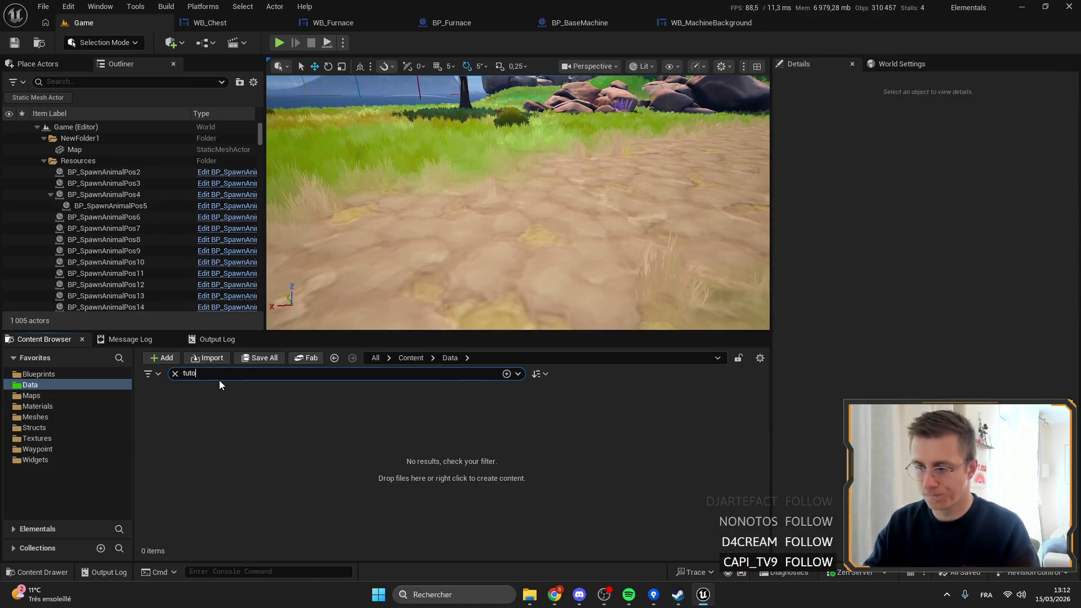
double_click(165, 416)
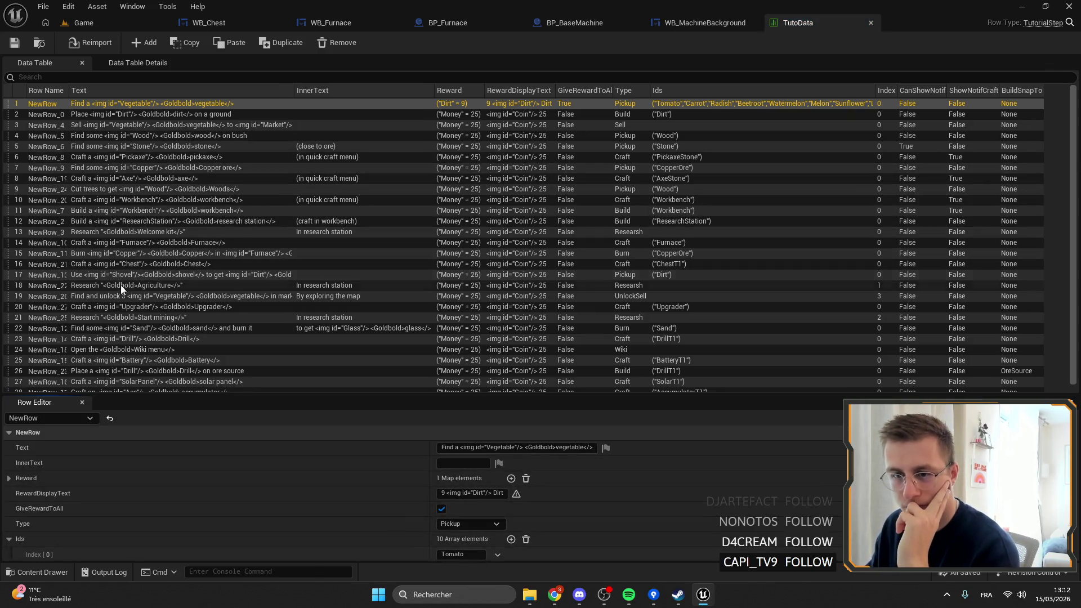
click(151, 330)
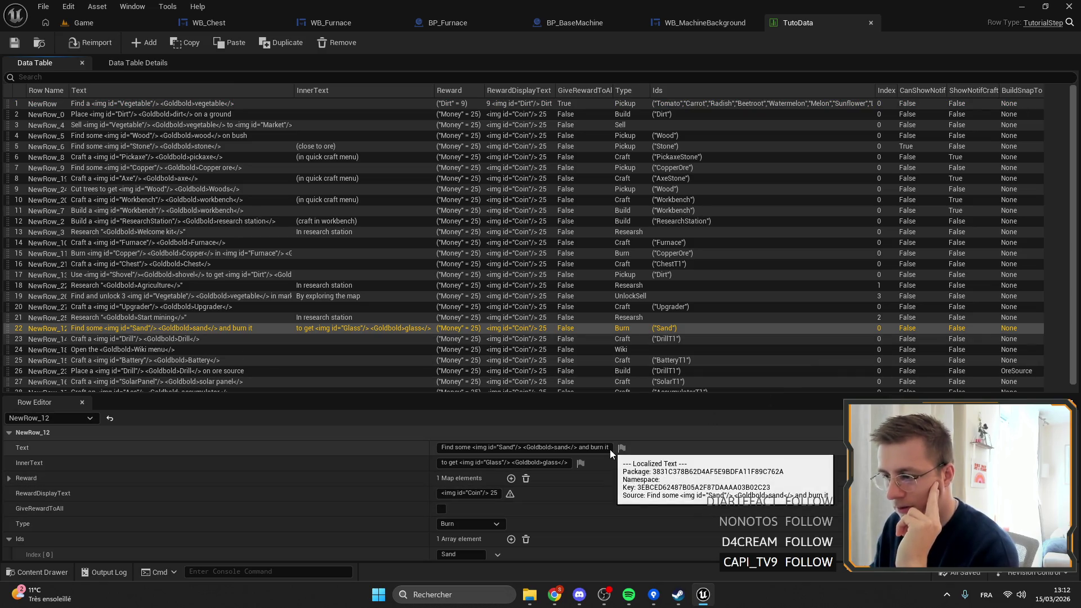
click(83, 23)
Step: Open the Localization Dashboard and dock the fr-FR Translation Editor showing Needs Review entries
click(135, 6)
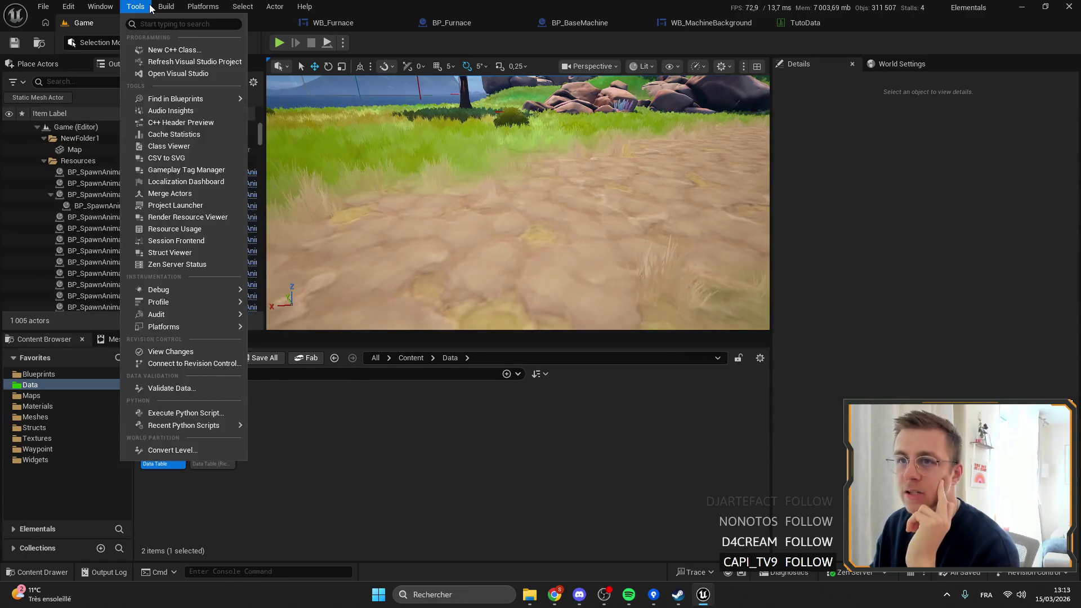
mouse_move(135, 6)
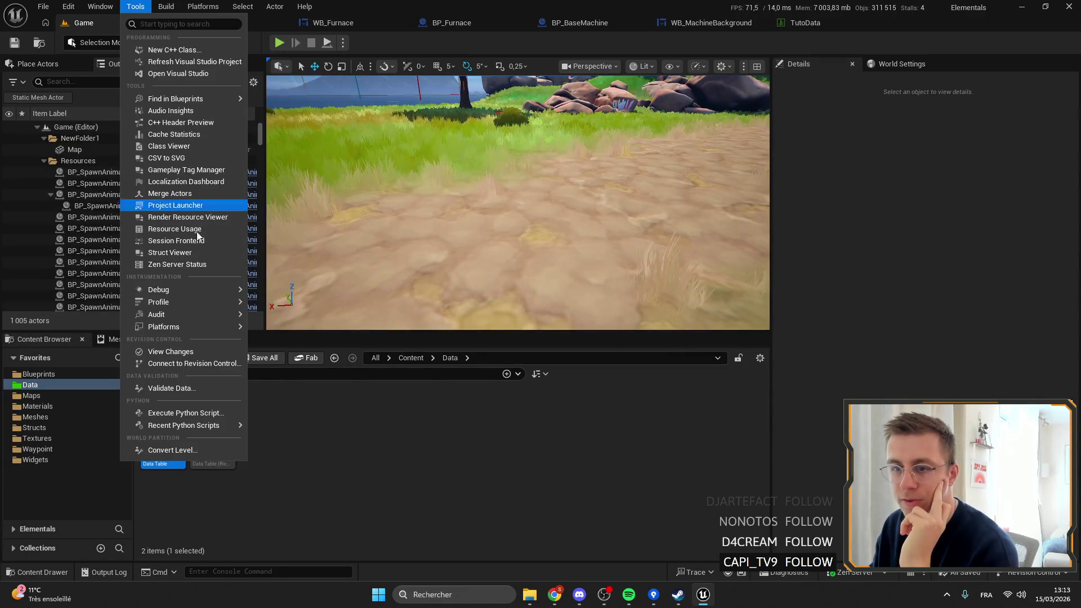
click(193, 180)
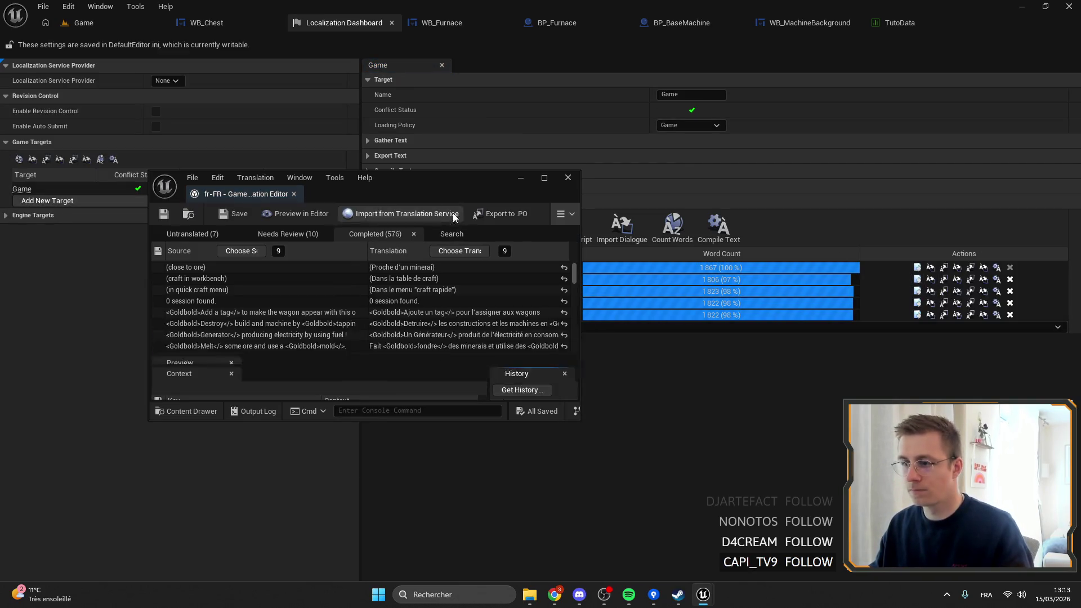
mouse_move(246, 194)
mouse_down()
mouse_move(323, 149)
mouse_move(274, 23)
mouse_up()
click(43, 63)
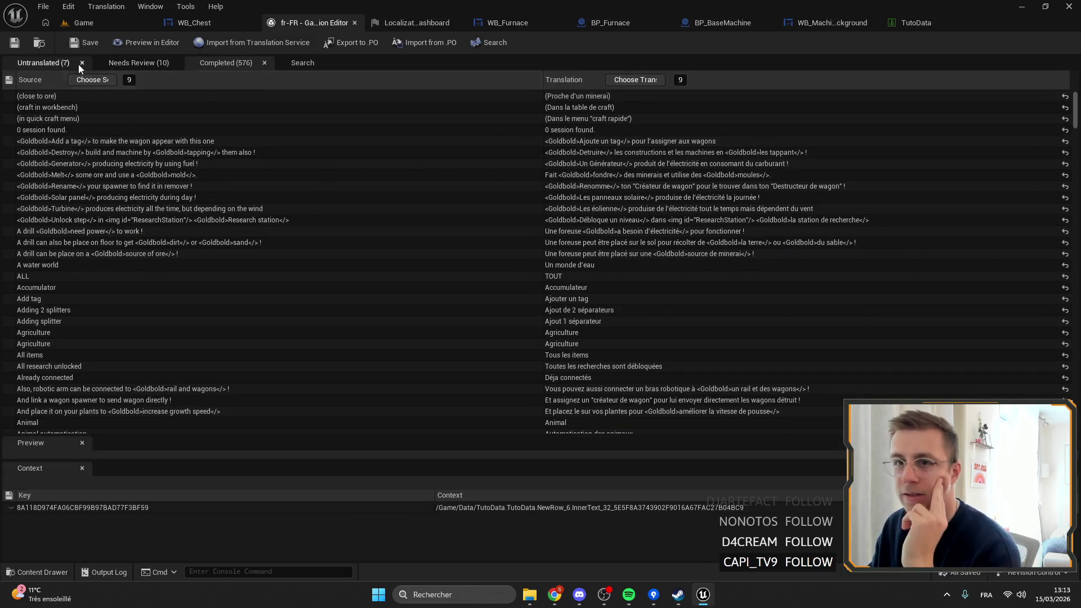
click(124, 63)
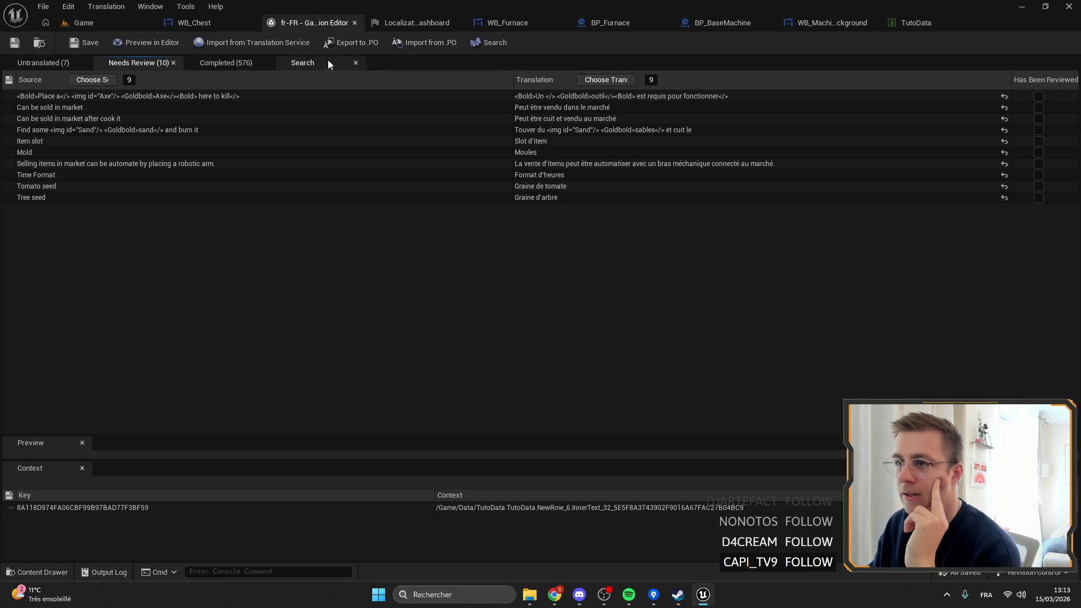
Step: Search 'sand', check the burn-sand entry's French translation, then close both localization tabs
click(327, 61)
click(410, 76)
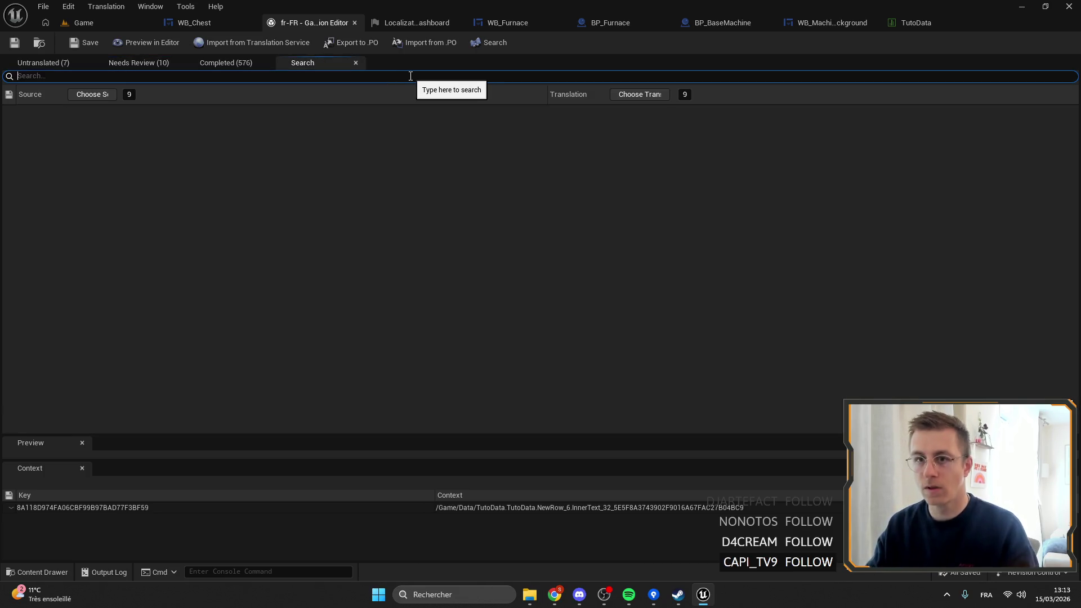
text(sand)
key(Return)
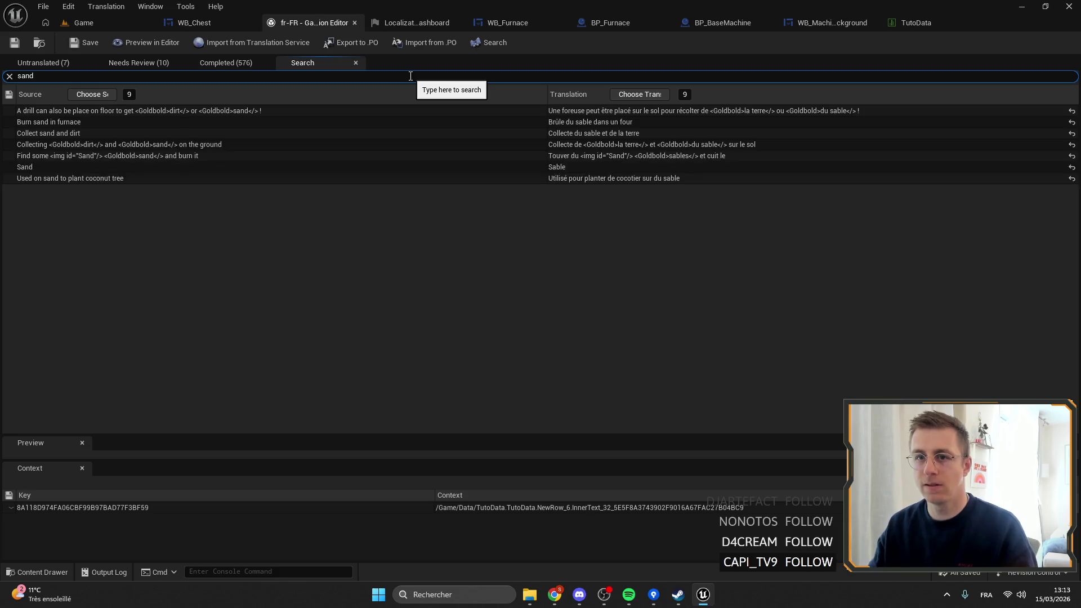
click(147, 158)
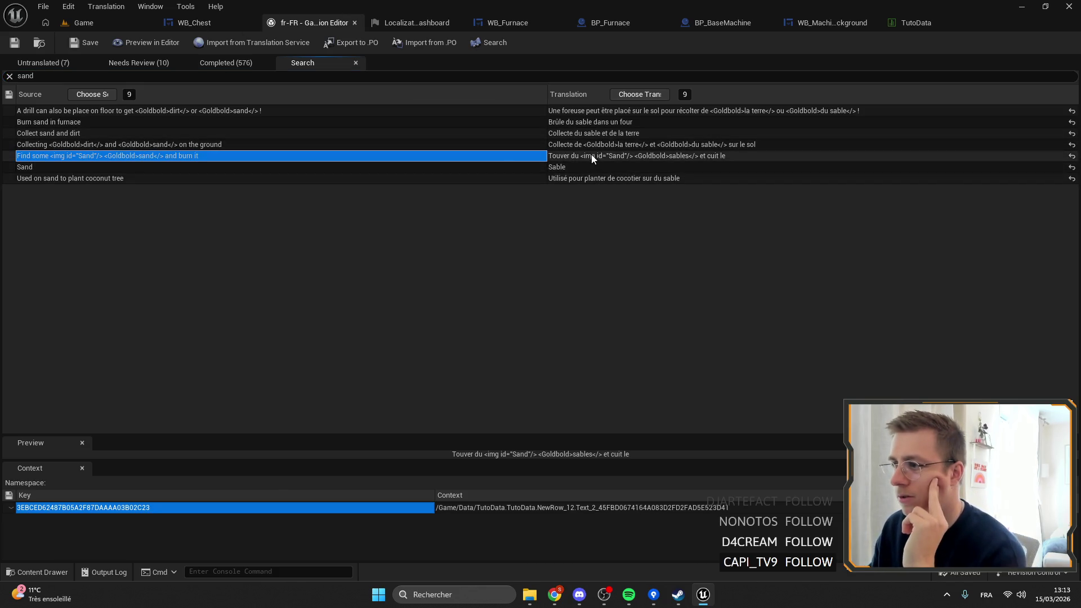
click(597, 155)
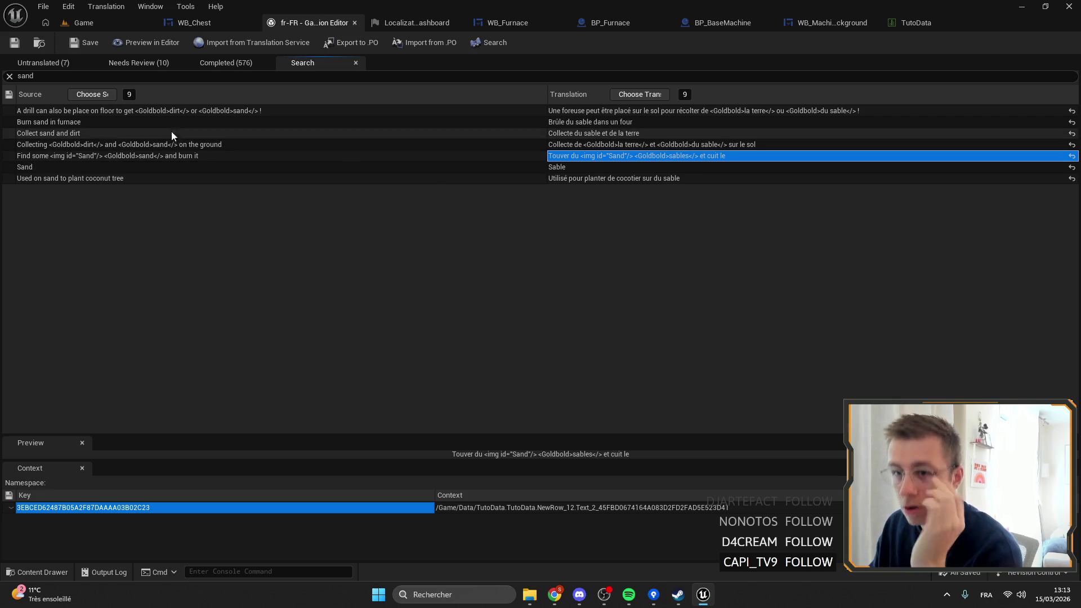
click(129, 156)
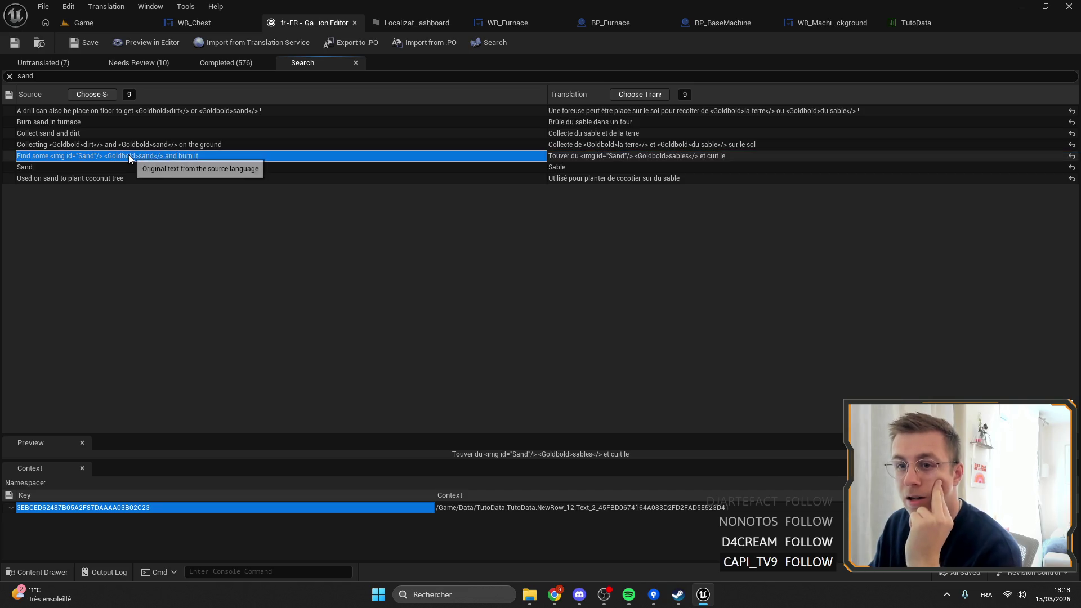
click(9, 76)
click(32, 65)
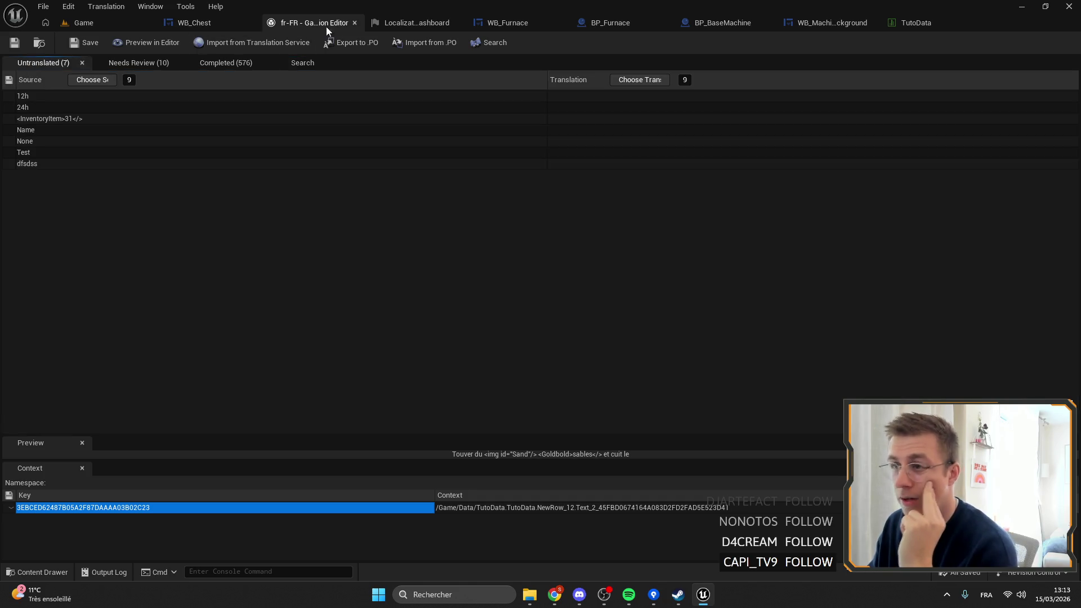
click(356, 23)
click(394, 24)
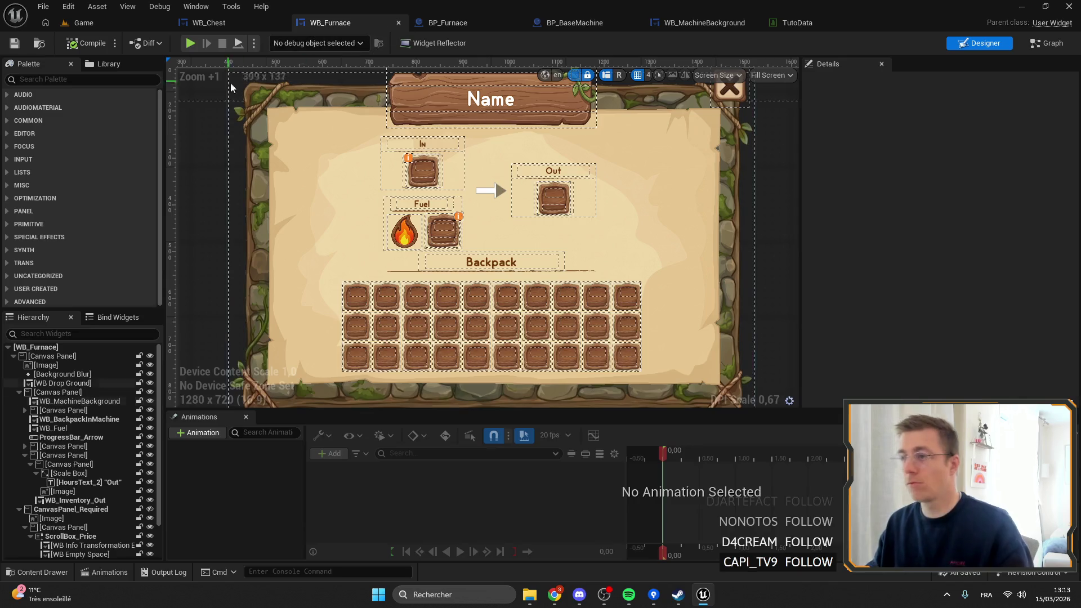
Step: Select WB_TitleMachine in WB_MachineBackground's designer and open it in its own editor
scroll(624, 157, down, 3)
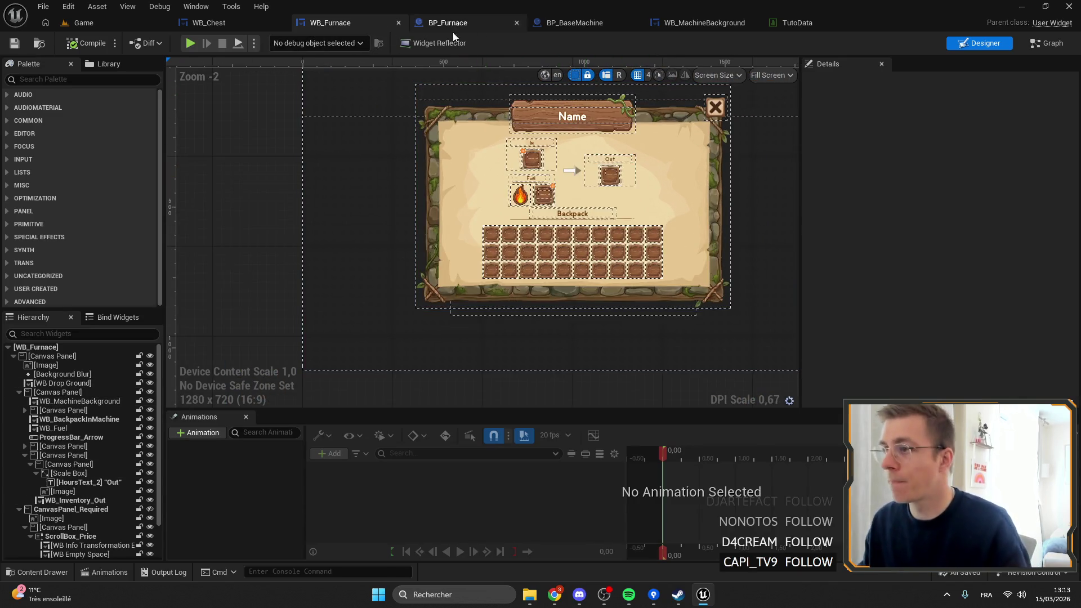
click(698, 22)
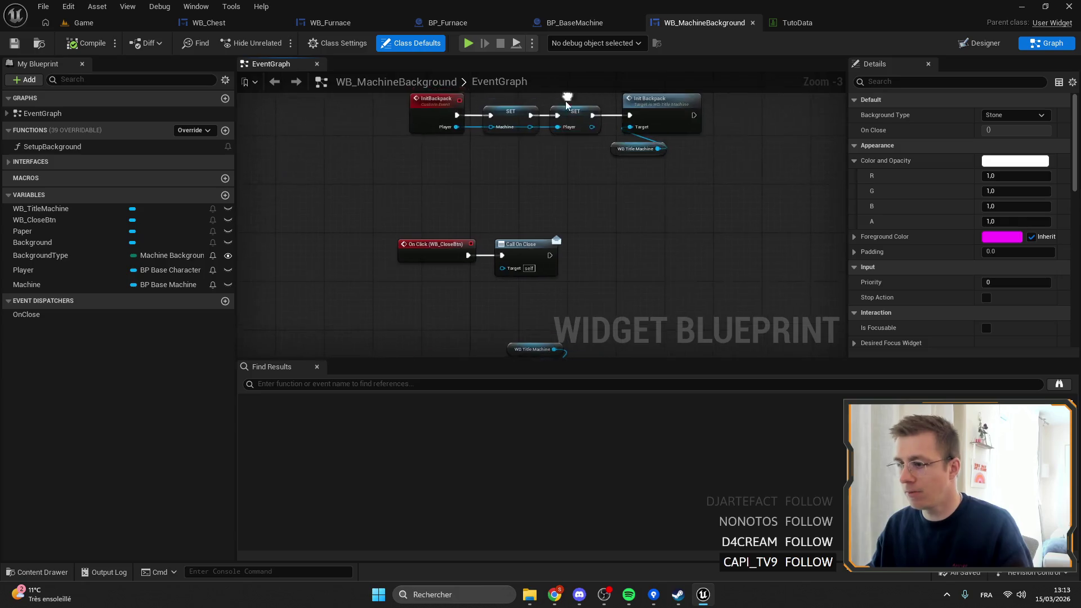
drag(640, 343, 654, 195)
scroll(558, 169, down, 3)
scroll(557, 169, up, 4)
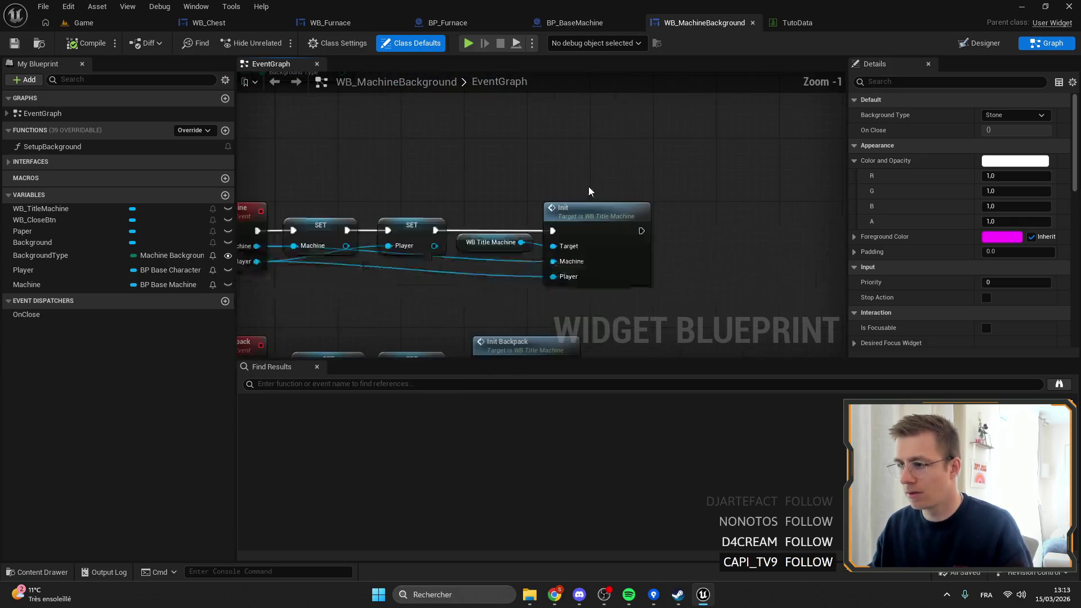
scroll(557, 150, down, 4)
click(980, 43)
click(495, 164)
scroll(495, 164, up, 6)
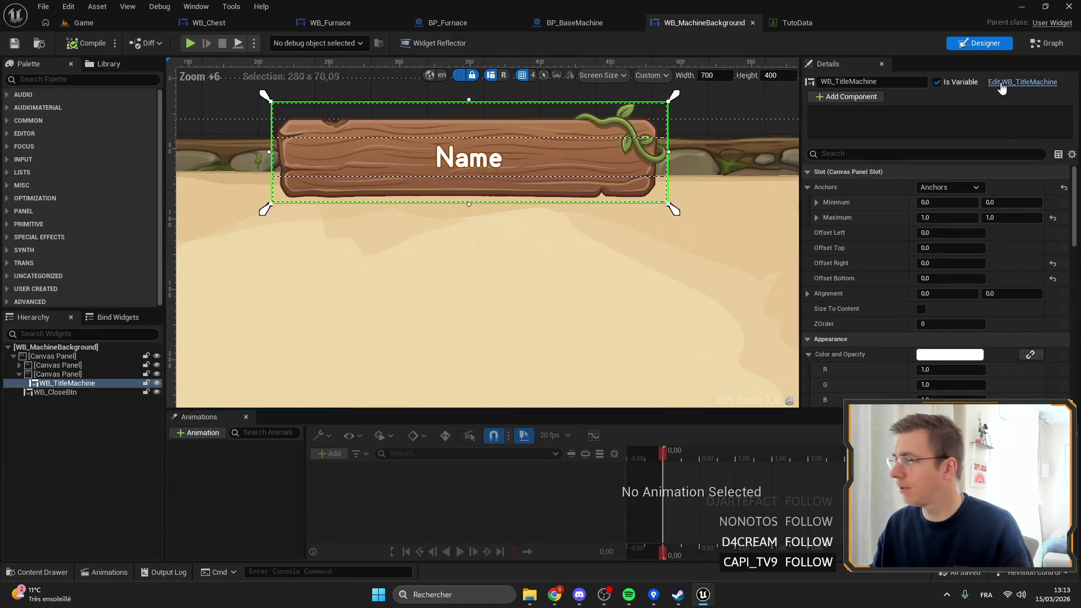
double_click(422, 206)
Step: Find the Change Machine Name node in WB_TitleMachine's graph and jump to its BP_BaseCharacter event
click(1043, 44)
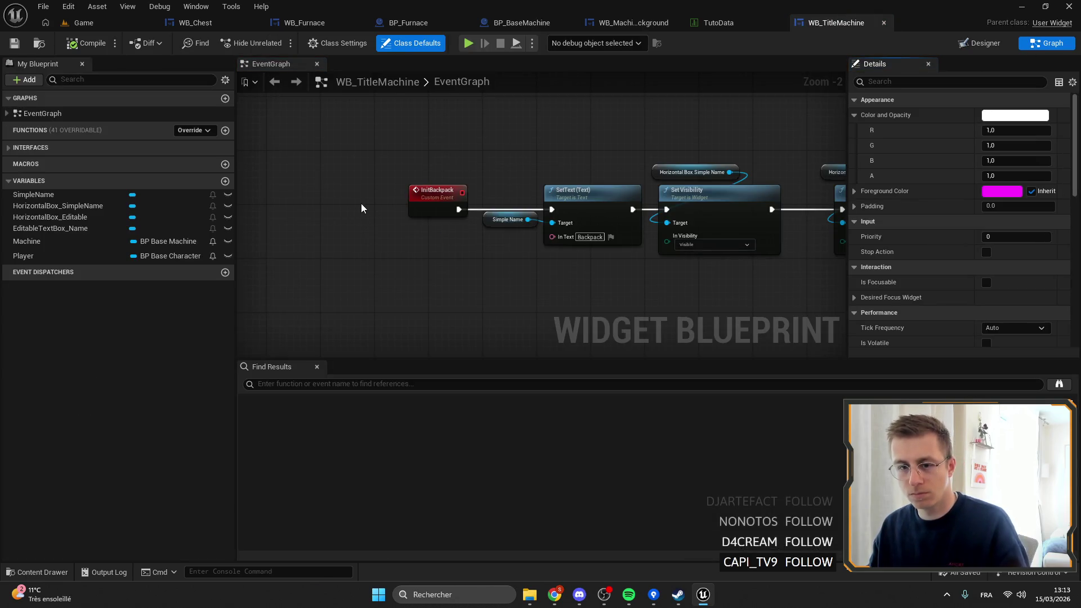
scroll(401, 197, up, 2)
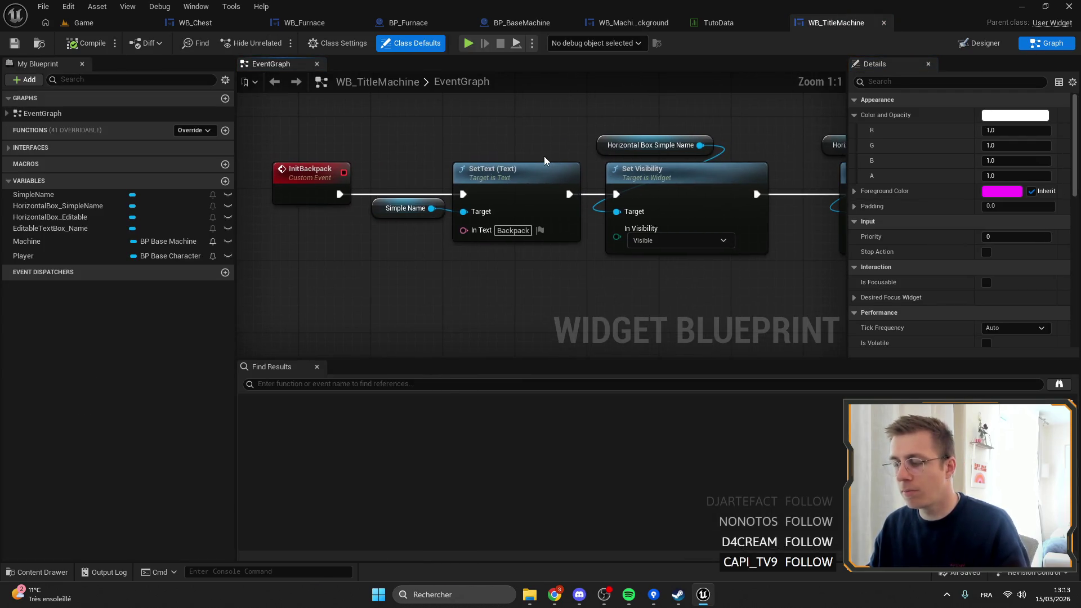
mouse_move(533, 262)
mouse_down()
mouse_move(456, 248)
mouse_move(686, 246)
mouse_up()
scroll(539, 255, down, 1)
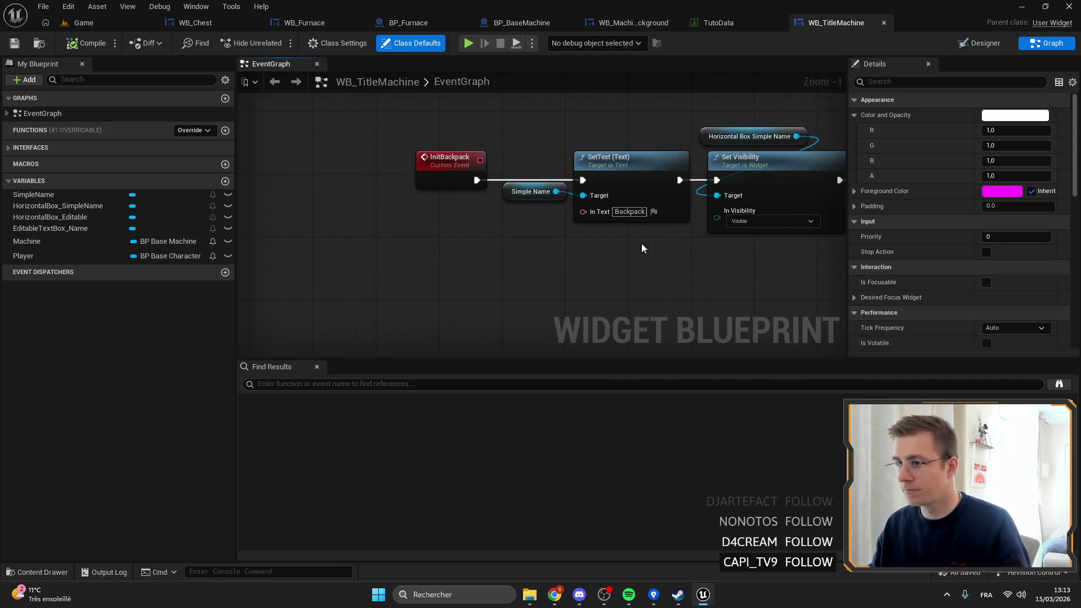
click(87, 113)
scroll(415, 154, down, 4)
mouse_move(414, 154)
mouse_down()
mouse_move(416, 93)
mouse_move(462, 67)
mouse_move(499, 134)
mouse_up()
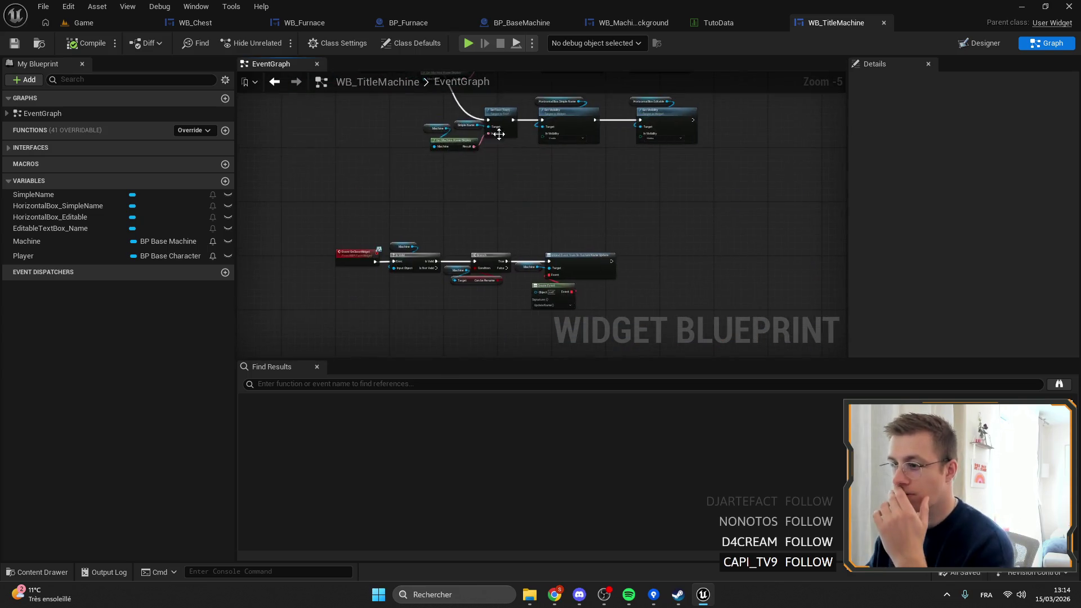
drag(498, 292, 498, 212)
scroll(530, 257, up, 6)
click(520, 230)
double_click(502, 196)
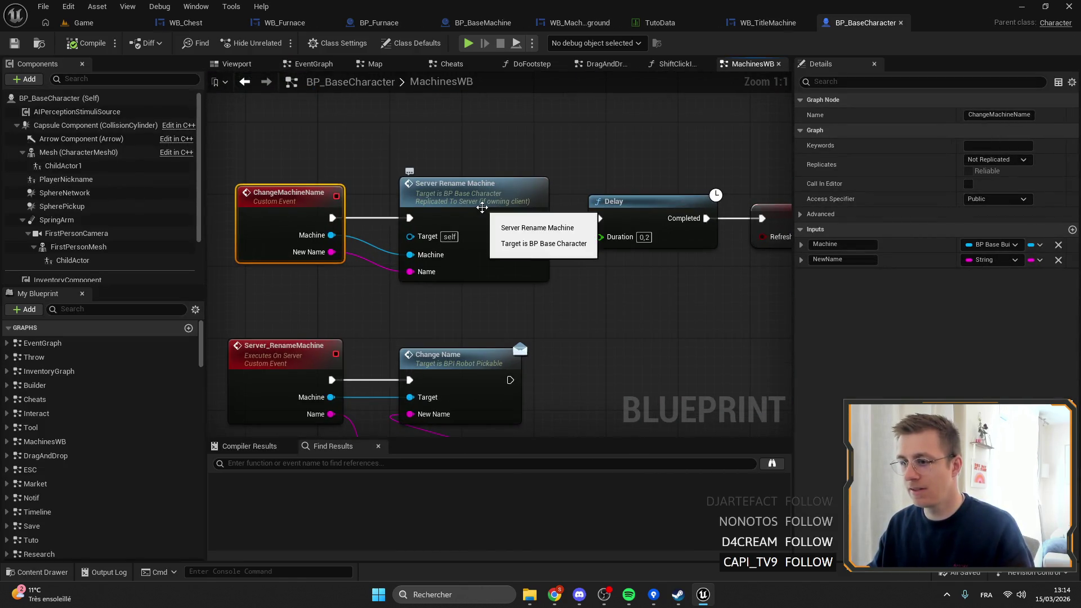
Step: Add a breakpoint on the Change Name call in the Server_RenameMachine event
double_click(483, 207)
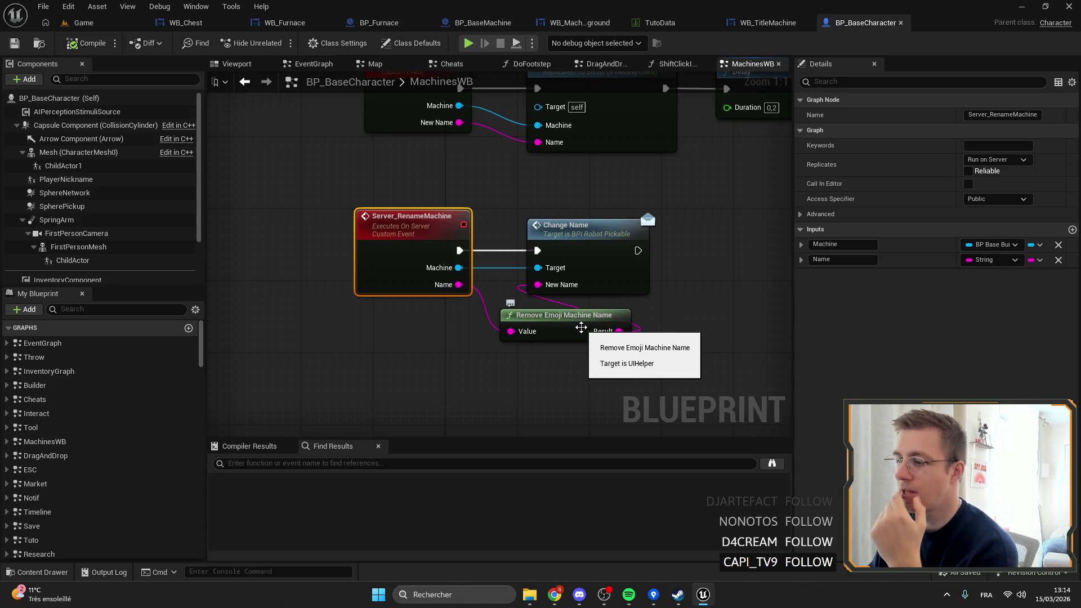
right_click(583, 242)
click(639, 510)
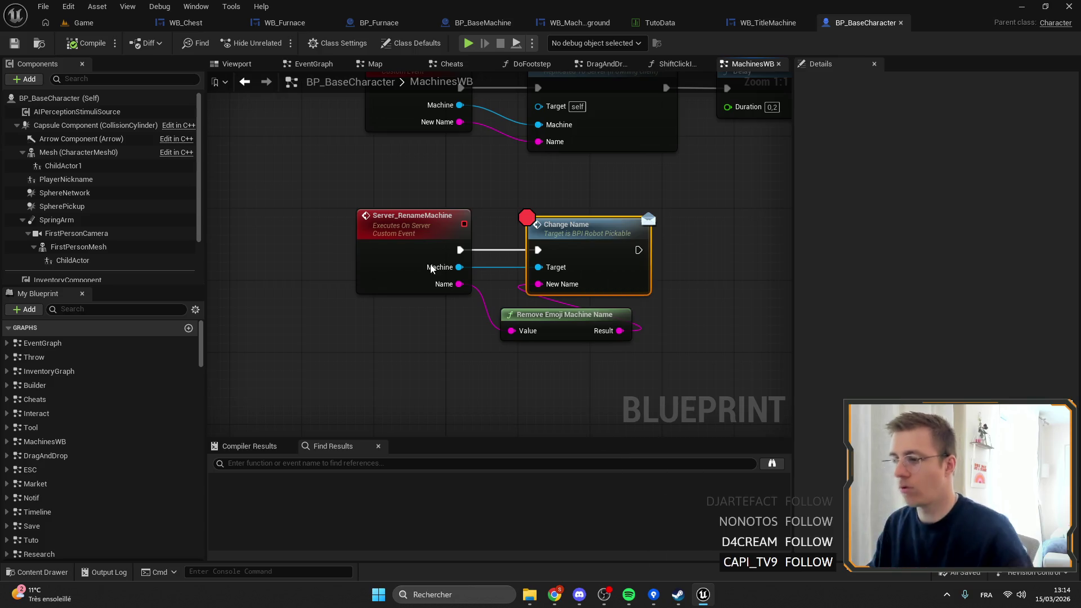
Step: Play-test renaming a furnace from the Game level, resume past the breakpoint, then stop
click(98, 23)
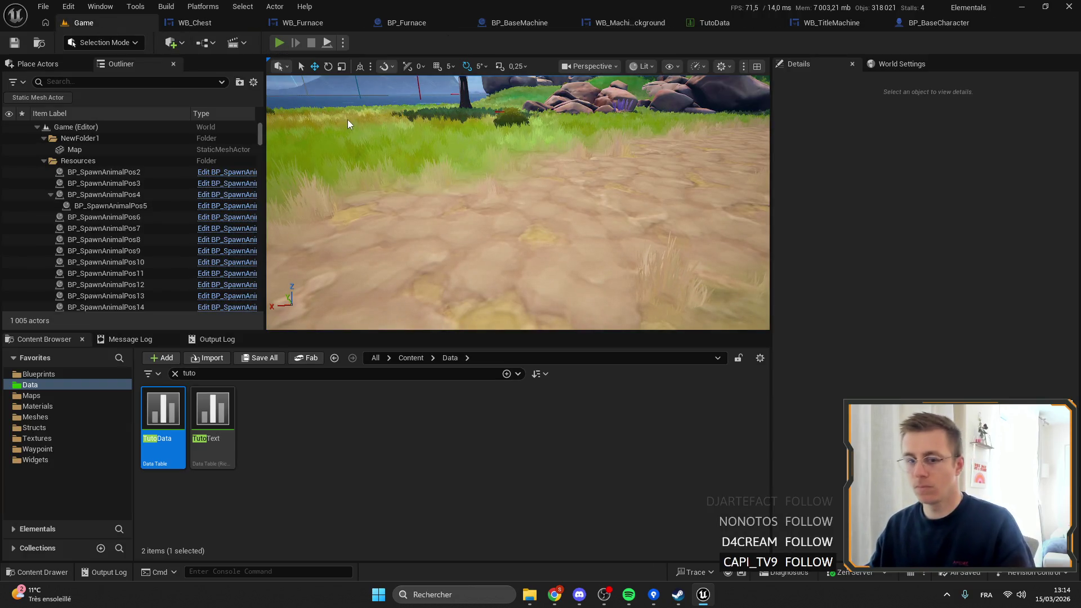
key(alt+p)
key(f)
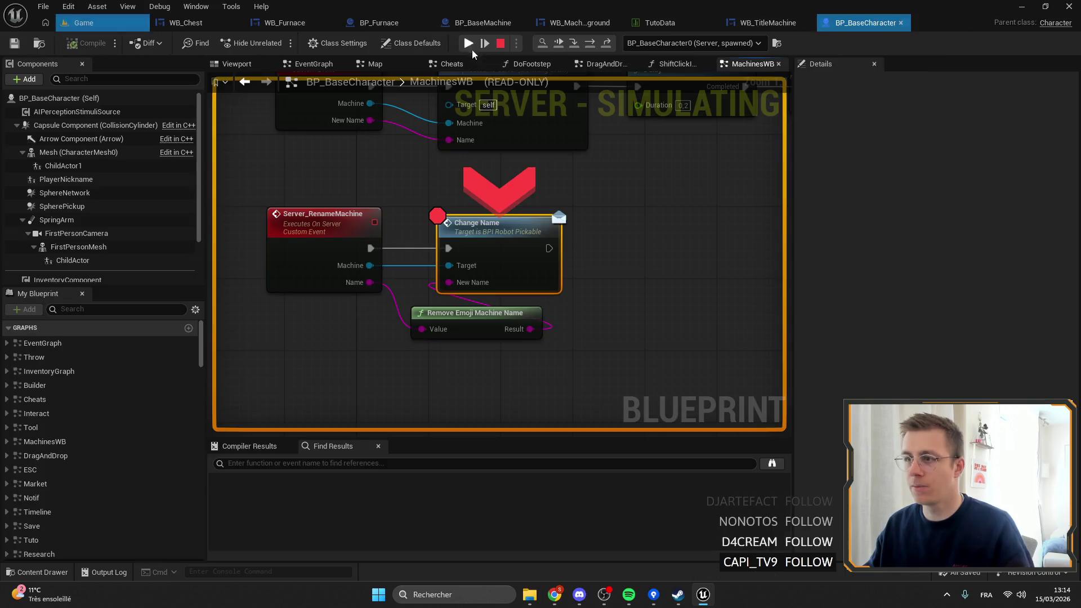
mouse_move(367, 282)
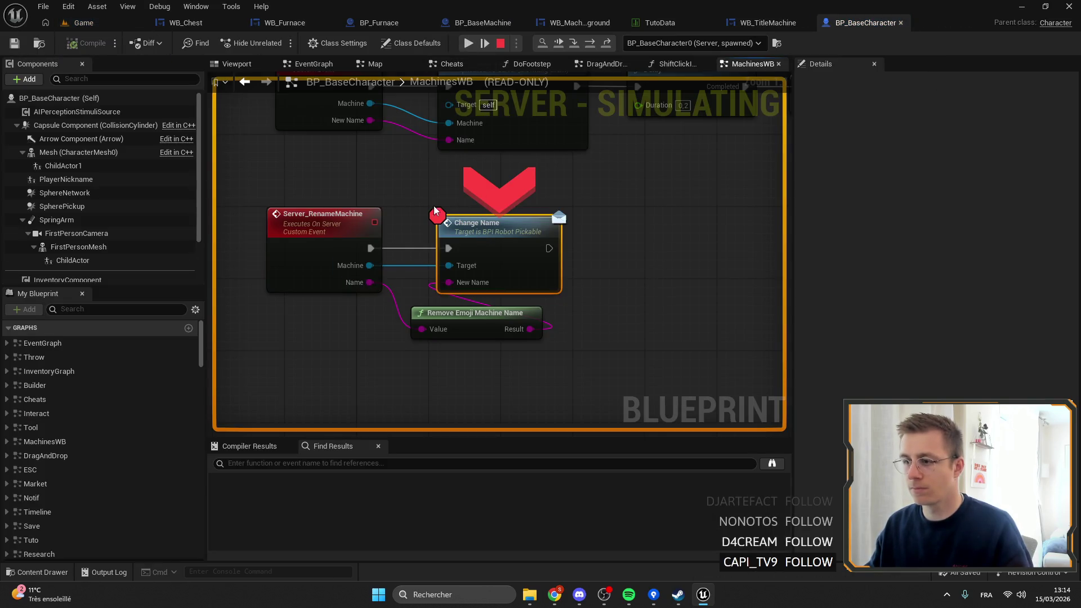
click(471, 42)
click(662, 128)
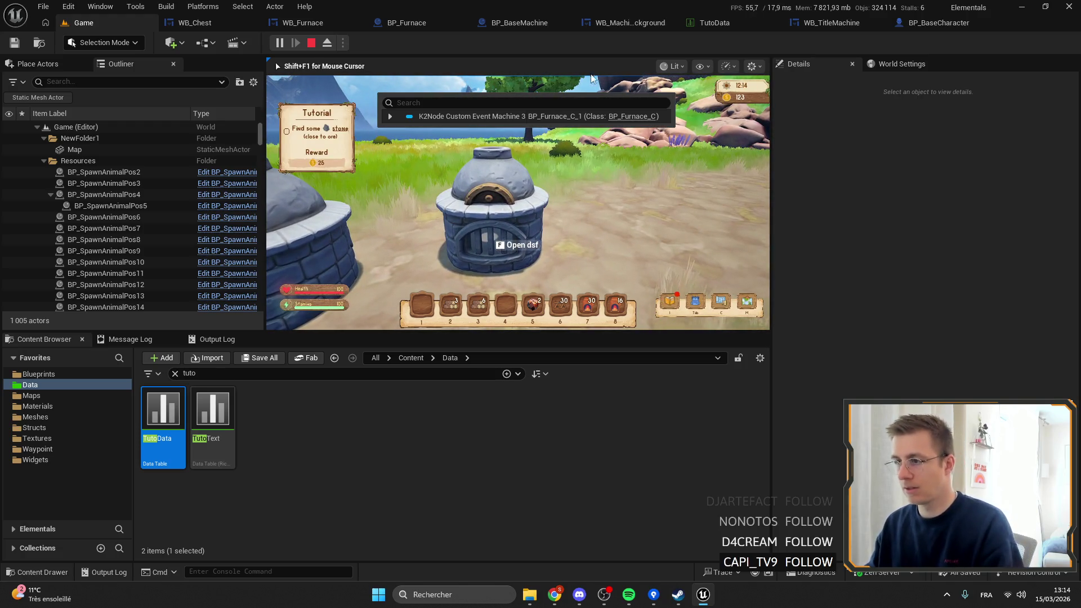
key(Escape)
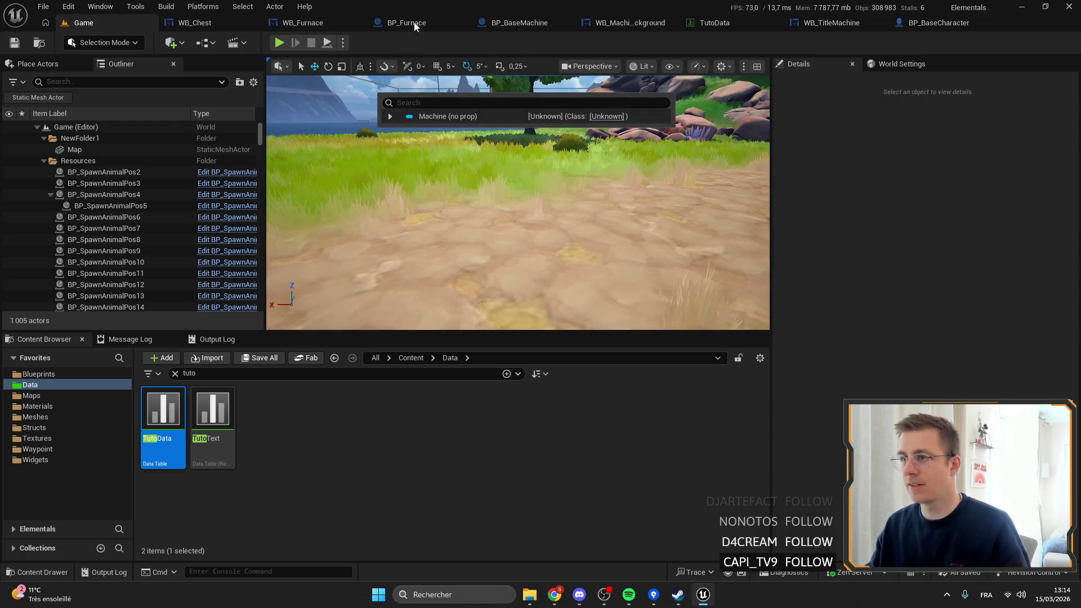
Step: Return to WB_TitleMachine's event graph with the rename nodes centred
click(303, 23)
click(239, 22)
click(863, 25)
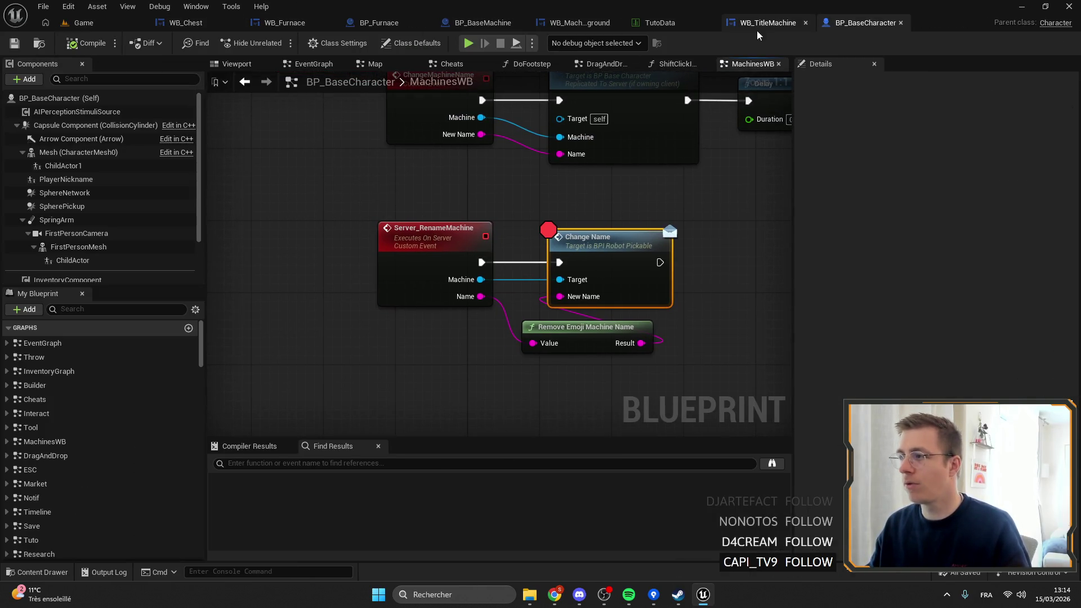
click(757, 24)
drag(537, 188, 494, 133)
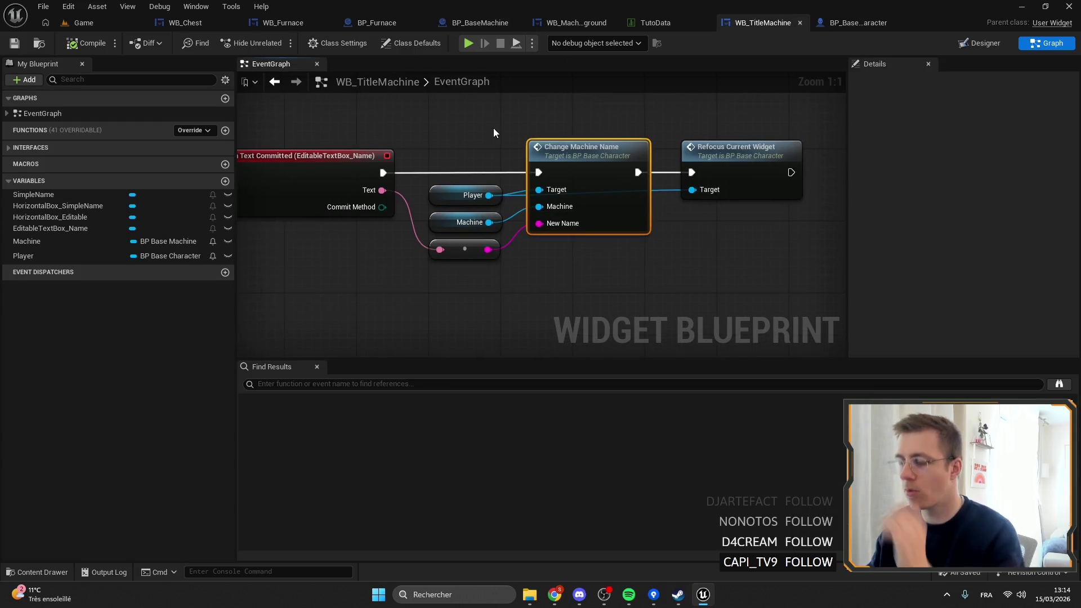
Step: Create a Boolean variable IsInit and place a SET IsInit node in the graph
scroll(546, 119, down, 7)
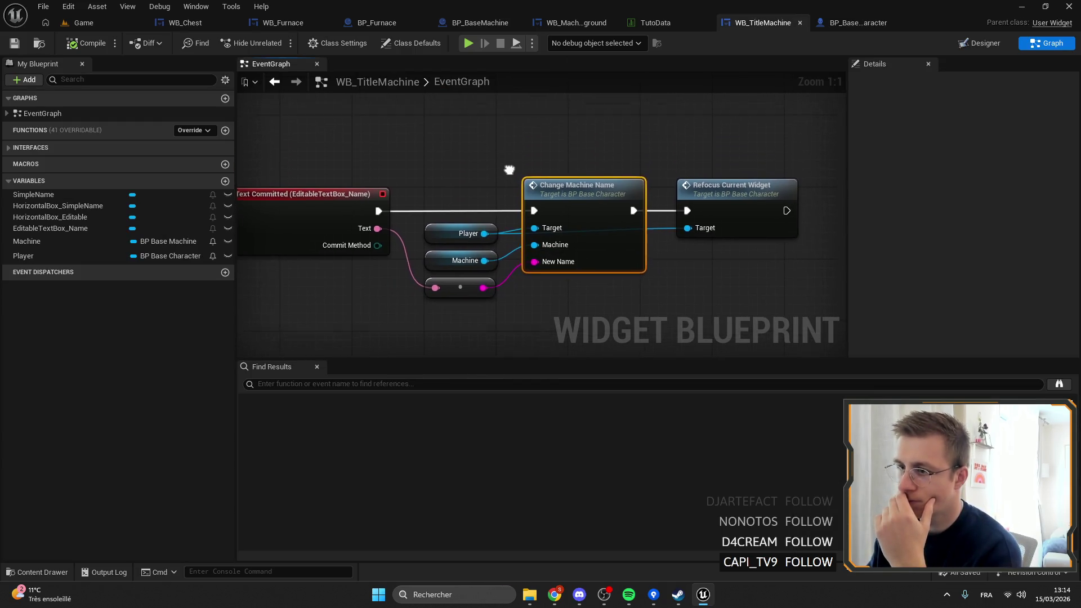
scroll(535, 242, up, 2)
mouse_move(492, 267)
mouse_down()
mouse_move(382, 174)
mouse_move(501, 256)
mouse_up()
scroll(361, 164, up, 1)
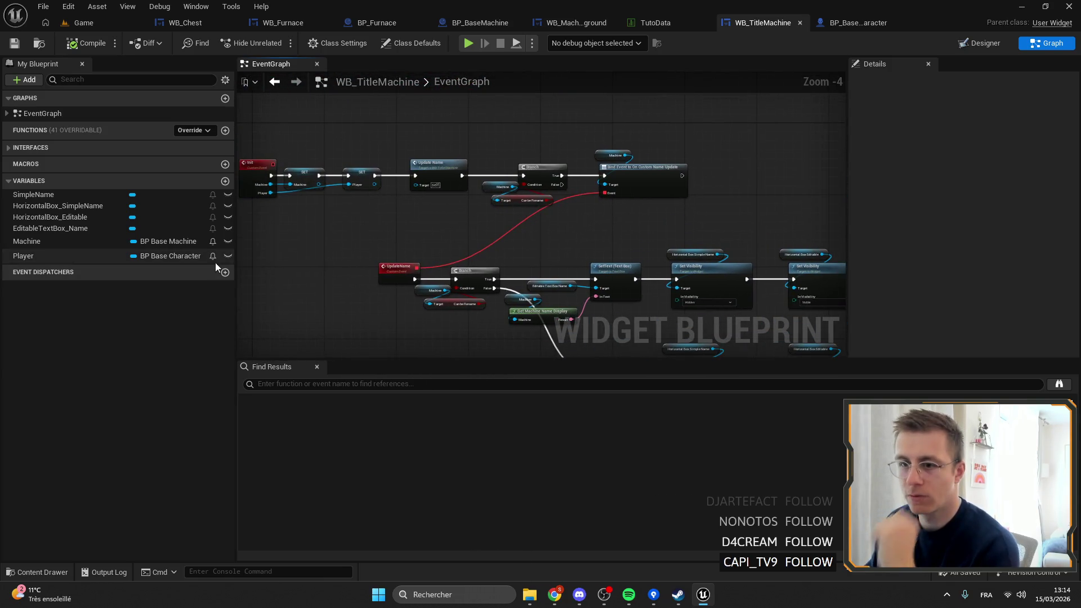
click(225, 181)
text(IsInit)
key(Return)
mouse_move(22, 271)
mouse_down()
mouse_move(121, 280)
mouse_move(728, 169)
mouse_move(668, 222)
mouse_move(698, 127)
mouse_move(480, 227)
mouse_move(683, 228)
mouse_up()
click(747, 195)
Step: Add a Sequence node after SET Player in the Init chain
scroll(682, 161, up, 3)
scroll(668, 221, down, 2)
scroll(560, 147, up, 2)
drag(576, 153, 616, 163)
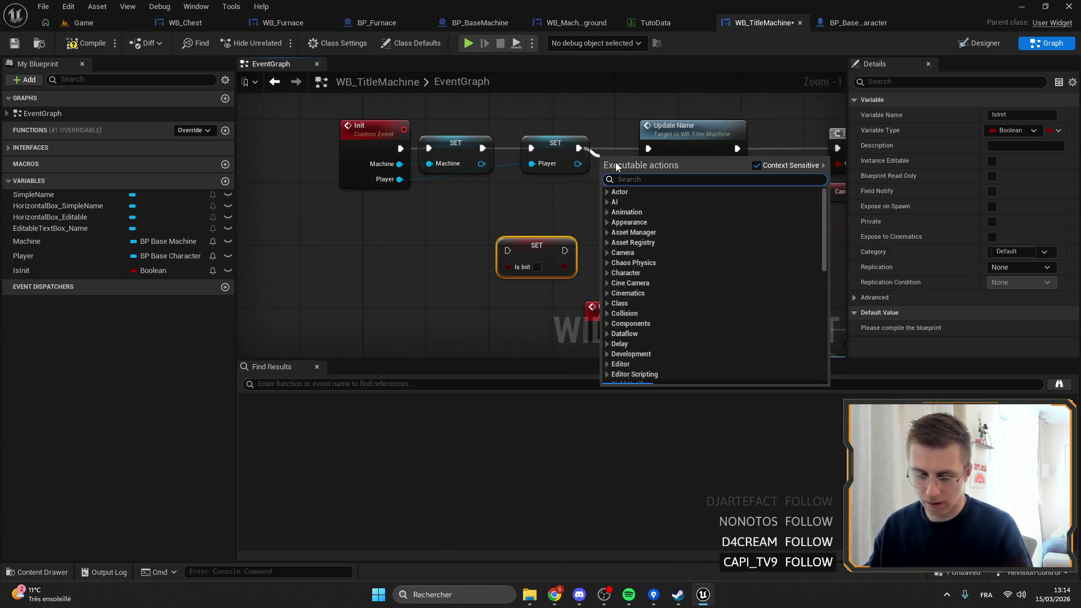
text(sde)
key(BackSpace)
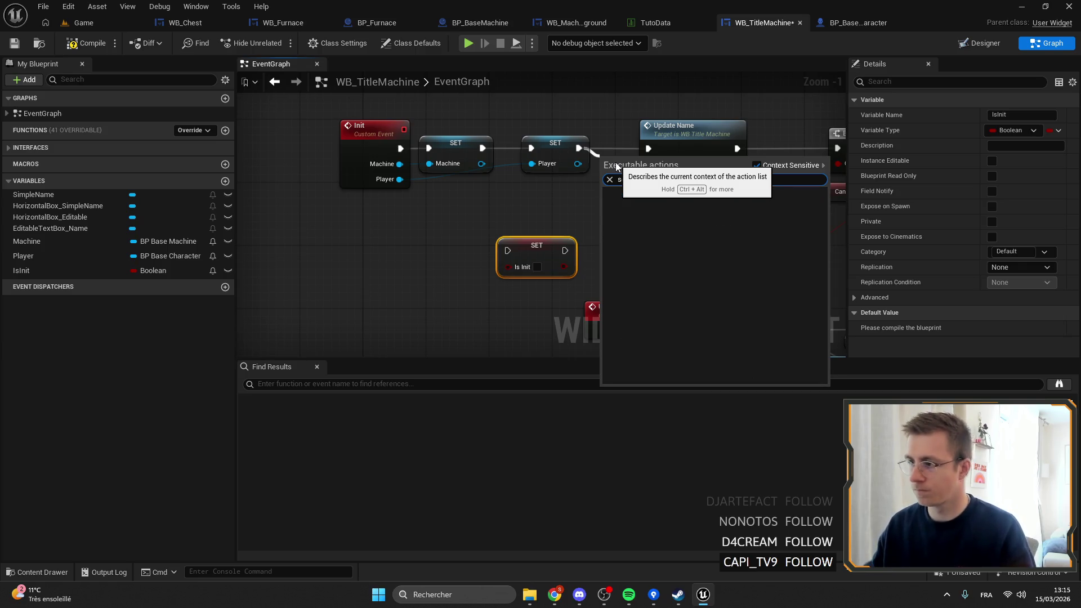
key(BackSpace)
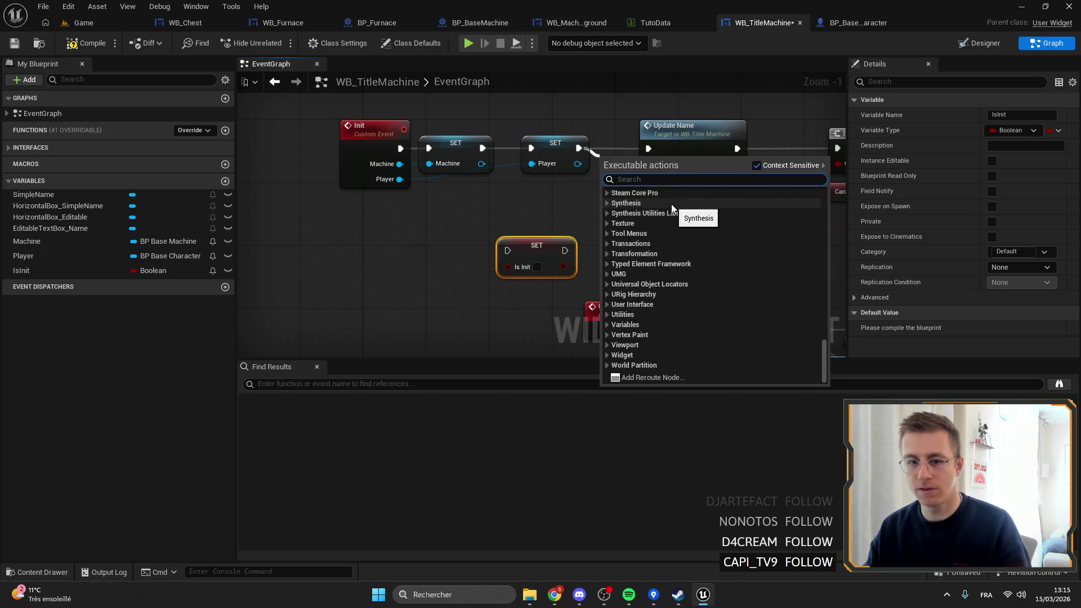
text(eq)
click(671, 208)
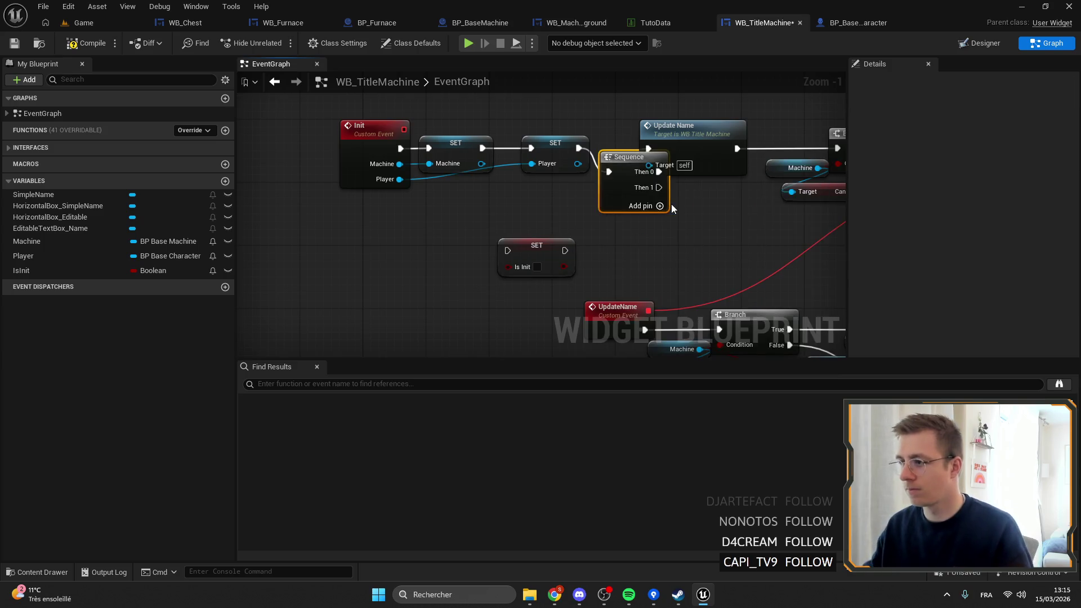
Step: Make room beside the Sequence and wire its Then 1 output into SET IsInit
scroll(672, 208, down, 3)
mouse_move(776, 214)
mouse_down()
mouse_move(584, 153)
mouse_move(625, 153)
mouse_up()
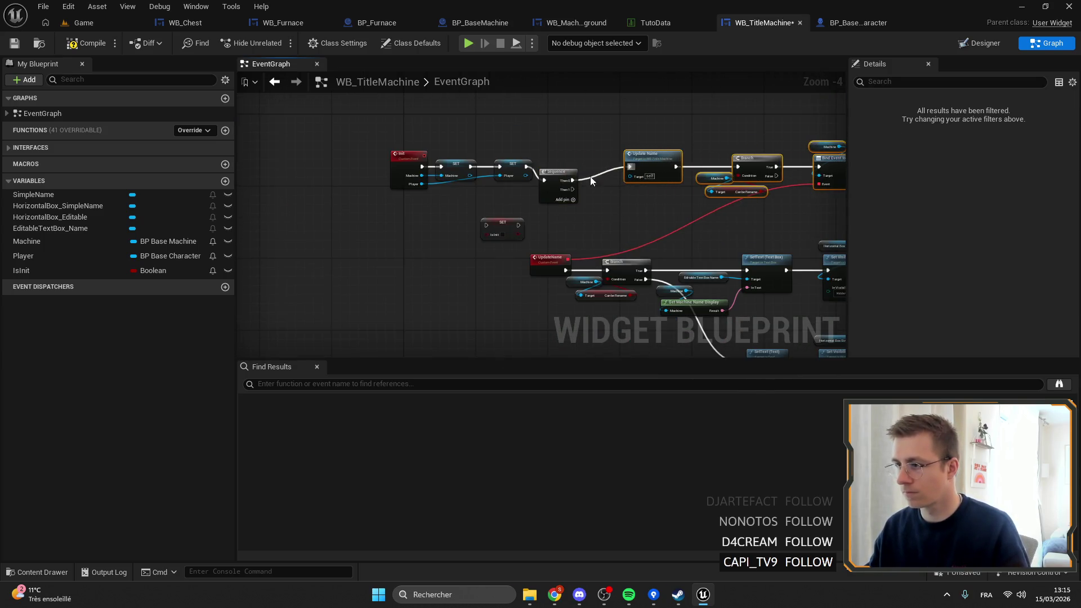
scroll(518, 177, up, 3)
drag(585, 187, 585, 160)
click(466, 251)
drag(465, 251, 726, 204)
drag(619, 169, 697, 209)
Step: Drag a new execution wire from the UpdateName event
scroll(713, 203, down, 1)
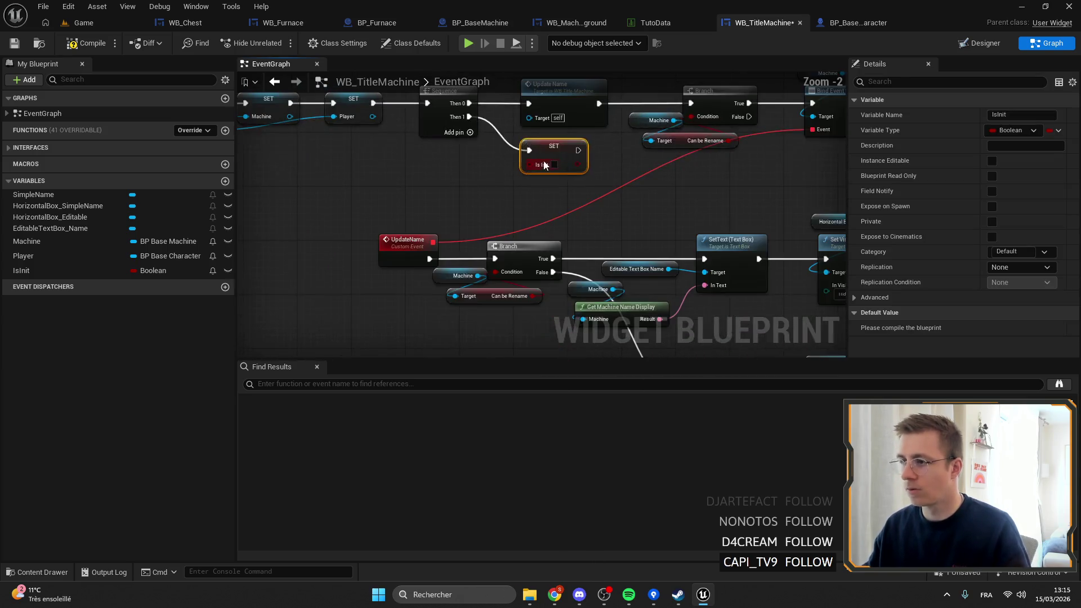
drag(644, 229, 611, 163)
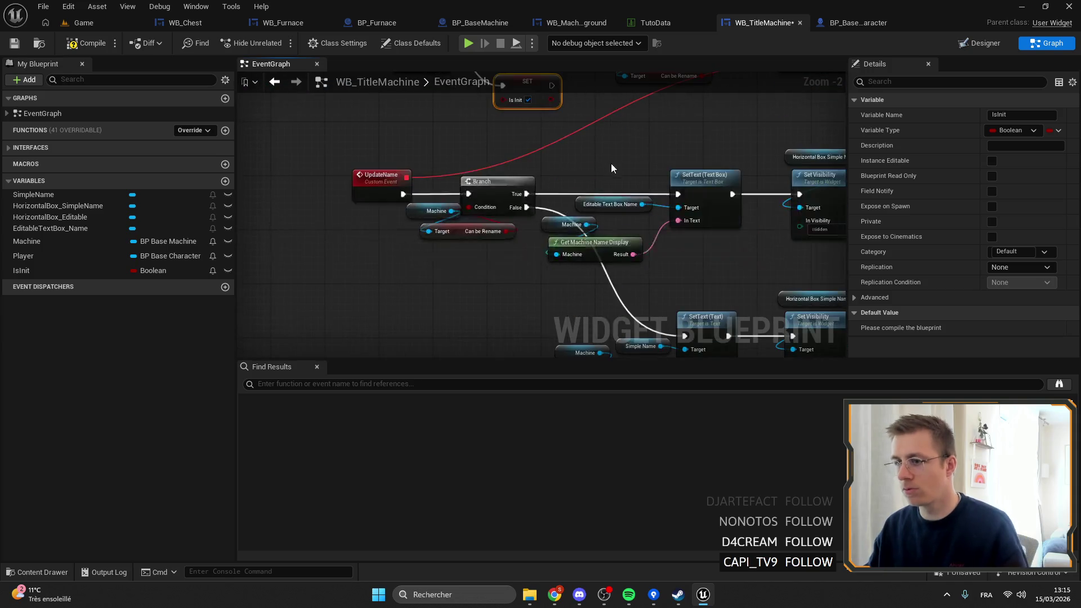
click(471, 143)
mouse_move(471, 143)
mouse_down()
mouse_move(389, 151)
mouse_move(441, 185)
mouse_move(503, 203)
mouse_up()
click(503, 203)
scroll(428, 208, up, 2)
drag(430, 213, 454, 214)
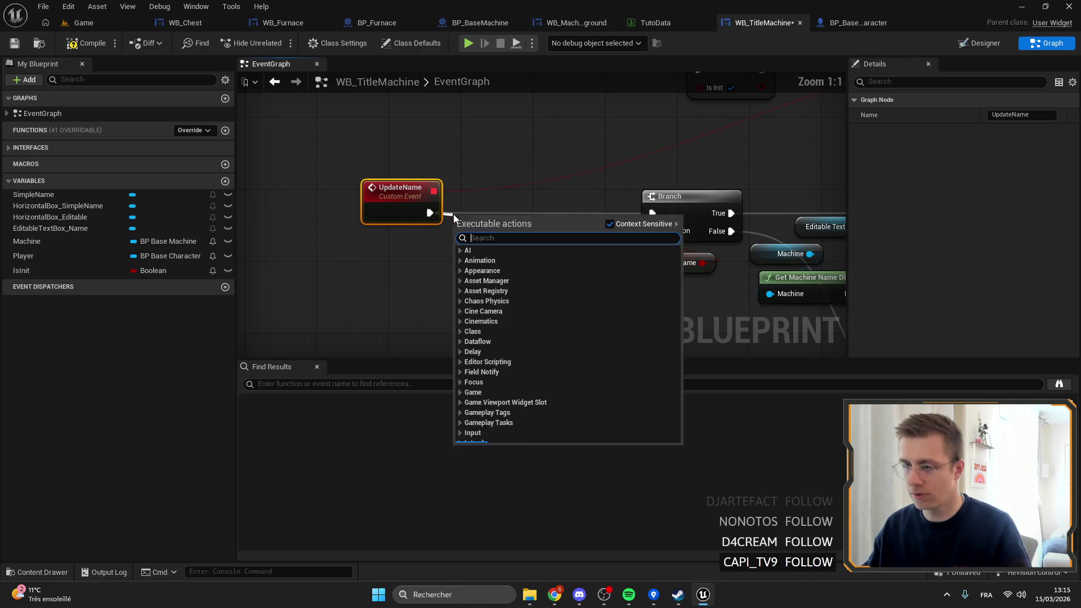
Step: Add a Sequence node after UpdateName and shift both nodes left
text(seq)
key(Return)
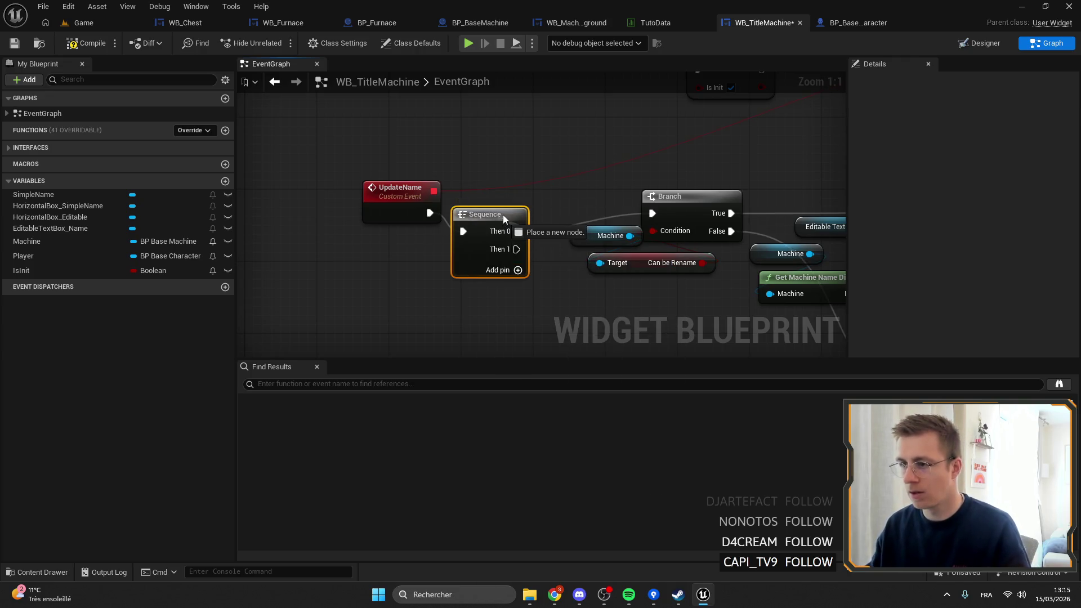
drag(394, 154, 479, 231)
drag(473, 205, 392, 197)
click(395, 170)
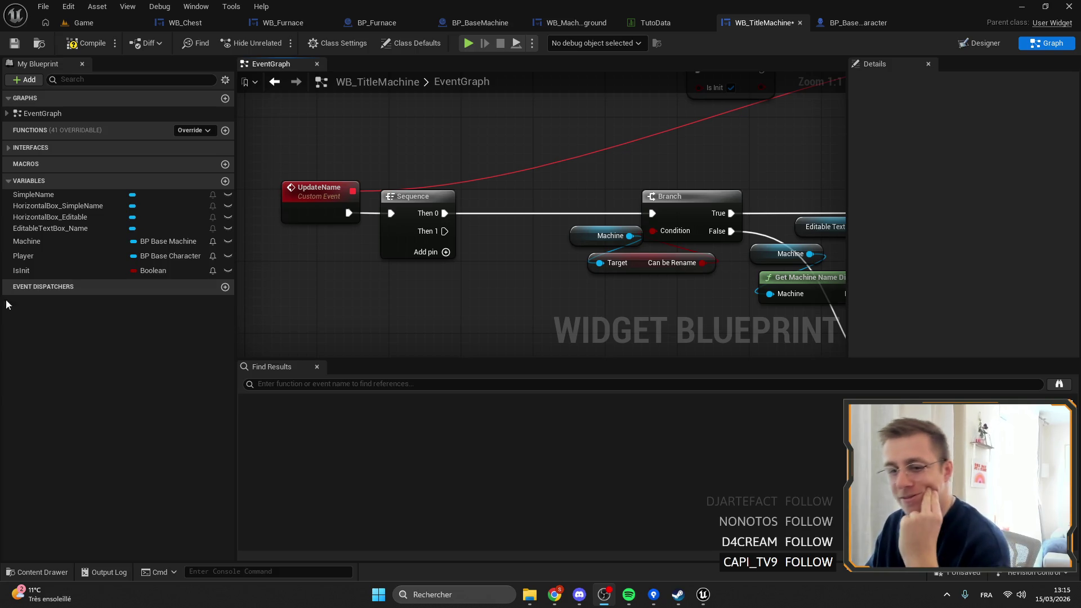
Step: Paste a SET IsInit node between Sequence Then 0 and the Branch
click(423, 169)
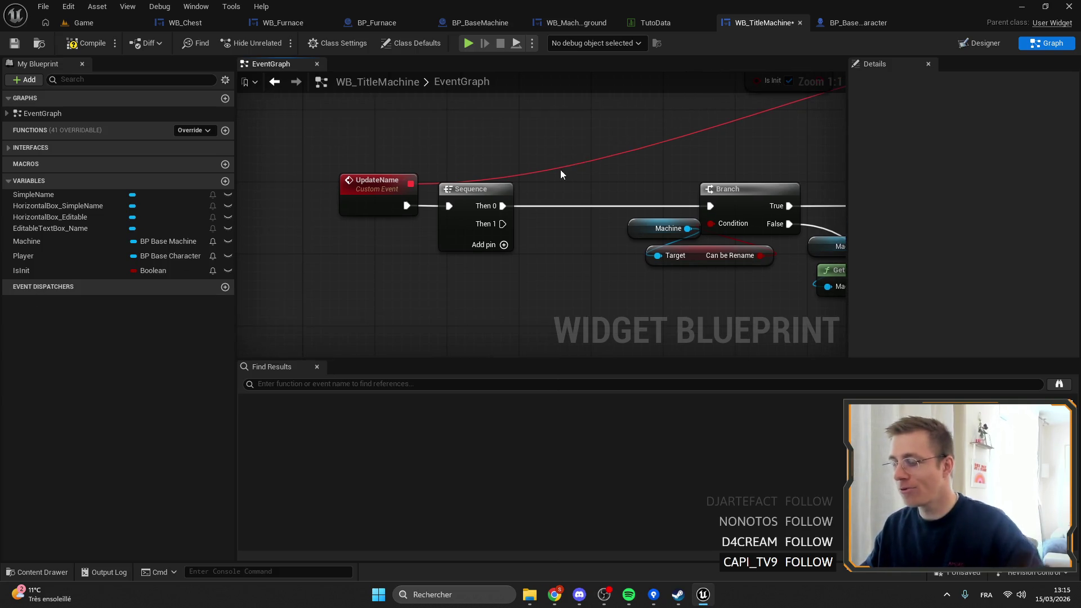
key(ctrl+v)
mouse_move(503, 206)
mouse_down()
mouse_move(568, 178)
mouse_move(553, 223)
mouse_up()
drag(614, 259, 326, 169)
mouse_move(593, 202)
mouse_down()
mouse_move(571, 197)
mouse_move(711, 206)
mouse_up()
click(609, 169)
Step: Duplicate SET IsInit onto Sequence Then 1 and drop an IsInit node into the graph
click(572, 193)
key(ctrl+c)
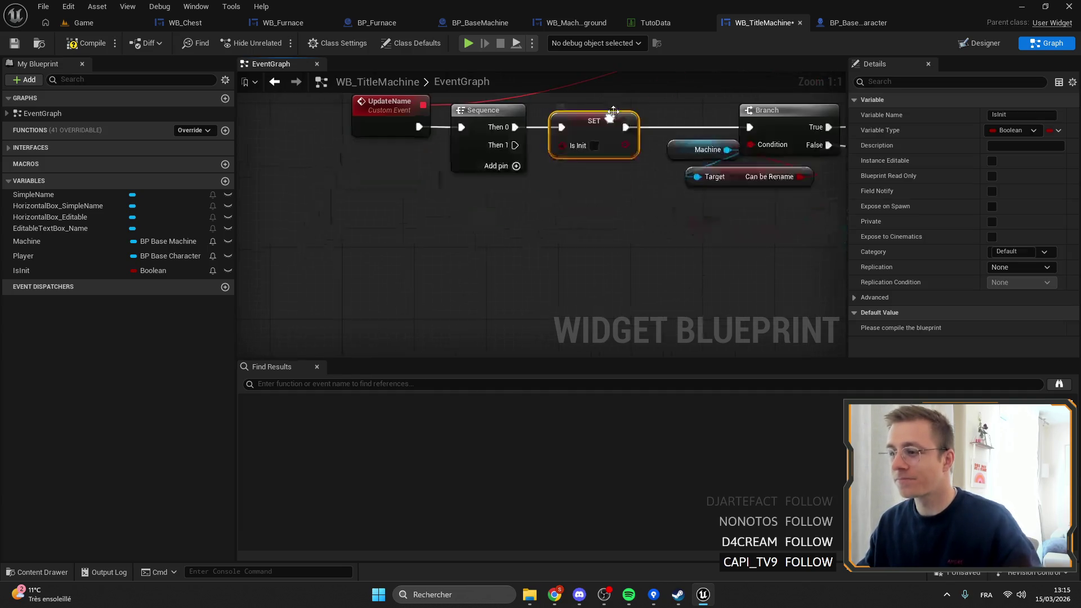
key(ctrl+v)
drag(516, 145, 571, 206)
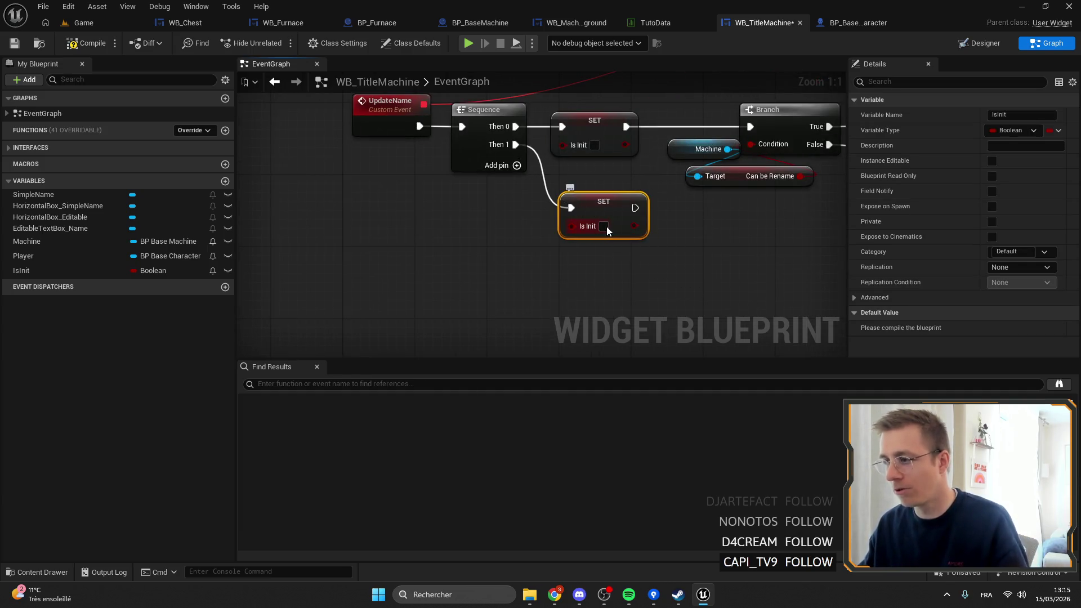
scroll(607, 226, down, 5)
scroll(632, 166, up, 2)
mouse_move(22, 270)
mouse_down()
mouse_move(226, 272)
mouse_move(538, 170)
mouse_up()
Step: Route On Text Committed through a Branch on IsInit into Change Machine Name, then compile
click(473, 200)
text(branch)
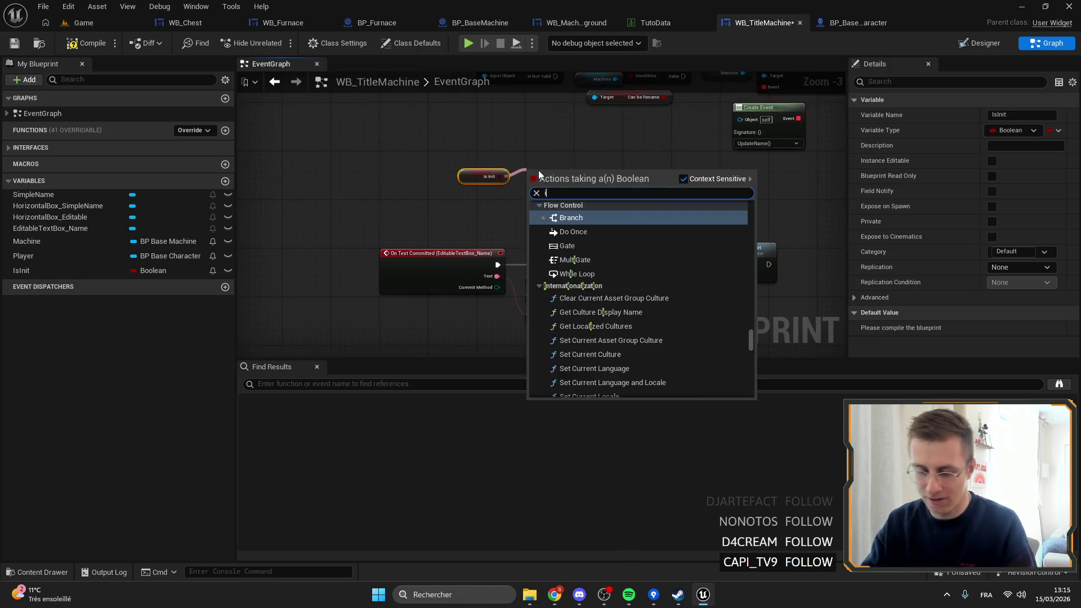
key(Return)
drag(736, 298, 501, 248)
drag(618, 241, 722, 241)
drag(517, 153, 541, 243)
scroll(541, 243, up, 3)
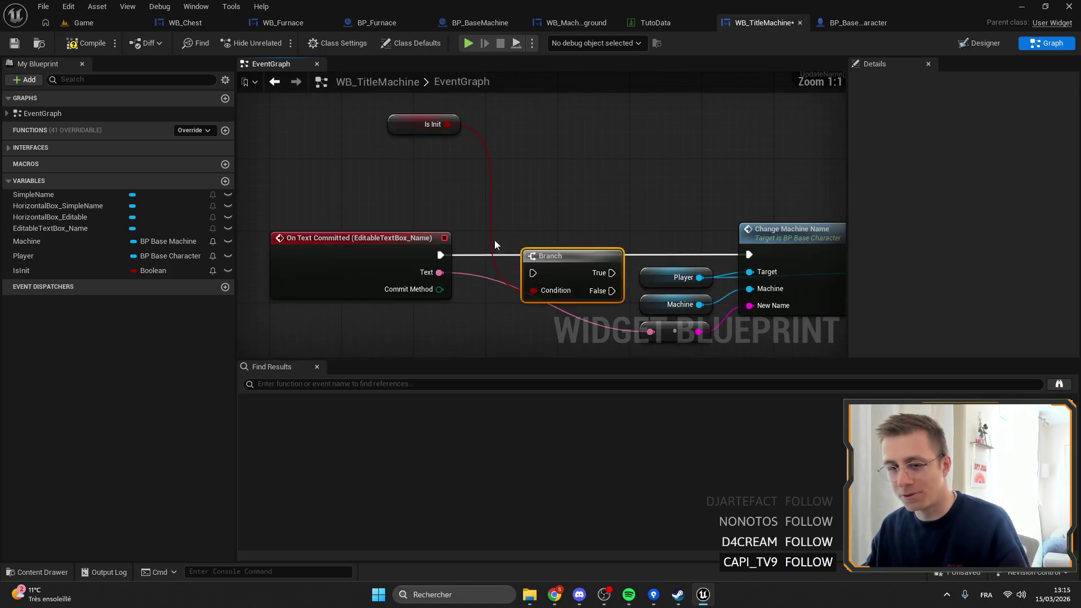
drag(441, 255, 506, 255)
mouse_move(402, 130)
mouse_down()
mouse_move(512, 221)
mouse_move(501, 220)
mouse_move(716, 229)
mouse_up()
scroll(670, 145, down, 4)
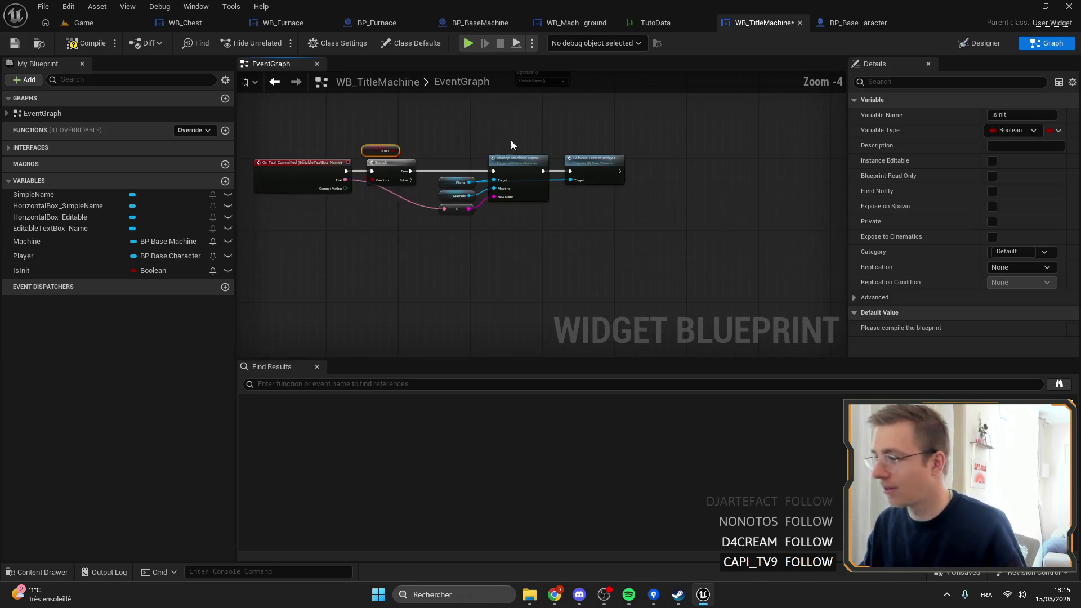
click(14, 43)
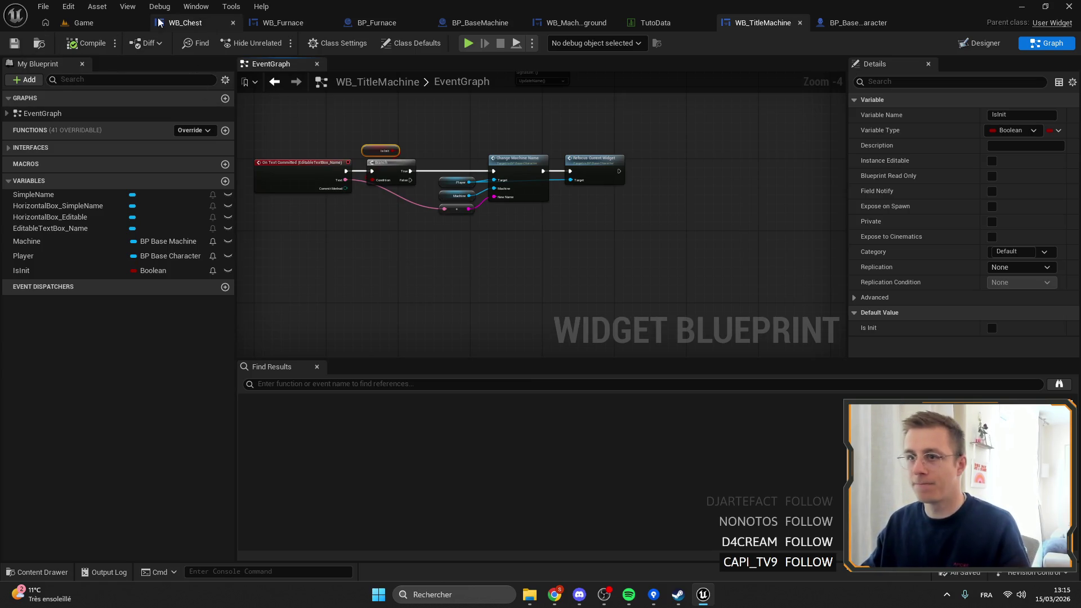
Step: Play the Game level, rename a furnace to dsfsdsd, and resume from the breakpoint
click(83, 23)
click(279, 43)
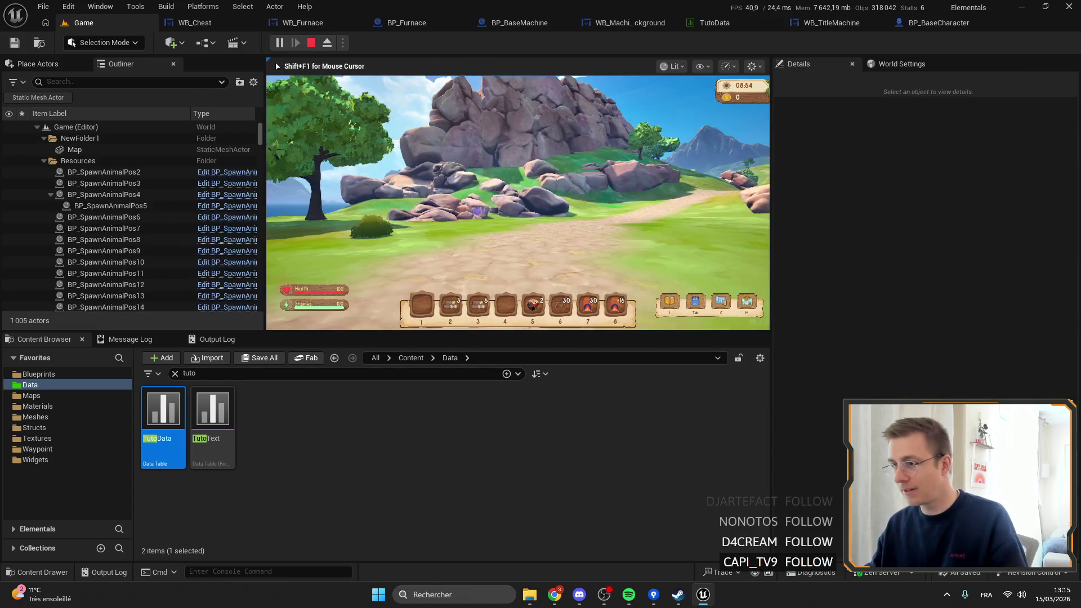
text(e)
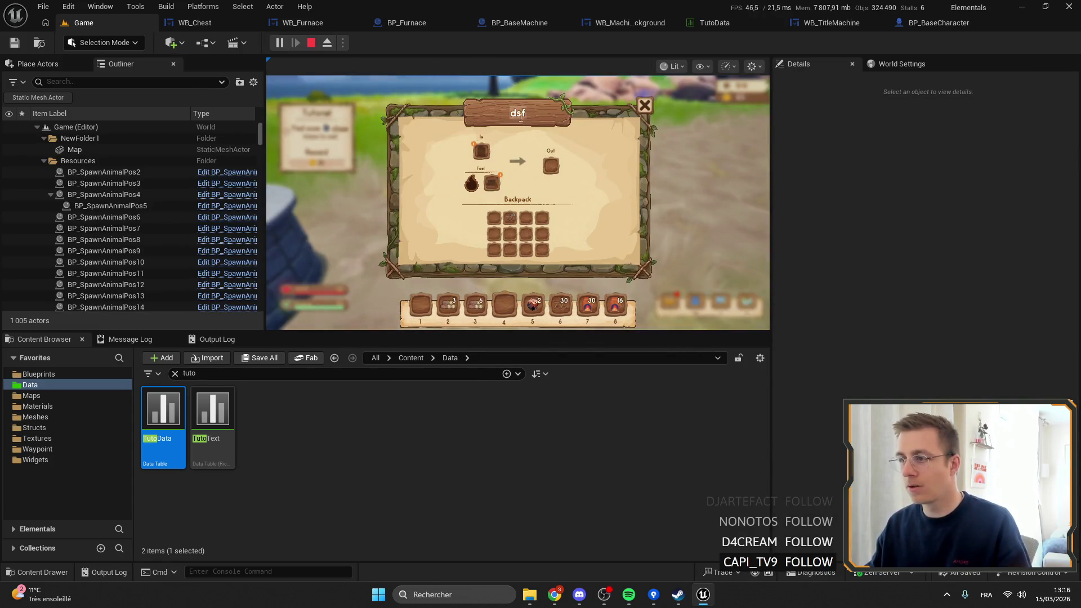
text(dsd)
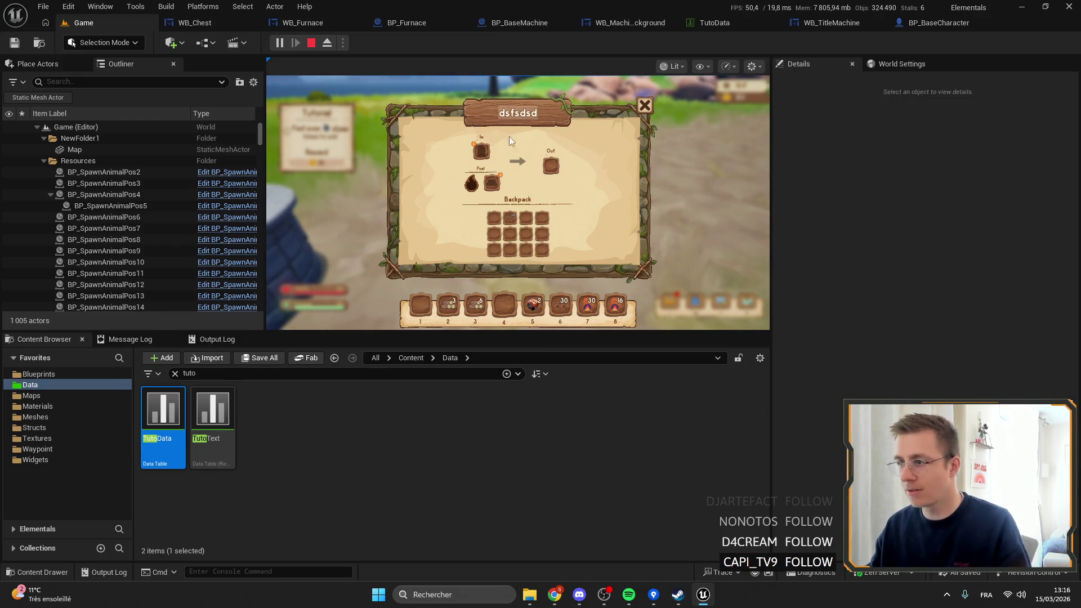
key(Return)
click(485, 38)
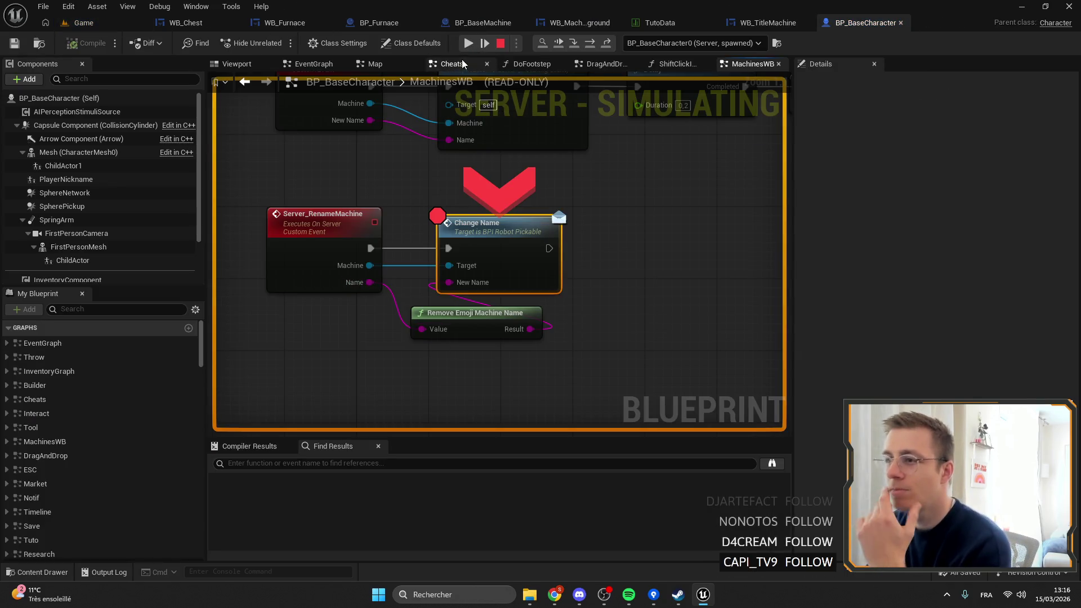
click(471, 44)
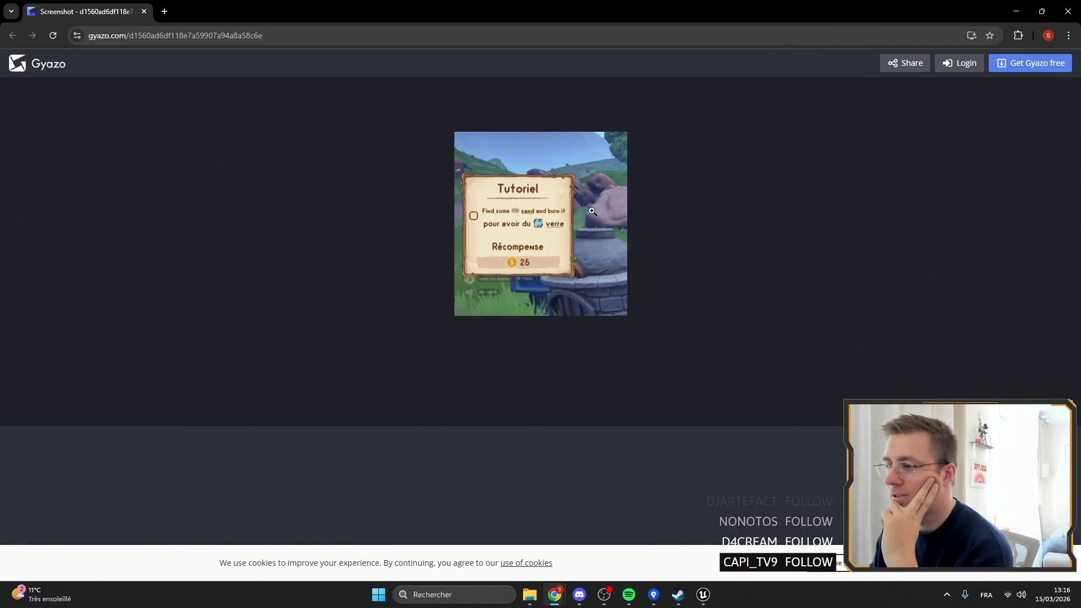
Step: Close the Gyazo screenshot page, then the dsfsdsd furnace window in the game
click(1068, 11)
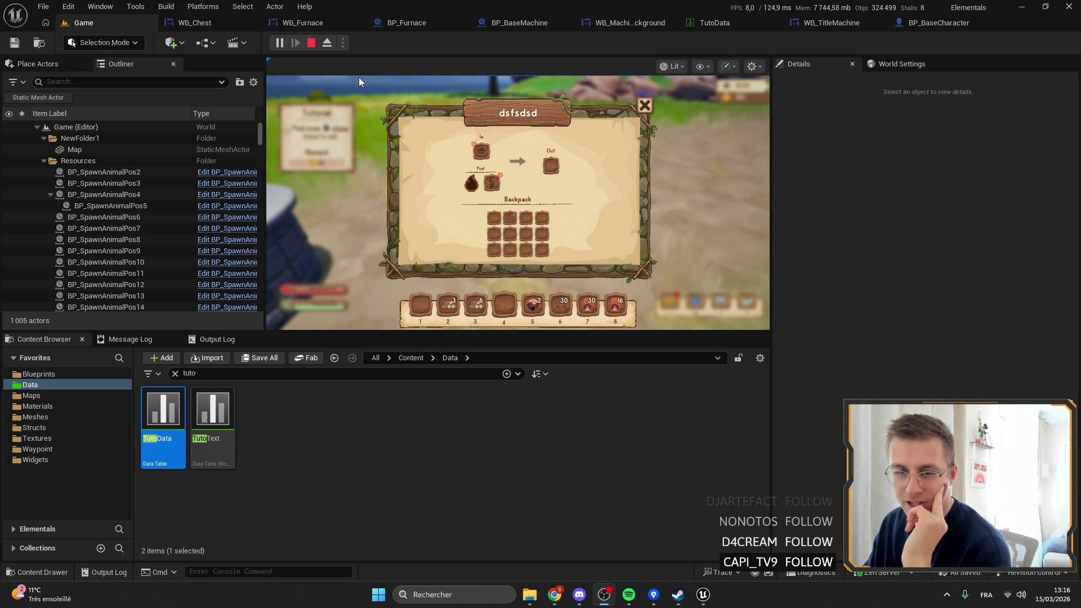
click(646, 104)
Step: Reopen and close the dsfsdsd furnace window, then stop the play session
key(f)
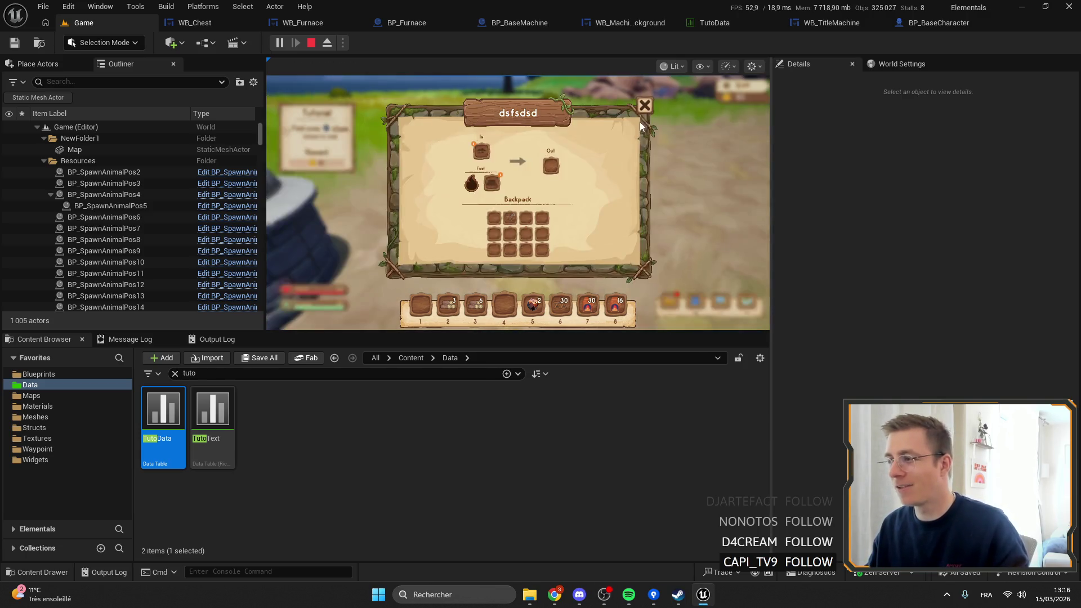
click(644, 111)
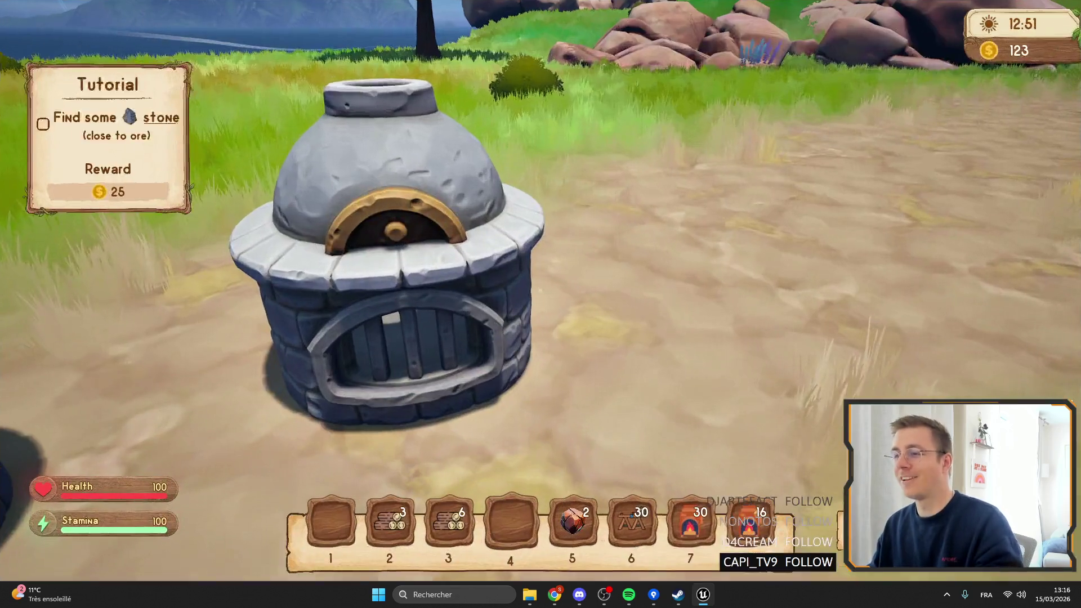
key(Escape)
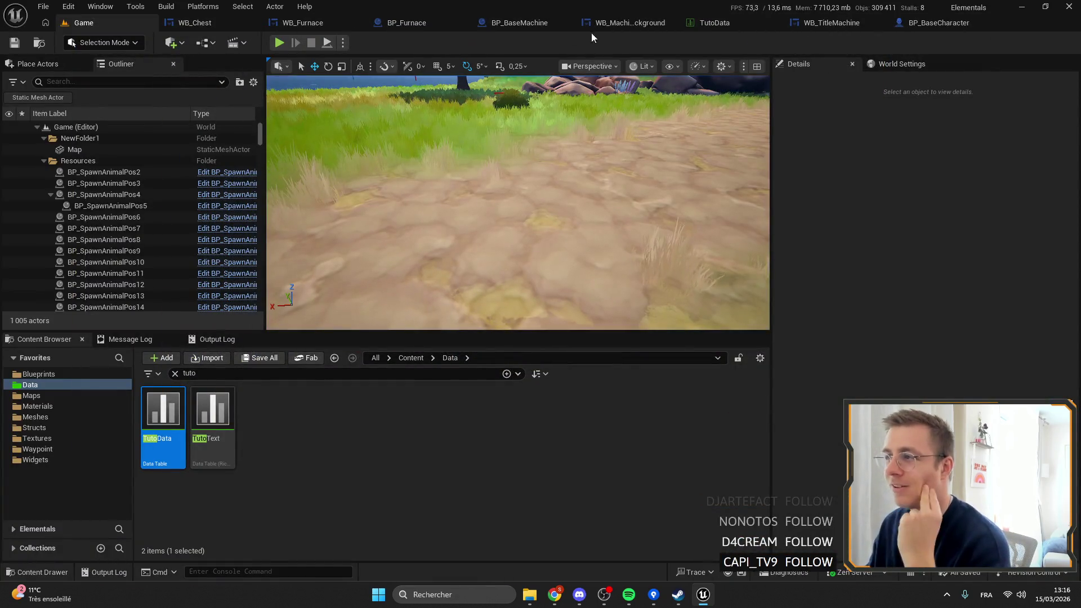
Step: Add a breakpoint on the Is Init Branch node in WB_TitleMachine
click(890, 26)
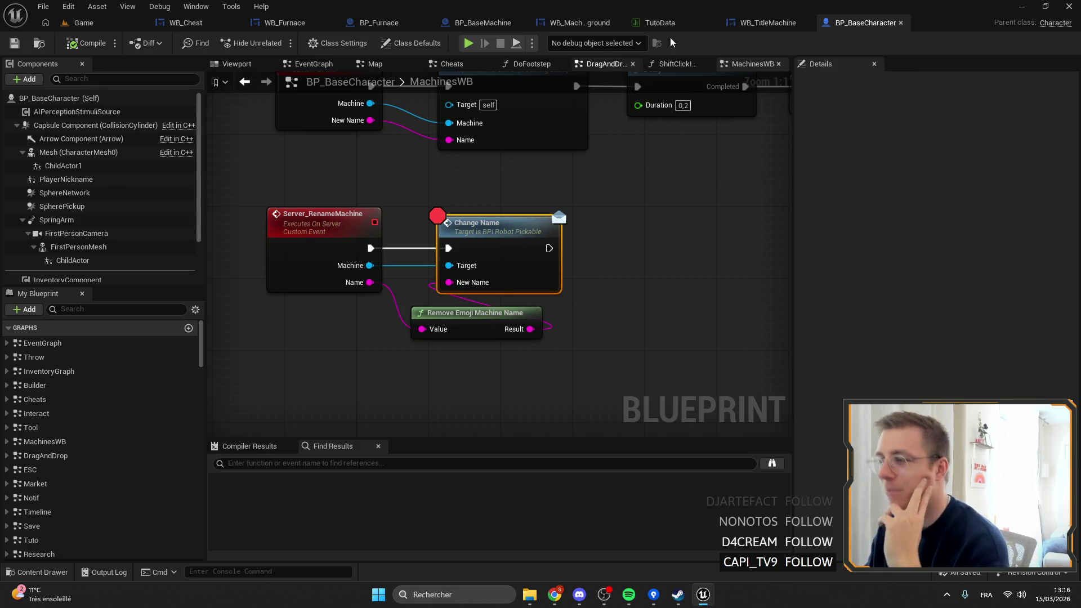
click(762, 24)
scroll(525, 239, up, 1)
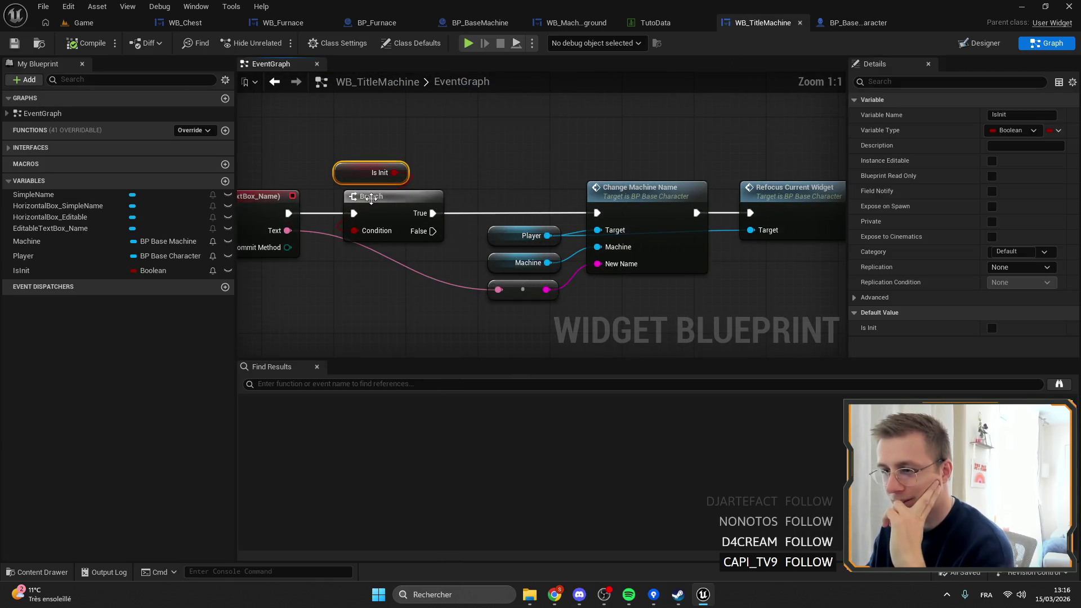
right_click(368, 198)
click(441, 439)
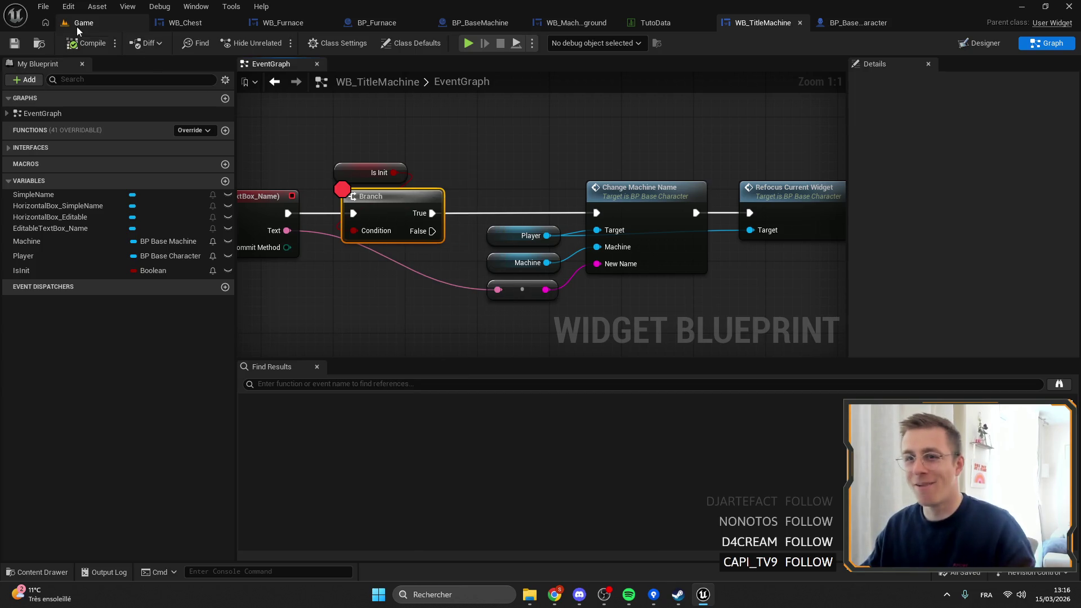
Step: Play-test renaming the furnace to sdqsdq, stepping and resuming through both breakpoints, then stop
click(82, 23)
key(alt+p)
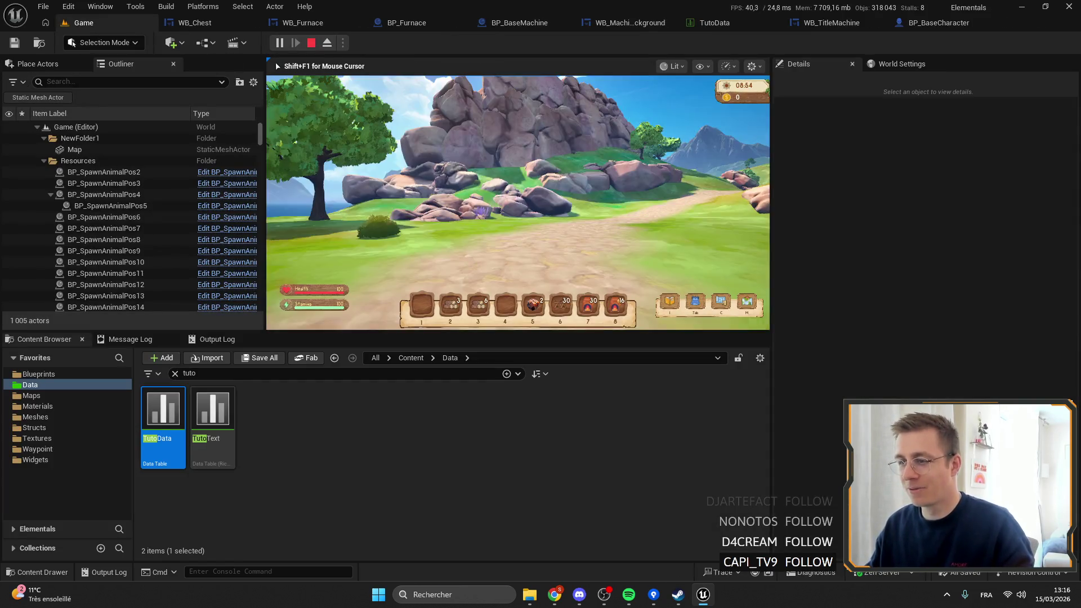
key(e)
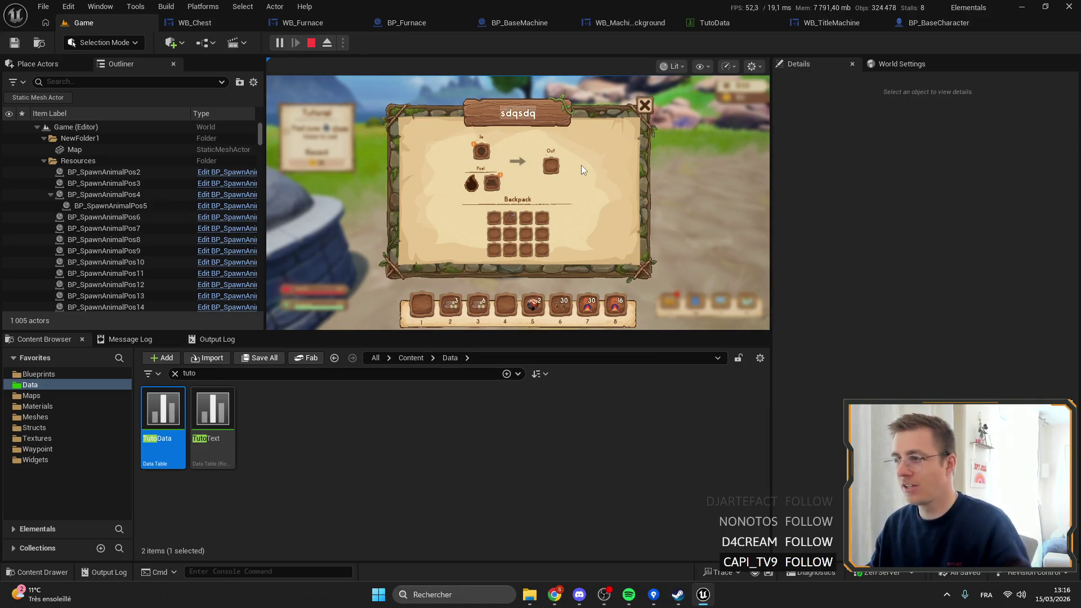
key(Return)
mouse_move(525, 174)
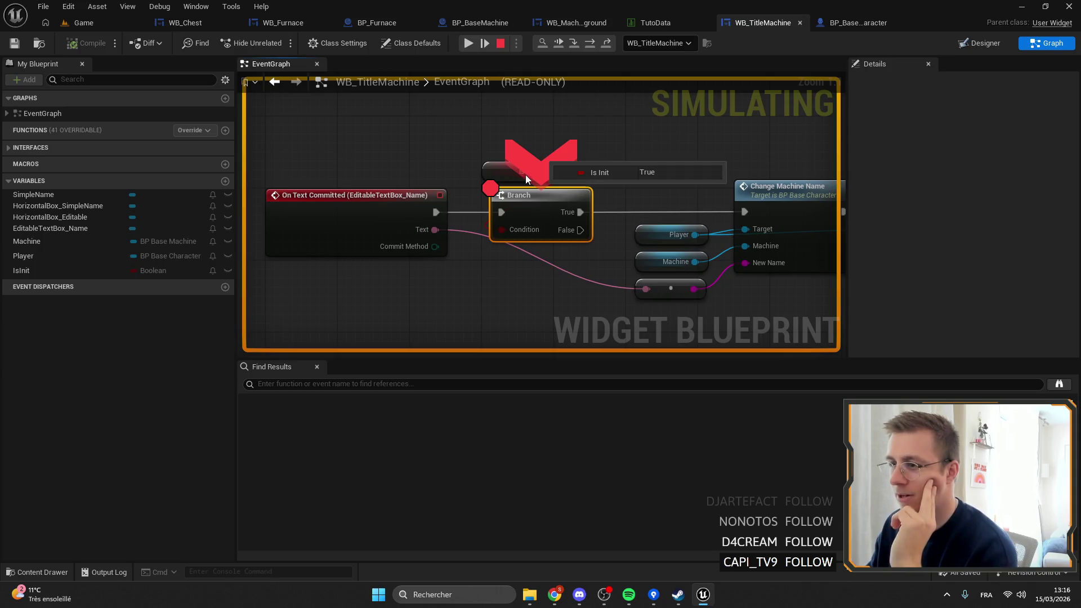
scroll(577, 167, down, 4)
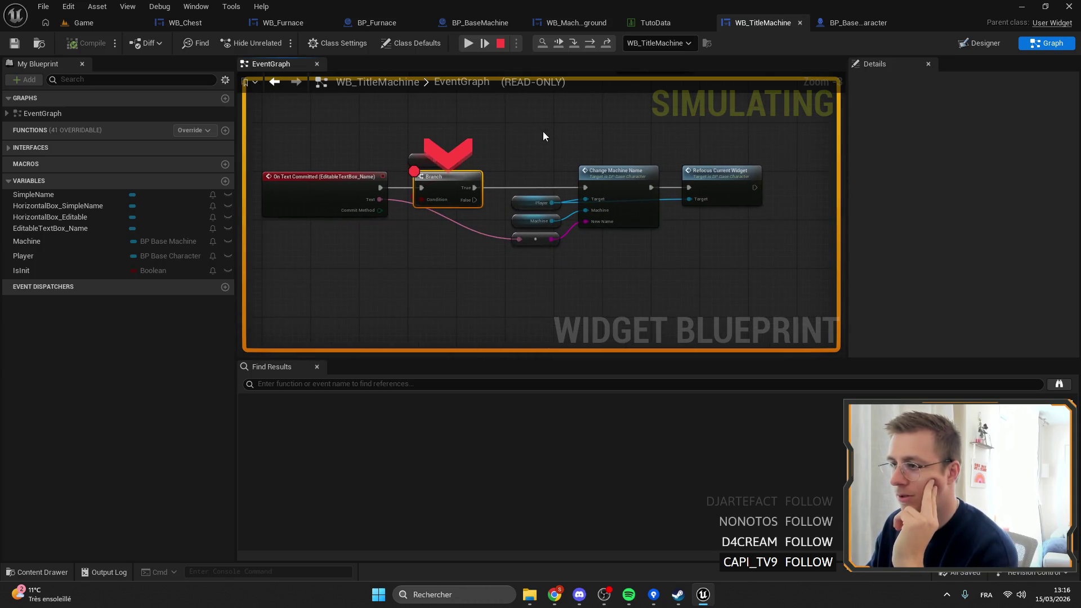
key(F10)
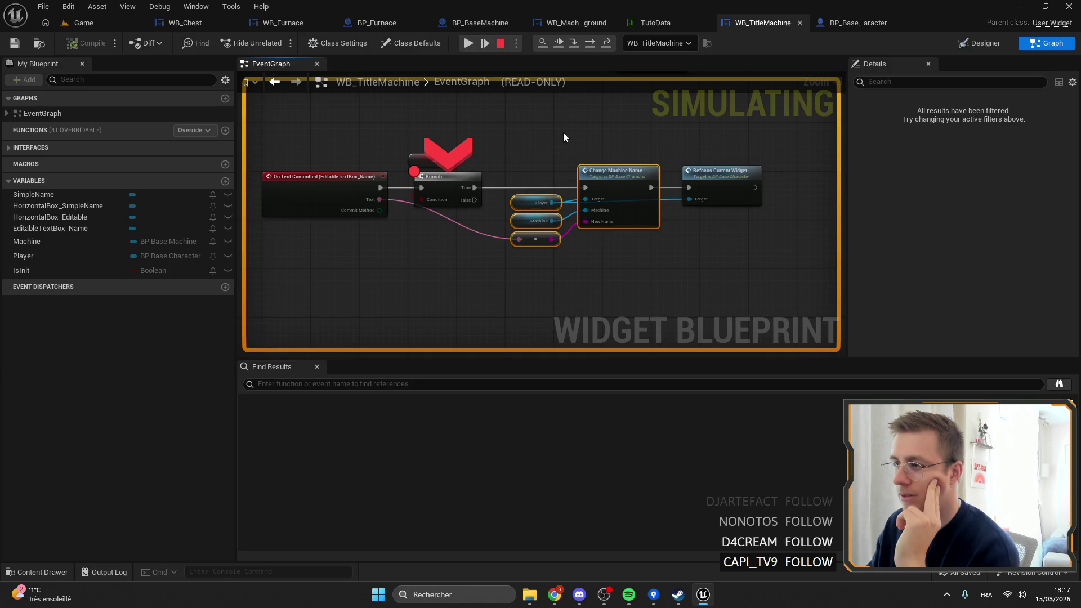
click(471, 42)
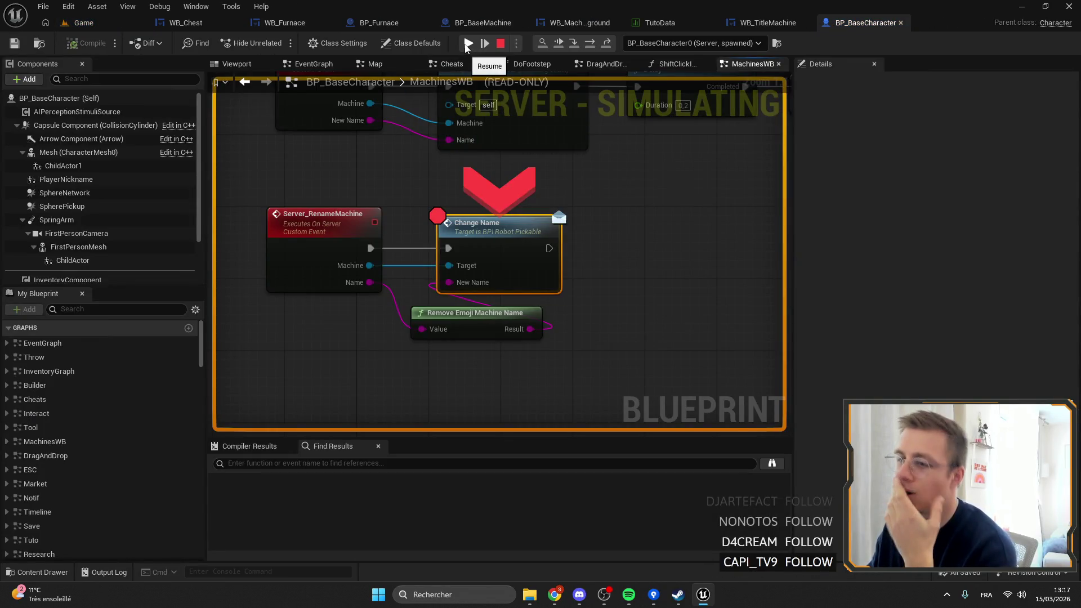
click(468, 43)
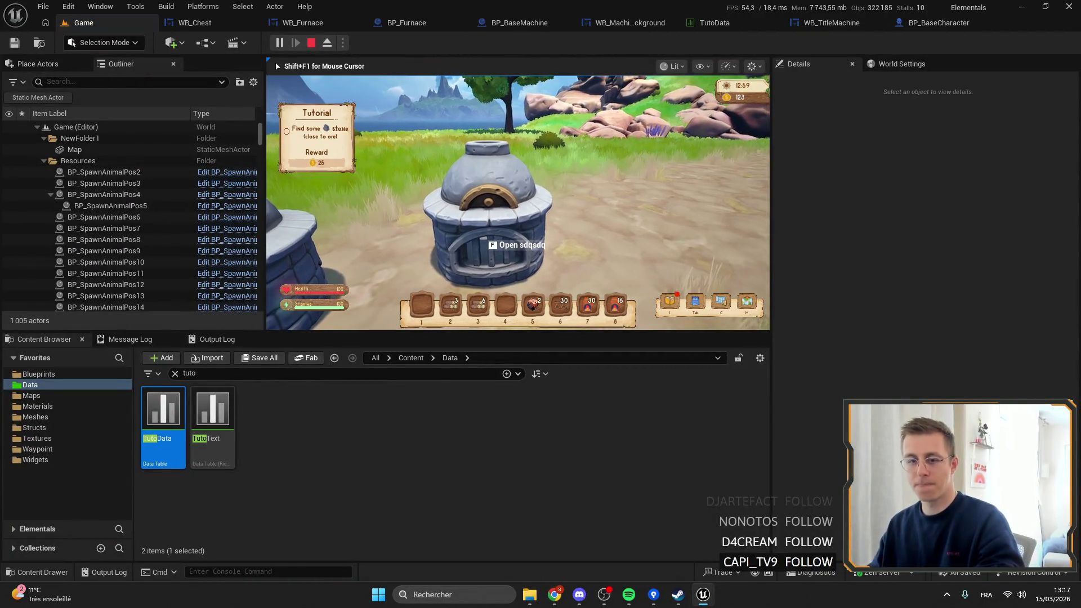
key(Escape)
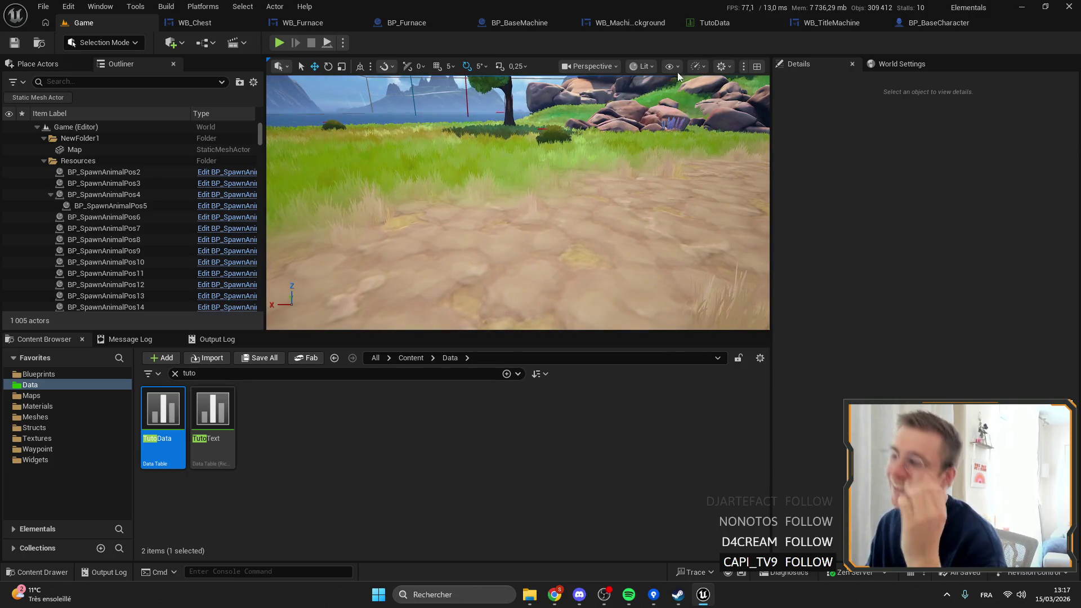
Step: Remove the breakpoint from the Branch node in WB_TitleMachine
click(832, 23)
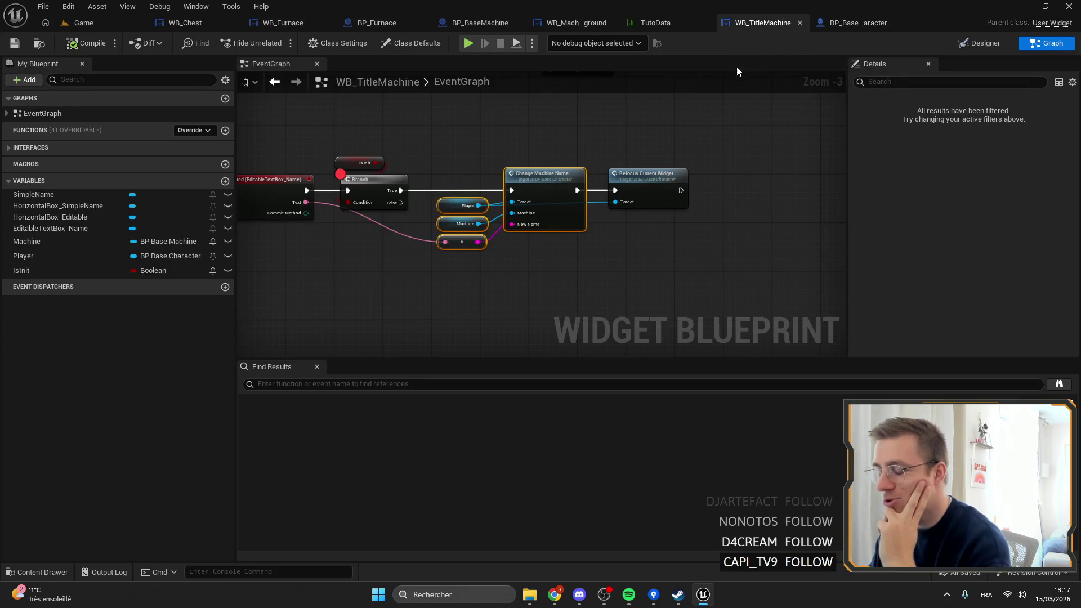
scroll(413, 159, up, 3)
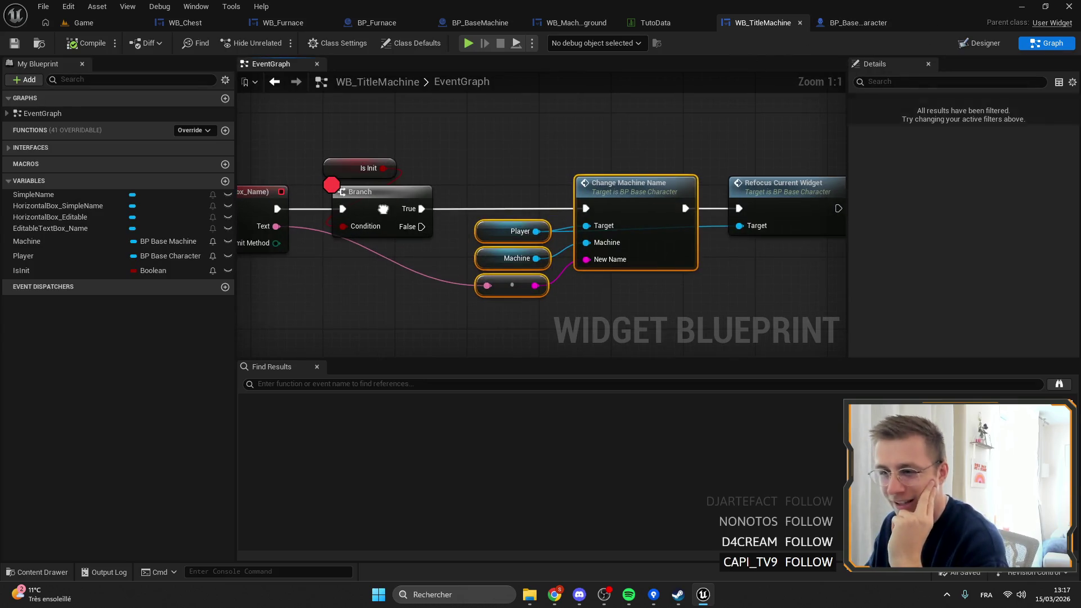
right_click(383, 214)
click(445, 451)
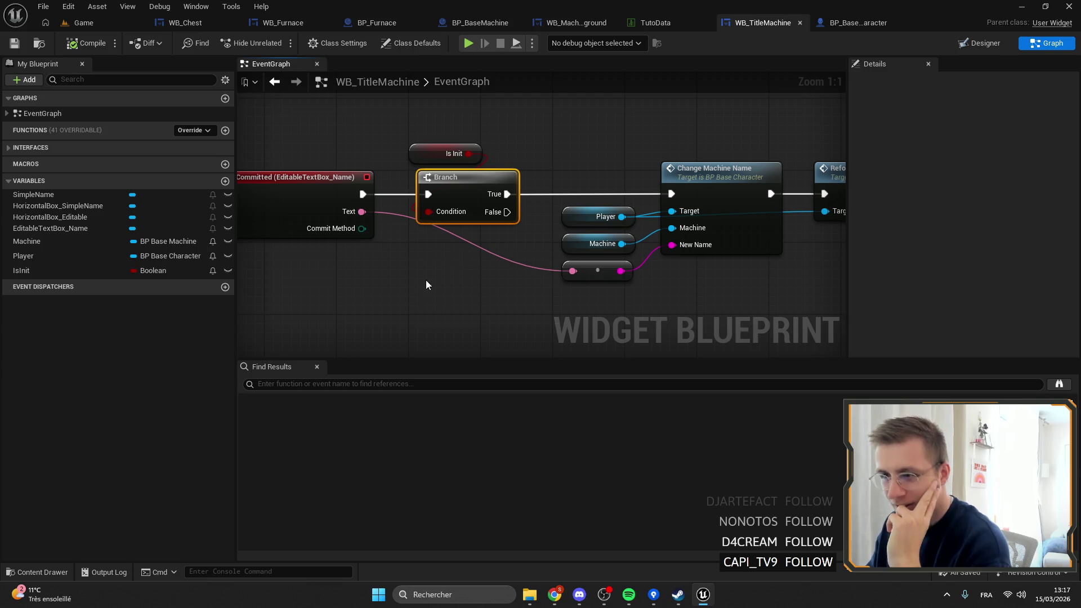
Step: Review the UpdateName chain, nudge SET Is Init right, and inspect the Machine variable
scroll(494, 287, down, 4)
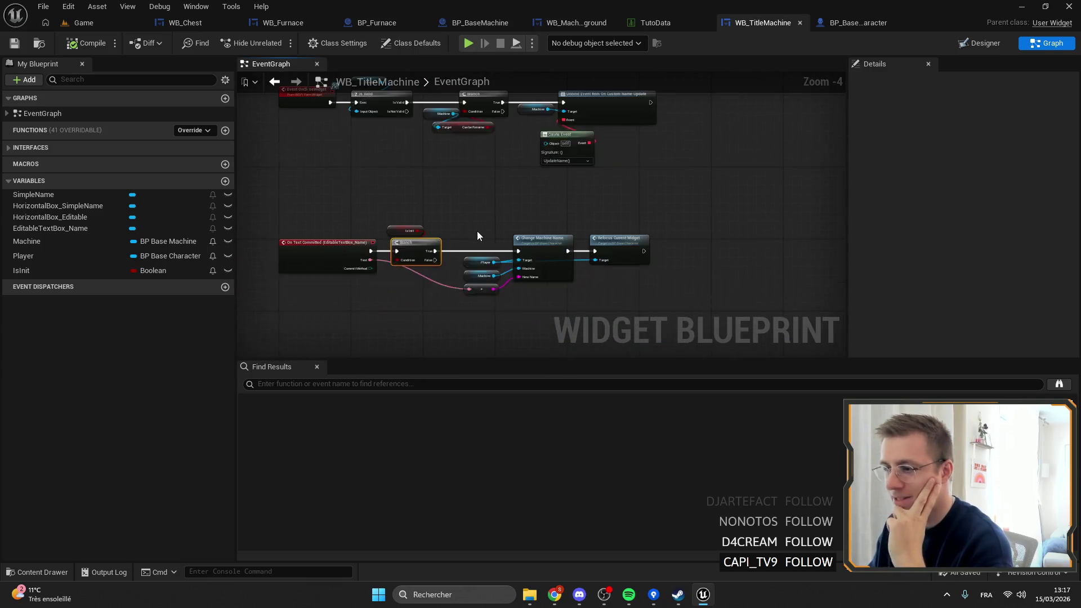
scroll(489, 240, up, 3)
scroll(485, 239, down, 3)
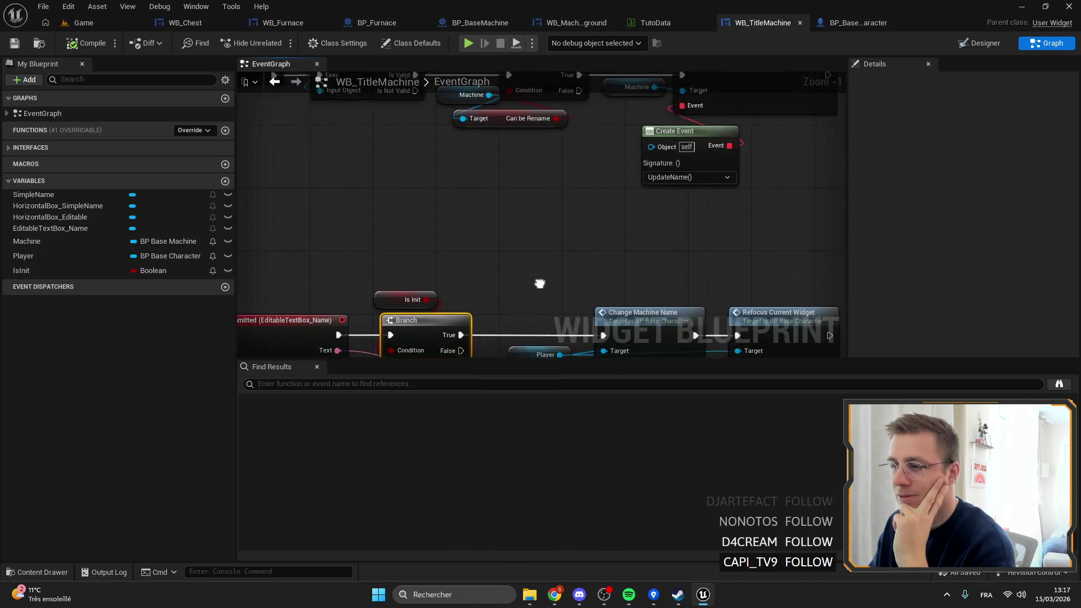
scroll(401, 218, up, 2)
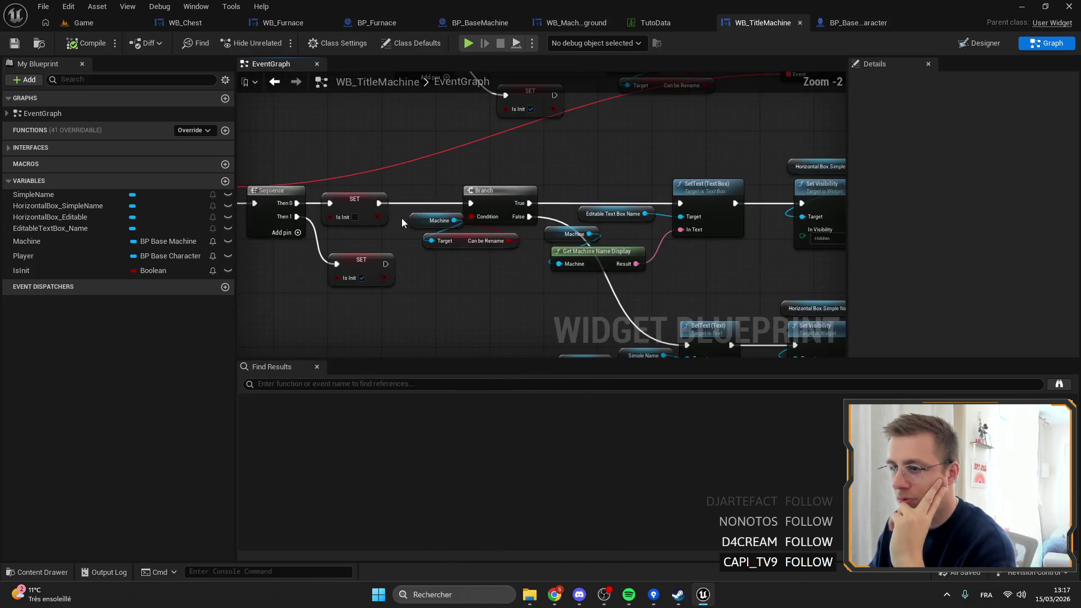
drag(503, 264, 541, 316)
drag(457, 241, 464, 241)
scroll(623, 227, down, 2)
mouse_move(589, 212)
mouse_down()
mouse_move(623, 229)
mouse_move(597, 142)
mouse_move(553, 160)
mouse_up()
scroll(476, 175, up, 4)
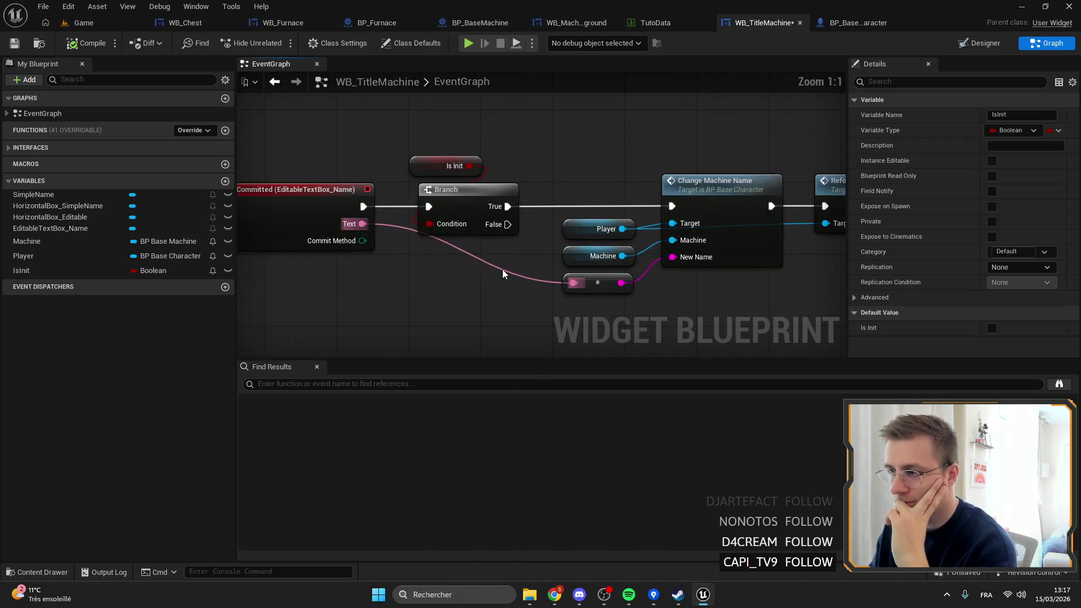
click(577, 258)
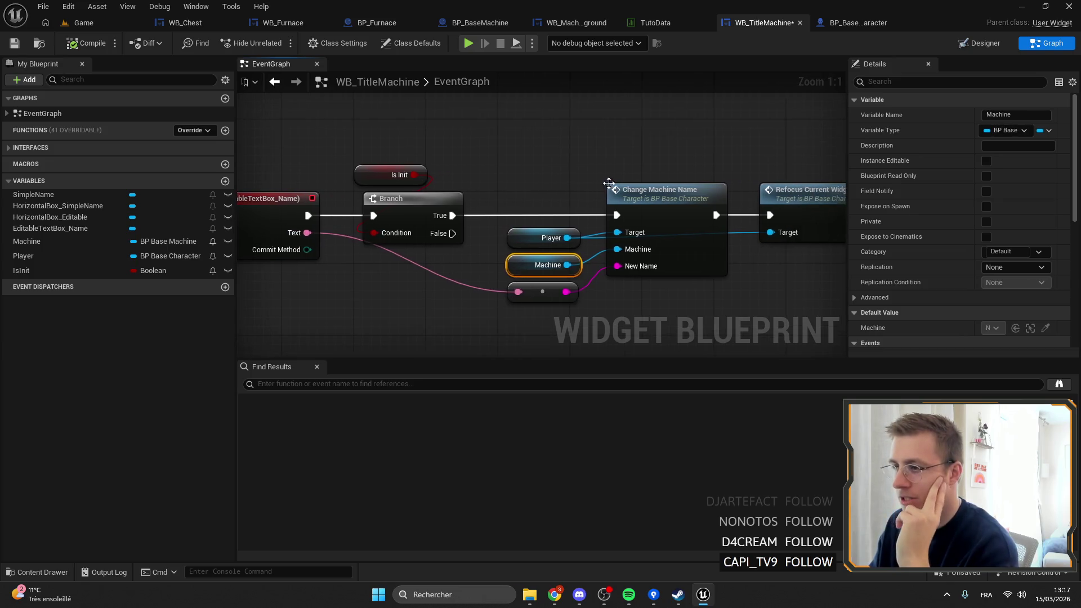
Step: Survey the OnCloseWidget unbind, SetText/SetVisibility and Init–Update Name chains
scroll(573, 261, down, 3)
scroll(569, 190, down, 1)
drag(569, 189, 490, 225)
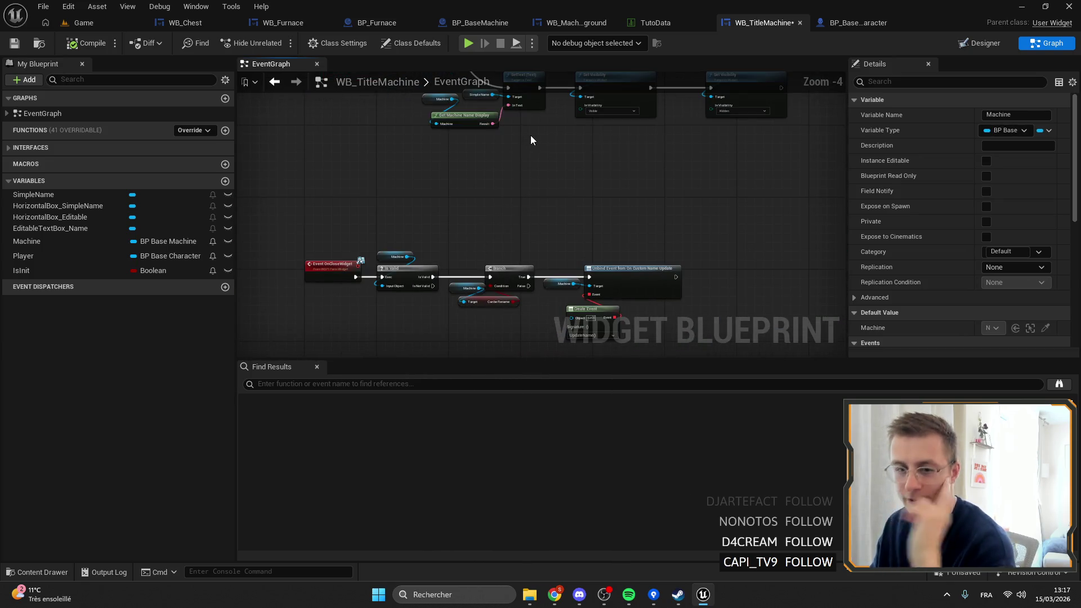
drag(519, 153, 511, 262)
drag(516, 129, 516, 218)
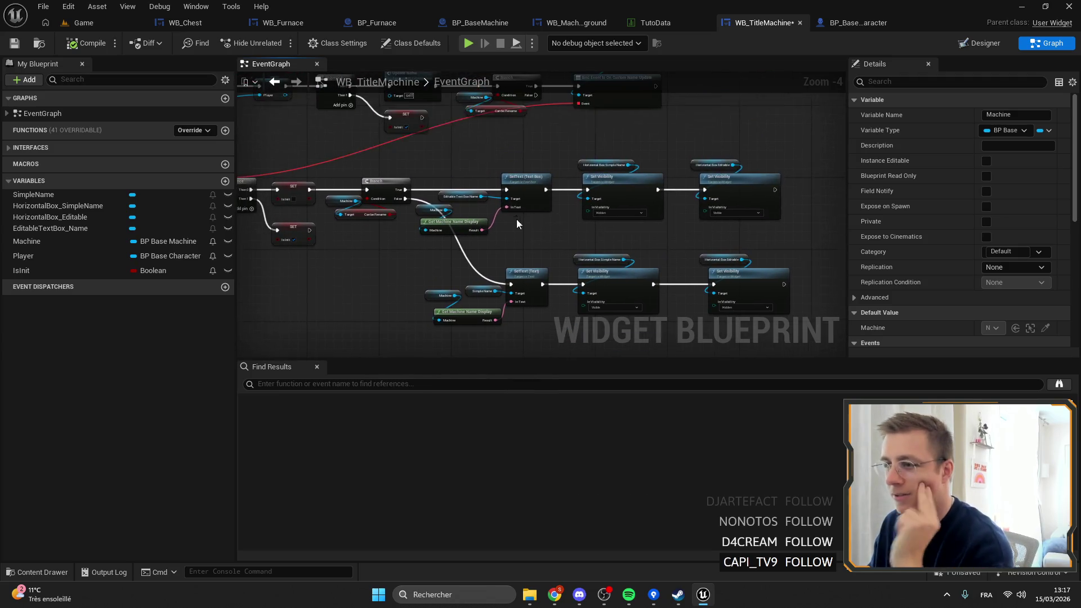
mouse_move(485, 123)
mouse_down()
mouse_move(444, 168)
mouse_move(631, 161)
mouse_up()
scroll(625, 163, up, 1)
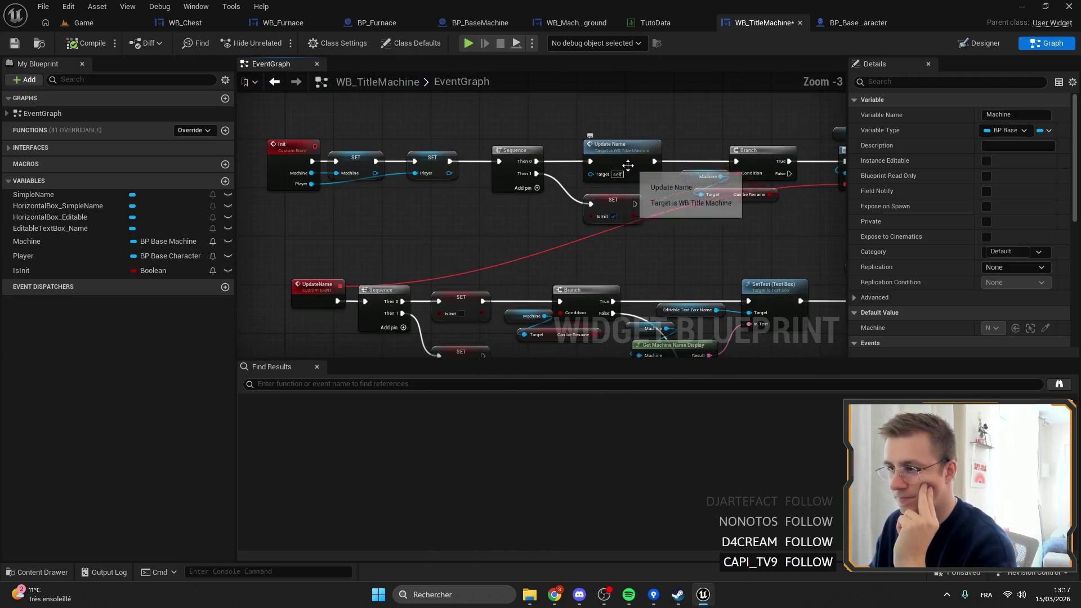
Step: Inspect the IsInit variable's properties and look over the whole graph
click(76, 271)
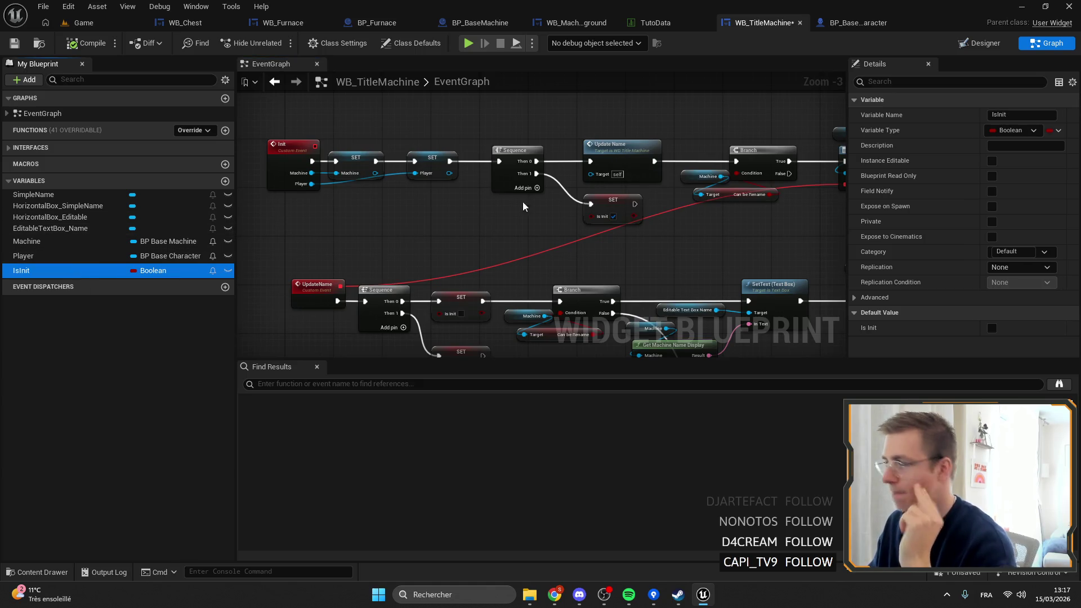
drag(553, 190, 563, 165)
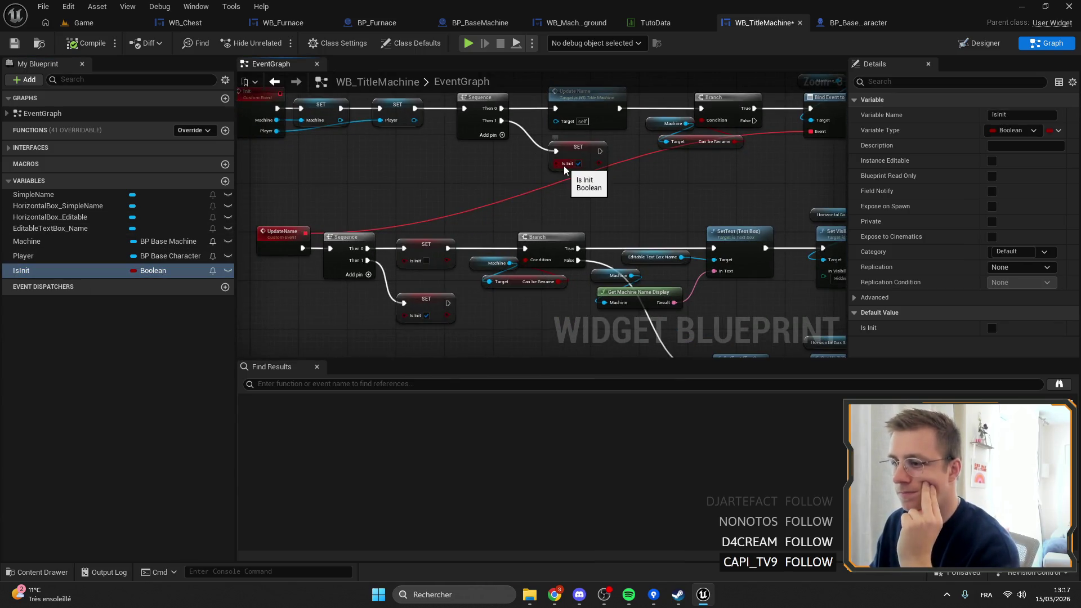
scroll(383, 164, down, 1)
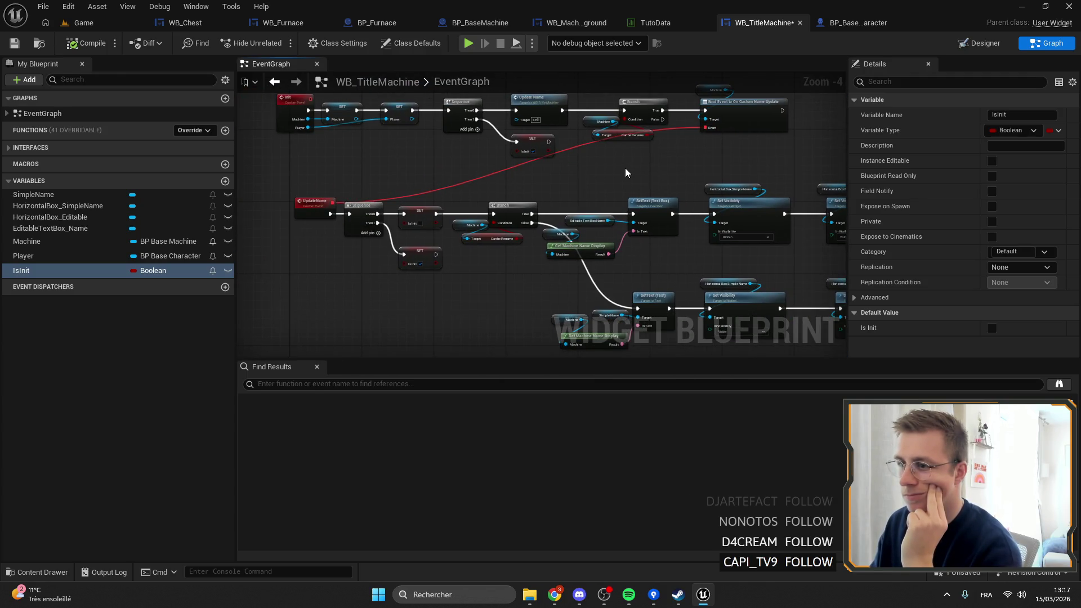
scroll(625, 168, down, 1)
drag(625, 168, 498, 121)
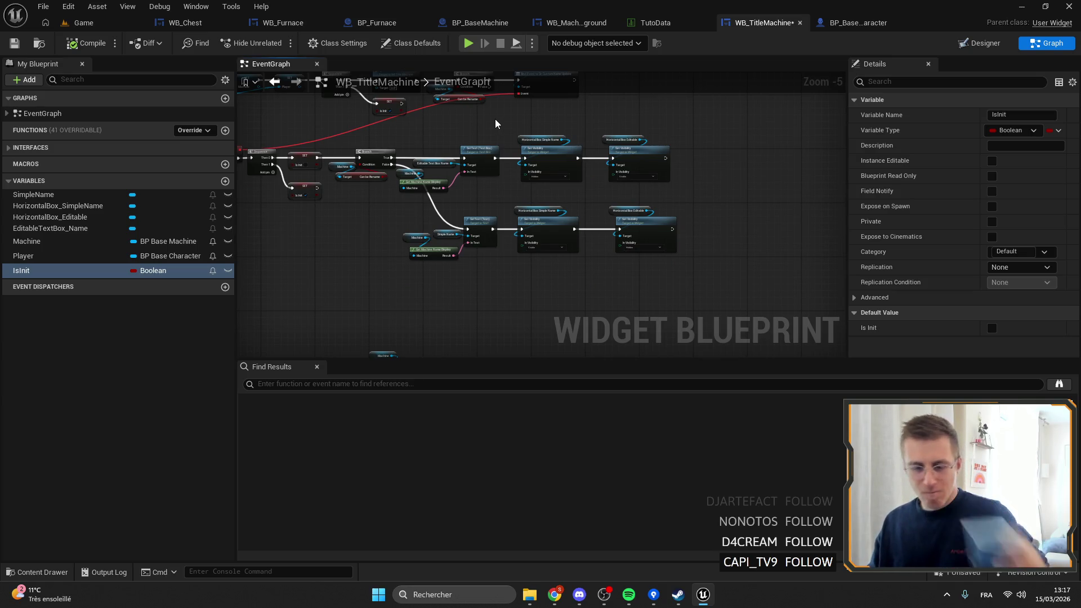
scroll(494, 117, down, 3)
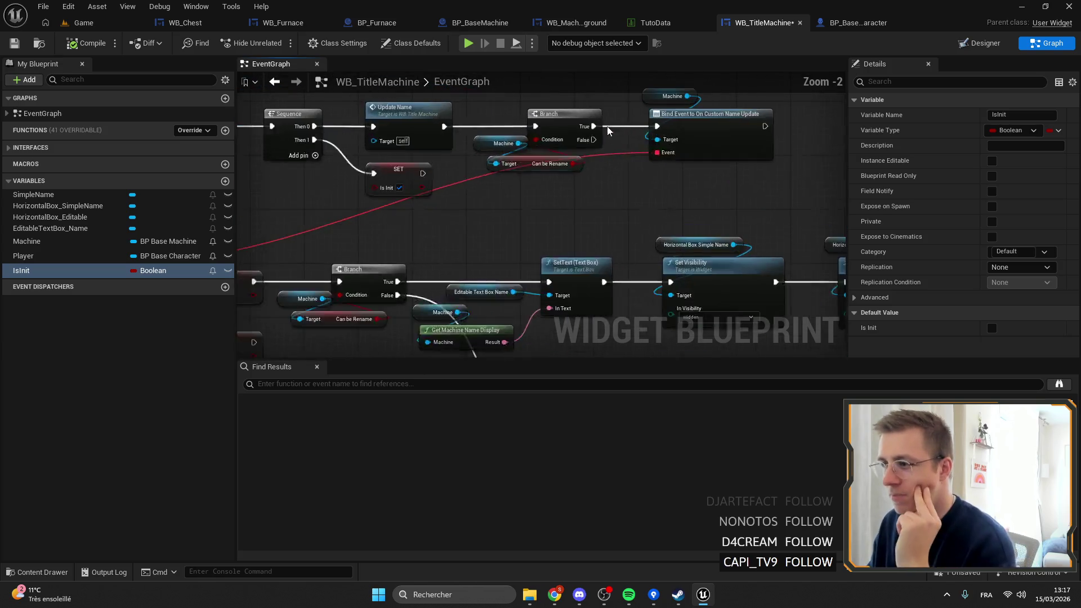
scroll(537, 174, up, 5)
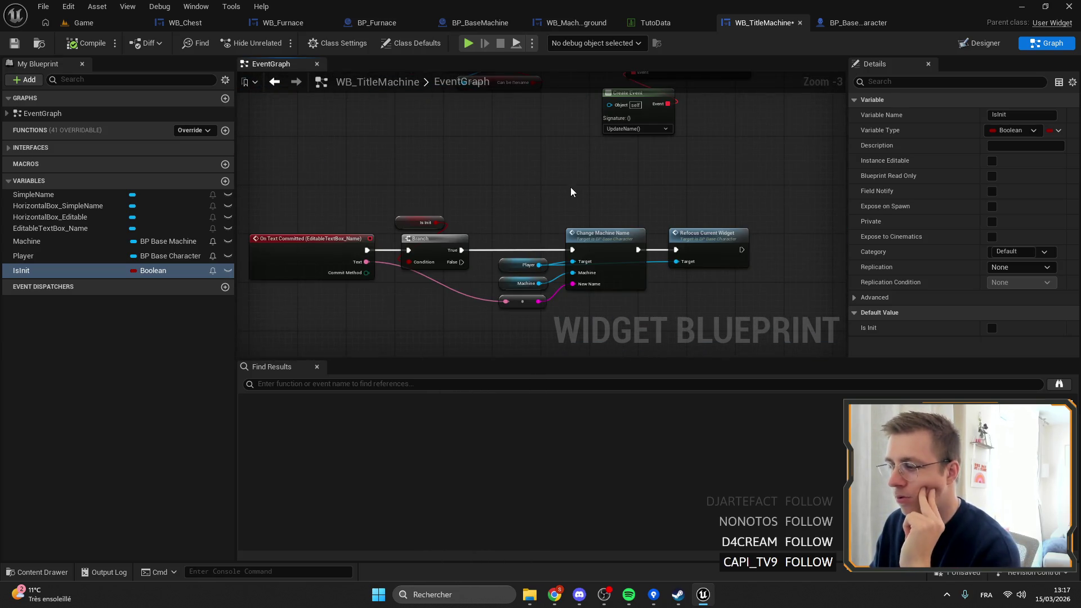
scroll(571, 192, down, 2)
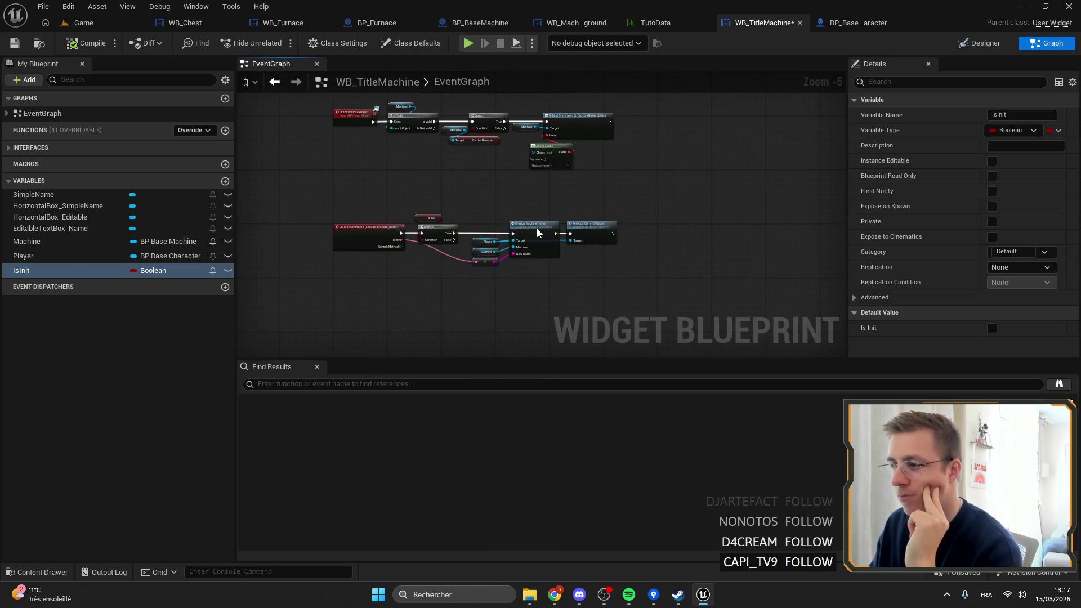
Step: Check the Change Machine Name node's options without changes, then switch to BP_Furnace
right_click(538, 232)
click(445, 225)
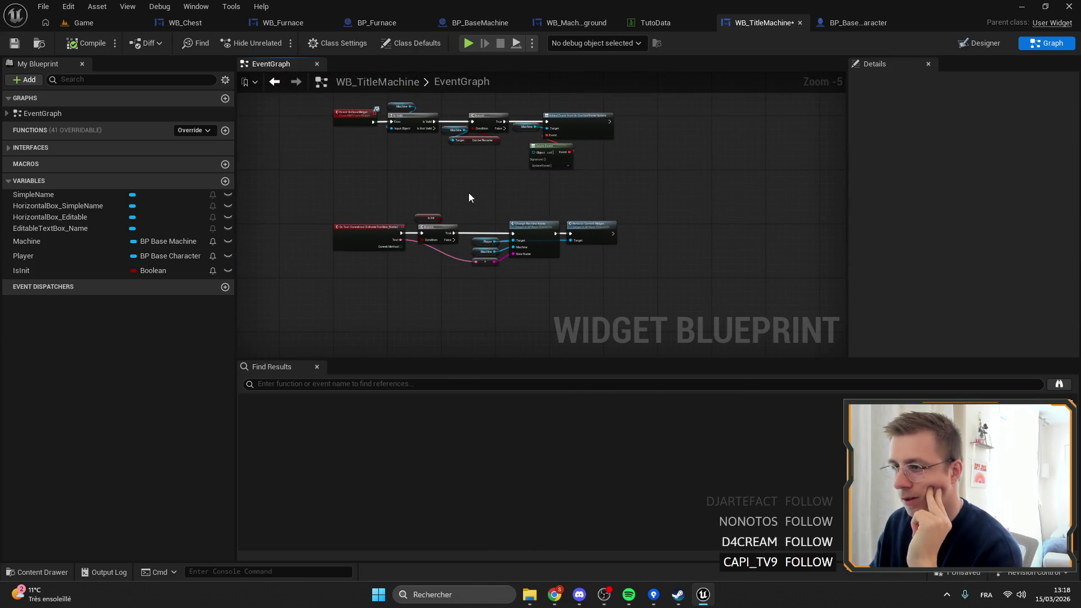
click(366, 25)
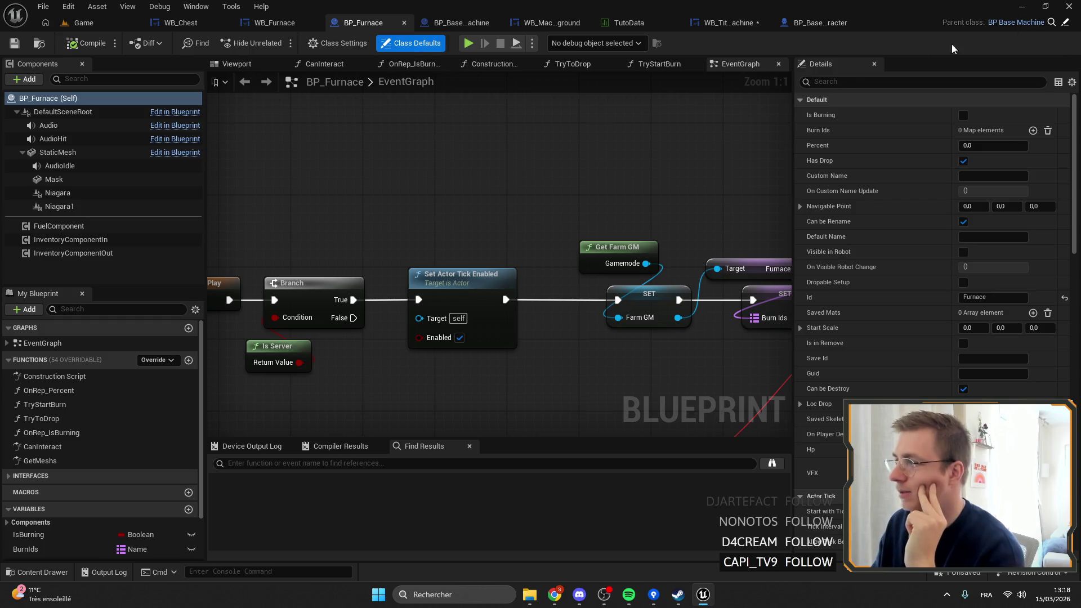
Step: Pan around the BP_Furnace graph to look over its nodes
scroll(690, 126, down, 6)
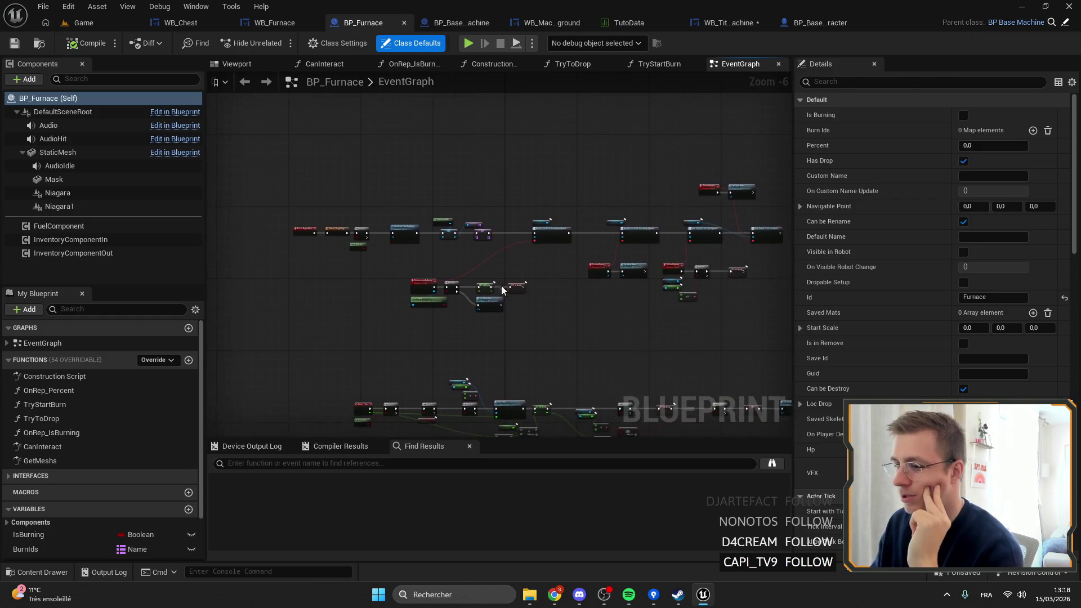
scroll(448, 262, up, 3)
scroll(387, 279, down, 3)
mouse_move(387, 279)
mouse_down()
mouse_move(366, 295)
mouse_move(336, 206)
mouse_up()
scroll(335, 206, up, 4)
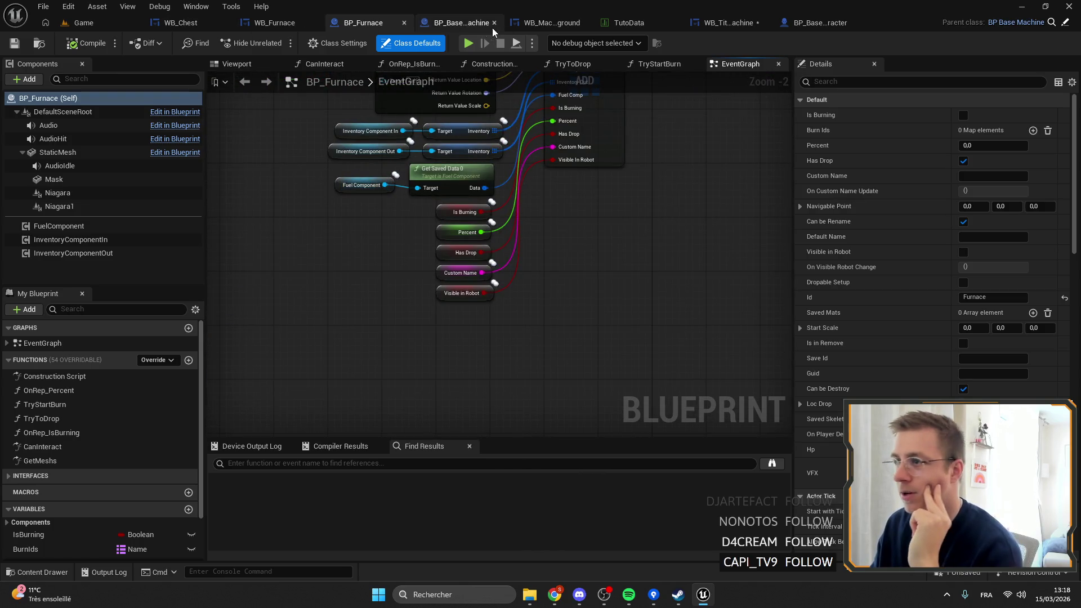
Step: Bring up the WB_Furnace widget's event graph and look through its nodes
click(274, 23)
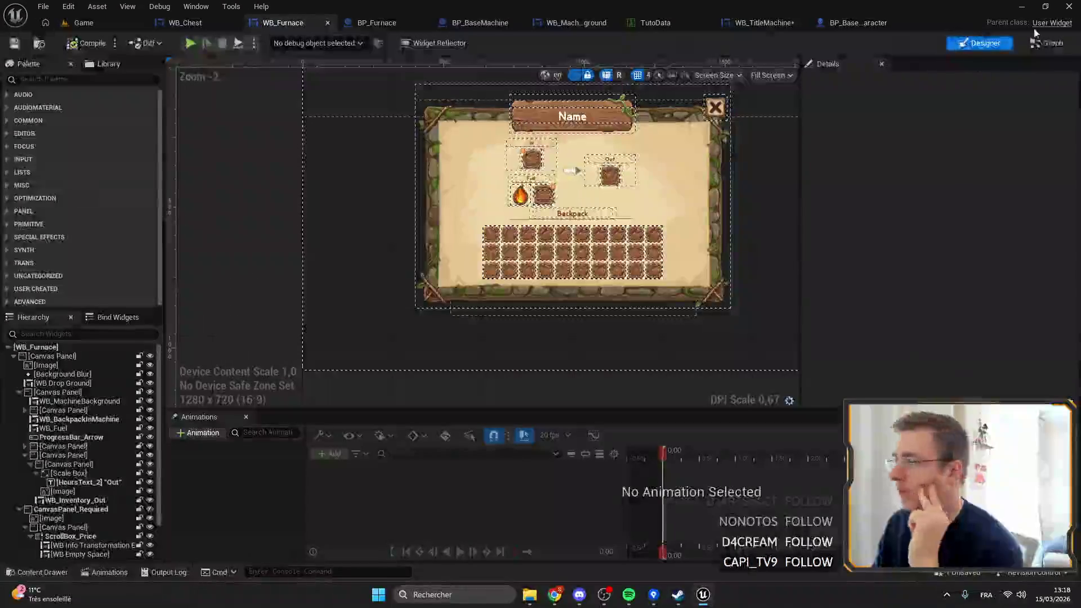
click(1046, 43)
scroll(493, 168, up, 4)
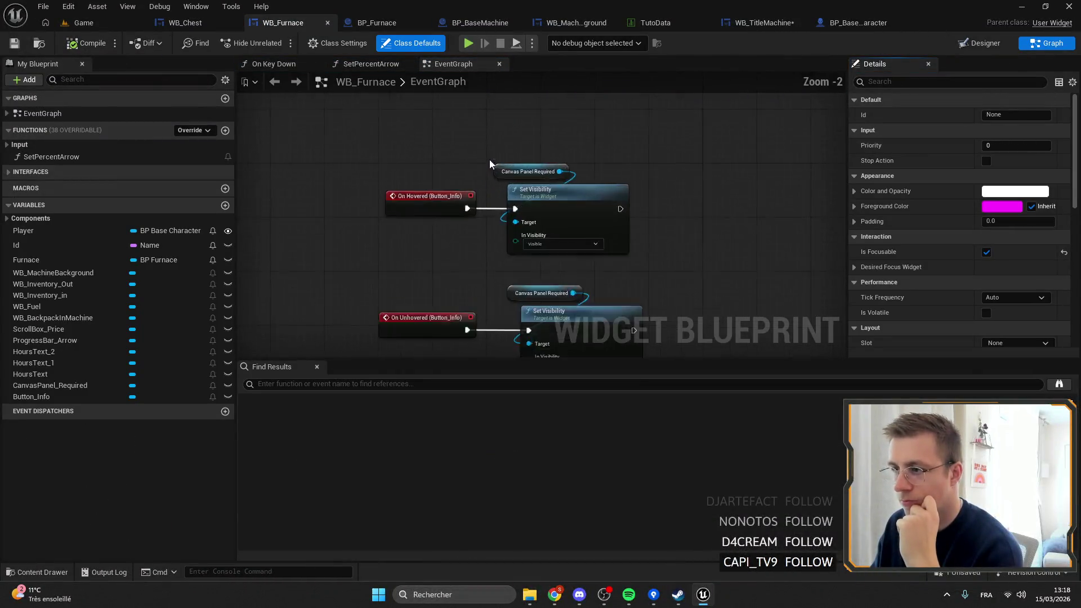
scroll(490, 164, down, 3)
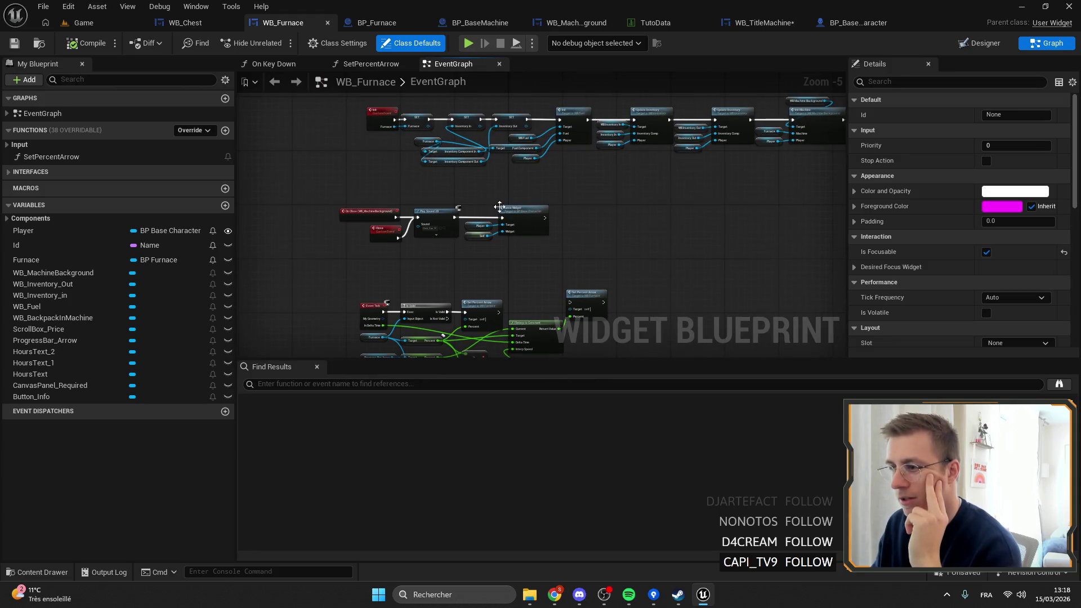
scroll(500, 206, down, 1)
scroll(434, 221, up, 5)
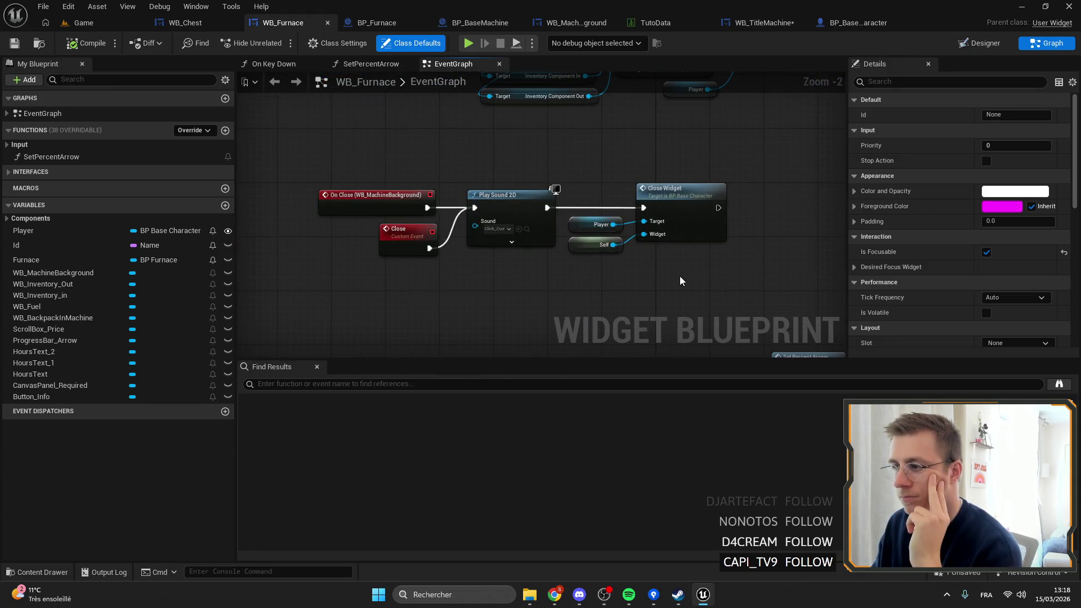
scroll(680, 276, down, 5)
scroll(490, 231, up, 5)
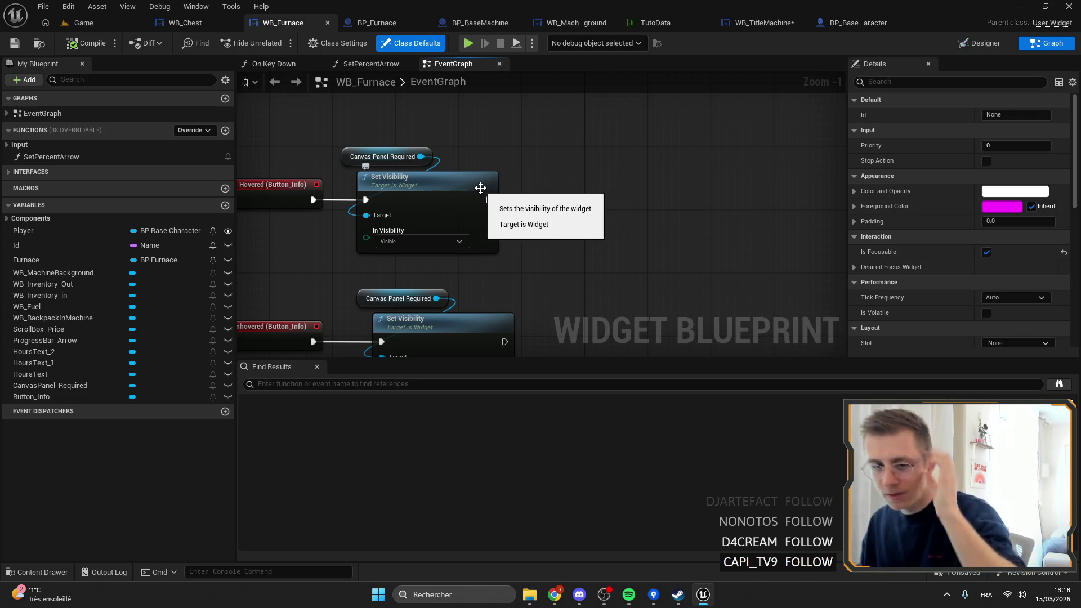
scroll(481, 188, down, 3)
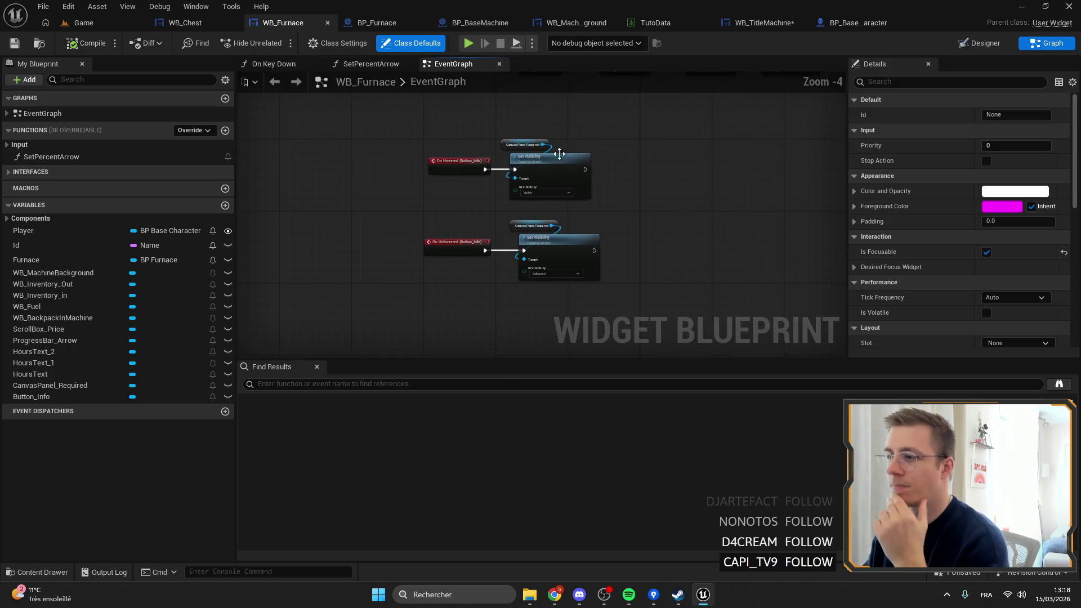
scroll(559, 154, up, 4)
Step: Inspect the On Hovered/Unhovered Set Visibility nodes, then save WB_Furnace
drag(487, 135, 586, 192)
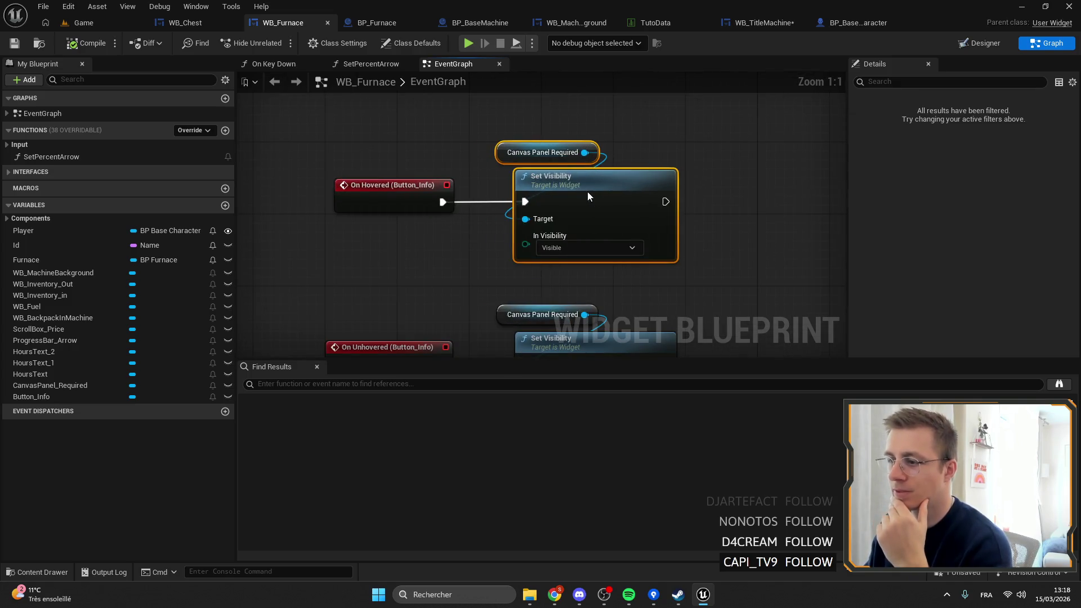
click(740, 180)
scroll(641, 152, down, 2)
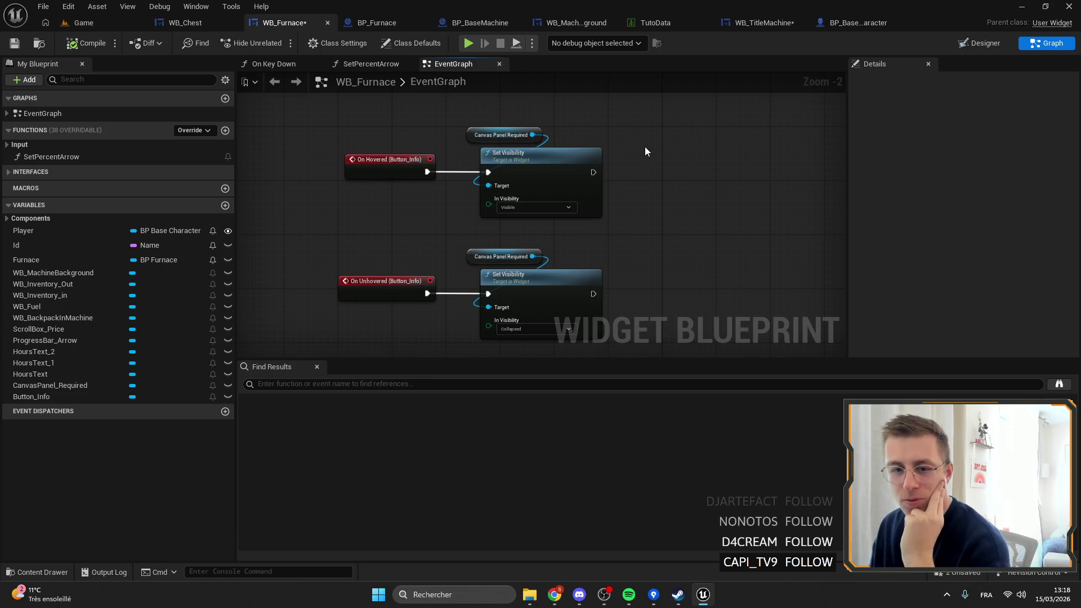
click(15, 43)
scroll(386, 212, down, 5)
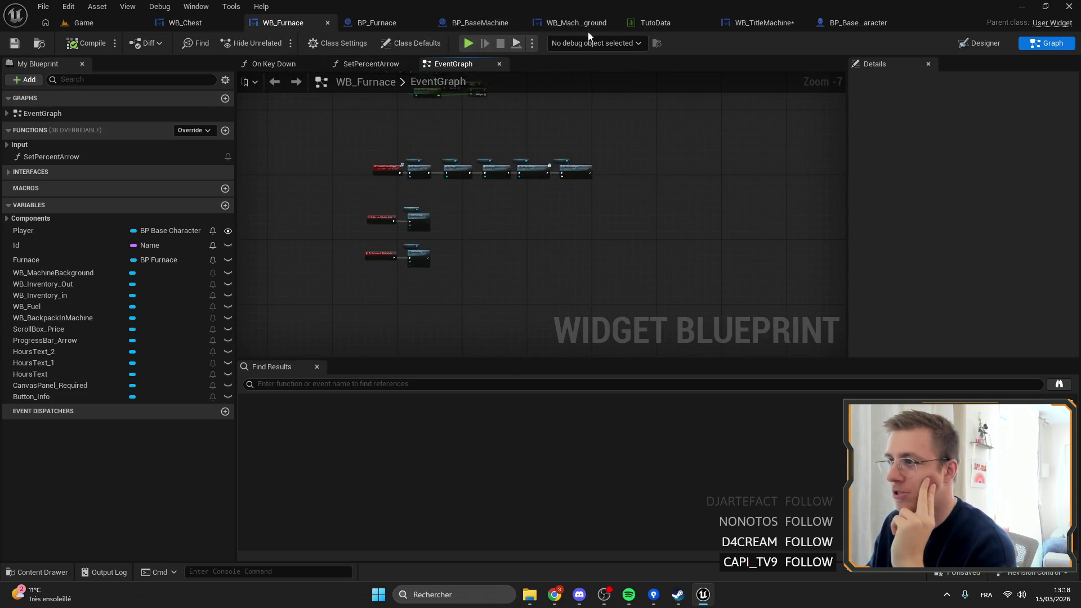
Step: Find references to the Server_RenameMachine event in BP_BaseCharacter's MachinesWB graph
click(856, 23)
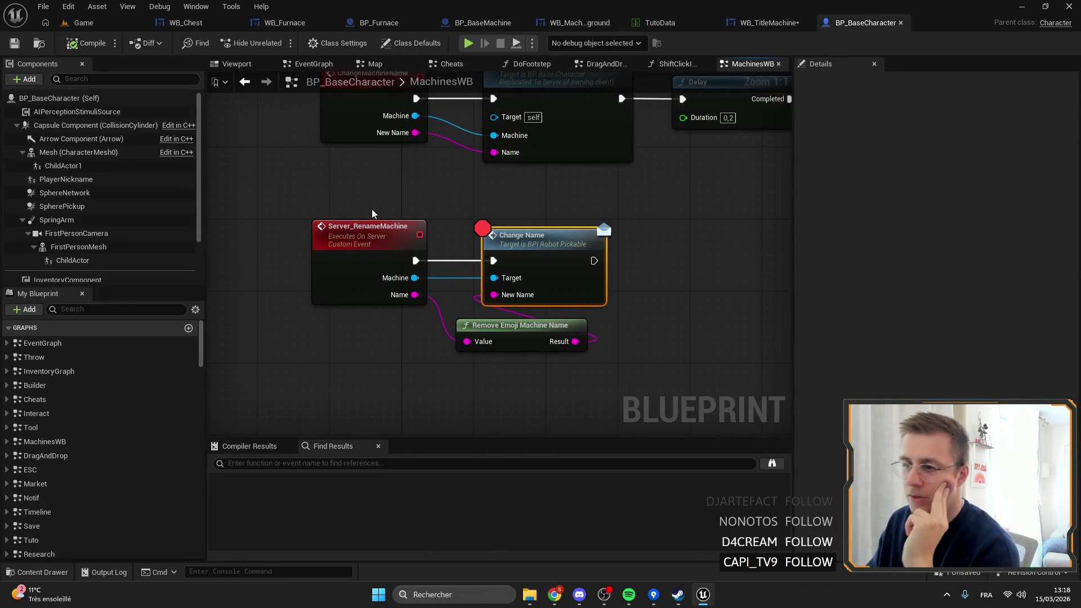
right_click(381, 230)
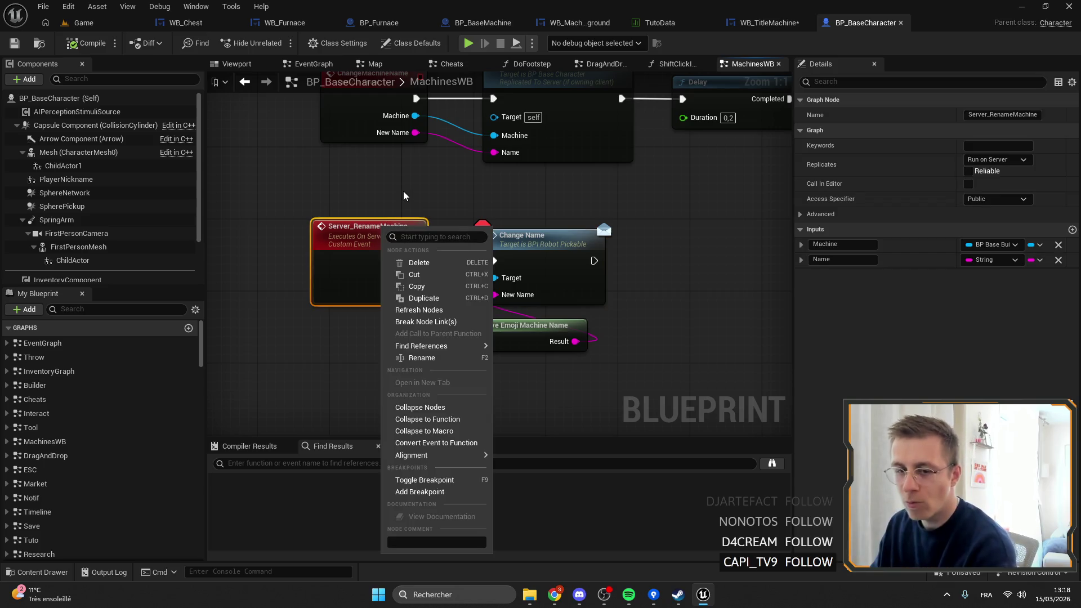
click(355, 183)
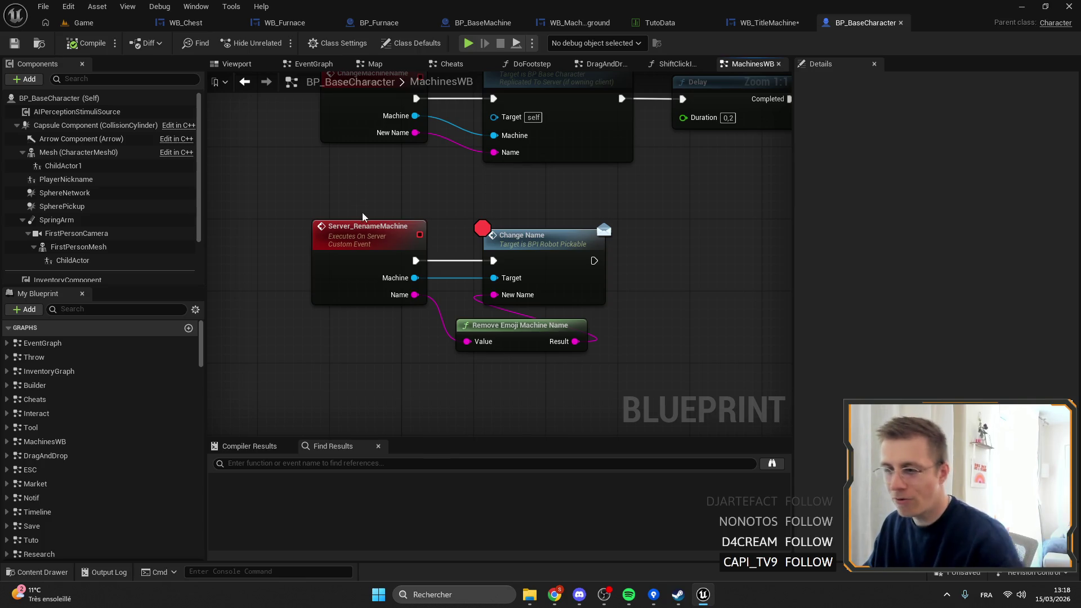
right_click(372, 235)
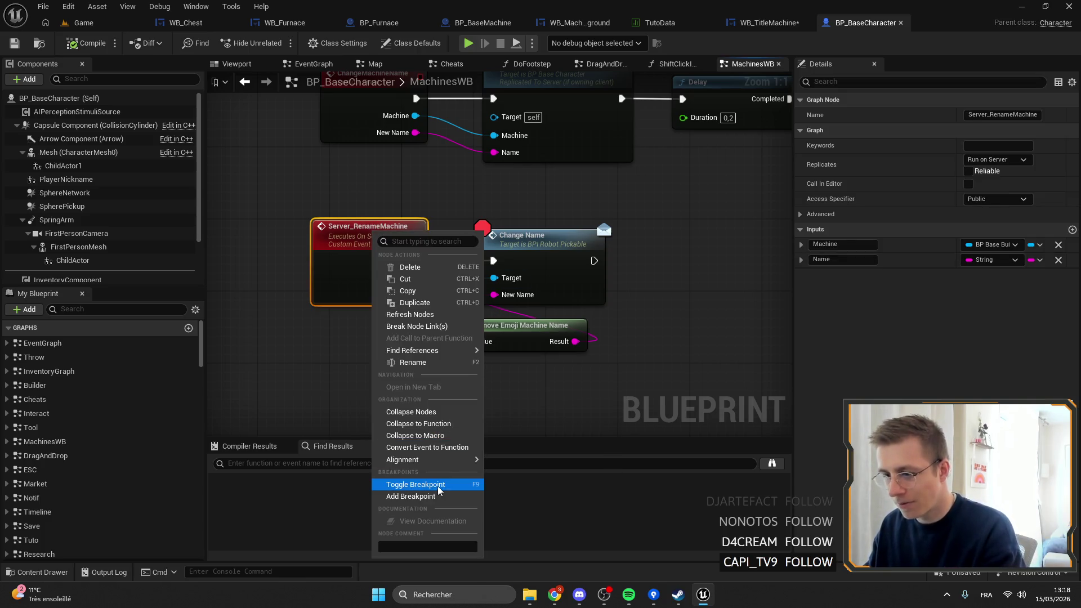
click(549, 376)
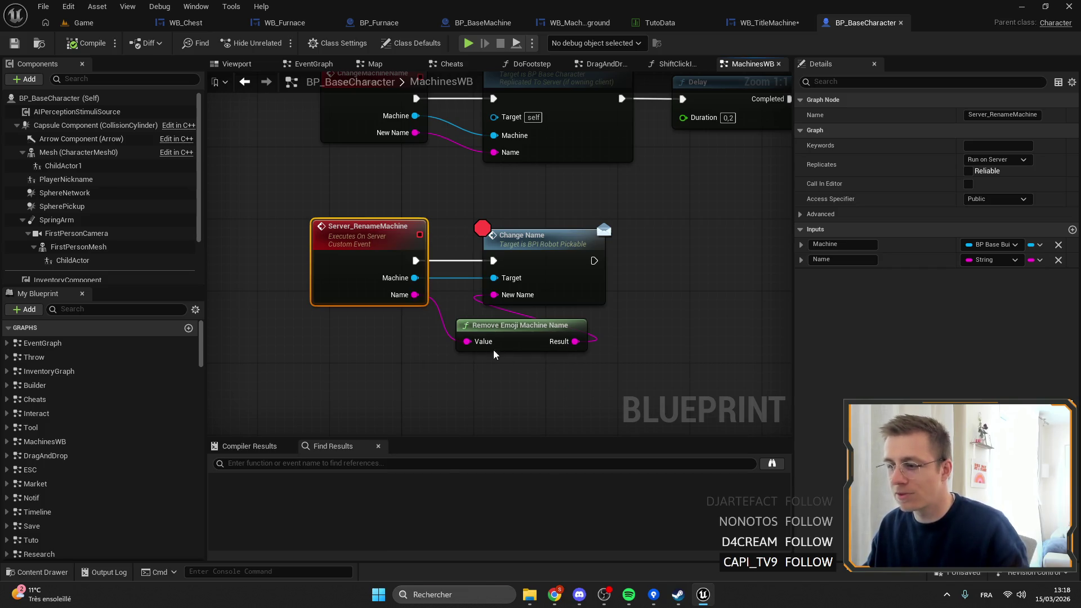
right_click(454, 322)
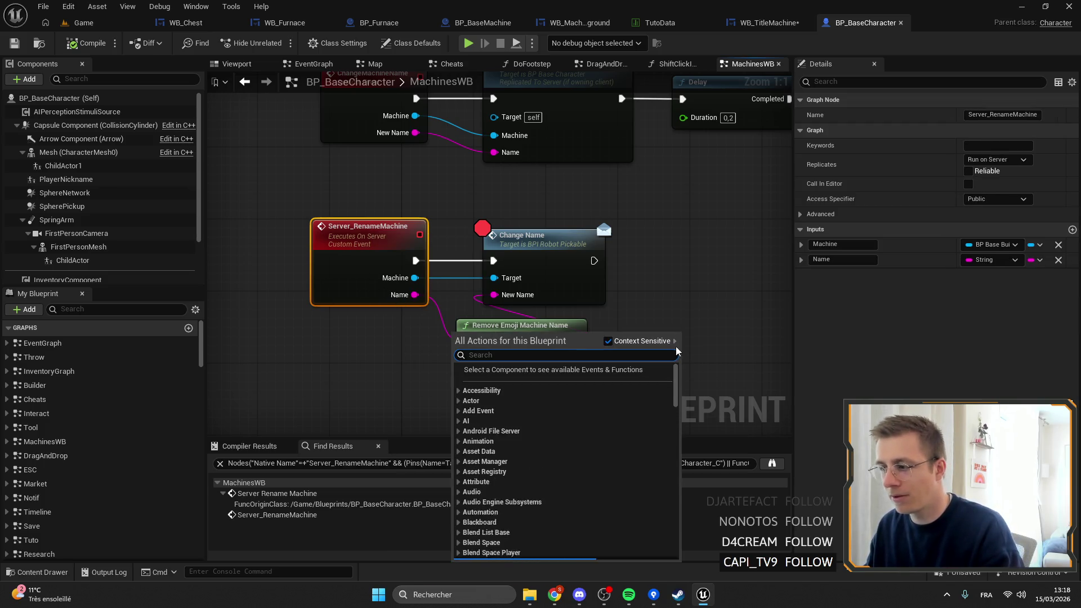
key(Escape)
Step: Search all blueprints for Server_RenameMachine and jump to the Server Rename Machine call
right_click(308, 266)
right_click(346, 248)
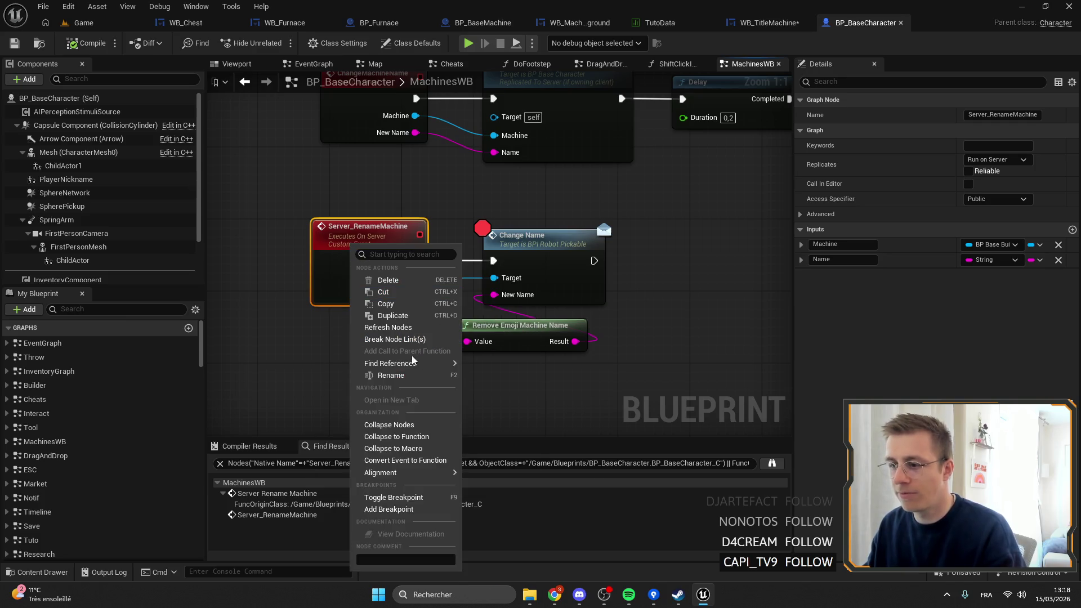
click(509, 379)
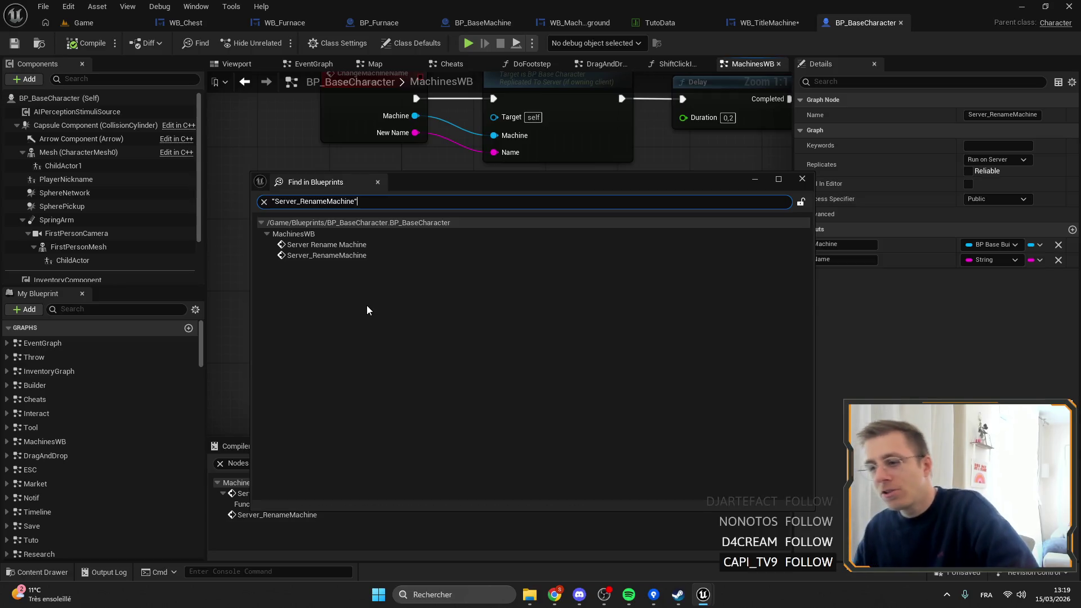
click(338, 245)
click(343, 256)
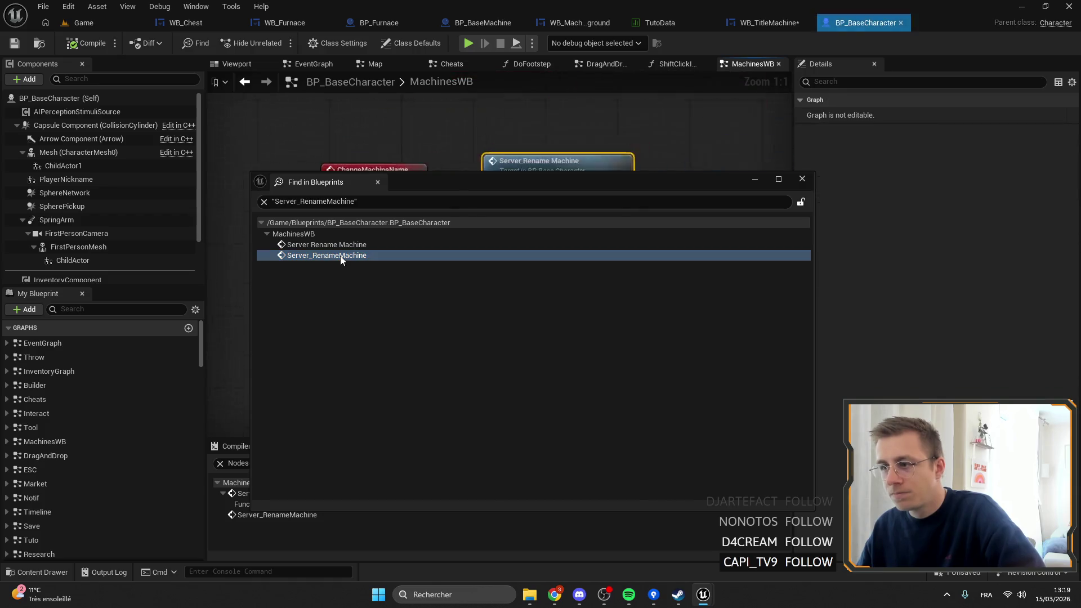
click(802, 179)
Step: Add a breakpoint on the Server Rename Machine call node
drag(404, 181, 523, 180)
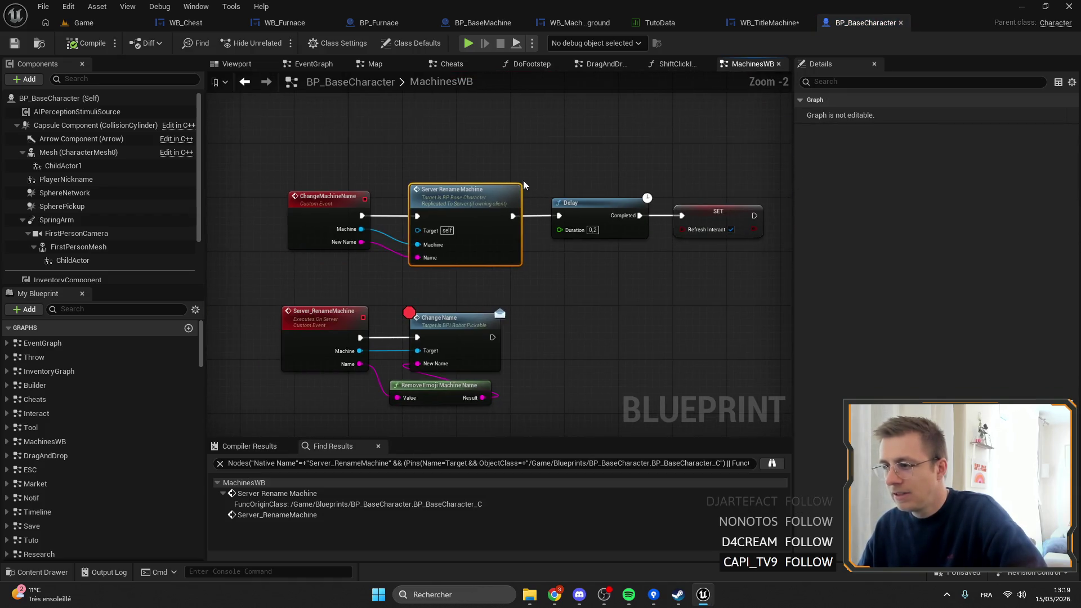
drag(413, 167, 479, 165)
right_click(528, 207)
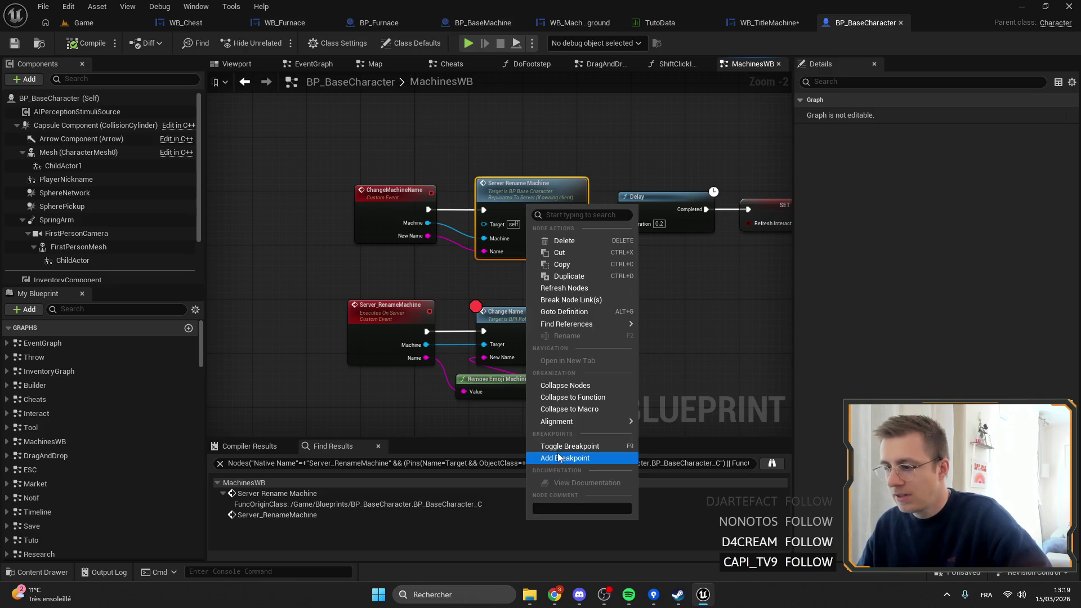
click(586, 447)
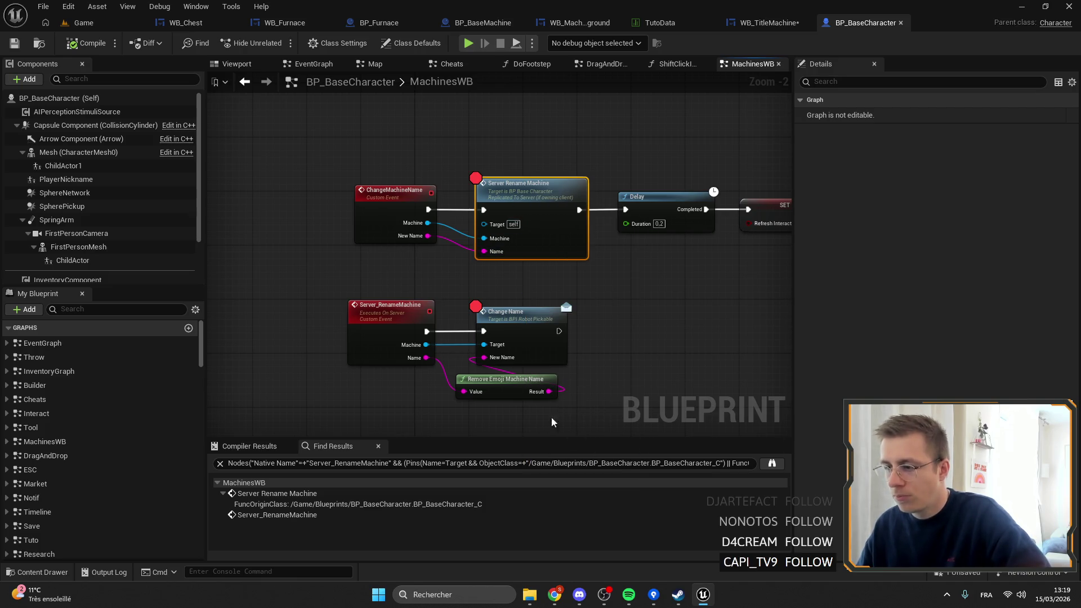
Step: Review ChangeMachineName references across all blueprints, then return to the Game level editor
right_click(388, 209)
mouse_move(435, 321)
click(541, 358)
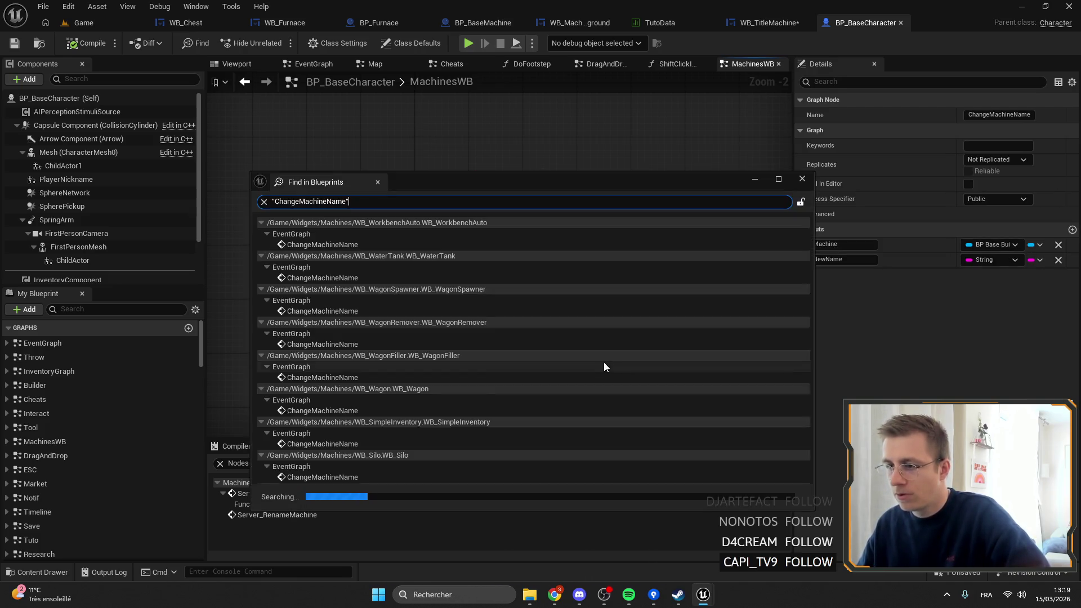
scroll(535, 321, down, 5)
scroll(532, 315, up, 4)
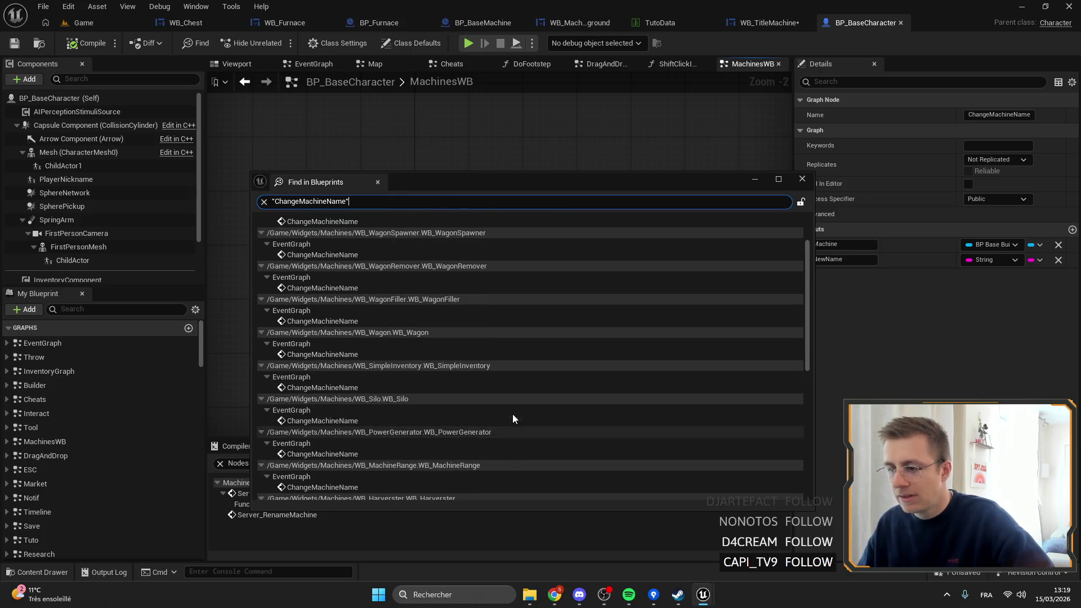
scroll(512, 414, down, 10)
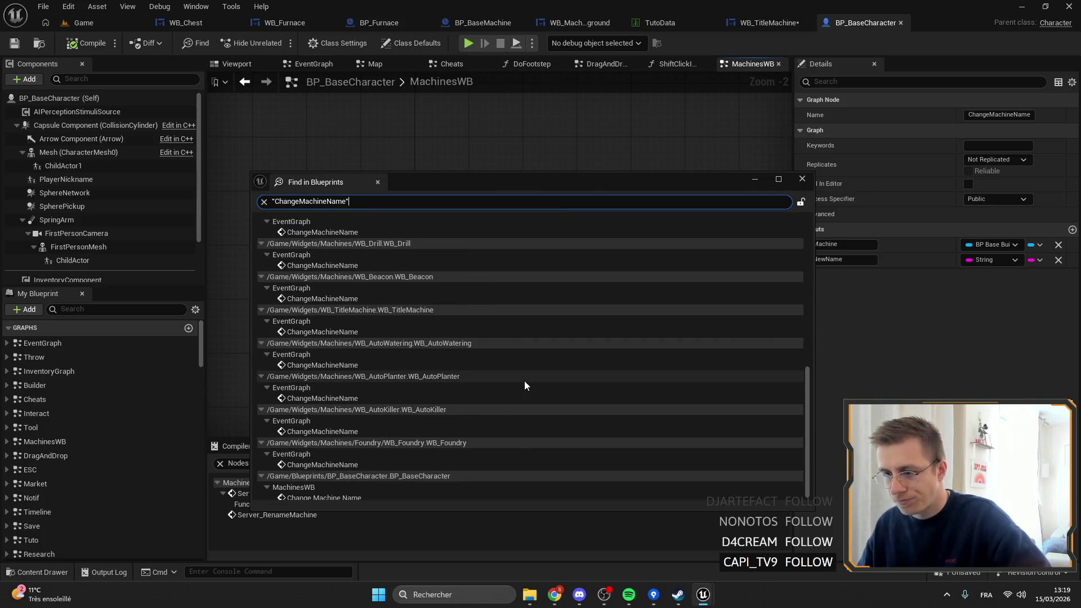
scroll(524, 381, down, 2)
click(802, 179)
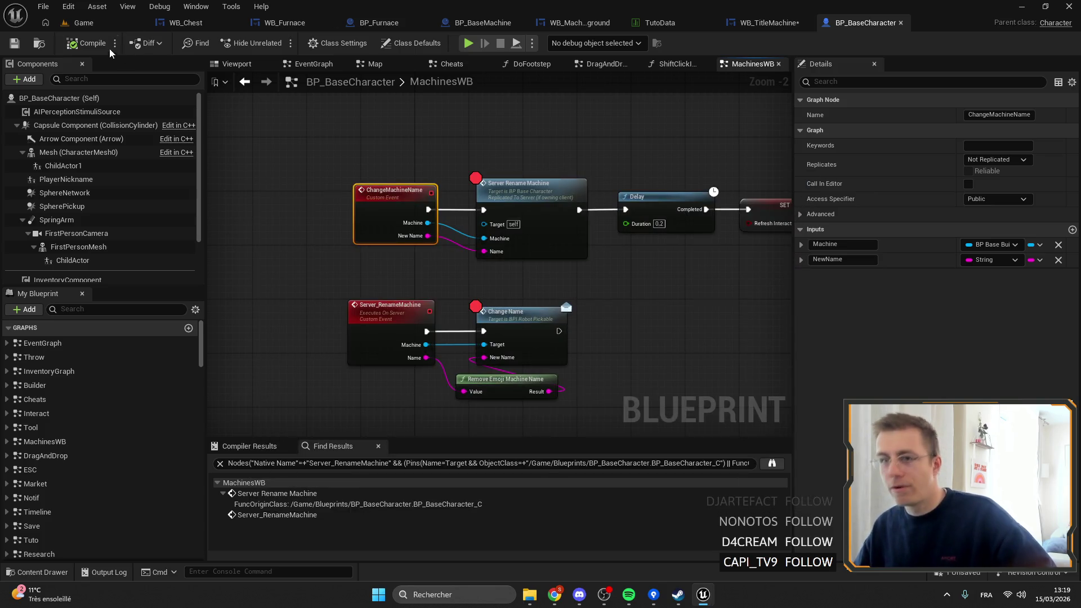
click(144, 23)
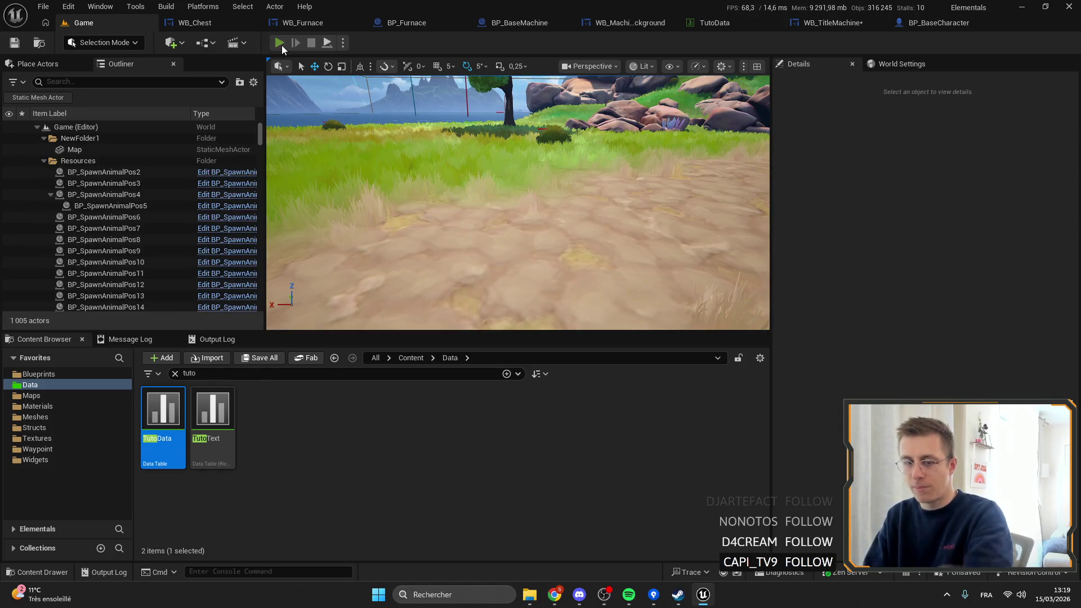
Step: Play the game, rename the furnace to 'esddssqddqs', resume through the breakpoints, then stop
click(282, 45)
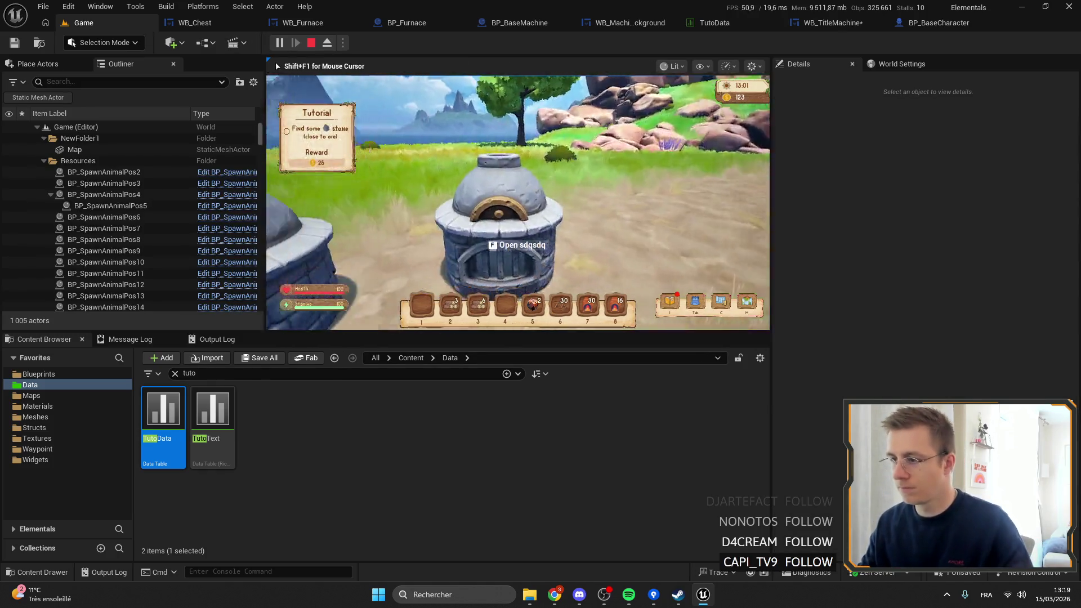
text(esddssqddqs)
key(Return)
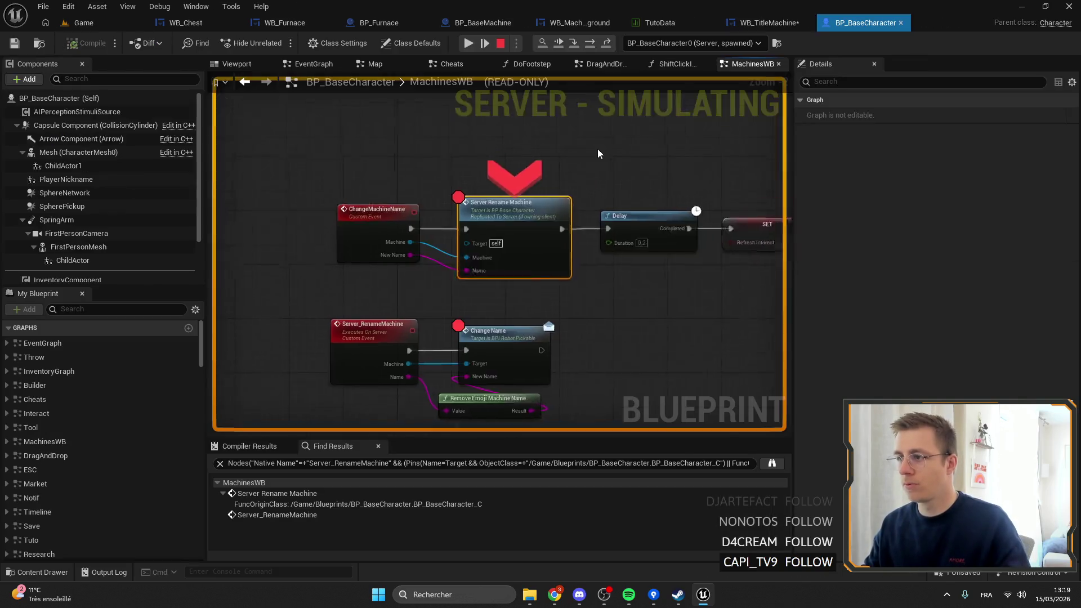
click(468, 44)
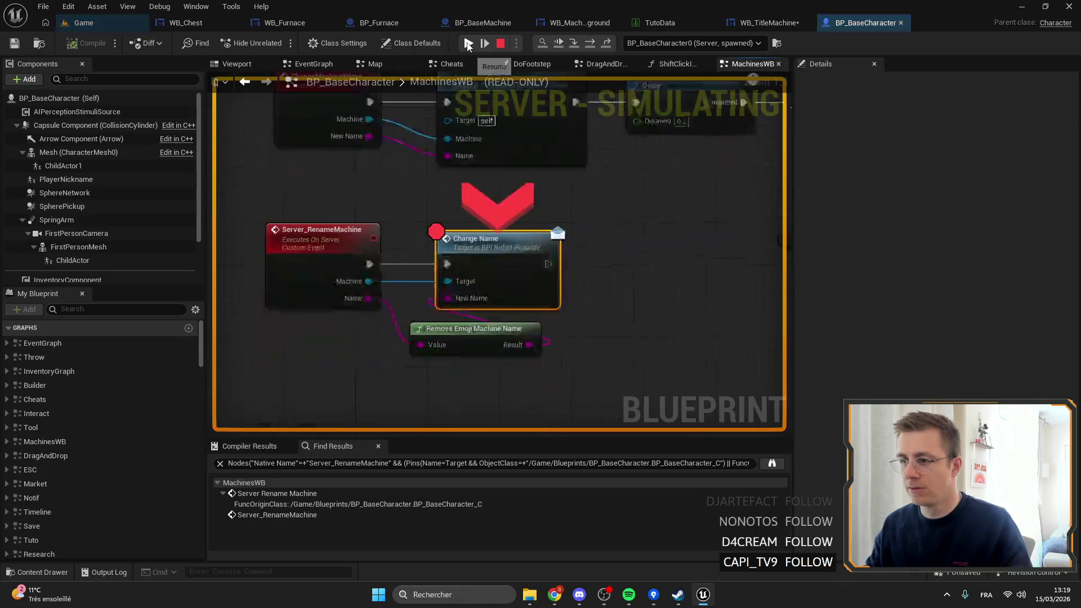
click(468, 44)
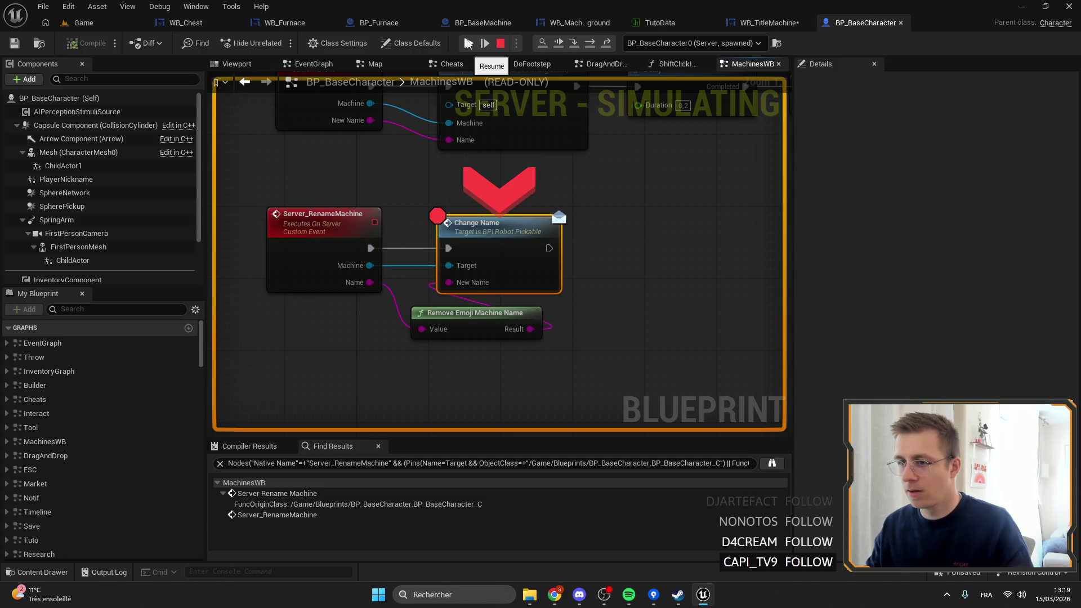
click(468, 44)
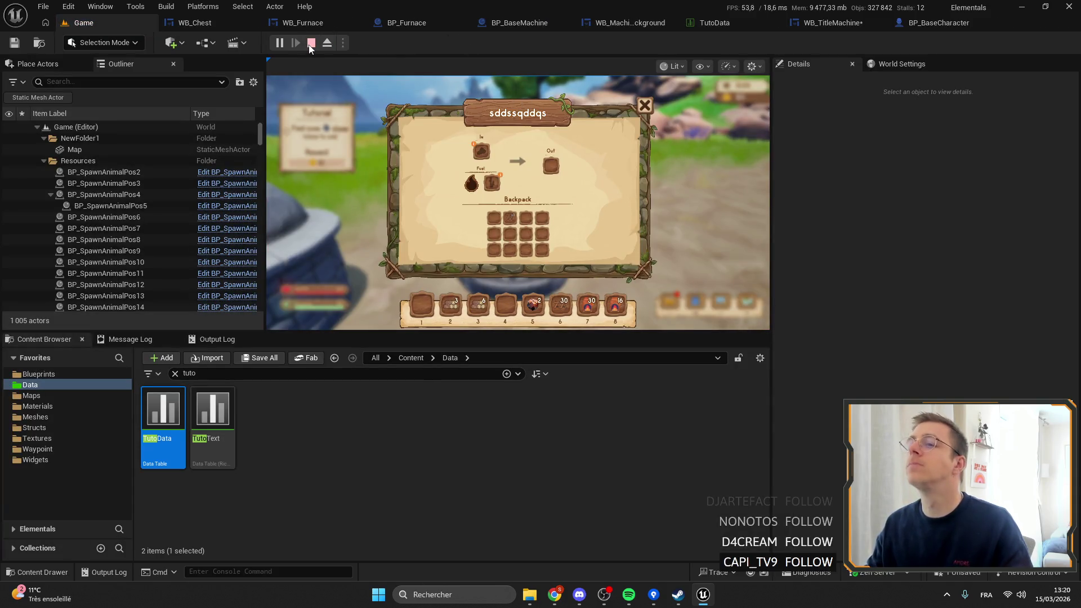
key(Escape)
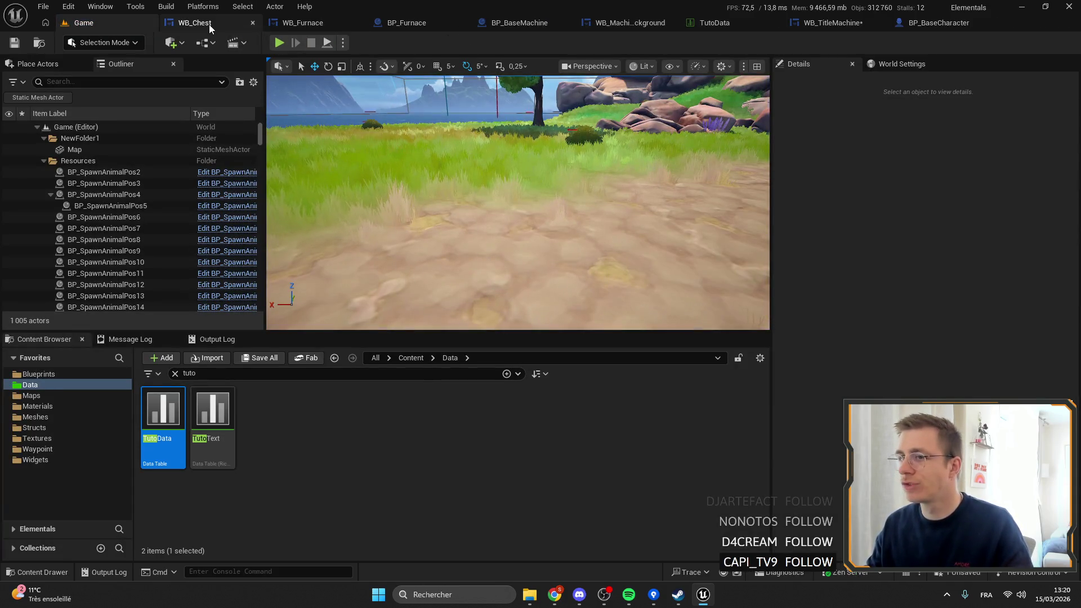
click(209, 24)
Step: Return to BP_BaseCharacter's MachinesWB graph and select the Server Rename Machine node
click(316, 25)
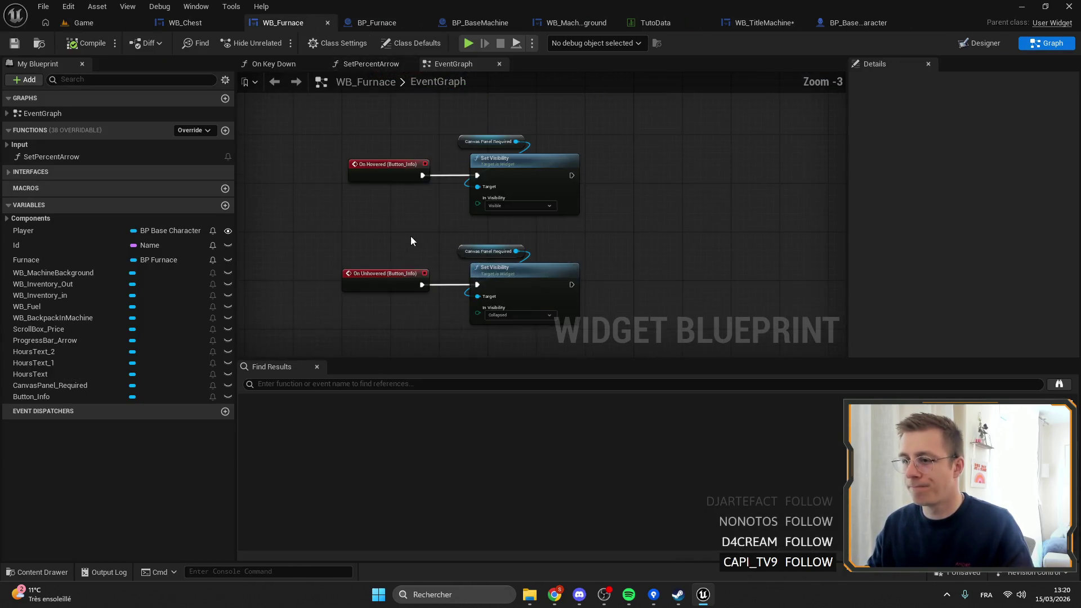
click(183, 22)
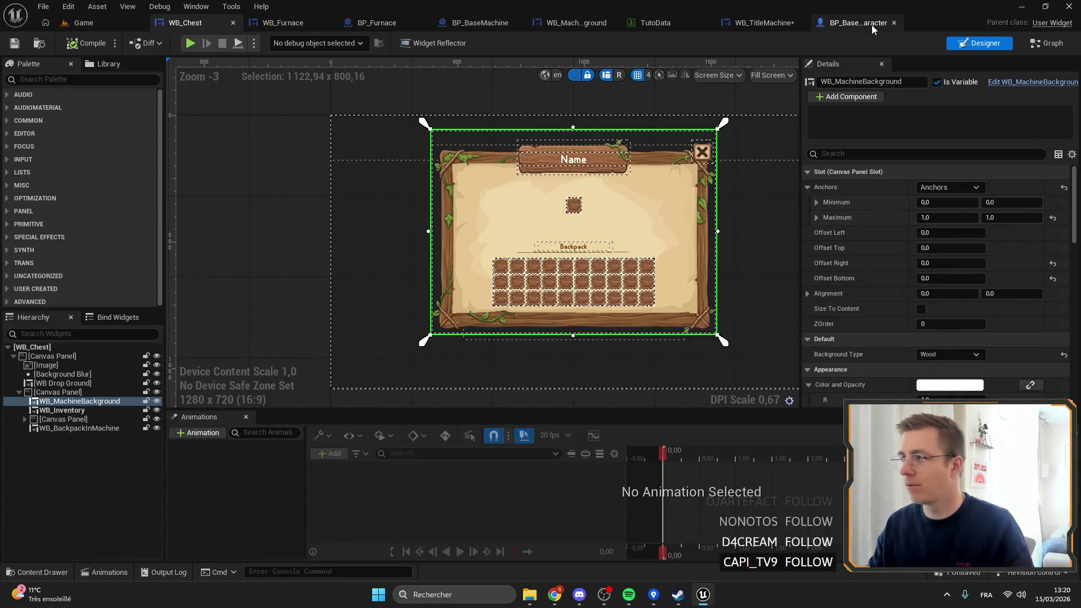
click(766, 22)
click(862, 23)
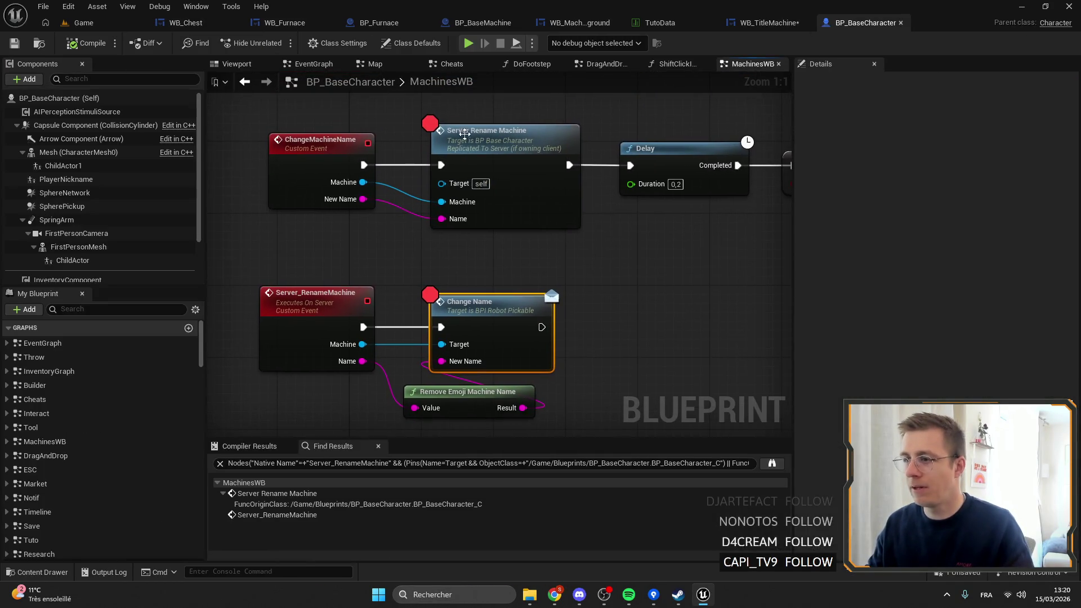
double_click(543, 141)
mouse_move(333, 102)
mouse_down()
mouse_move(445, 166)
mouse_move(593, 226)
mouse_up()
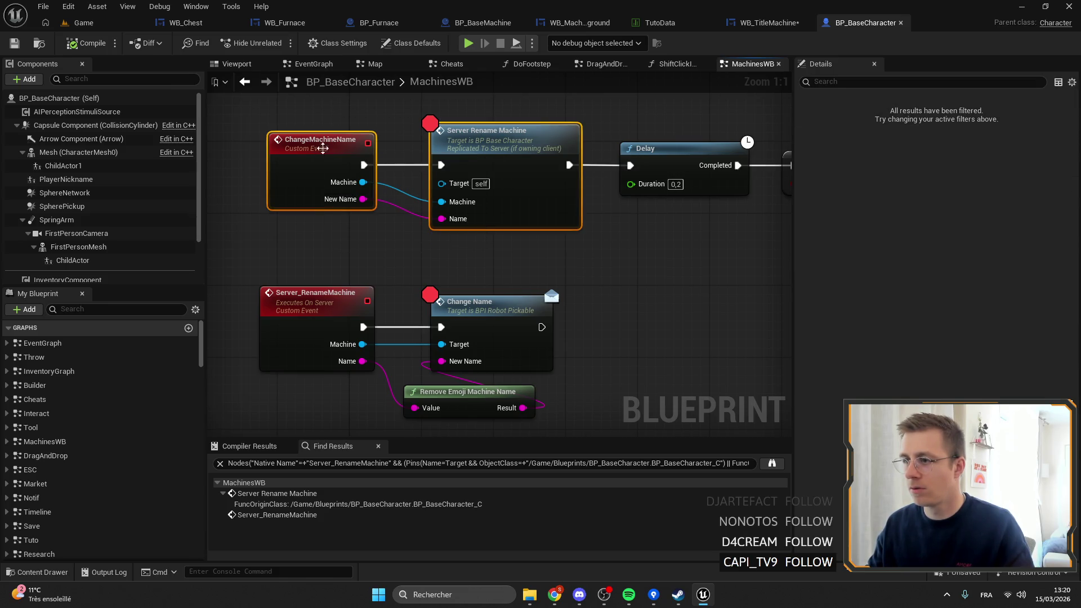
click(499, 130)
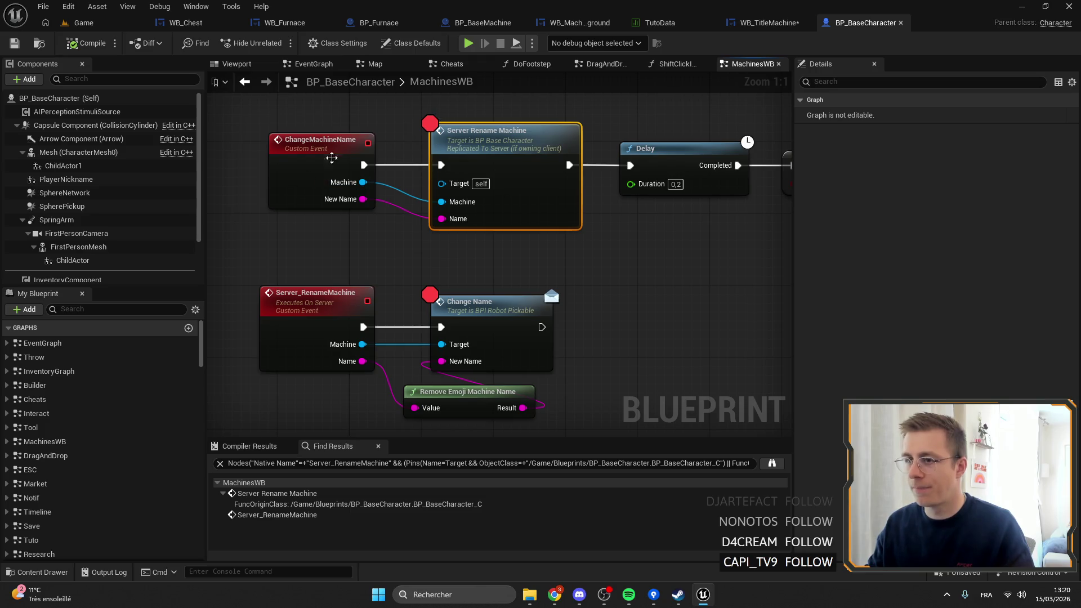
Step: Inspect the ChangeMachineName and Server Rename Machine node actions and reposition the graph view
right_click(315, 145)
right_click(485, 145)
key(Escape)
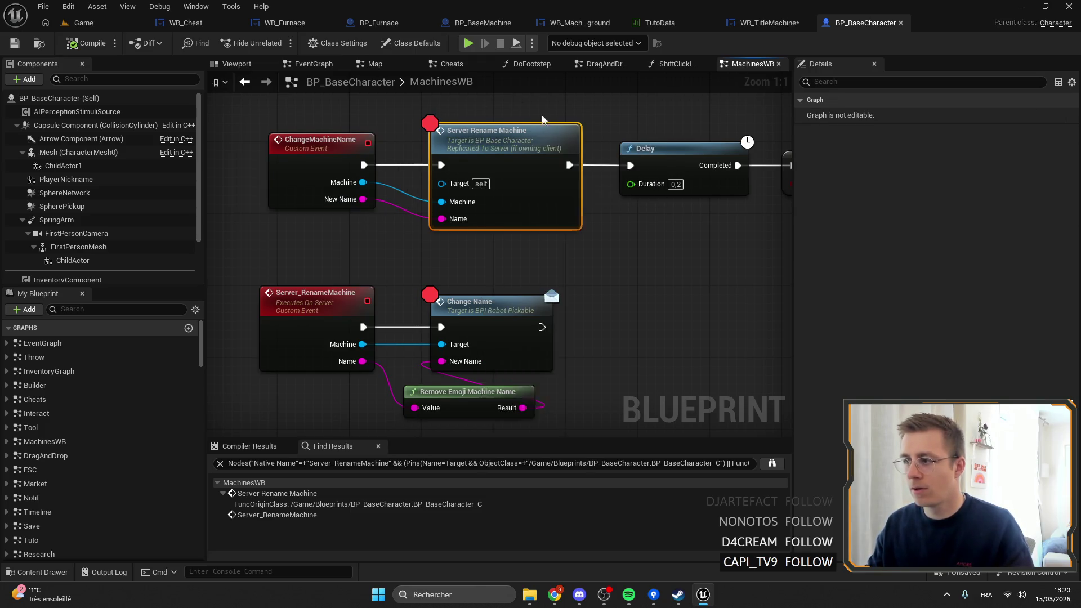
mouse_move(528, 173)
mouse_down()
mouse_move(382, 140)
mouse_move(623, 159)
mouse_move(472, 148)
mouse_up()
mouse_move(396, 247)
mouse_down()
mouse_move(467, 242)
mouse_move(437, 237)
mouse_move(469, 224)
mouse_up()
Step: Play the game, commit a furnace rename and inspect the Change Name breakpoint
click(79, 23)
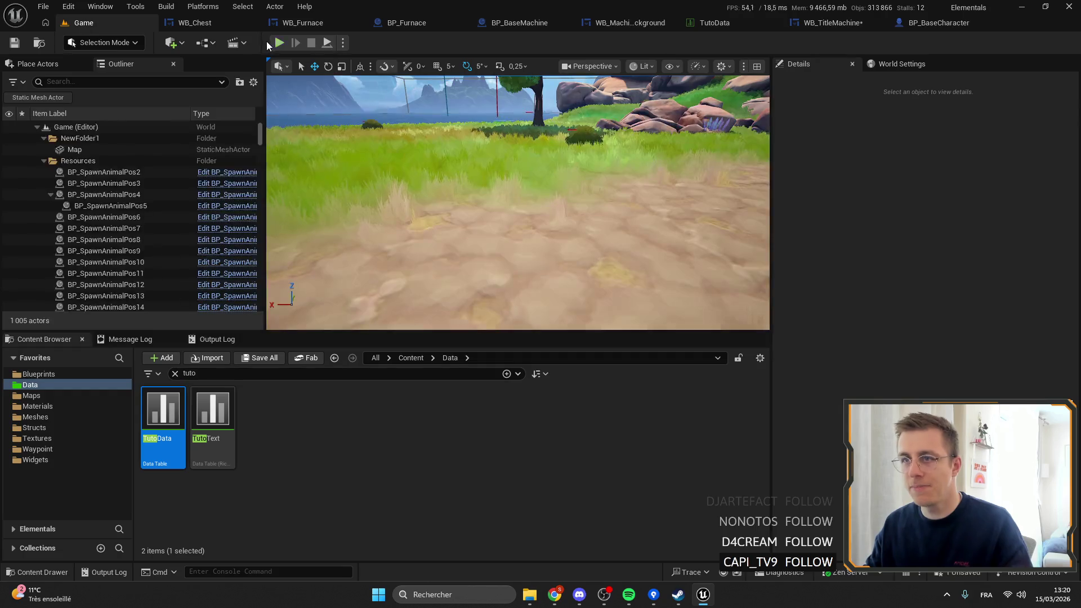
click(279, 43)
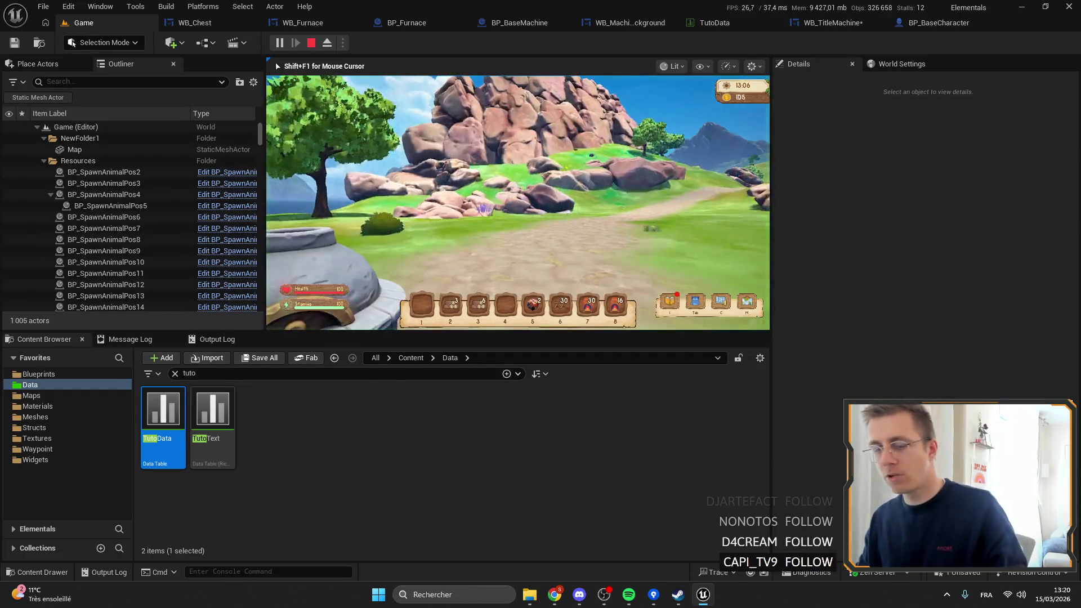
key(f)
click(546, 118)
key(Return)
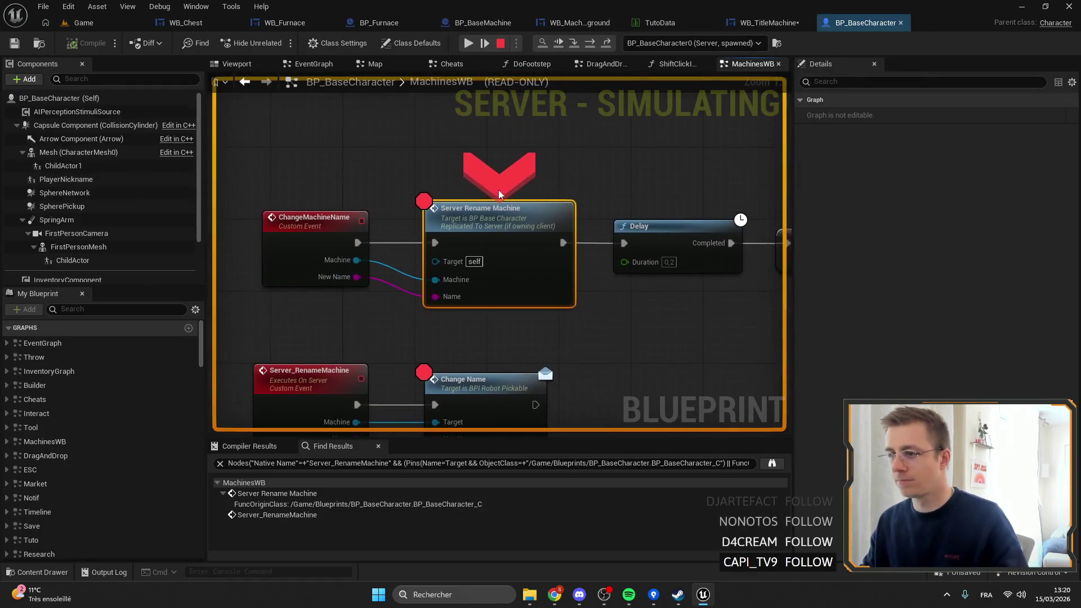
click(467, 44)
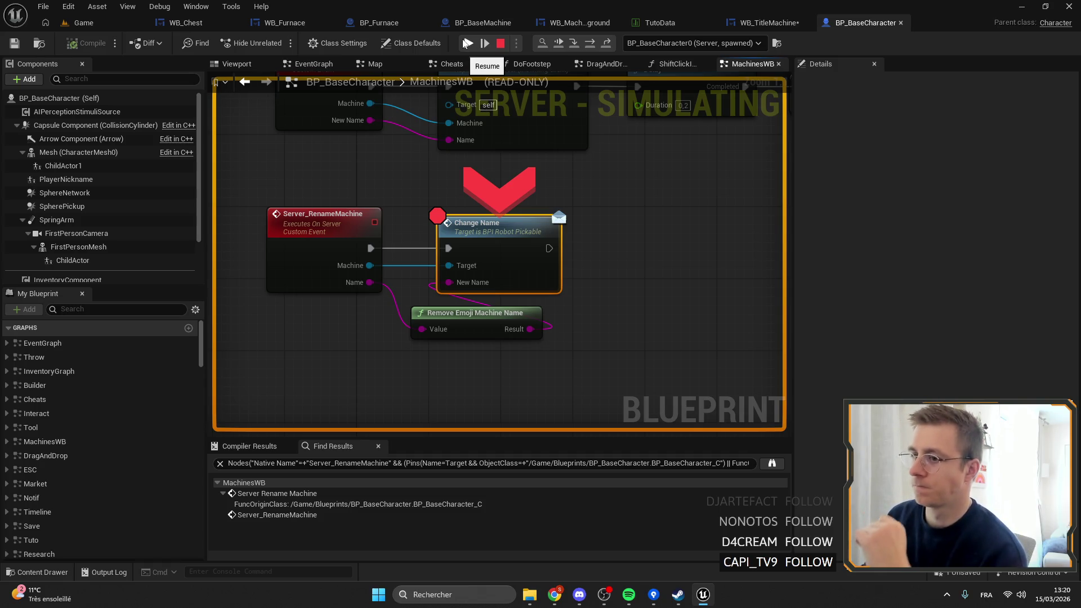
mouse_move(366, 283)
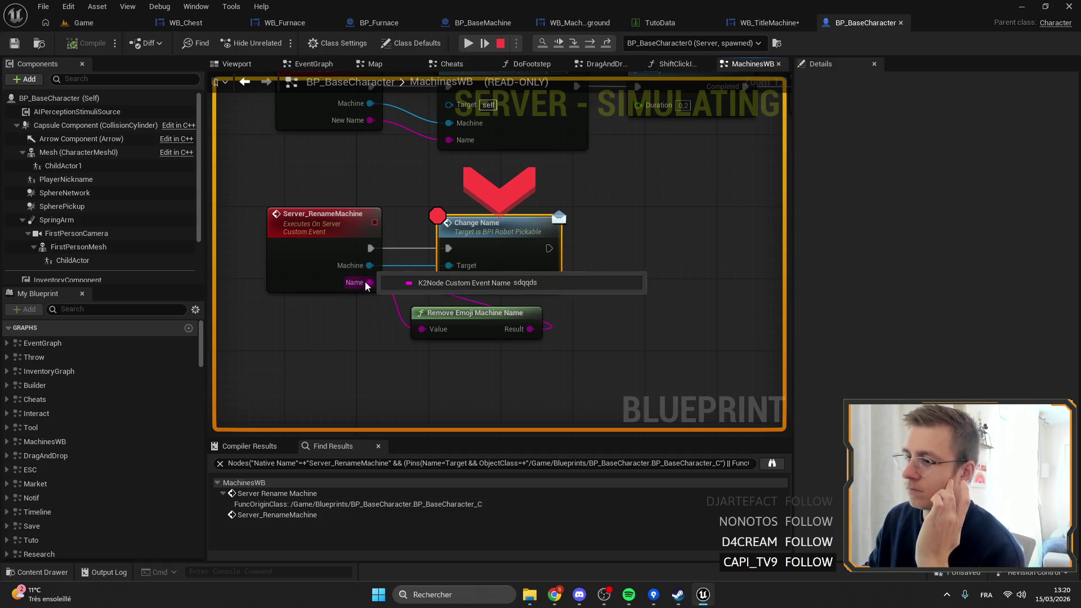
click(470, 43)
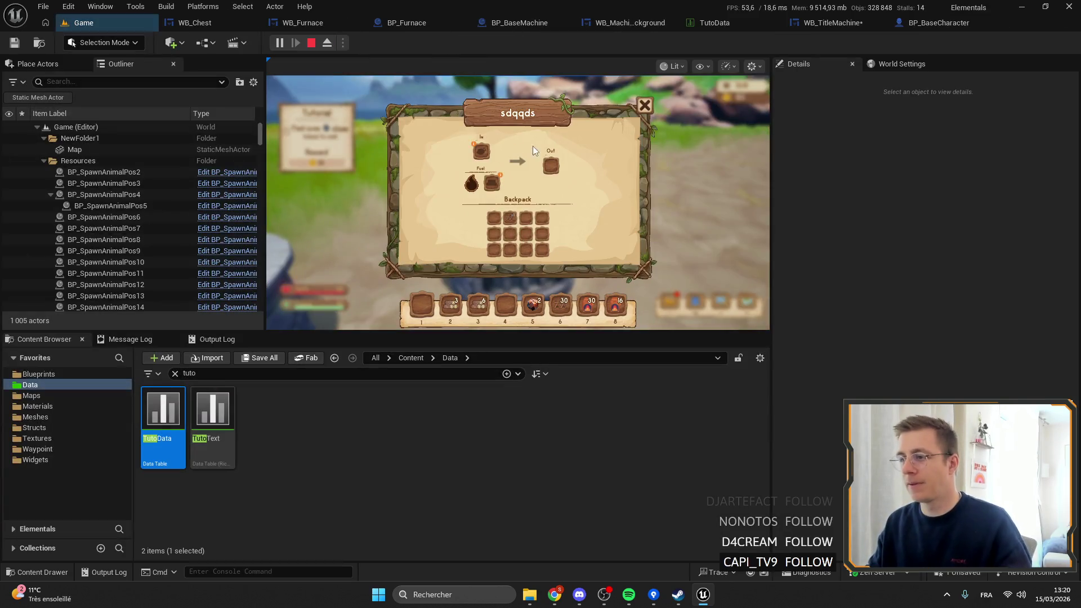
Step: Rename the furnace to 'dds', then look up Server_RenameMachine references
text(dds)
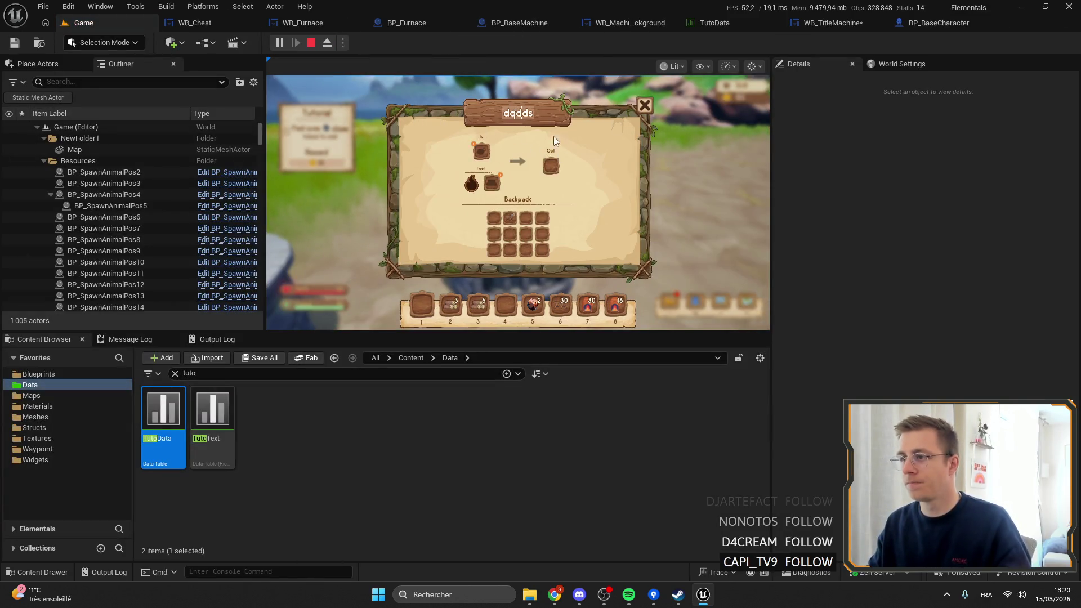
key(Return)
click(468, 43)
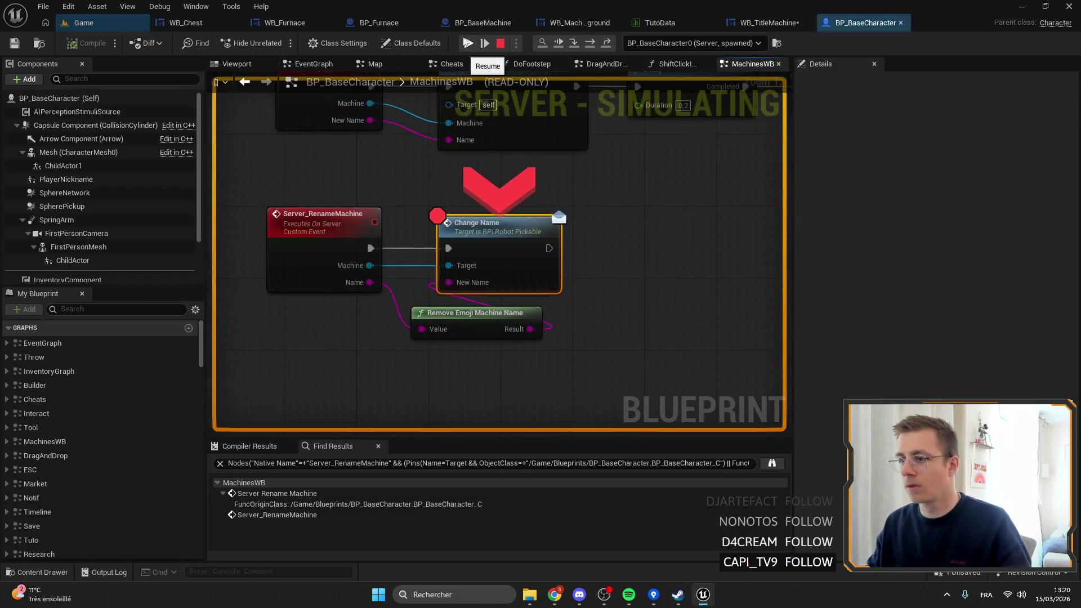
right_click(330, 250)
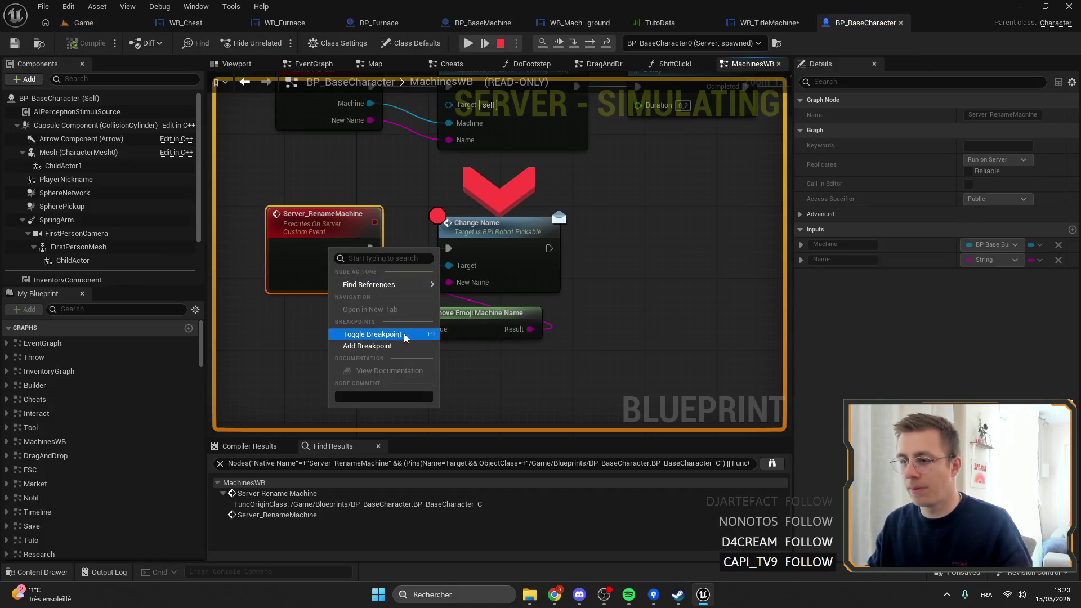
mouse_move(394, 284)
click(476, 287)
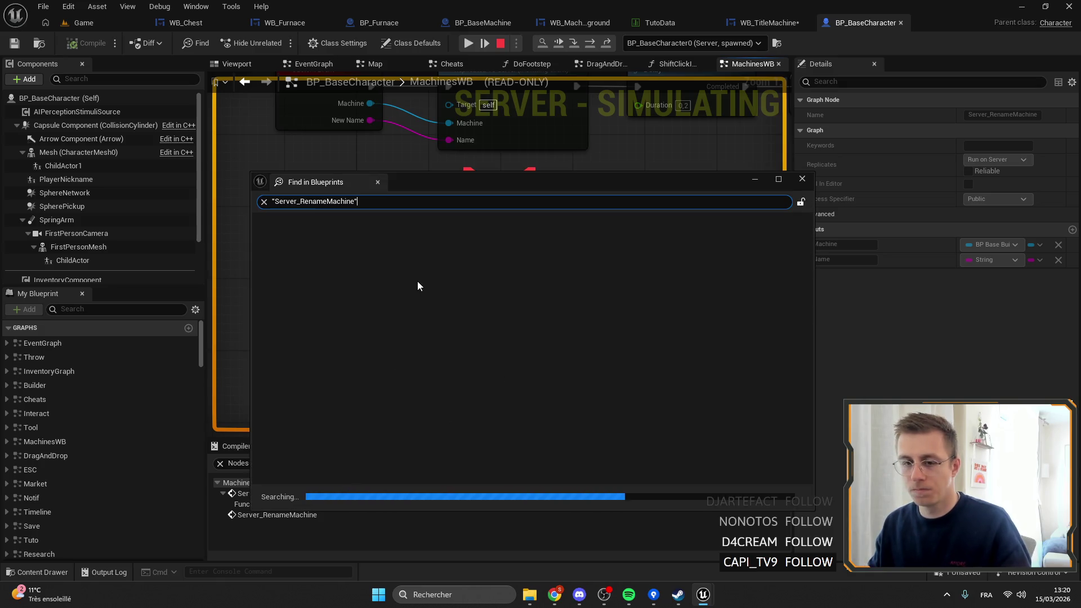
click(338, 255)
click(332, 247)
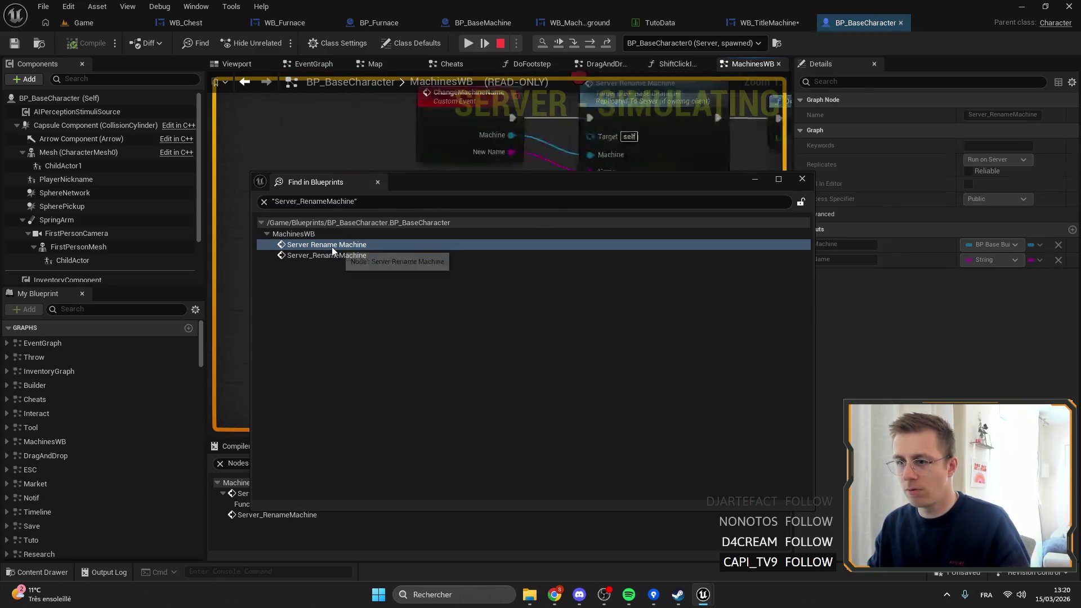
drag(589, 179, 505, 323)
click(718, 322)
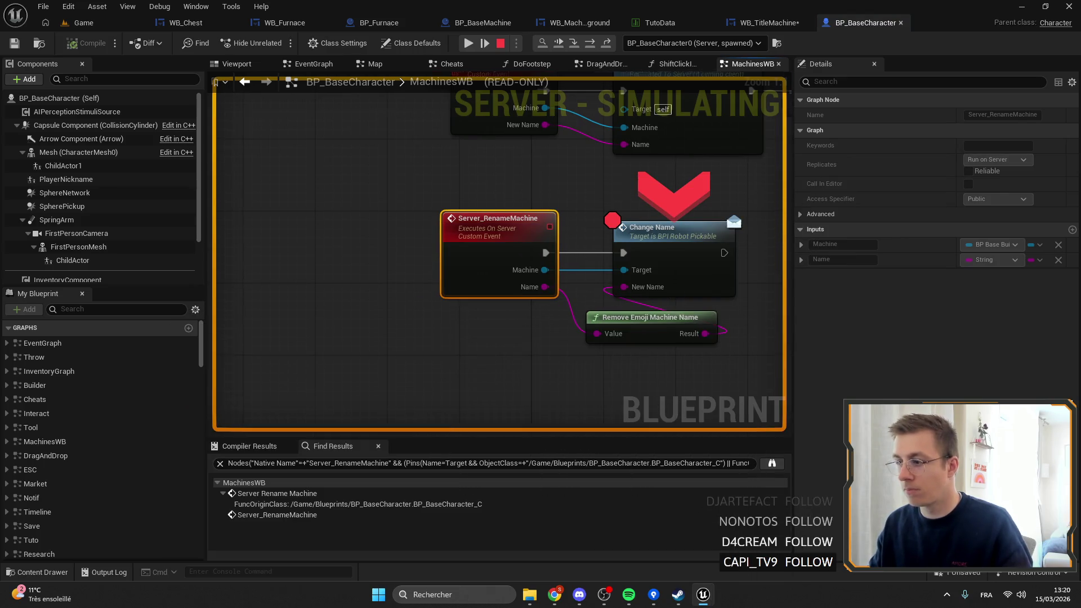
Step: Stop play, remove breakpoints from Change Name and Server Rename Machine, and save
key(Escape)
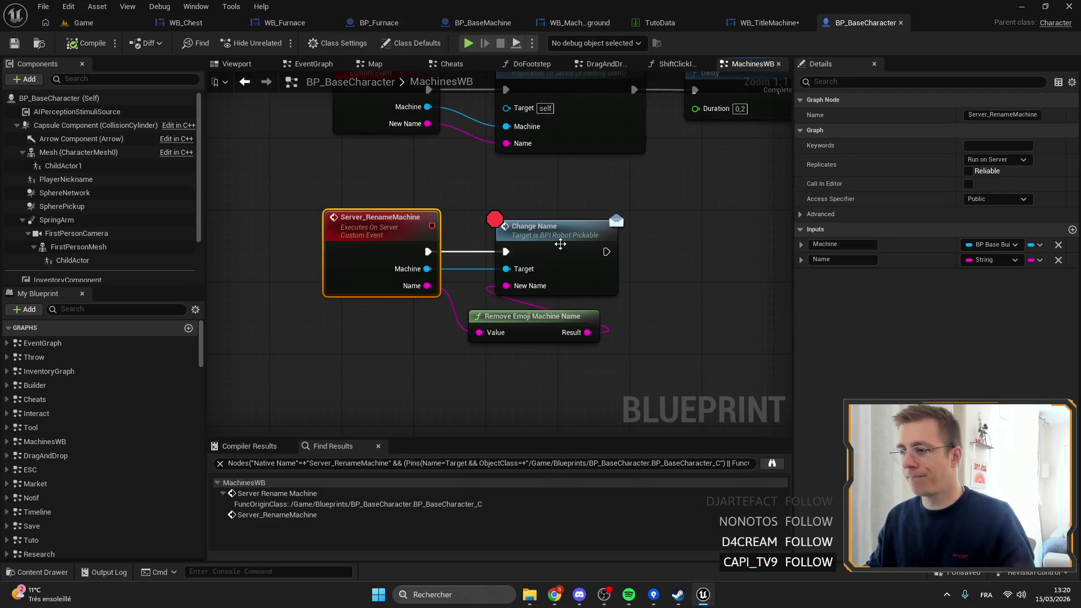
right_click(563, 243)
click(587, 438)
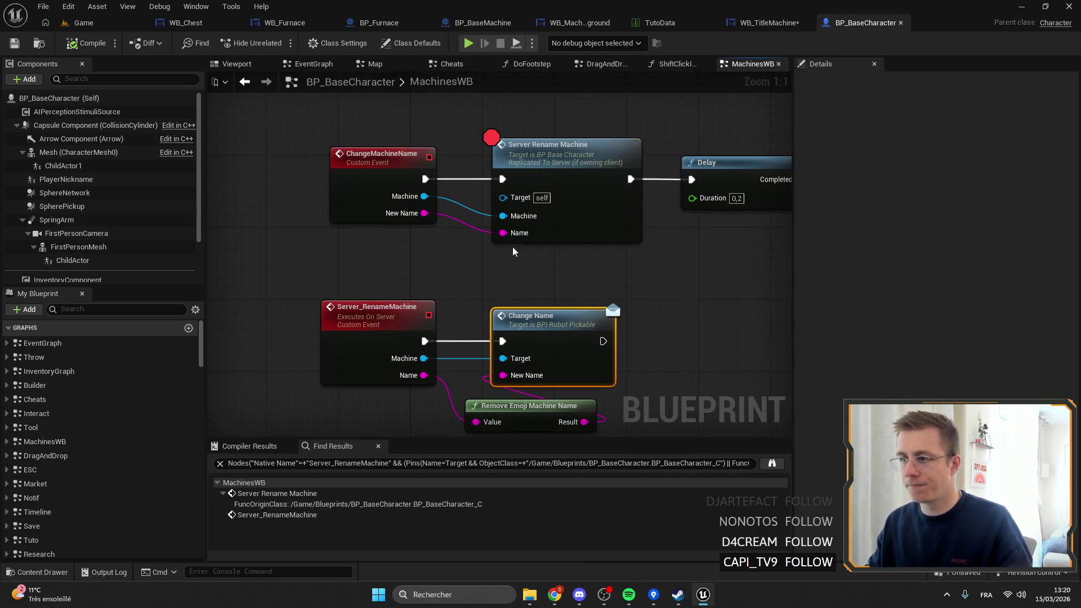
right_click(511, 164)
click(554, 429)
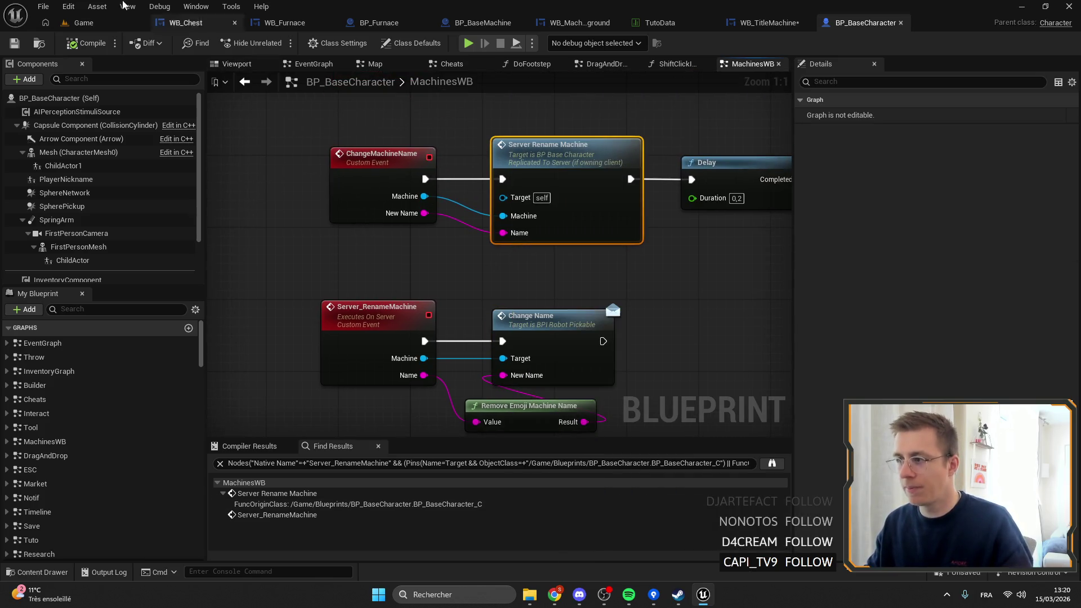
click(13, 44)
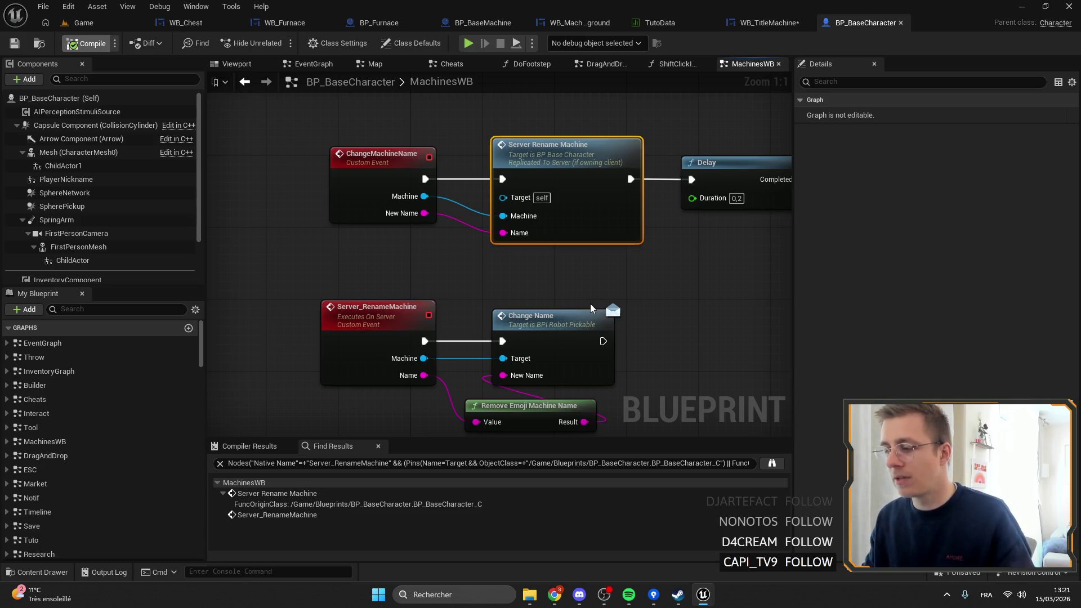
Step: Close the character blueprint and dismiss the crash report window
right_click(591, 308)
drag(562, 288, 493, 244)
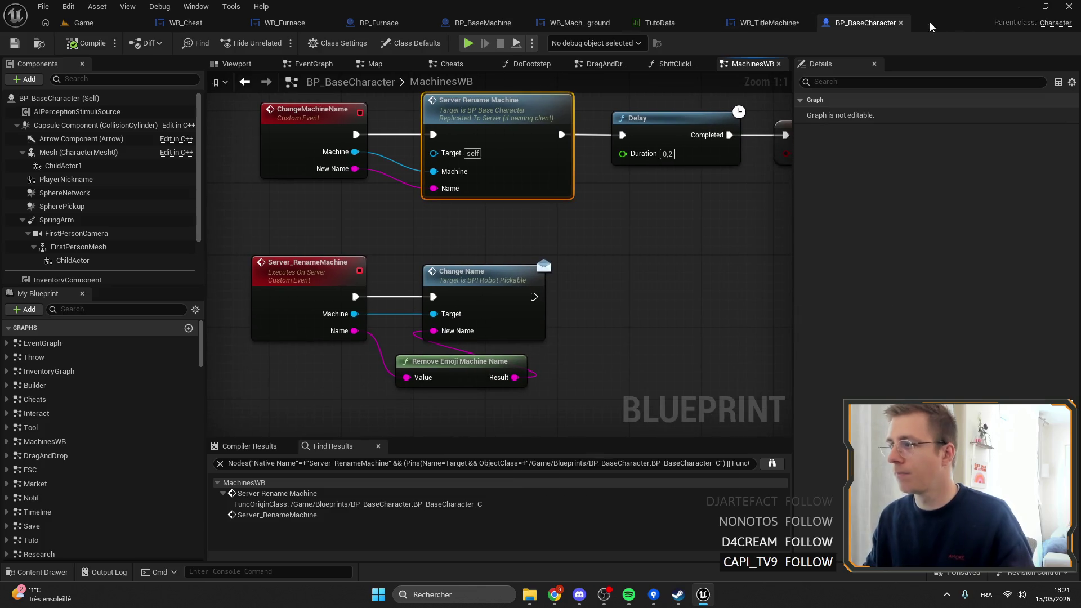
click(901, 22)
click(684, 448)
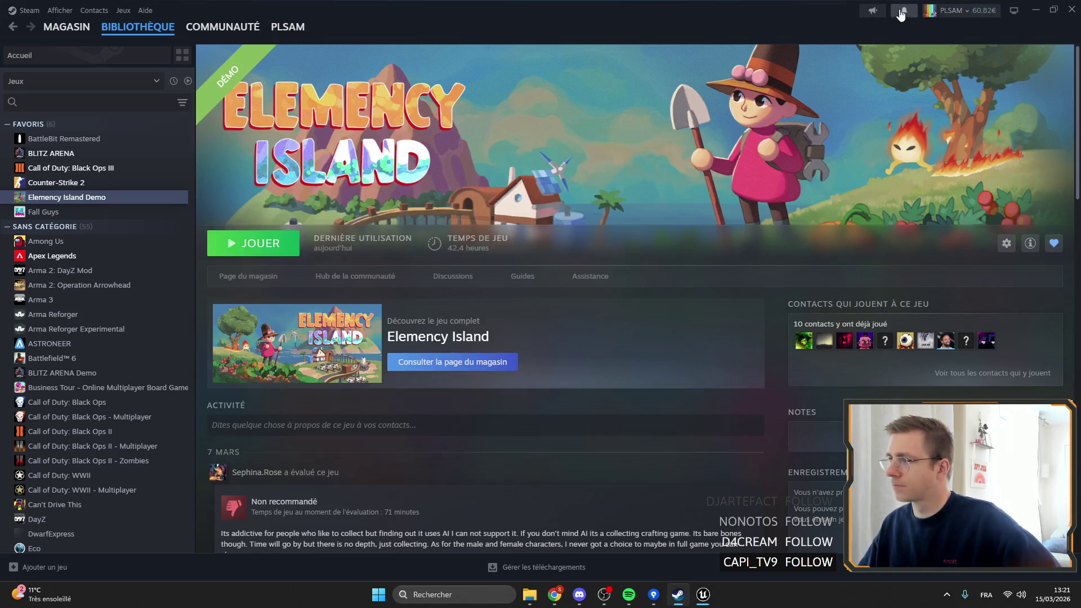
Step: Check Steam news, browse the account profile down to Commentaires, then minimize Steam
click(873, 11)
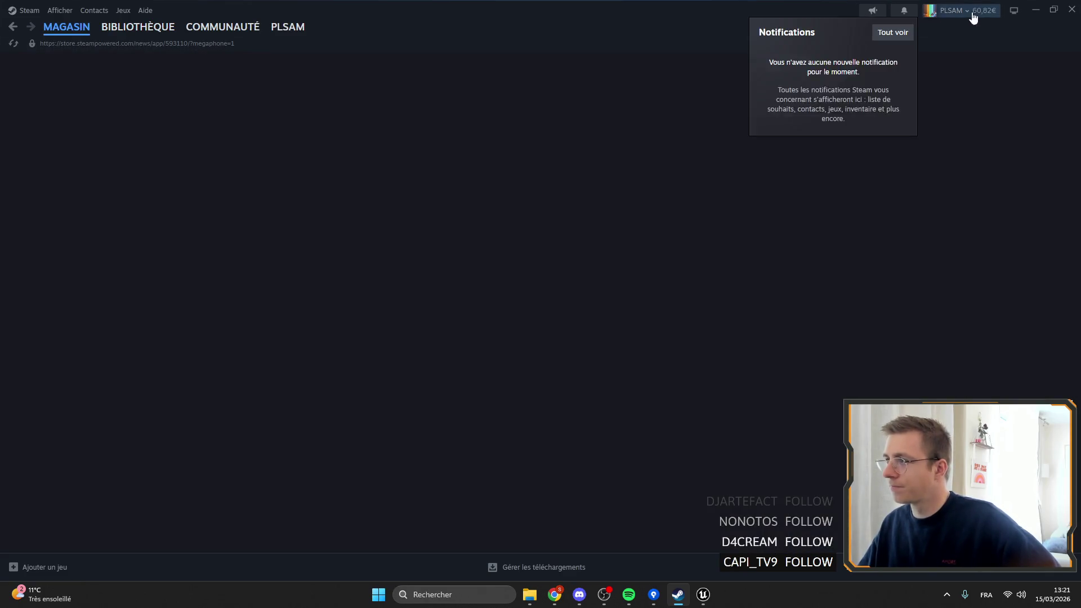
click(973, 17)
click(957, 27)
scroll(543, 330, down, 7)
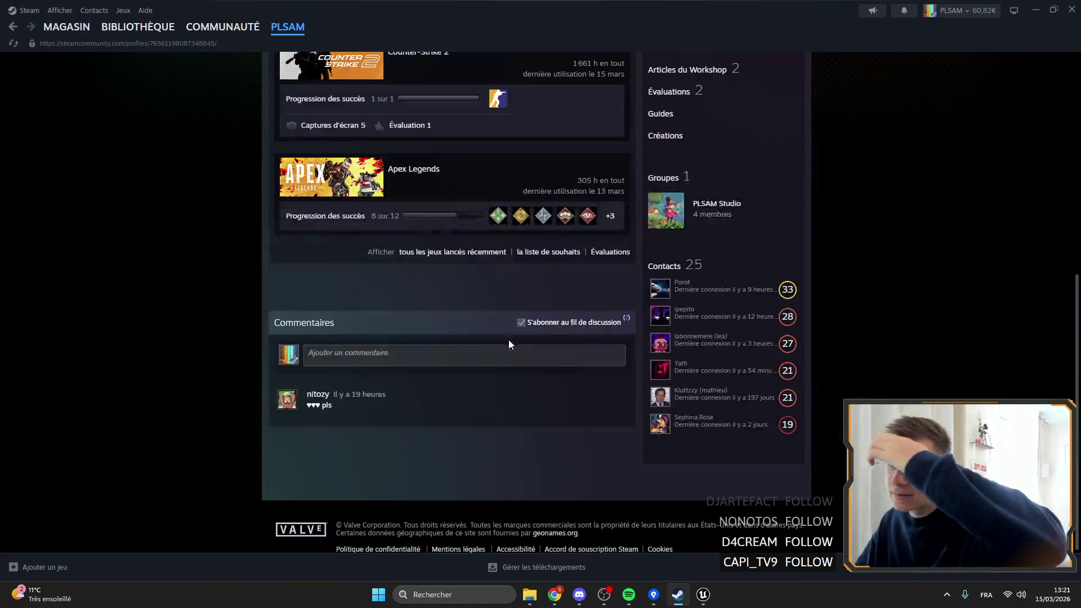
mouse_move(307, 404)
mouse_down()
mouse_move(318, 402)
mouse_move(305, 410)
mouse_up()
click(987, 12)
click(979, 29)
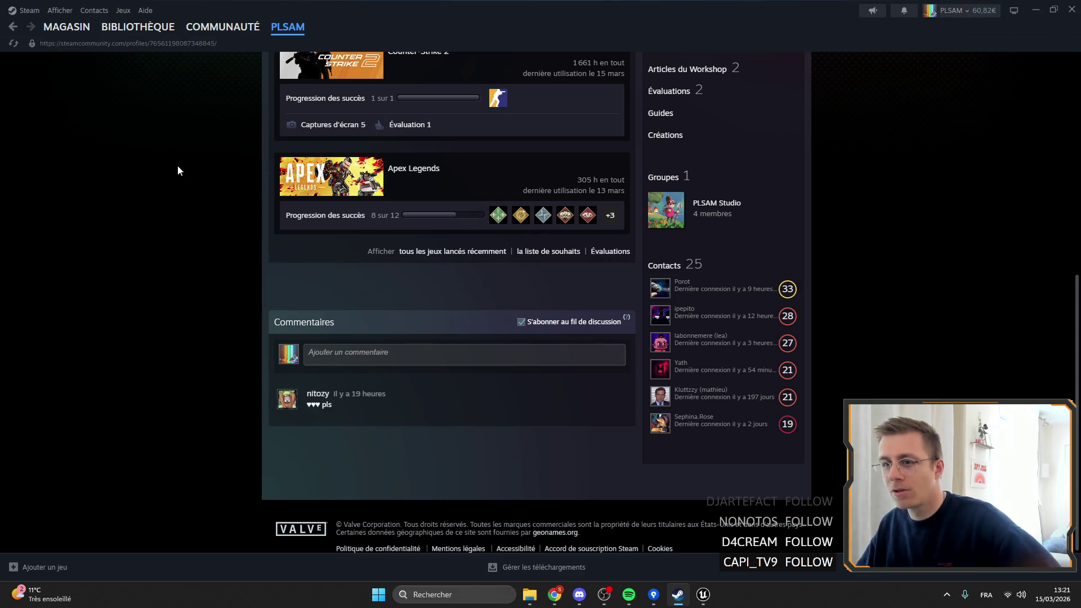
click(1035, 10)
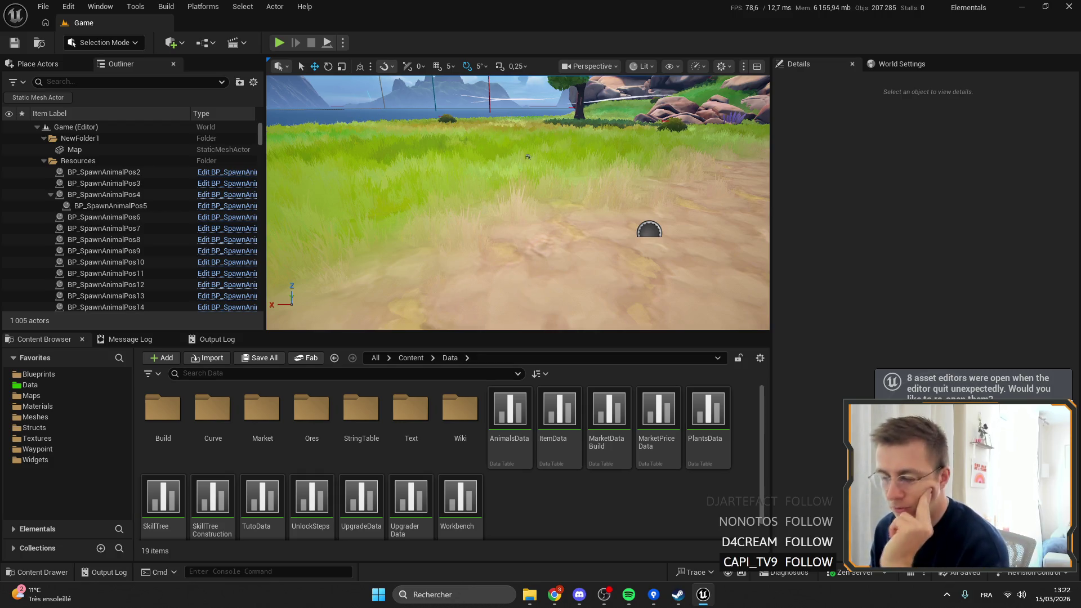
Step: Reopen the 8 previous asset editors and start playing the Game level
click(991, 414)
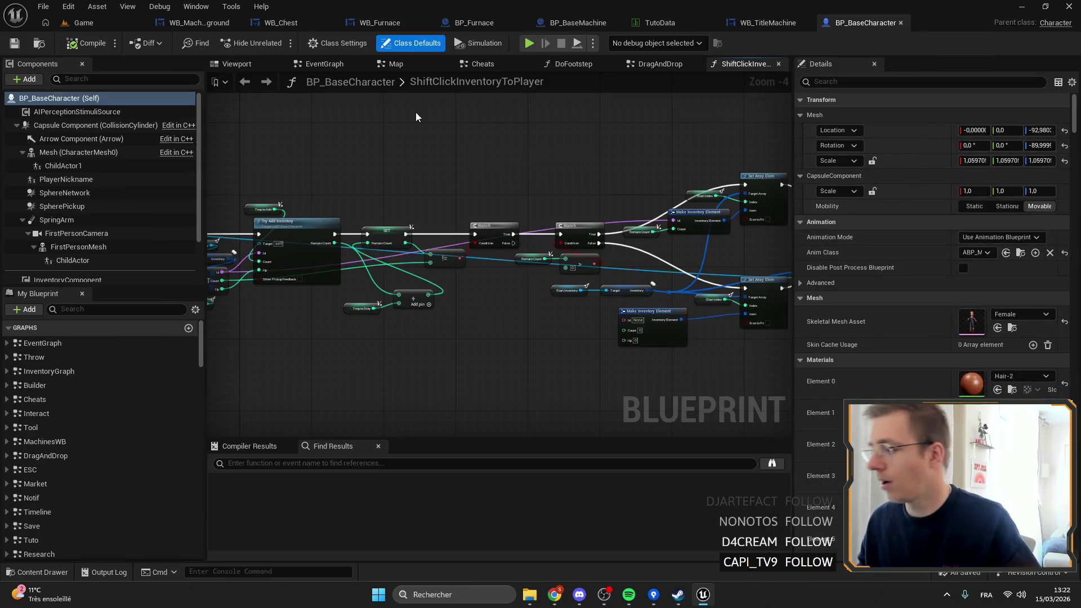
click(45, 22)
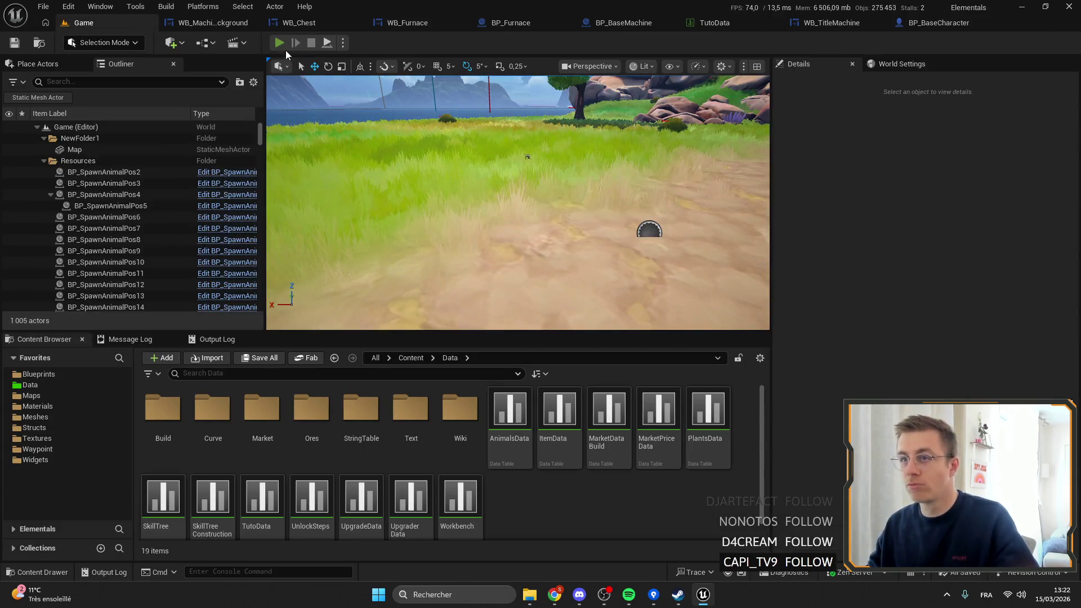
key(alt+p)
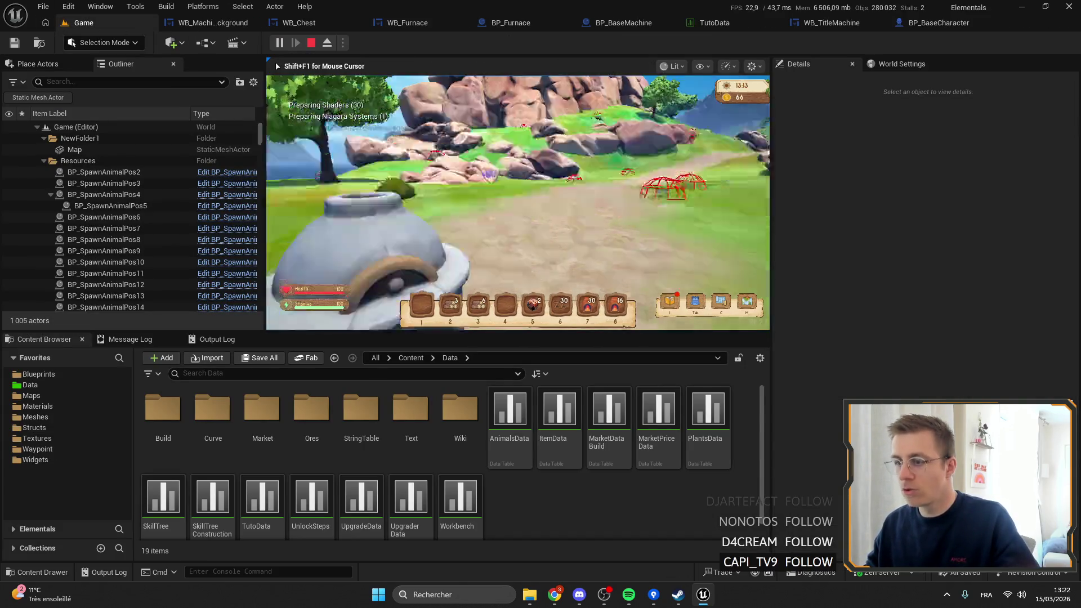
Step: Rename the in-game furnace from dqdds to Copper and reopen it to verify
key(e)
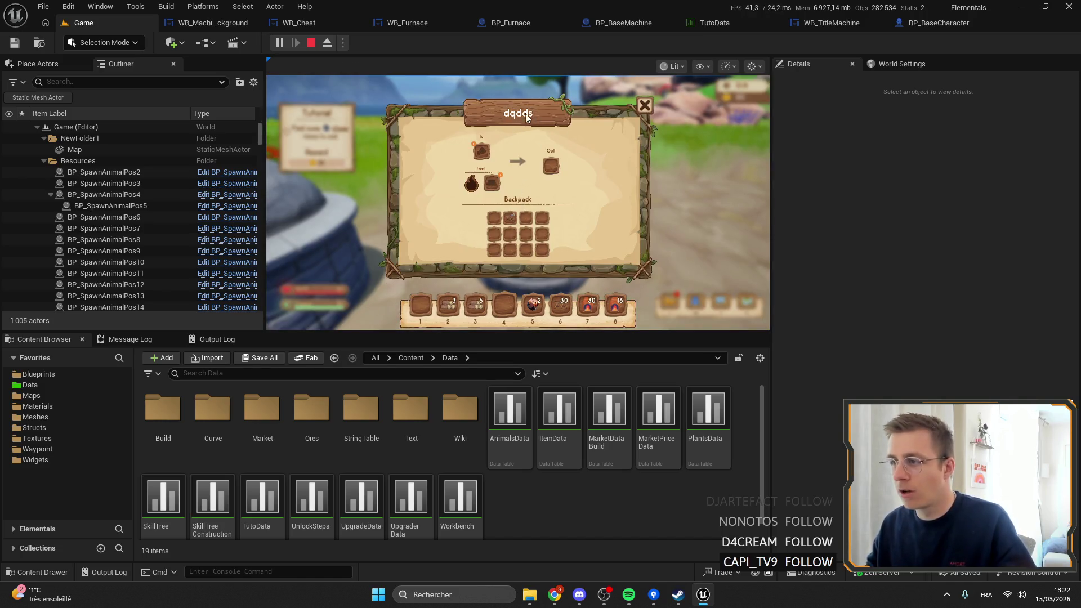
key(ctrl+a)
text(Coppe)
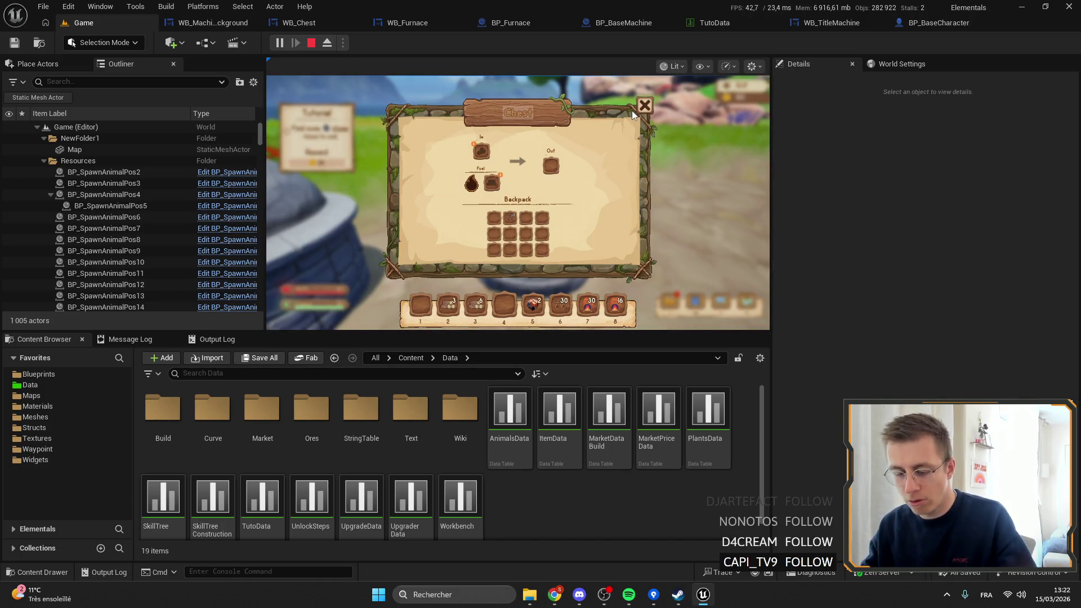
text(r)
click(644, 106)
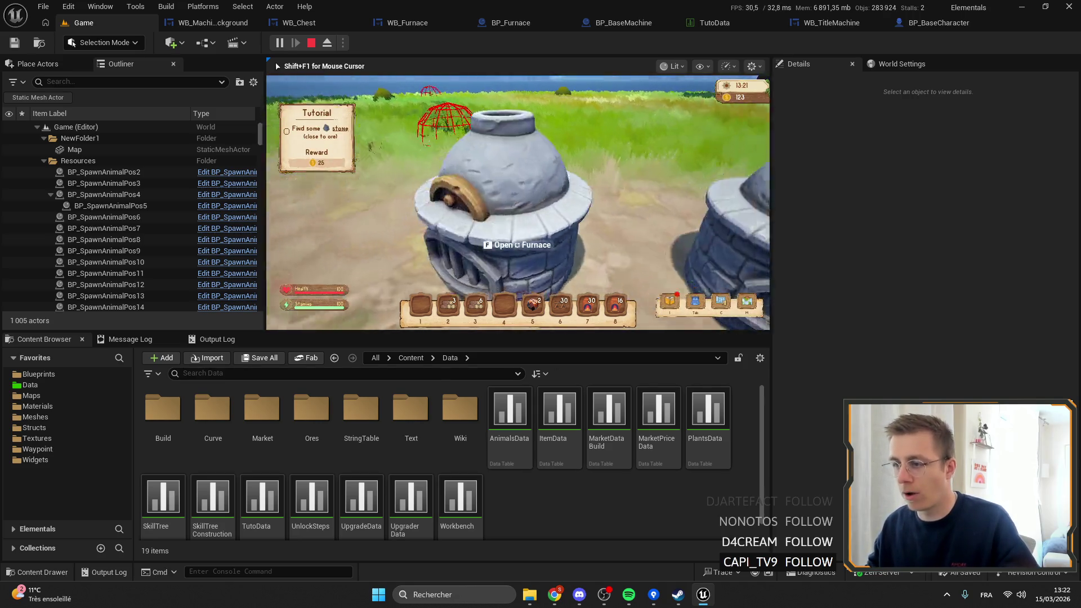
key(f)
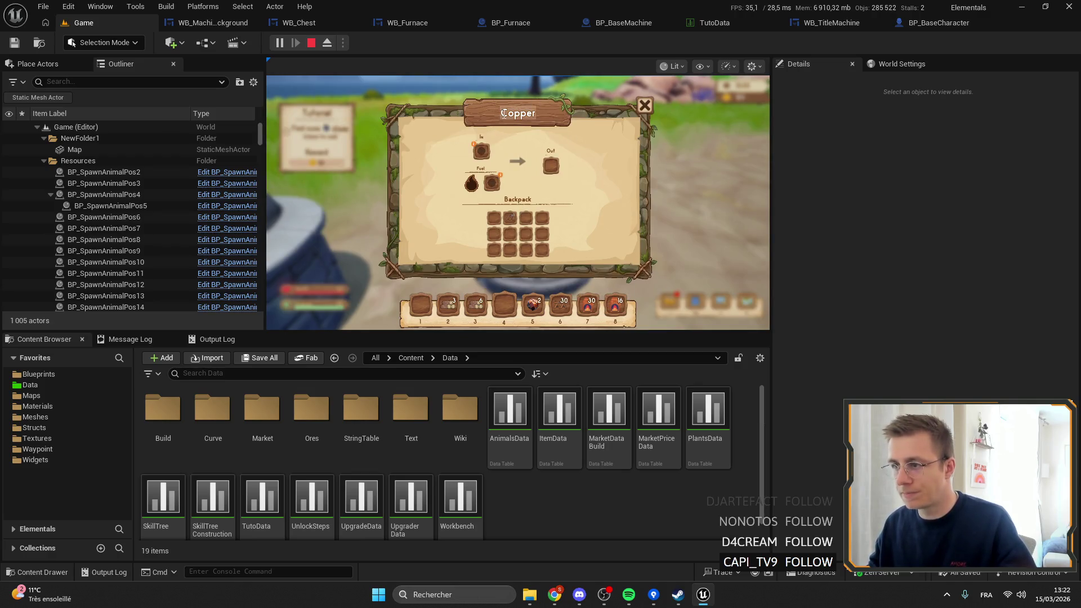
key(Escape)
Step: Take a Robotic arm Tier1 from the spawnable item list
key(Tab)
key(Tab)
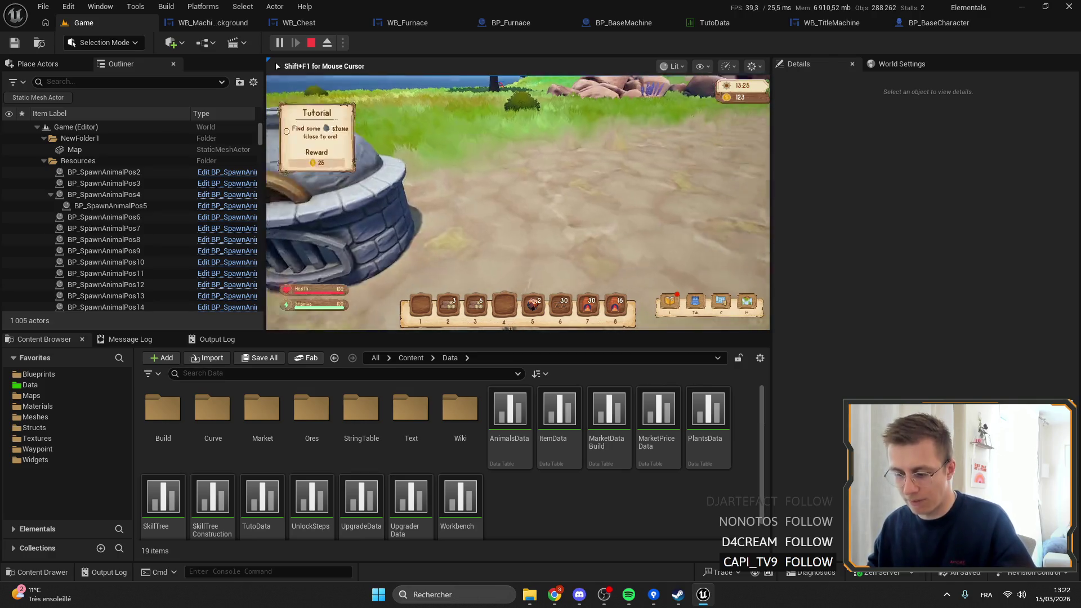
key(i)
scroll(304, 203, down, 2)
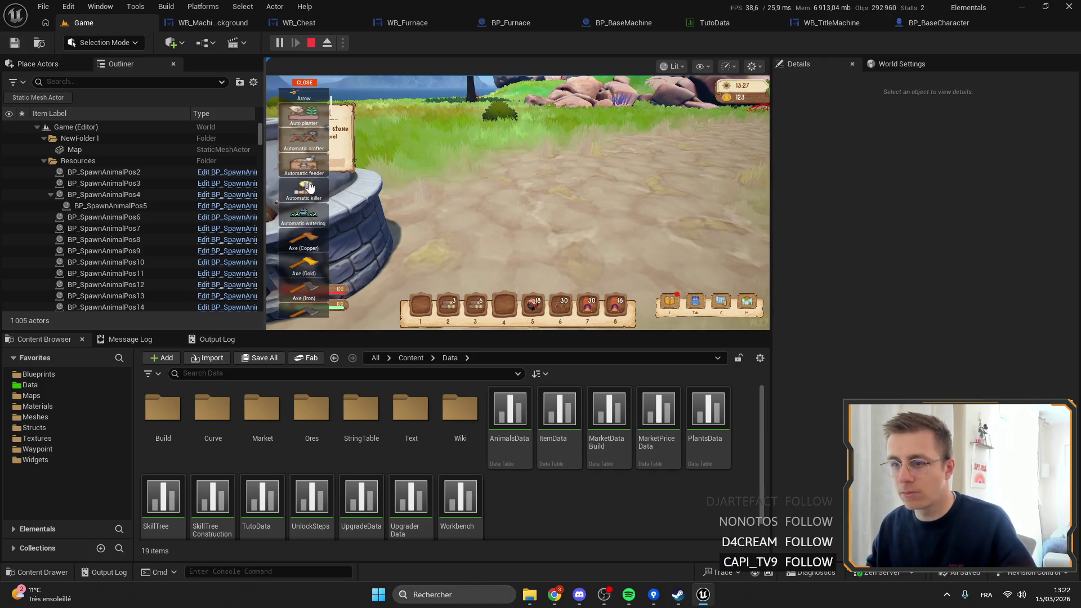
drag(331, 114, 331, 248)
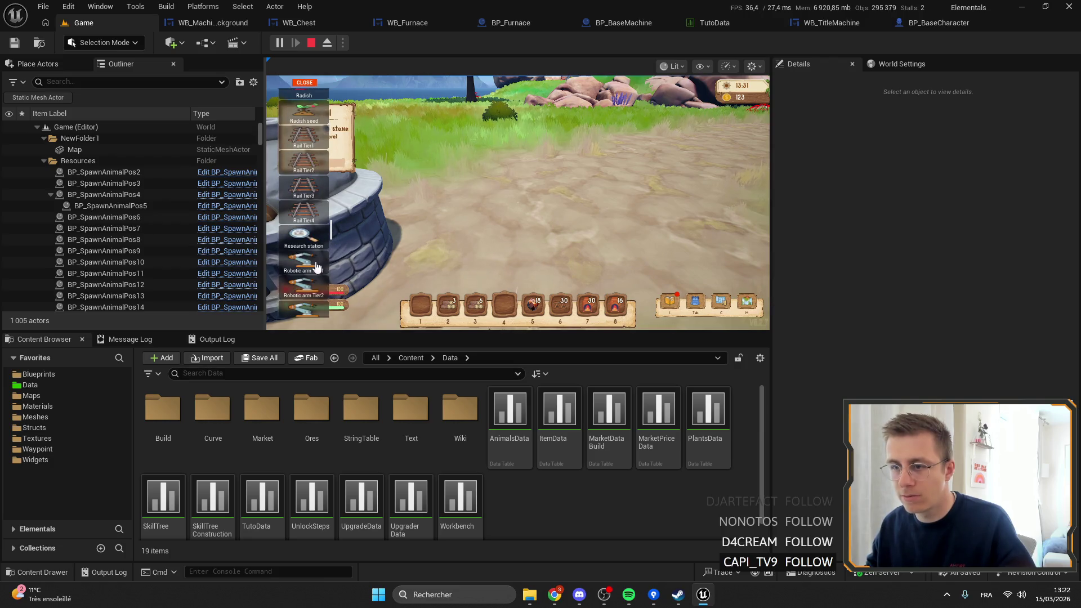
click(305, 84)
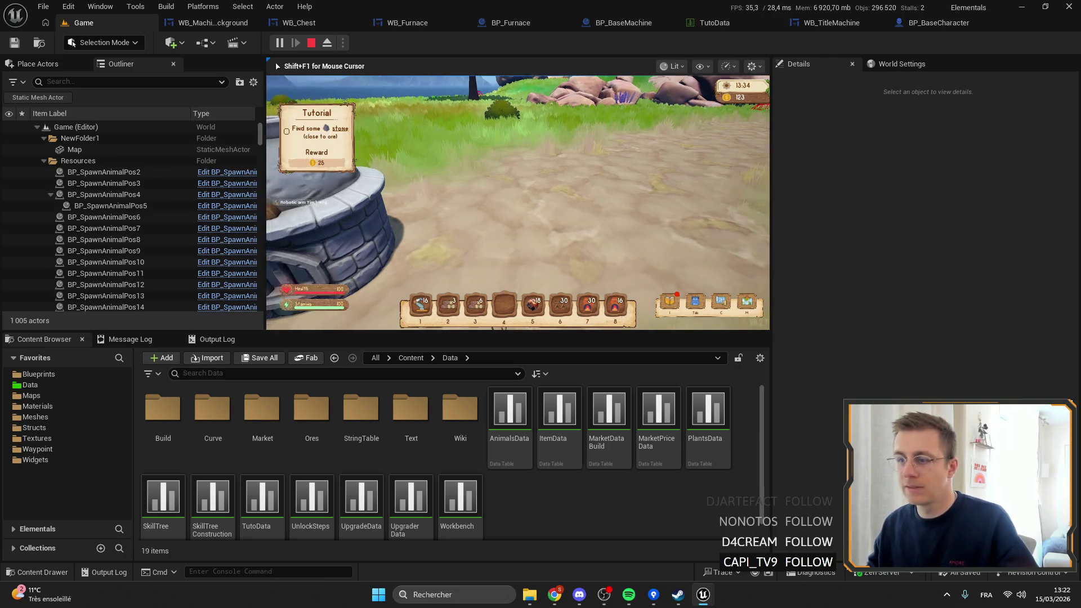
Step: Place a third furnace and a Robotic arm Tier1 in front of the furnaces
key(1)
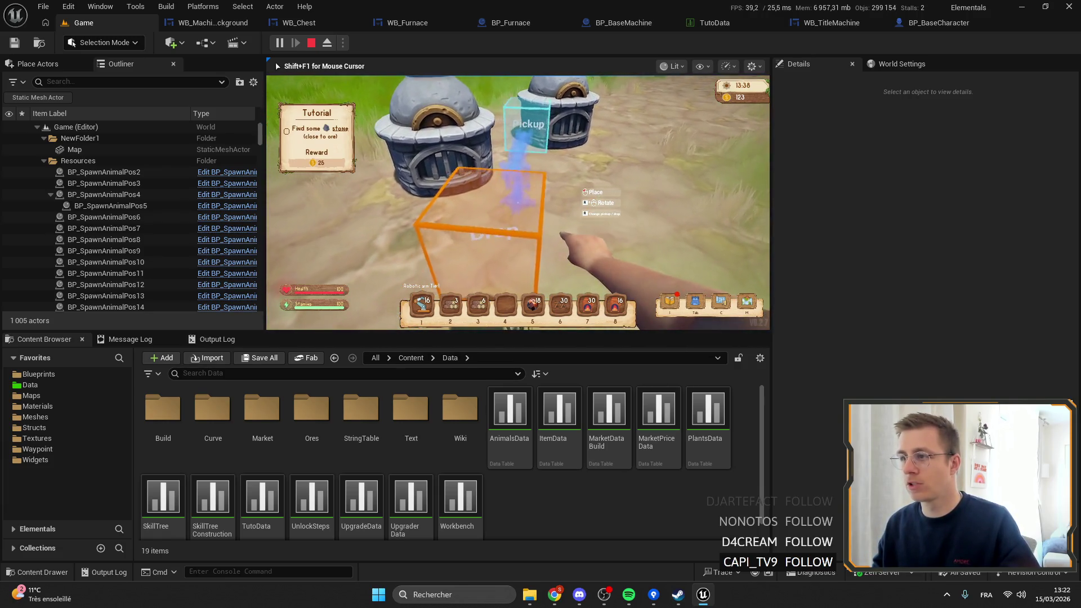
key(5)
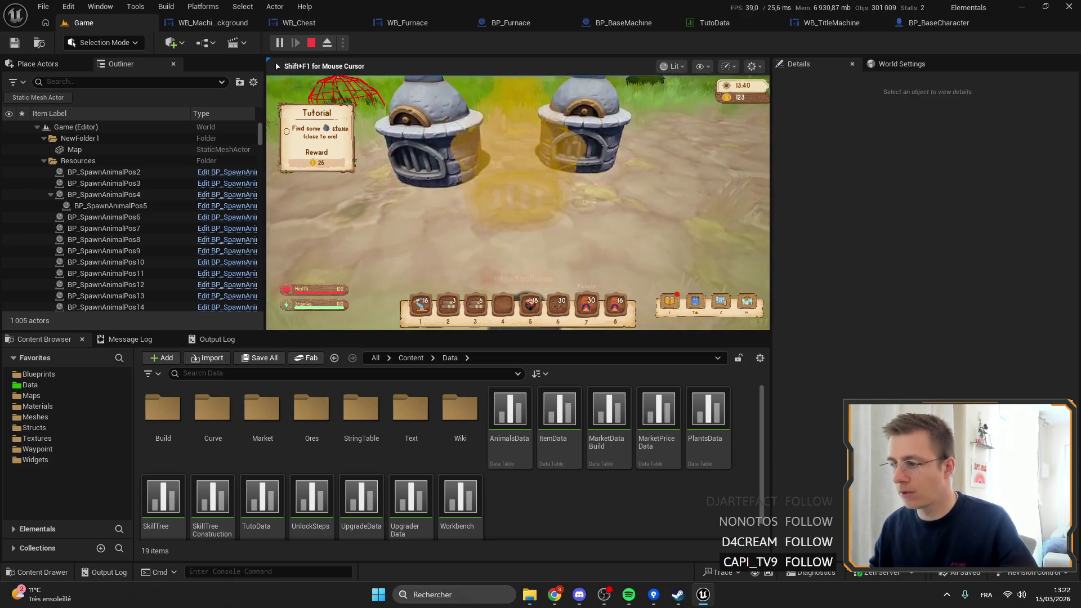
click(518, 202)
key(1)
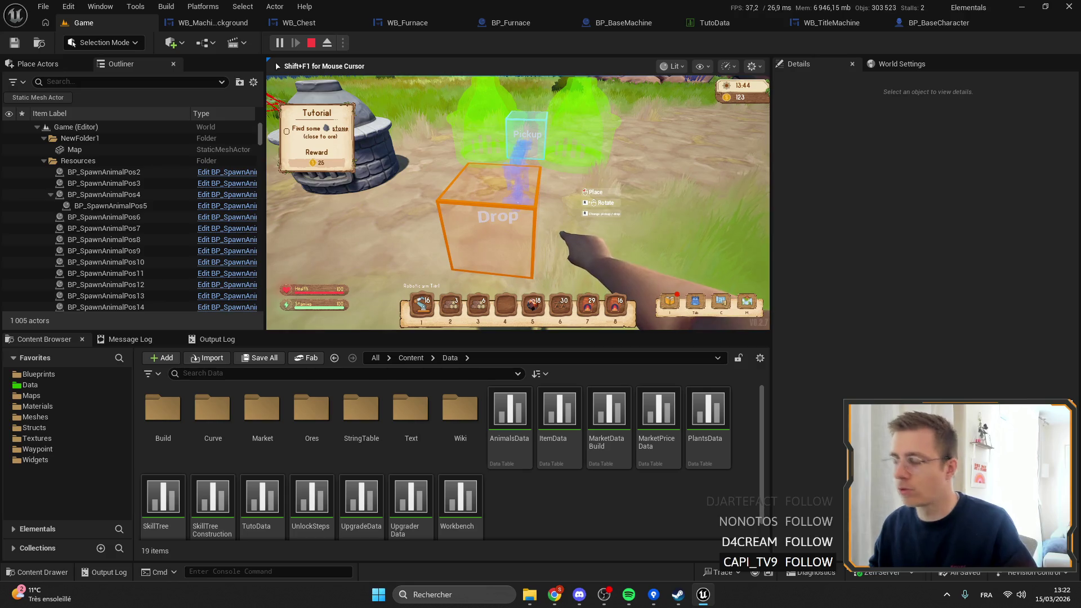
click(519, 202)
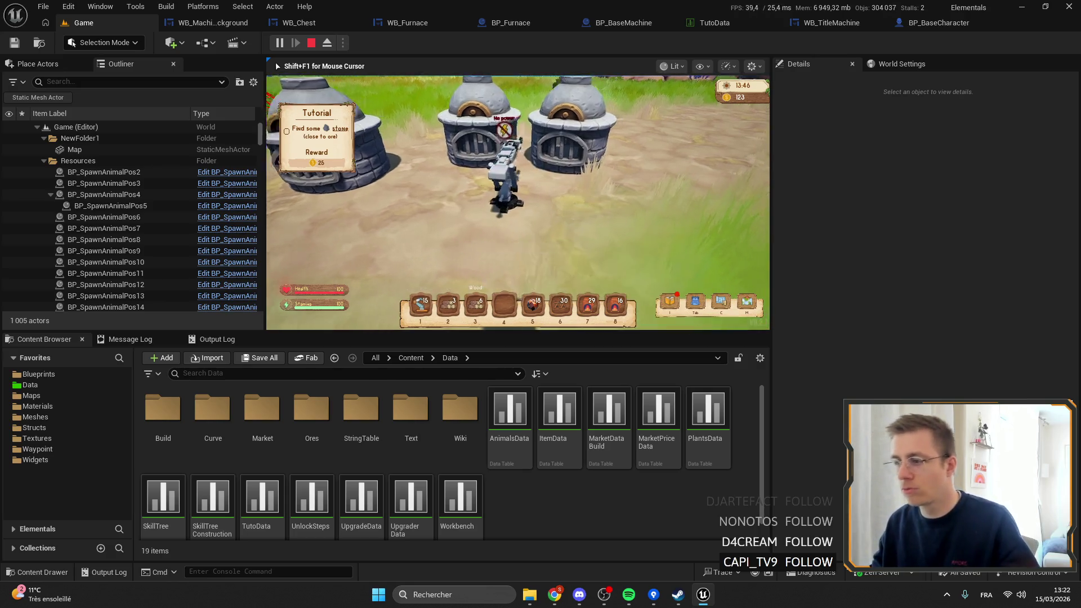
Step: Confirm the arm's Pickup dropdown lists the Copper furnace, then stop the test game
key(f)
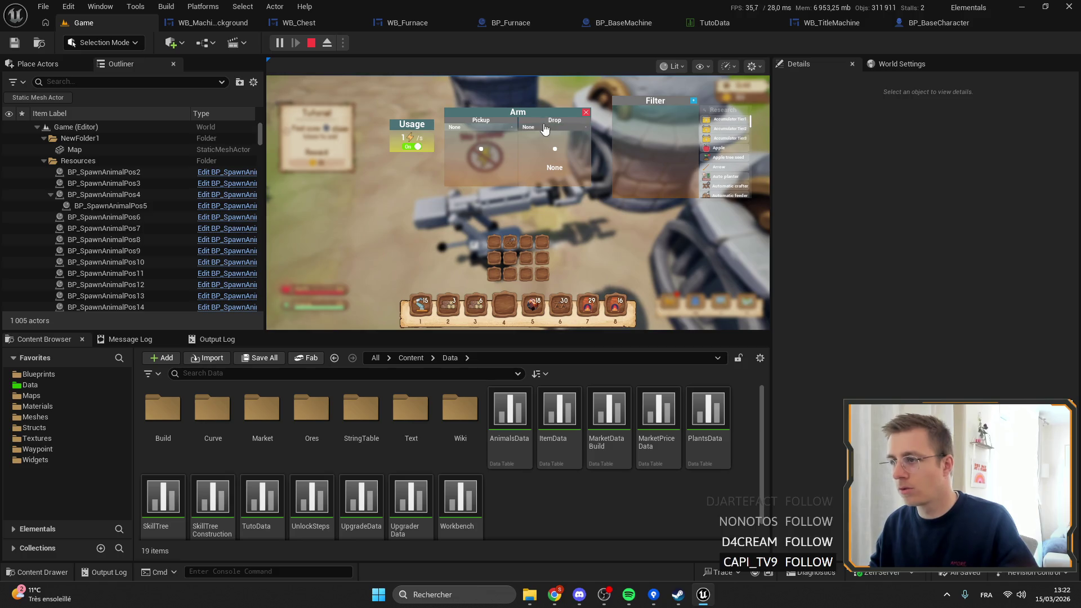
click(492, 127)
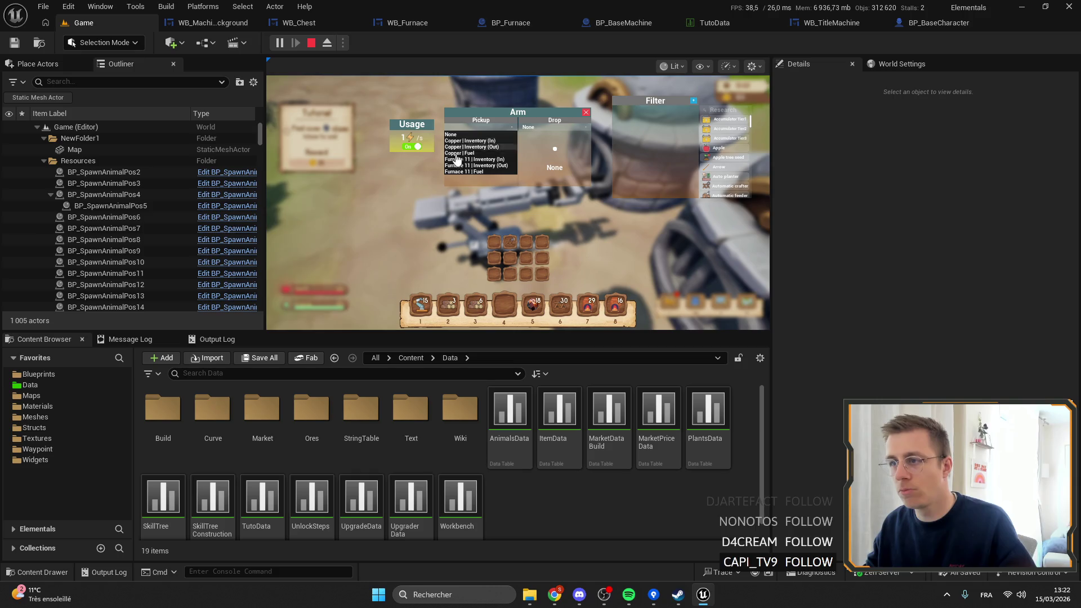
click(587, 113)
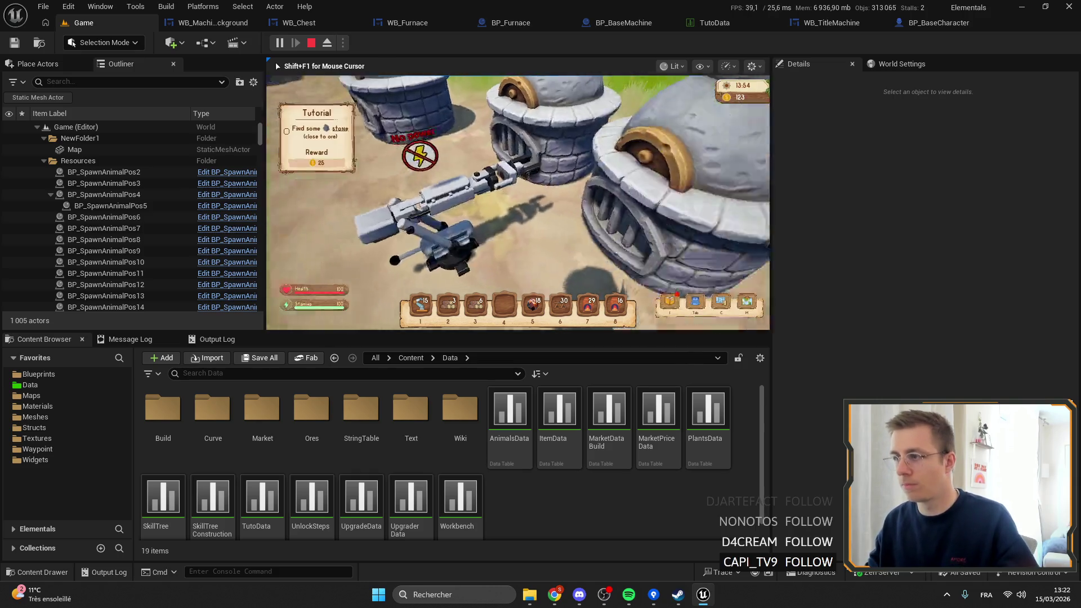
click(522, 205)
click(479, 127)
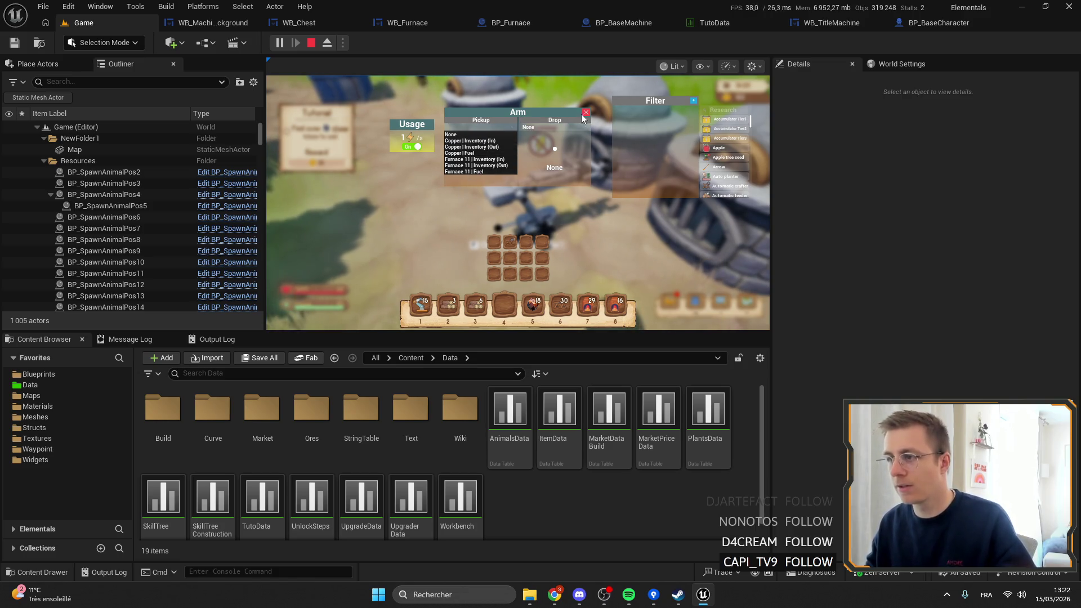
key(Escape)
key(f)
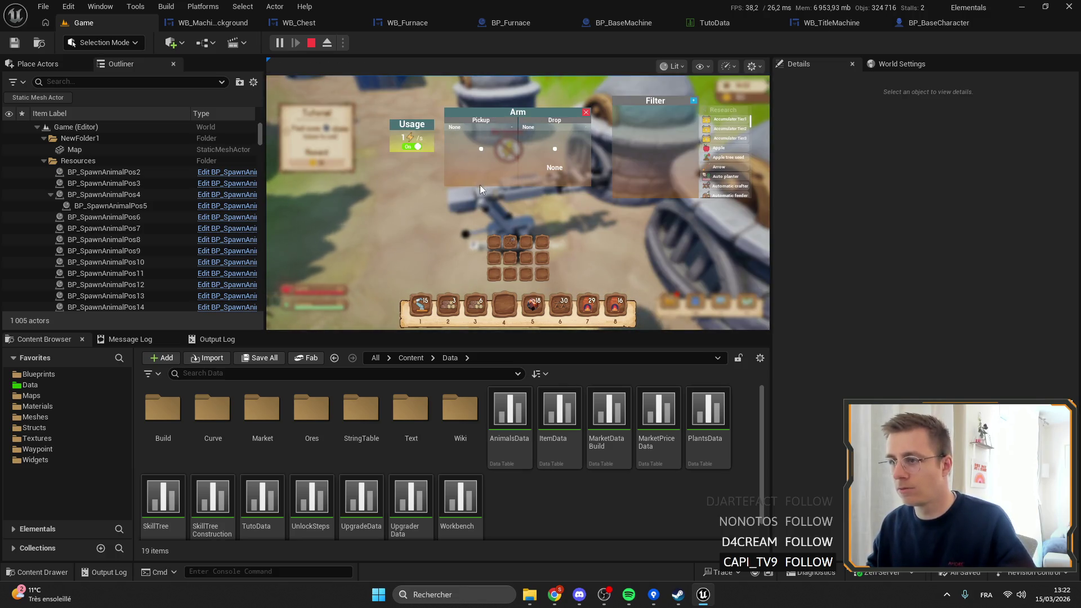
click(587, 113)
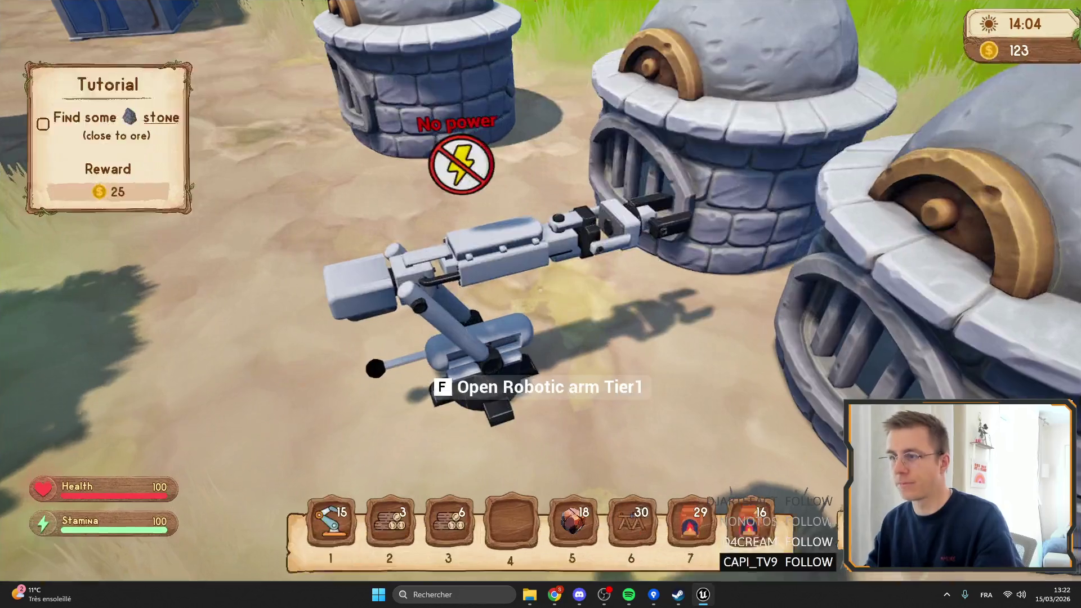
key(Escape)
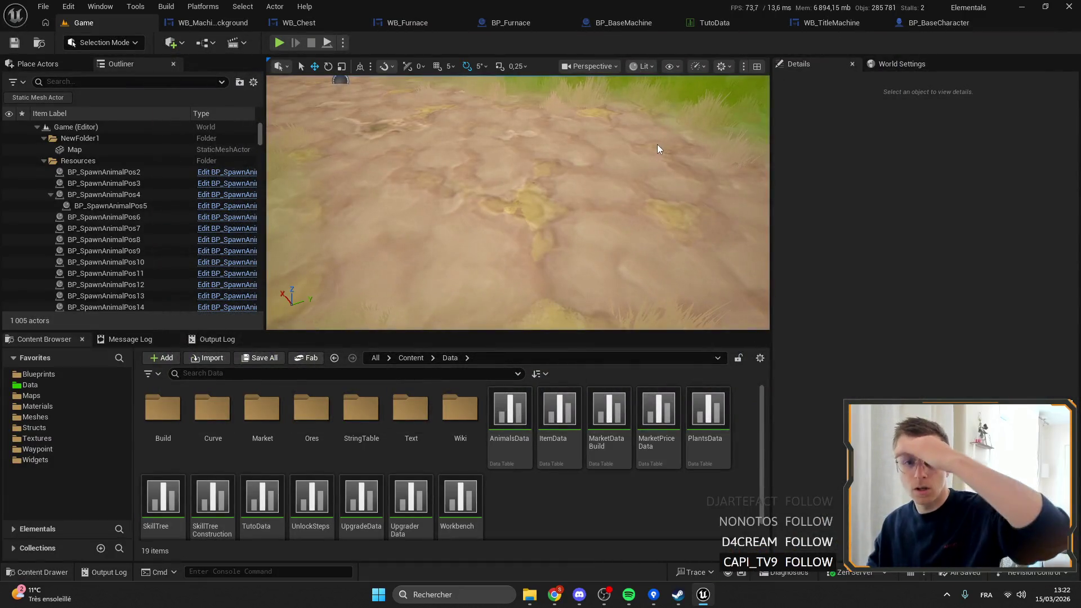
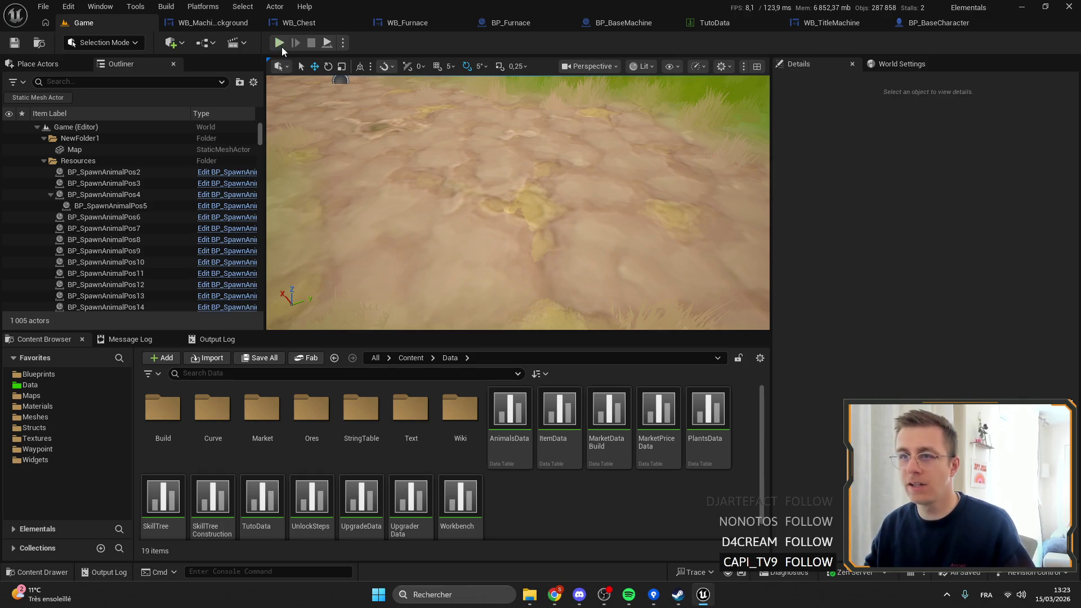
Step: Start a play-in-editor session and open and close the furnace window twice
key(alt+p)
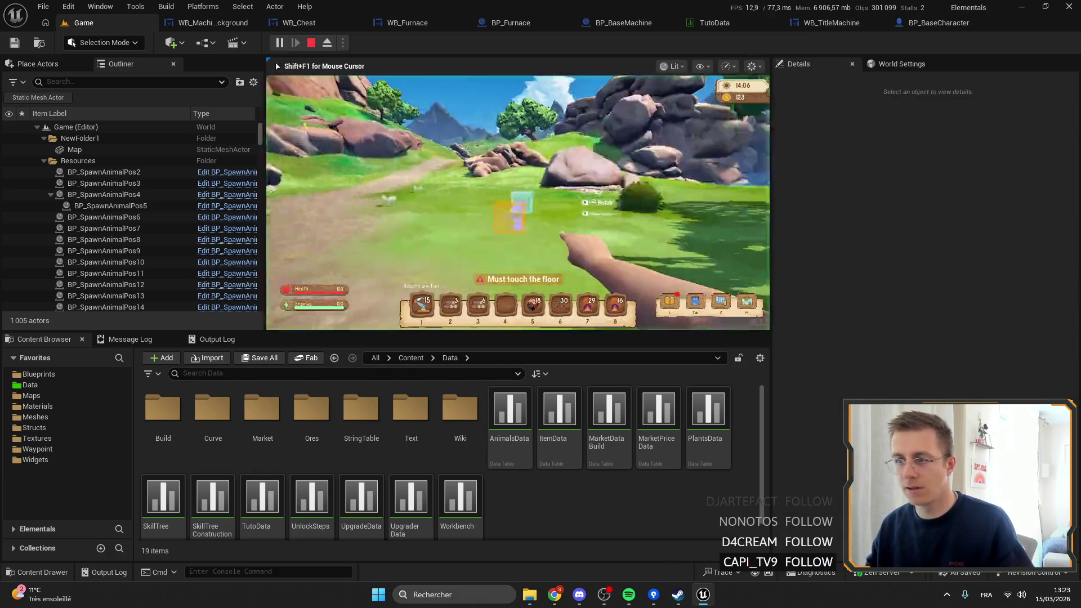
key(e)
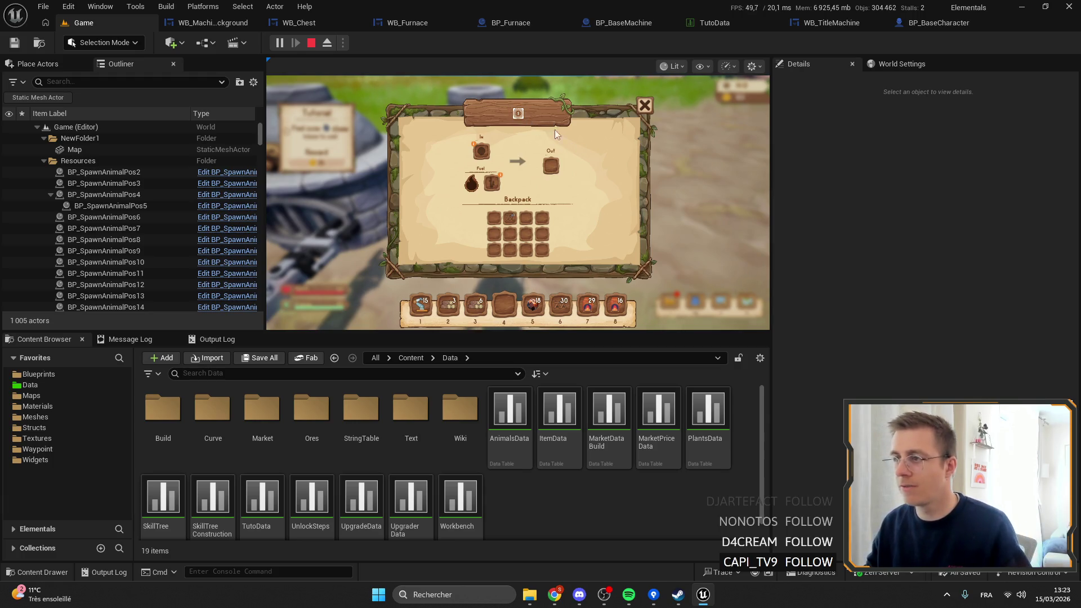
click(645, 105)
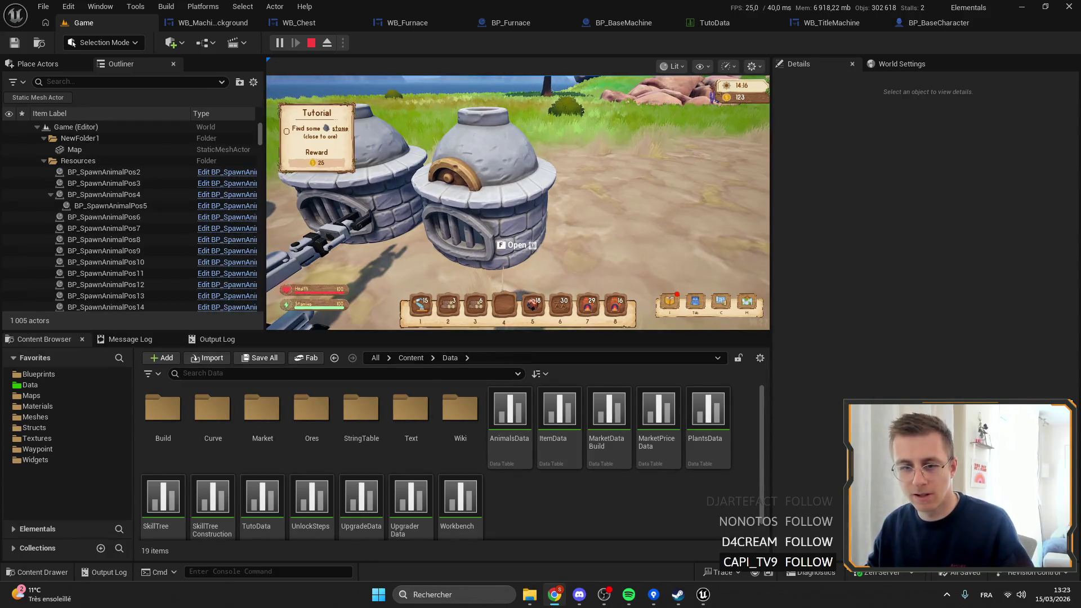
key(f)
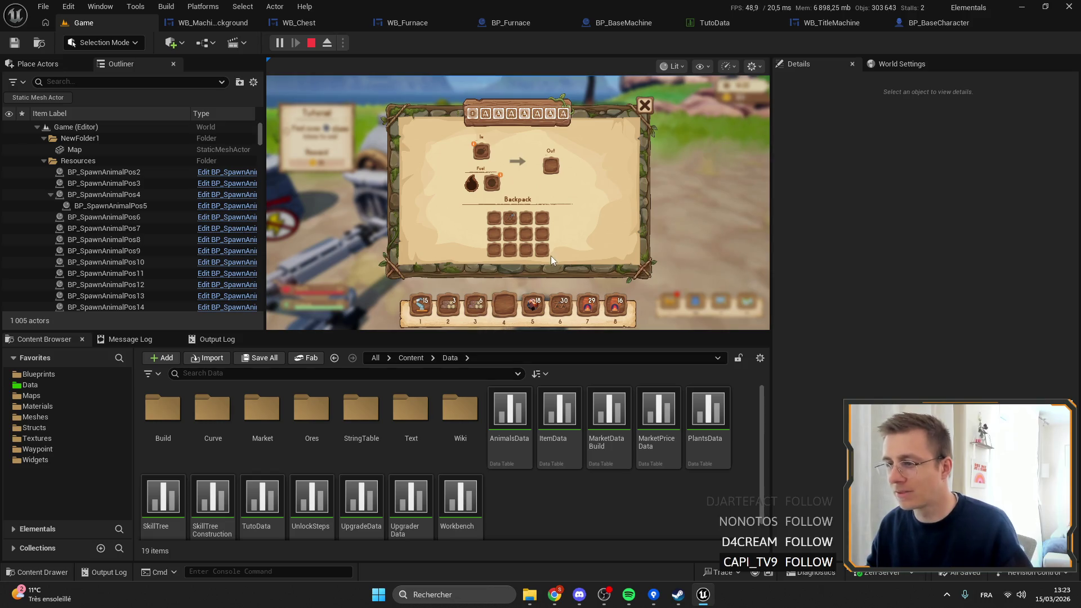
click(647, 112)
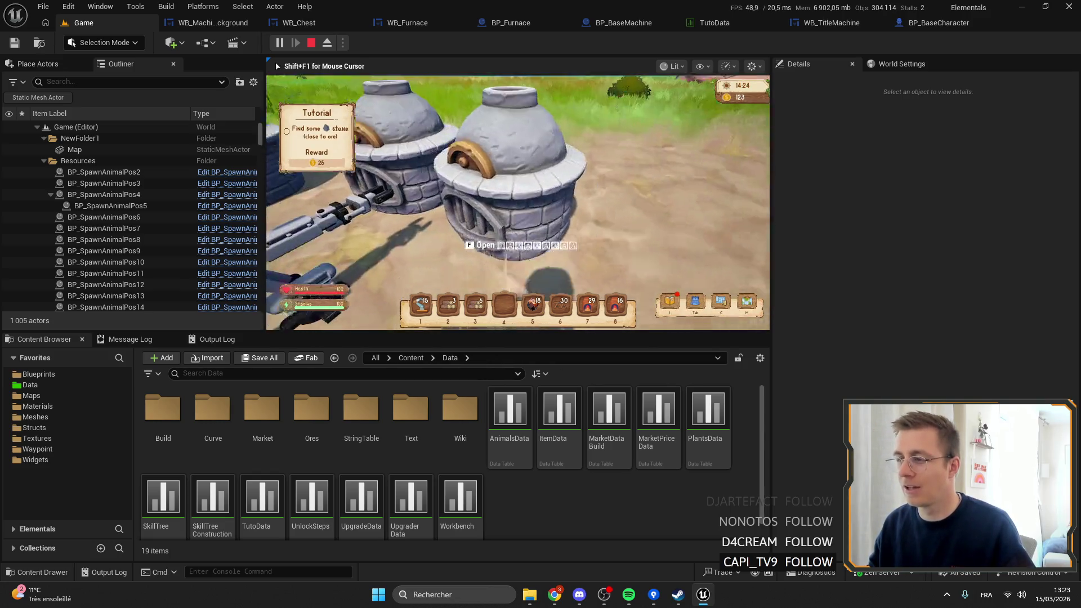
Step: In fullscreen, open the Copper furnace window, try its editable title, then close the window
key(F11)
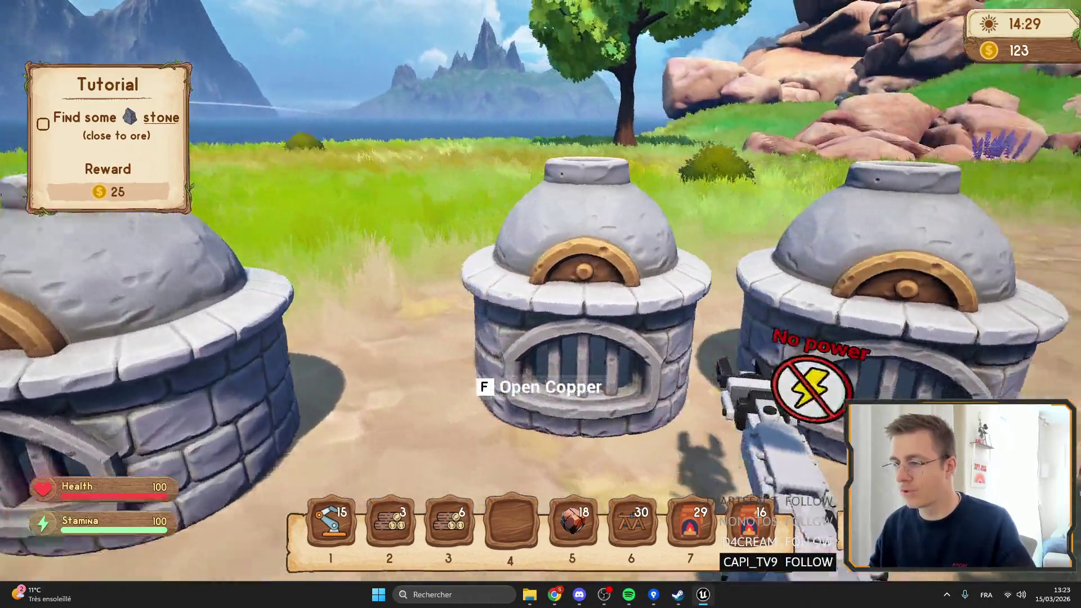
key(f)
click(496, 94)
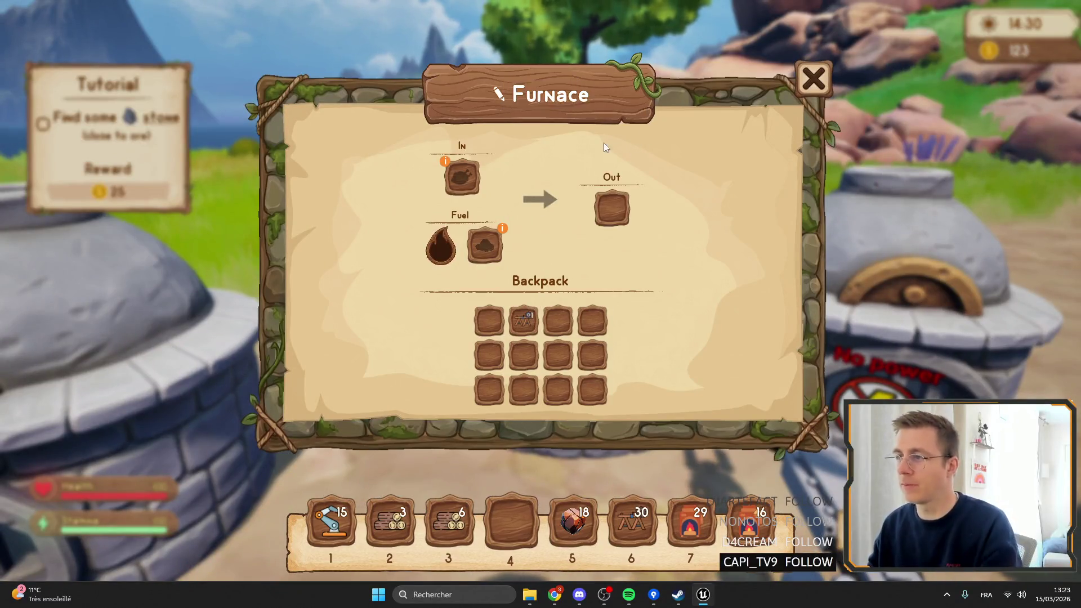
click(505, 95)
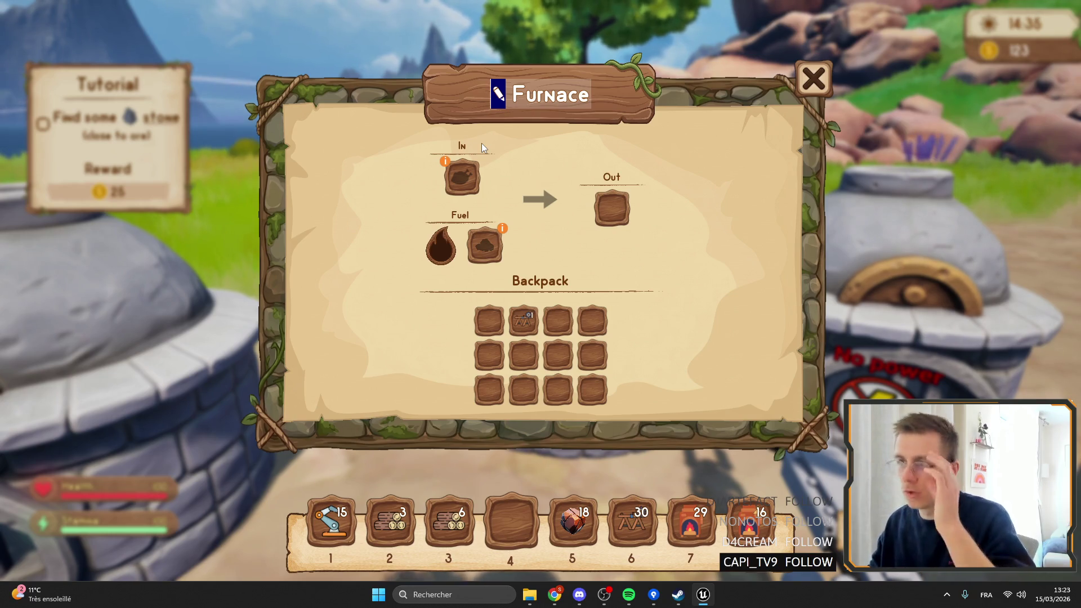
click(485, 141)
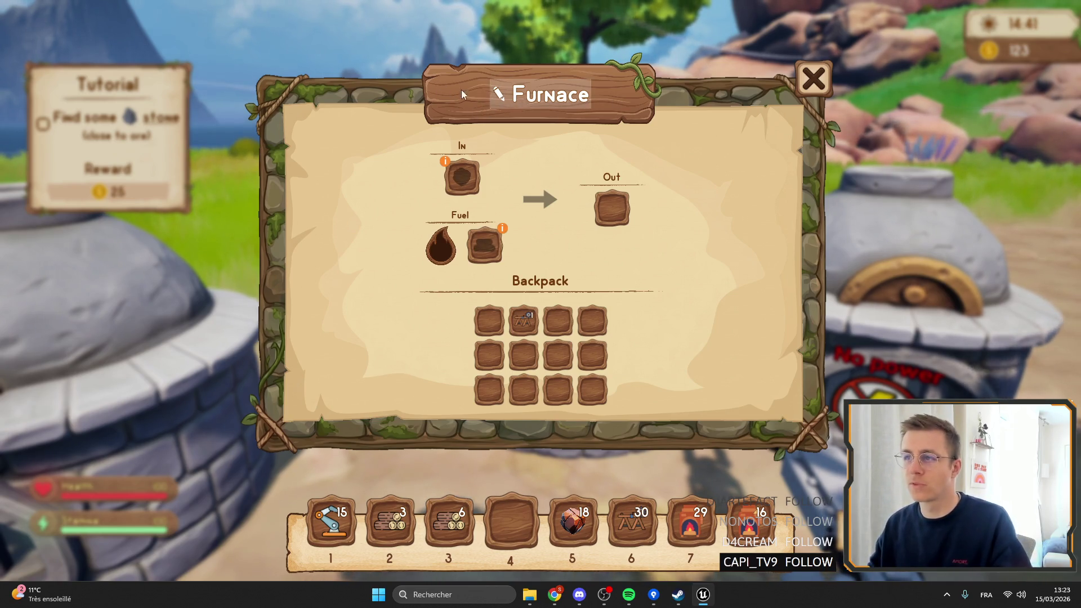
click(814, 79)
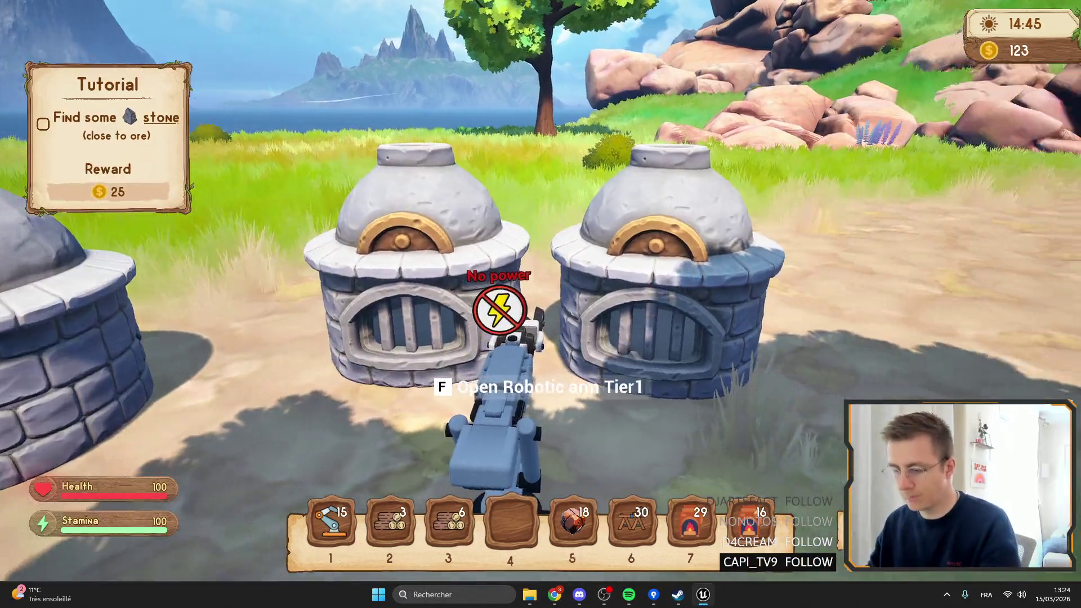
Step: Leave fullscreen and bring up the BP_BaseCharacter blueprint graph
key(F11)
click(935, 23)
scroll(619, 225, down, 3)
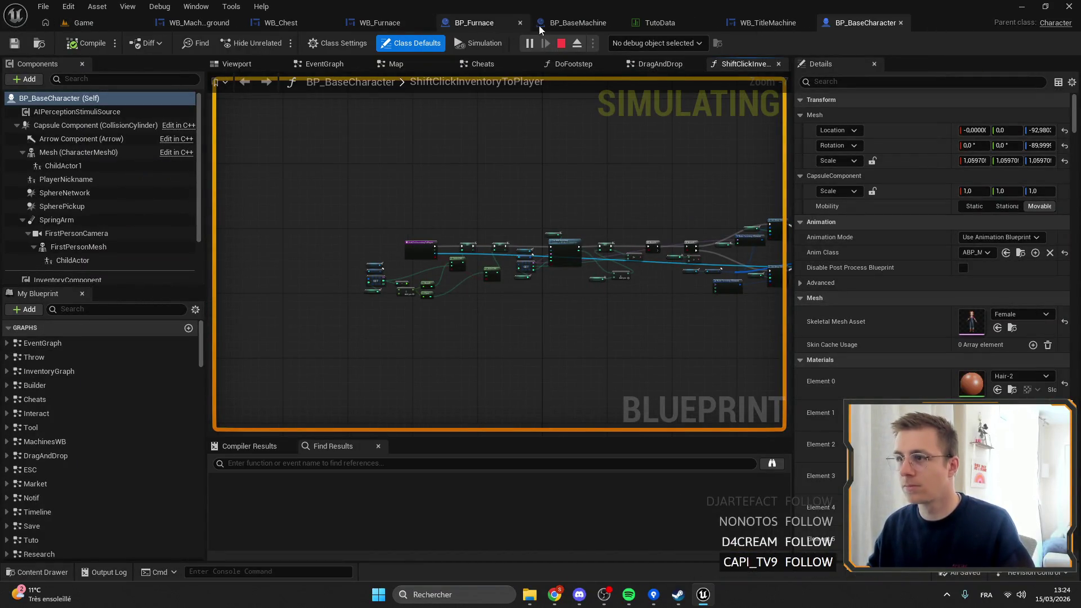
Step: Add a breakpoint on the Change Name node in WB_TitleMachine's Change Machine Name graph
click(558, 23)
click(764, 22)
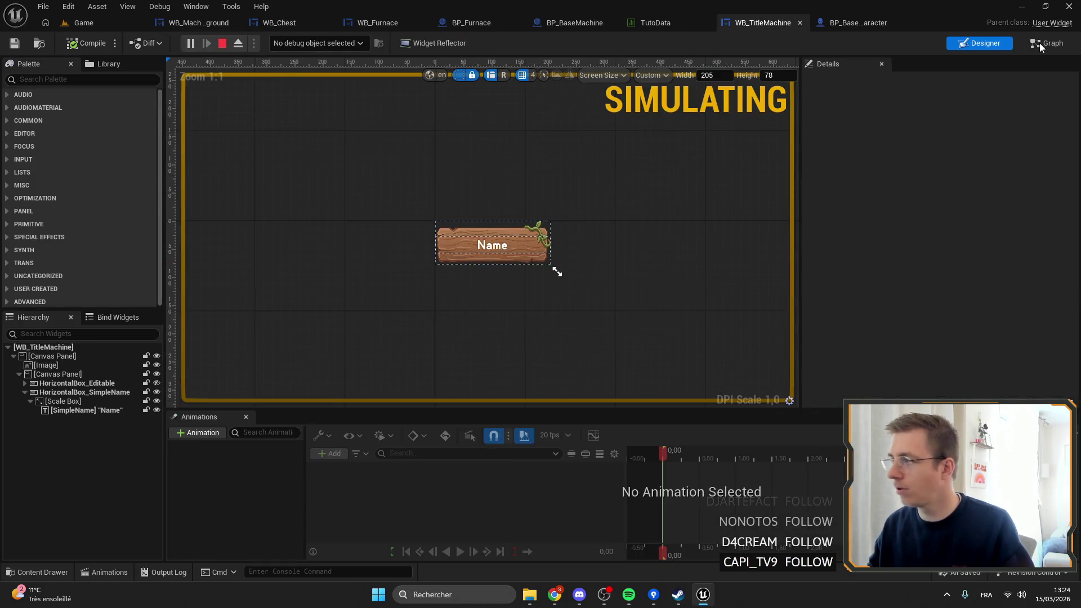
key(ctrl+shift+g)
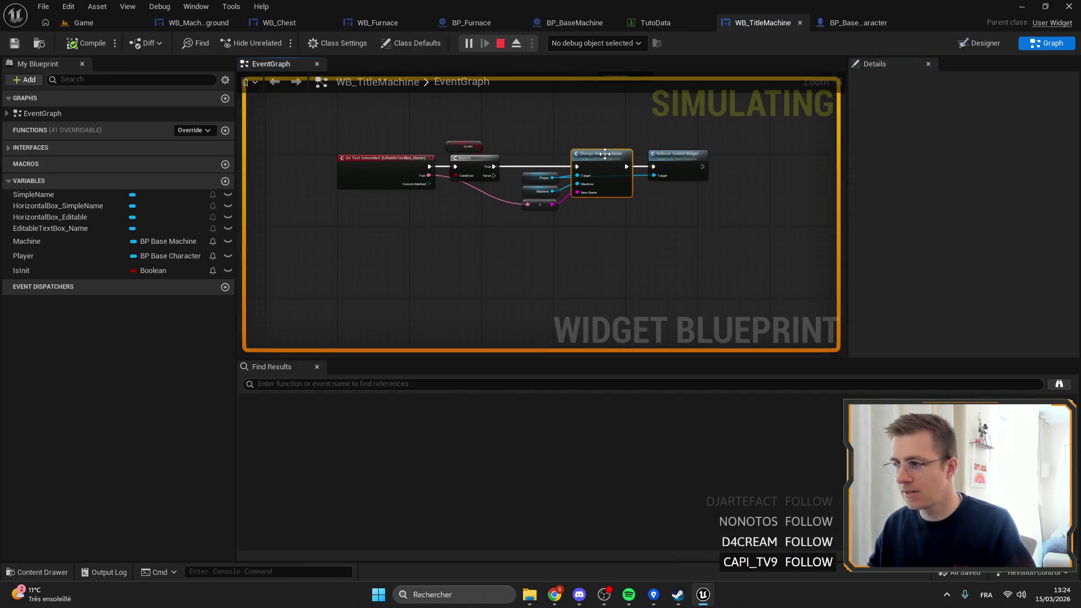
double_click(580, 181)
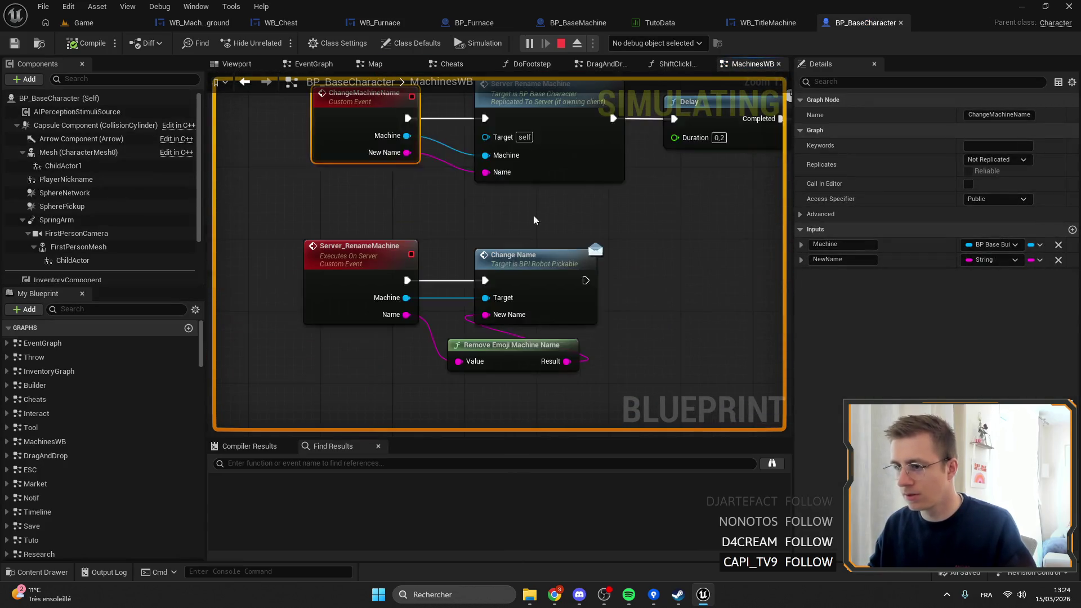
right_click(506, 260)
click(543, 519)
Step: In game, rename the furnace title to 'X' to hit the breakpoint, then resume execution
click(83, 23)
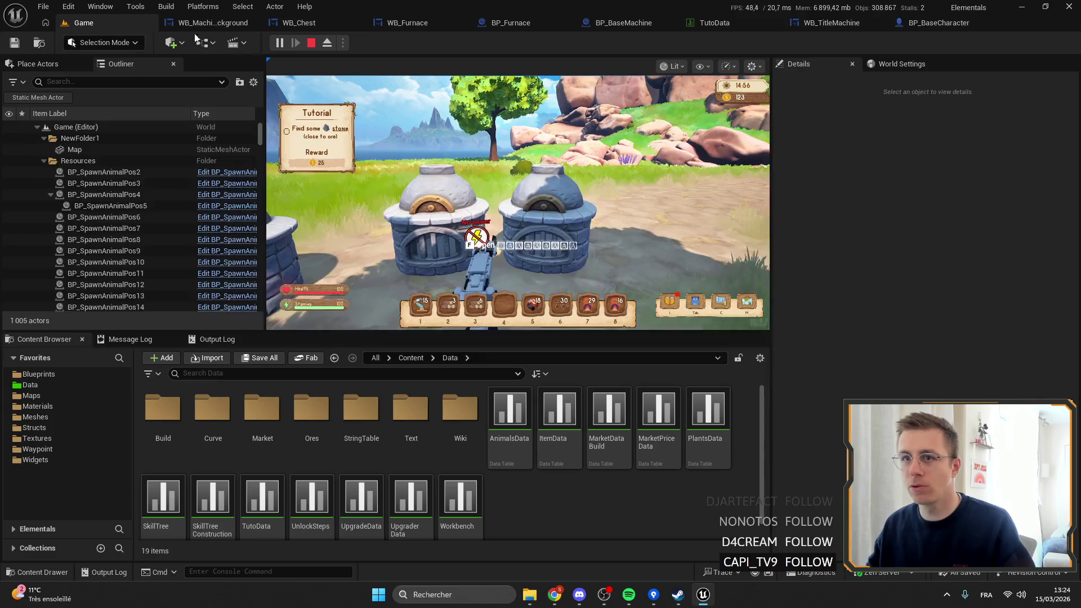
key(f)
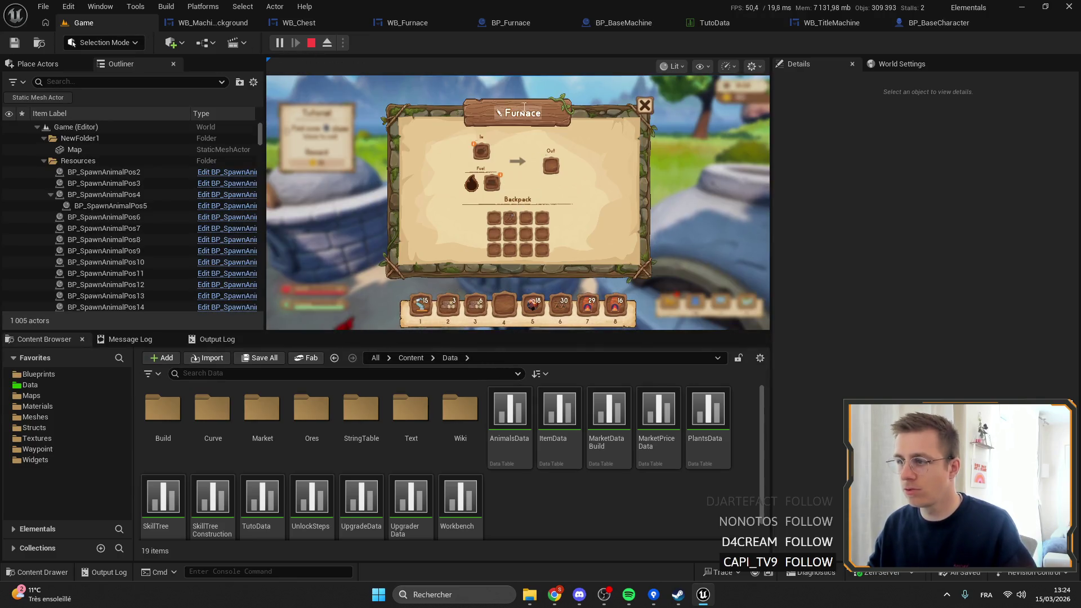
click(499, 111)
text(X)
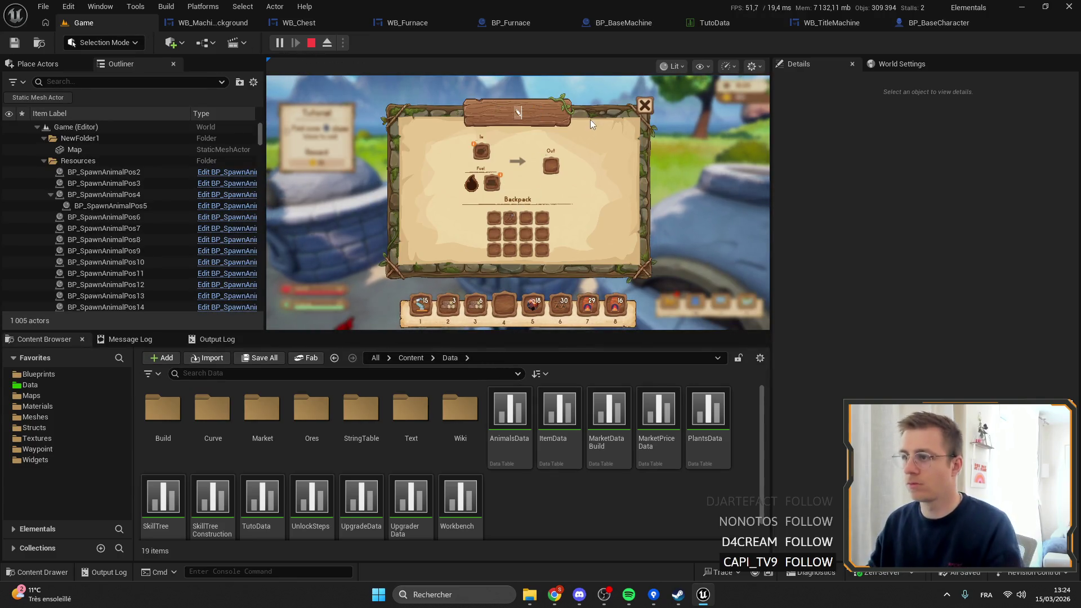
key(Return)
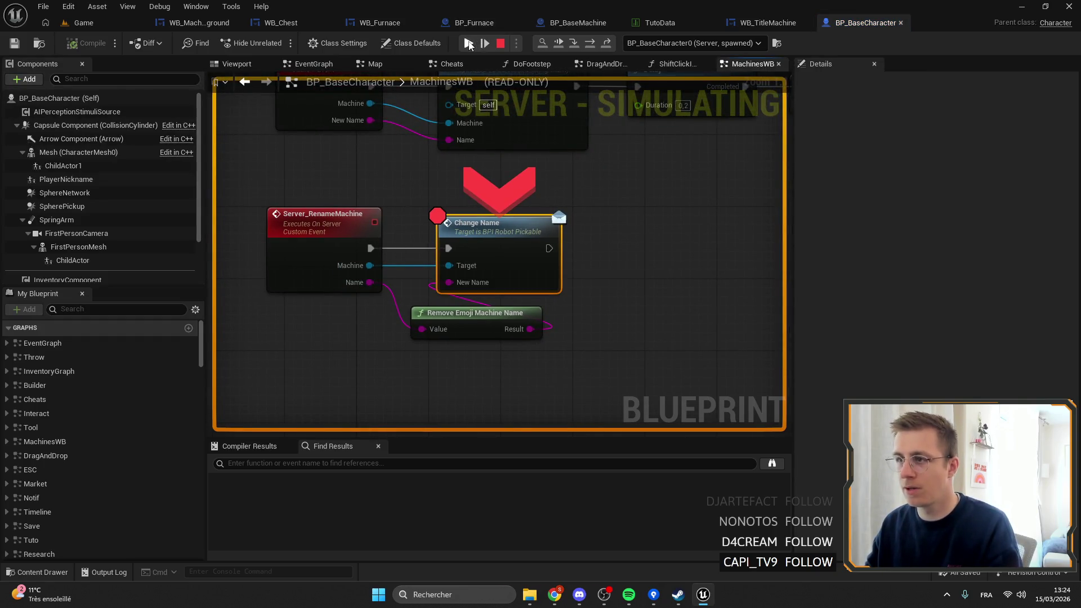
click(467, 45)
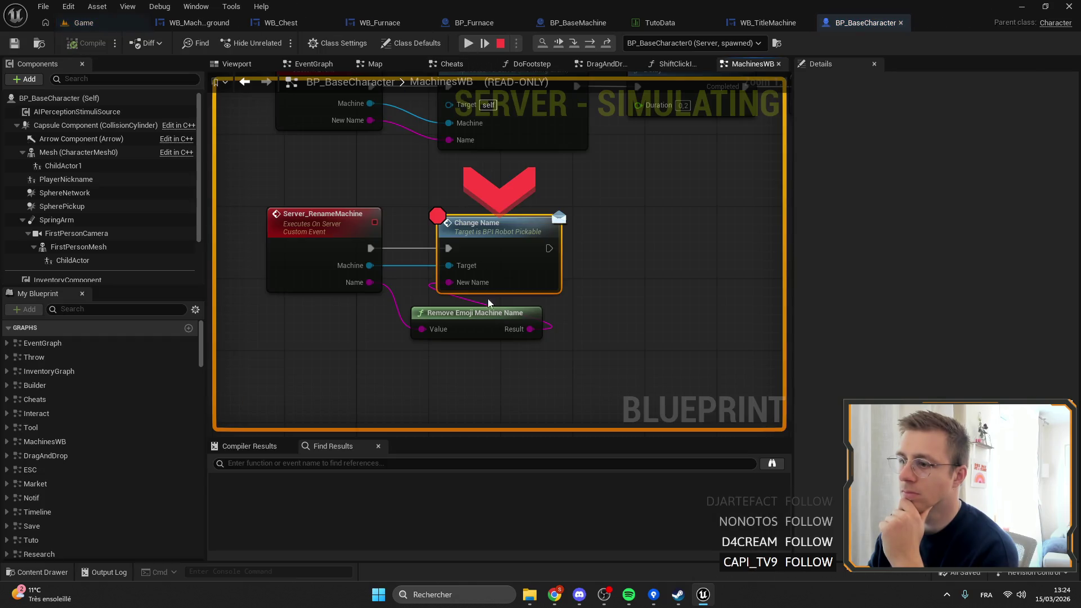
mouse_move(368, 283)
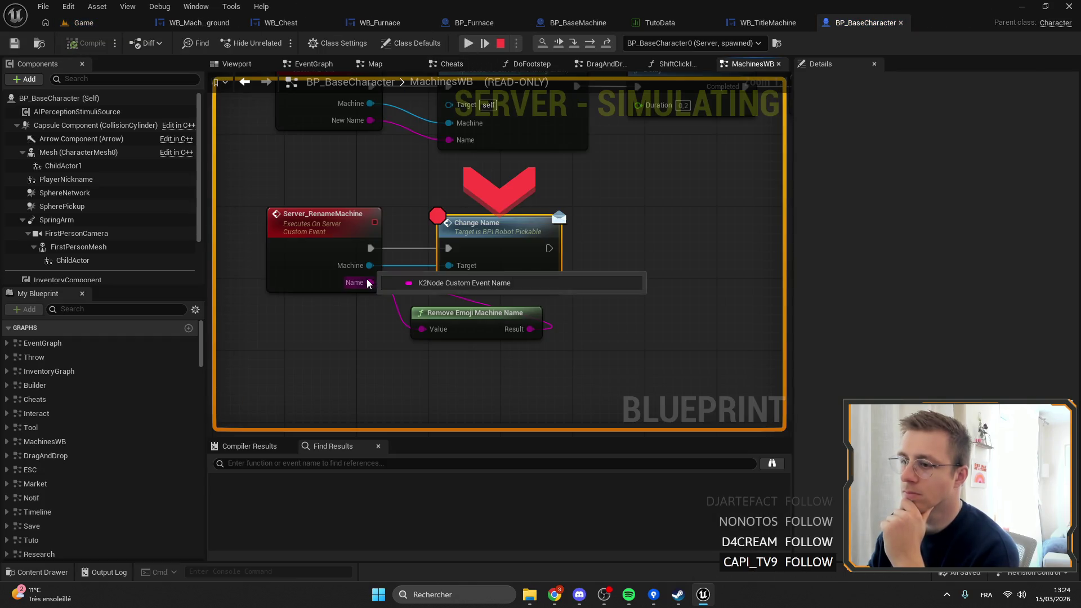
click(468, 43)
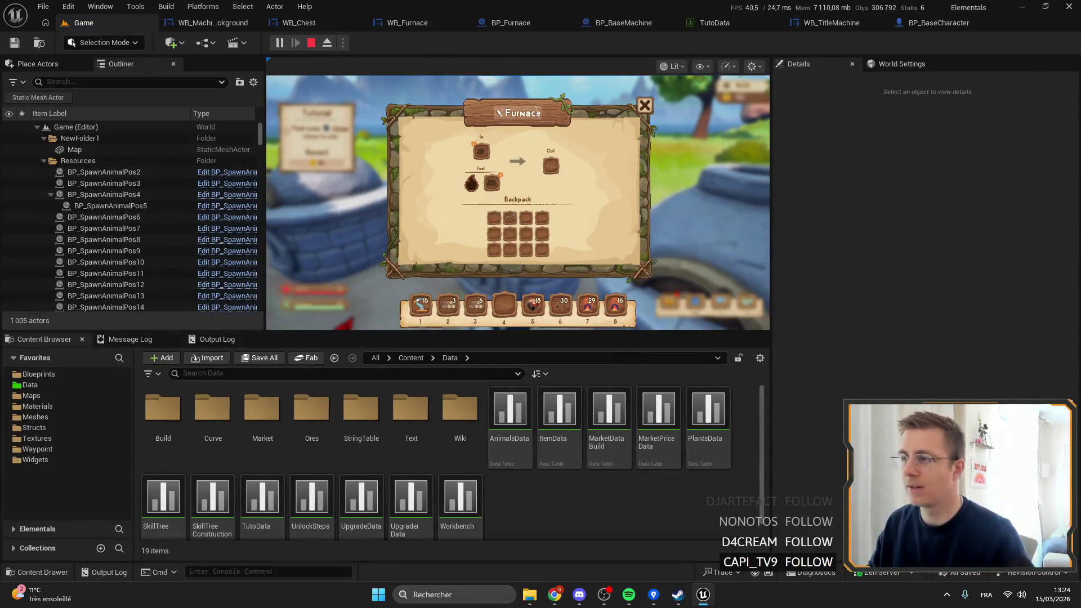
Step: Reopen the furnace window, remove the Change Name breakpoint and resume the game
click(645, 106)
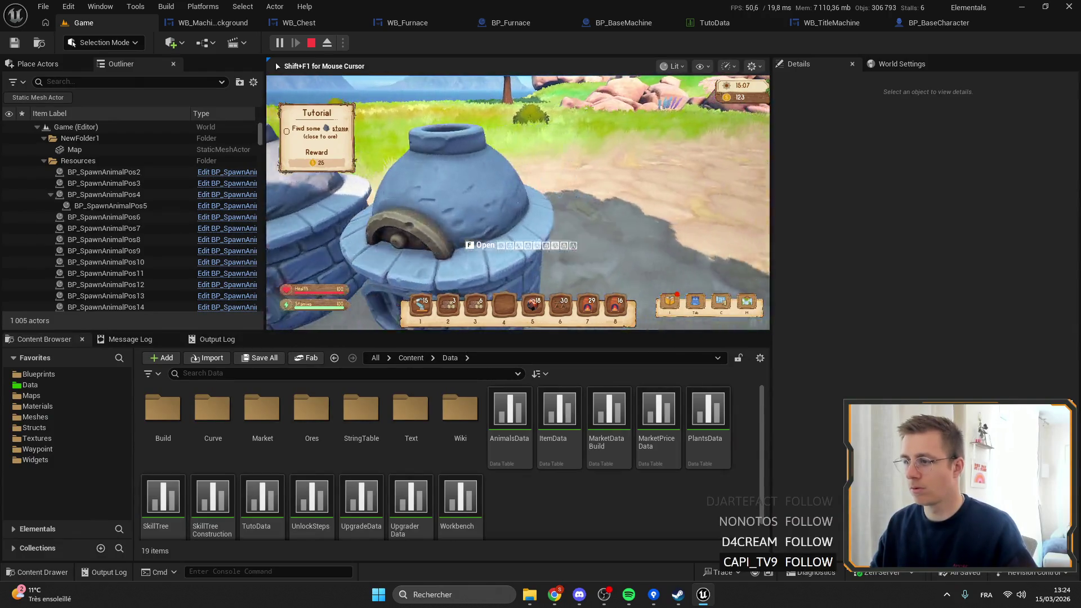
key(e)
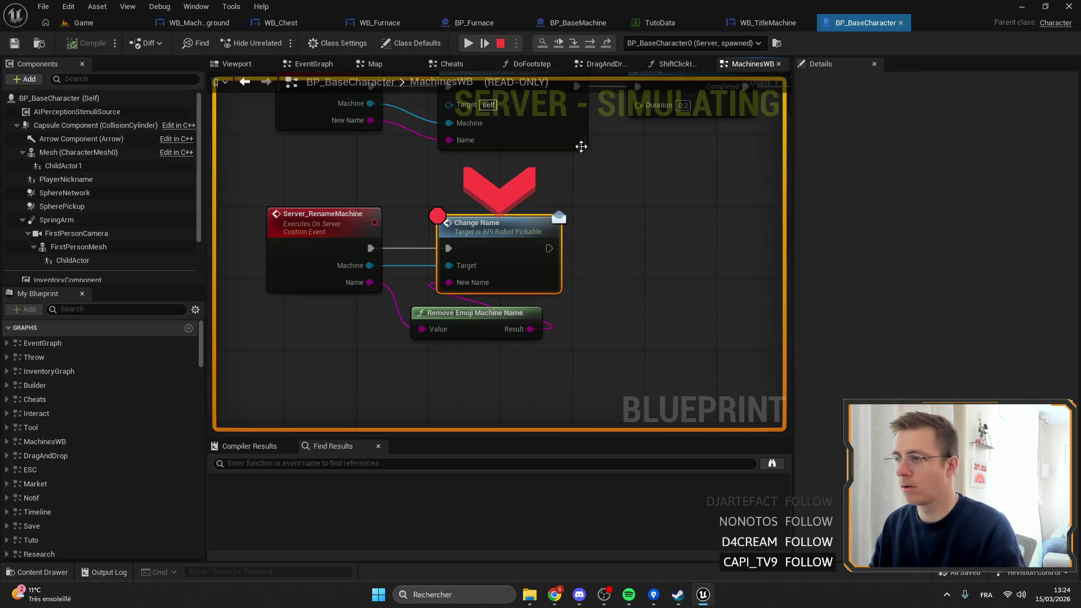
right_click(500, 225)
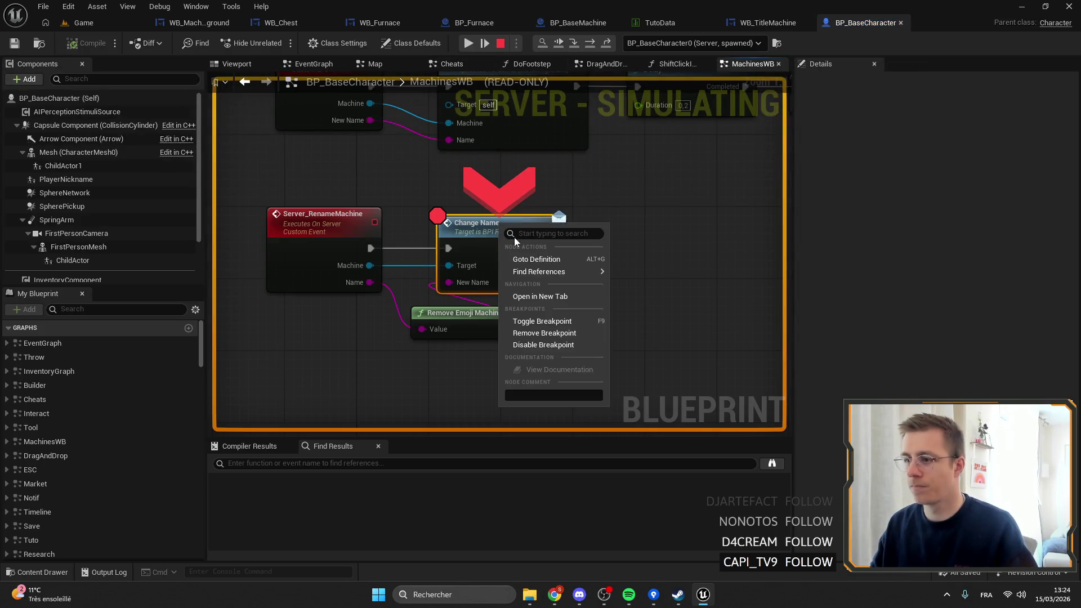
click(550, 333)
click(468, 43)
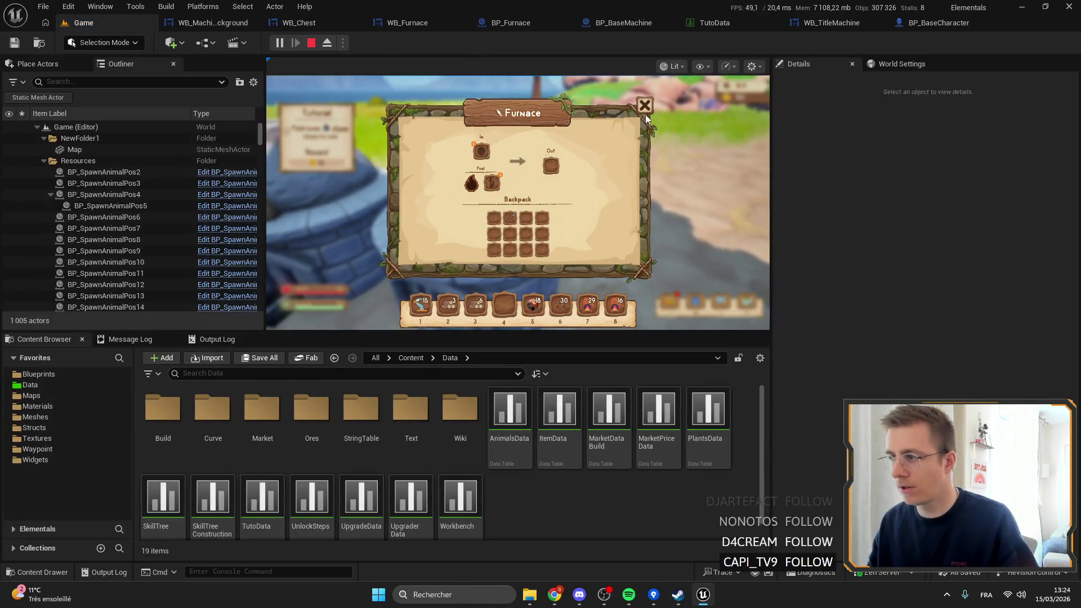
Step: Toggle the furnace window several times with F, then return to WB_TitleMachine's event graph
click(645, 107)
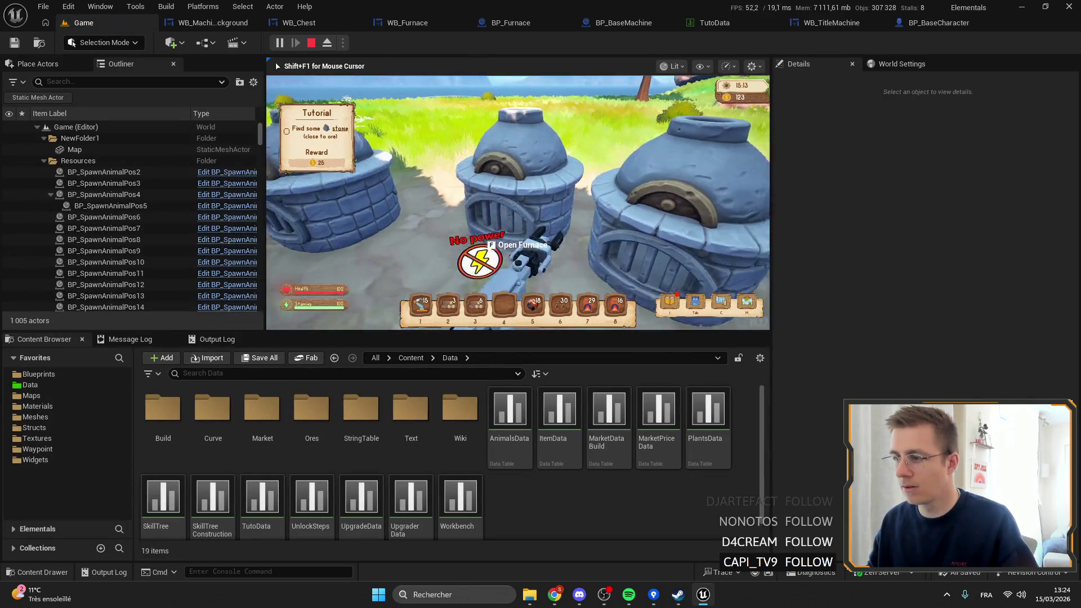
key(f)
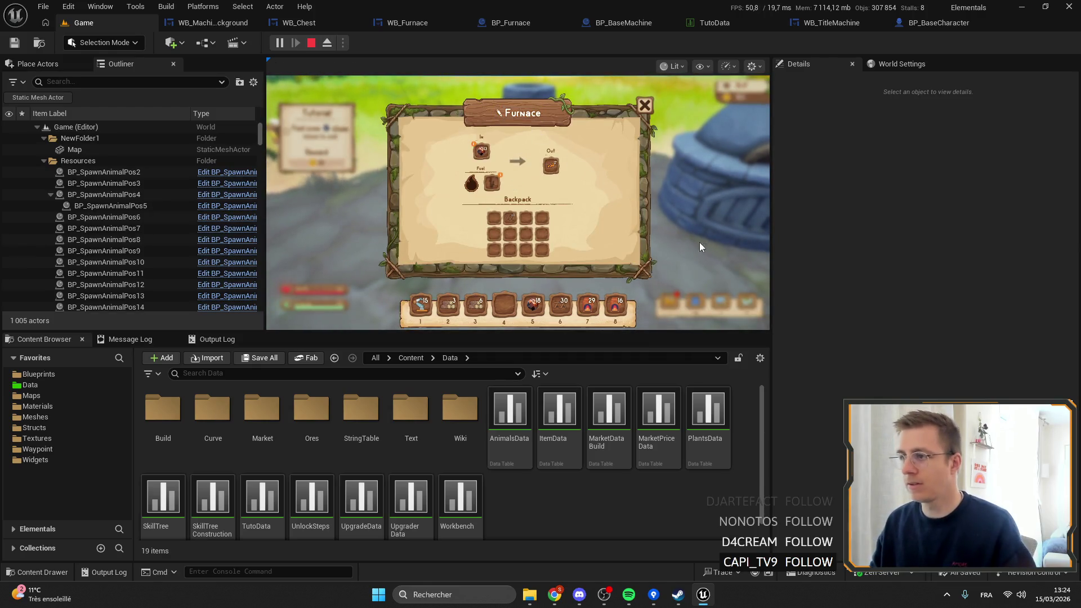
key(f)
key(f)
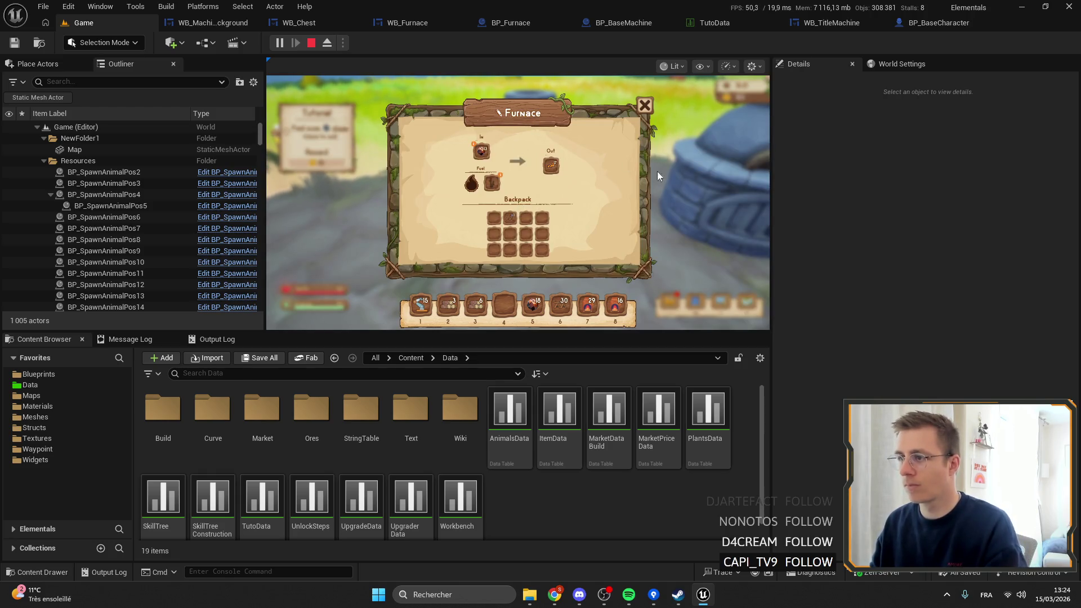
key(f)
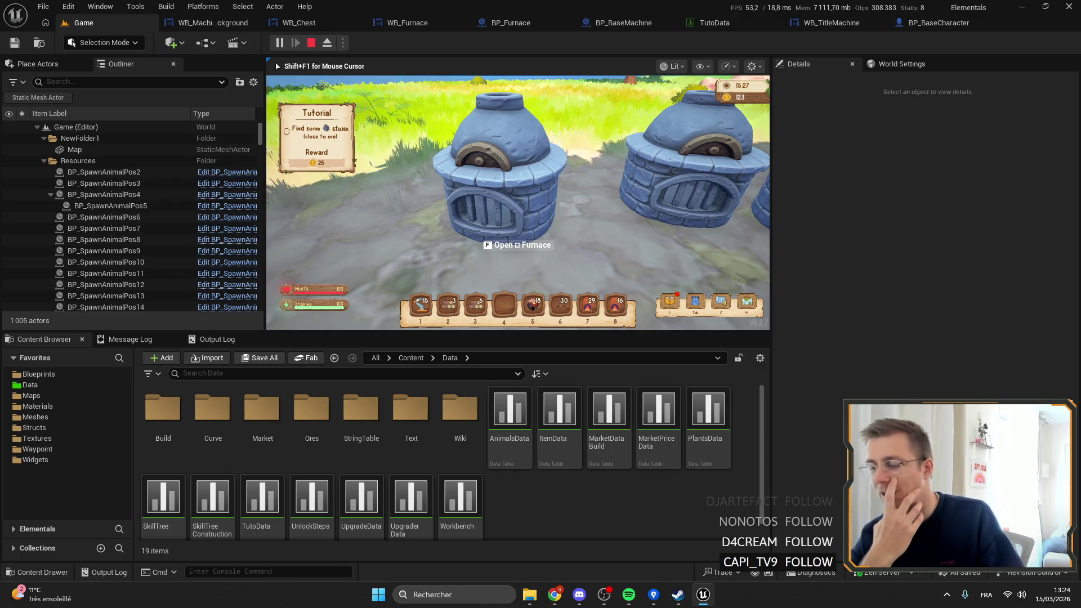
key(f)
key(f)
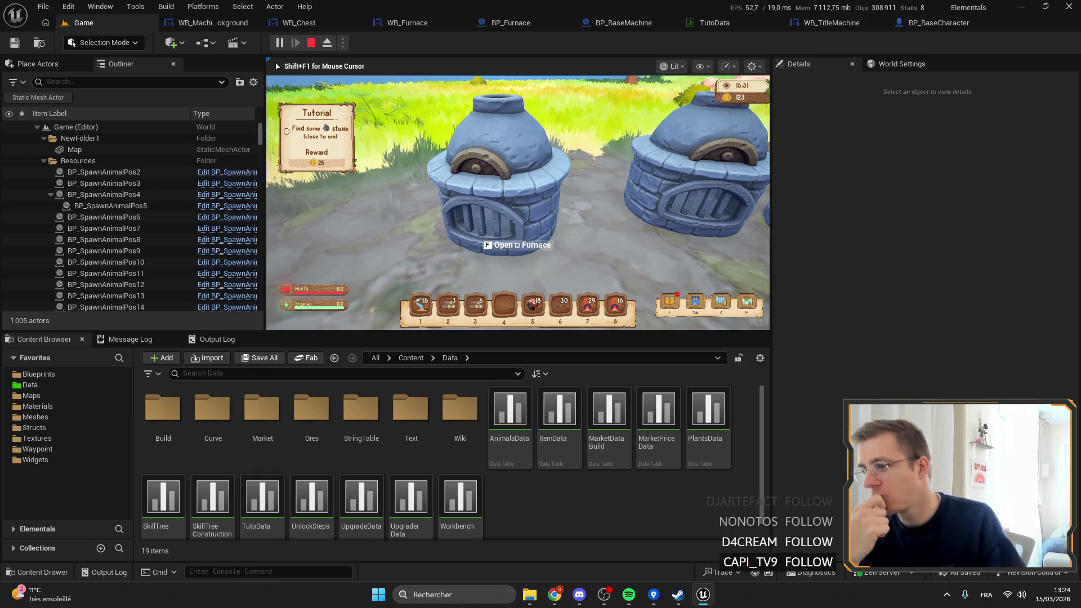
key(f)
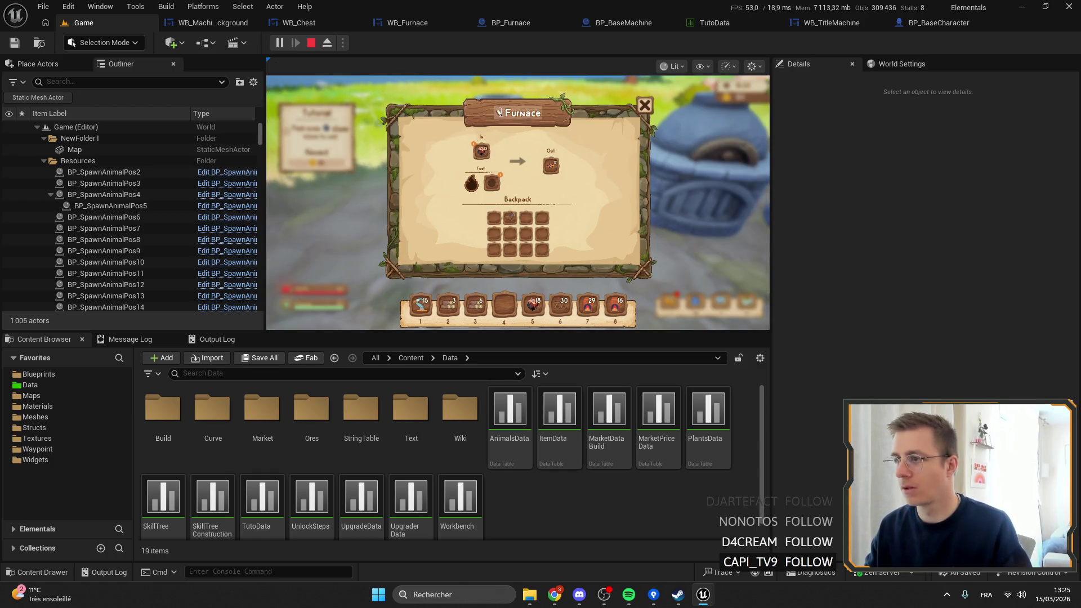
key(f)
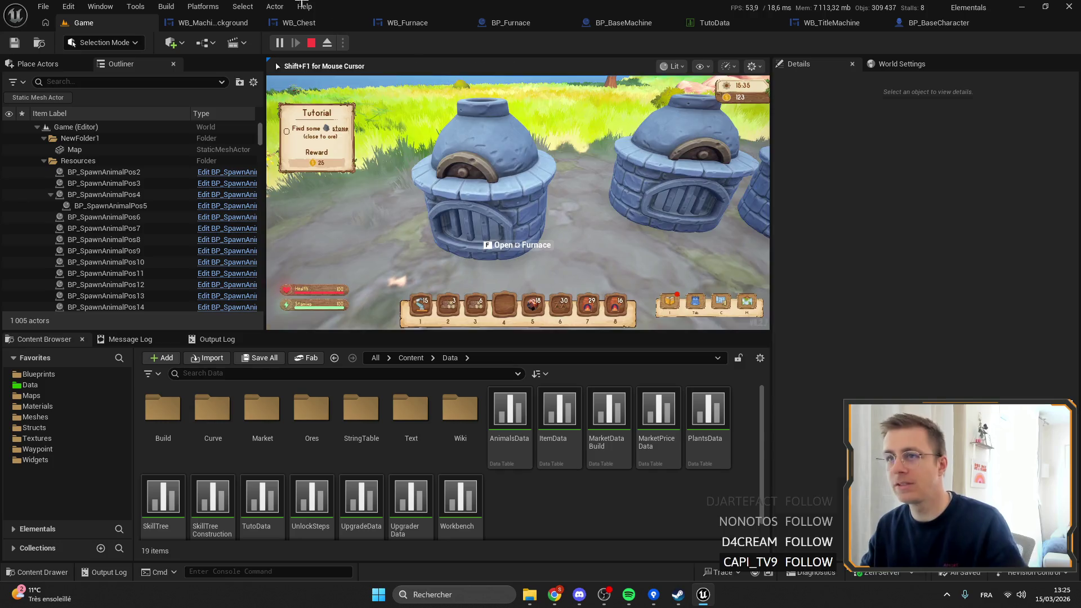
click(832, 24)
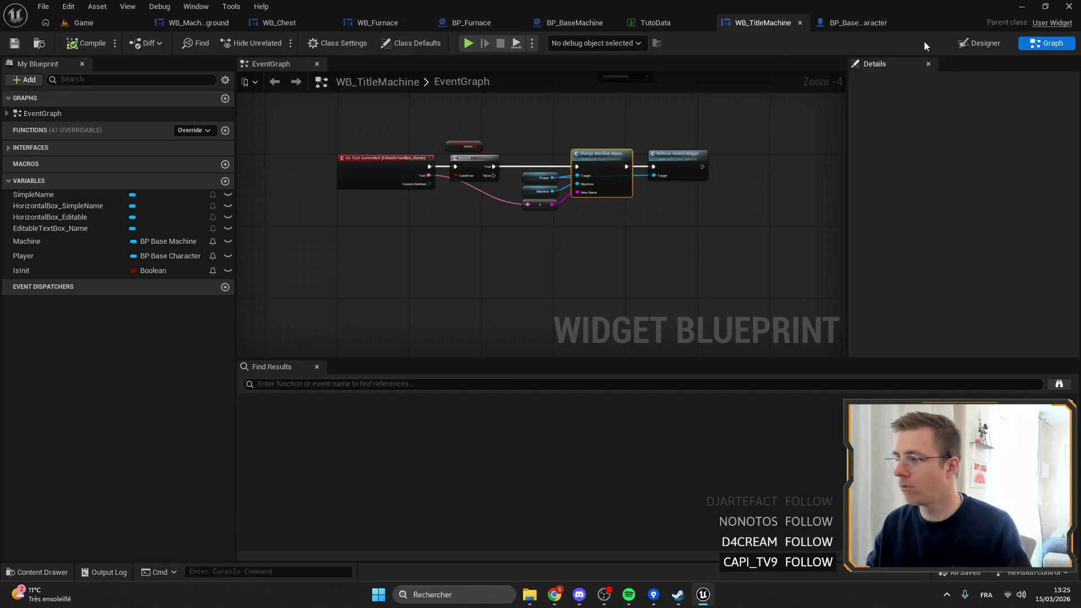
Step: Inspect the RemoveEmojiMachineName and GetMachineNameDisplay function graphs
click(873, 26)
click(476, 321)
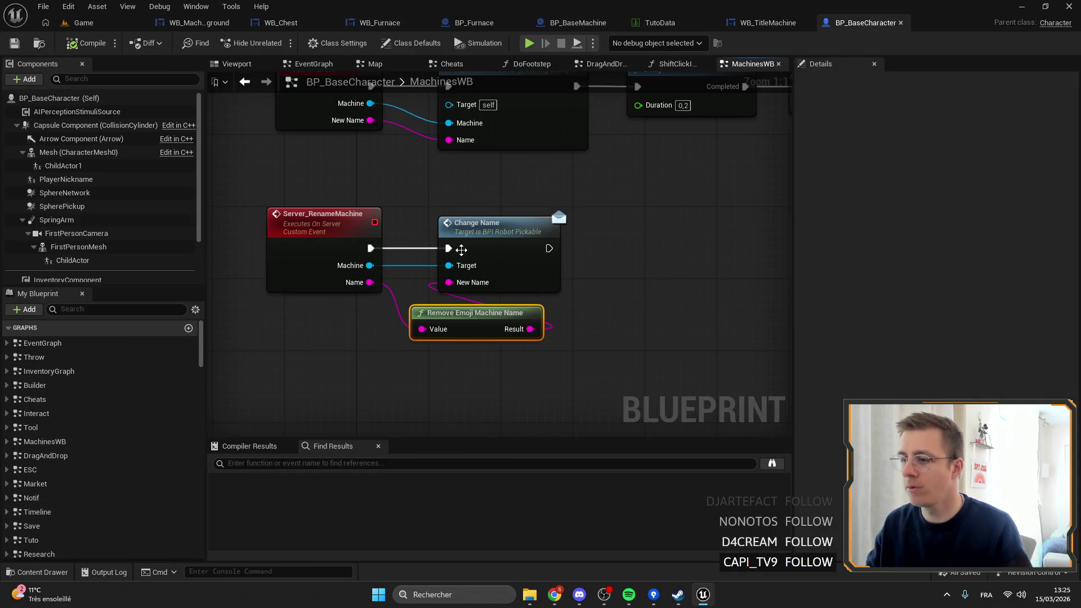
double_click(476, 321)
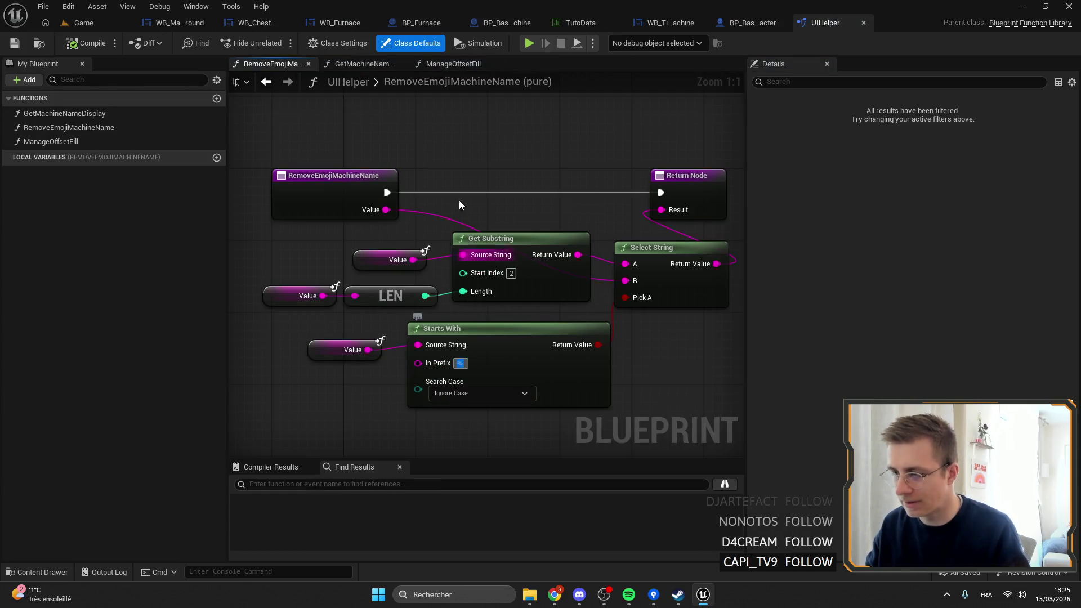
double_click(76, 116)
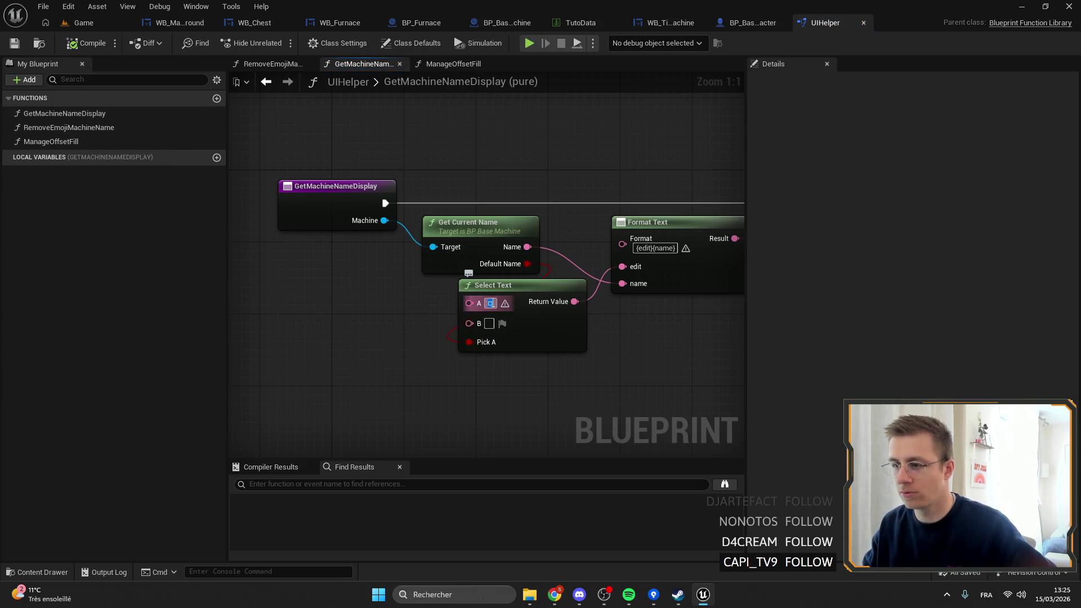
double_click(110, 128)
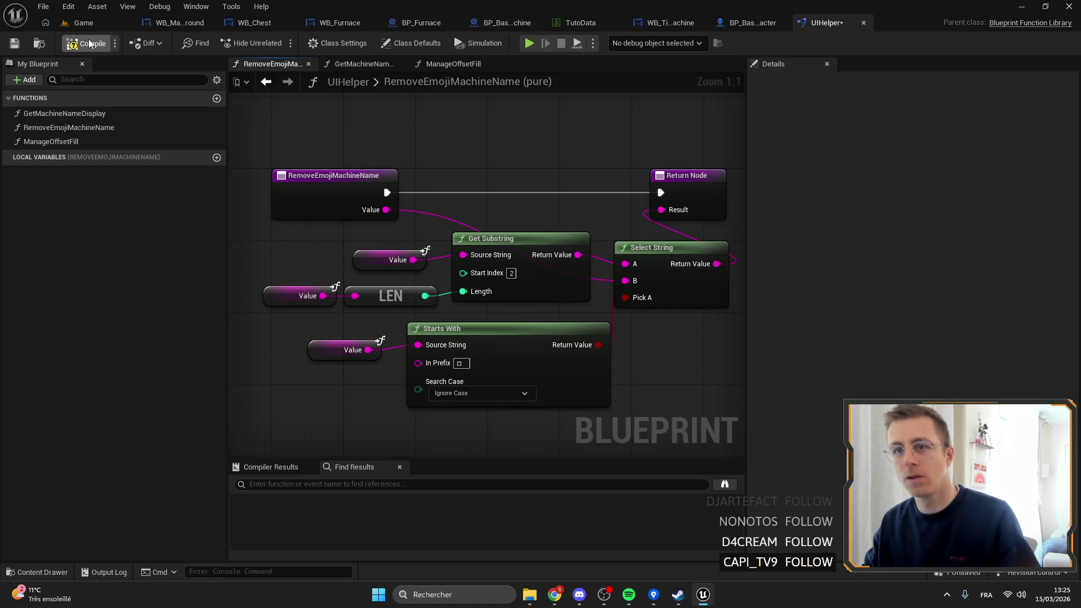
Step: Play fullscreen and enter the test name 'dssdqdsq' as the furnace title
click(84, 23)
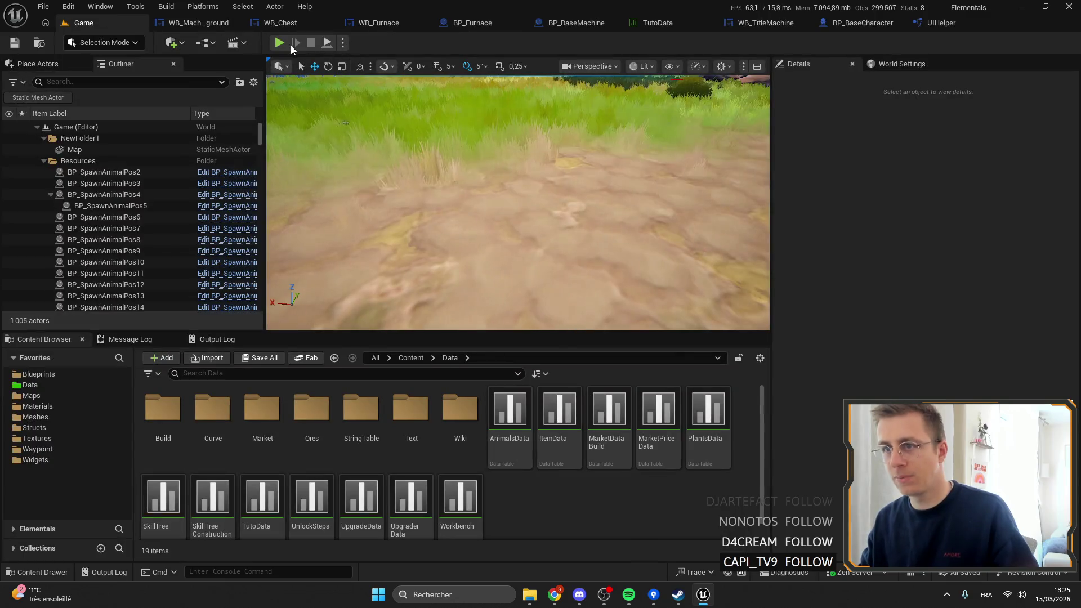
click(281, 43)
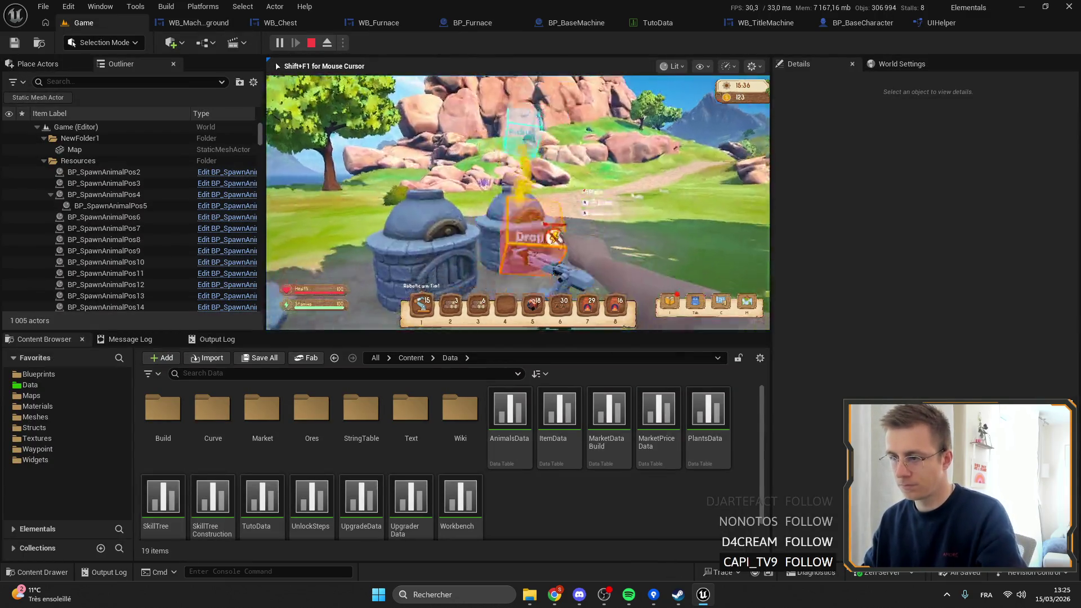
key(F11)
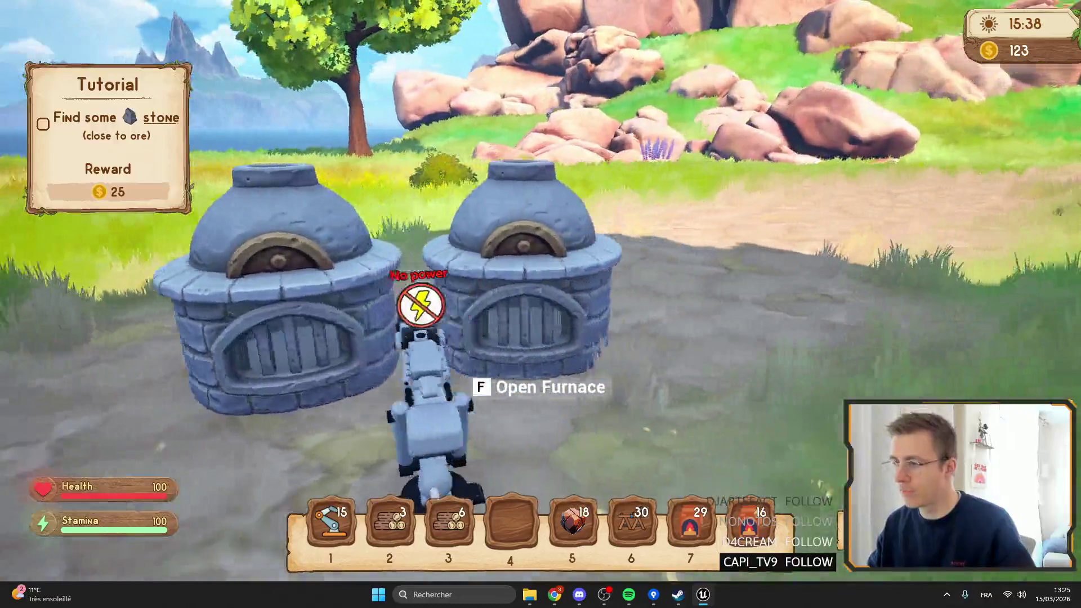
key(f)
click(610, 111)
text(dssdqdsq)
key(Escape)
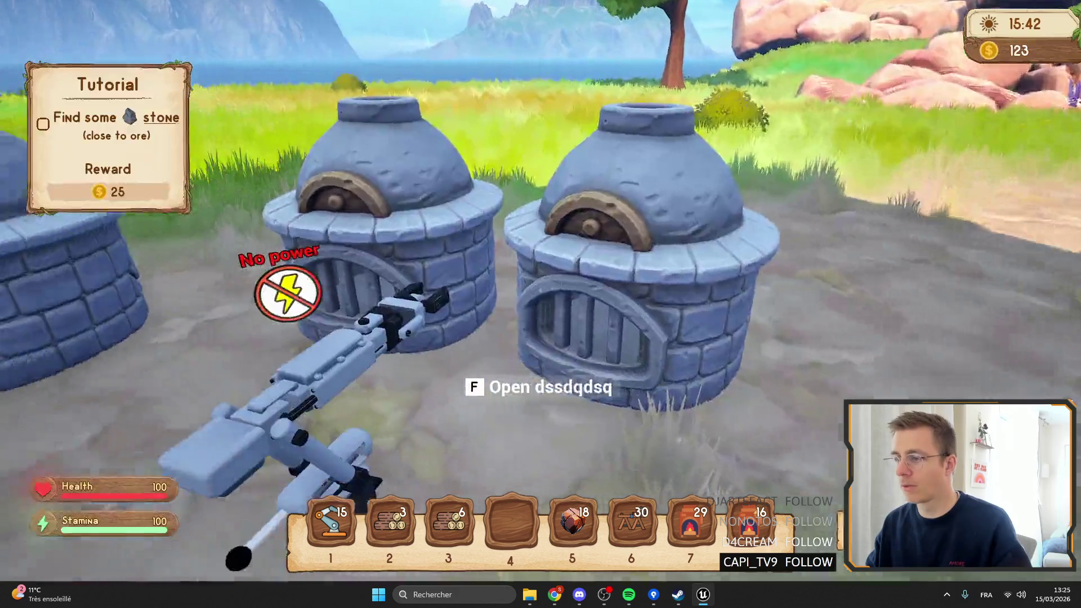
Step: Reopen the furnace, clear the test title and confirm the name Furnace
key(f)
click(542, 116)
key(BackSpace)
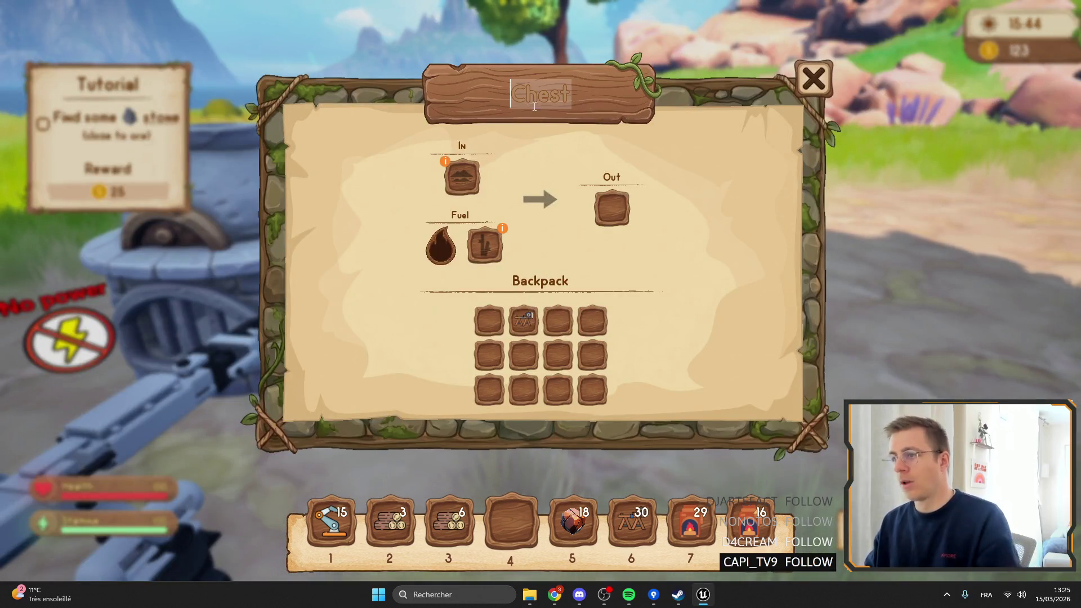
text(x)
key(BackSpace)
text(Furnace)
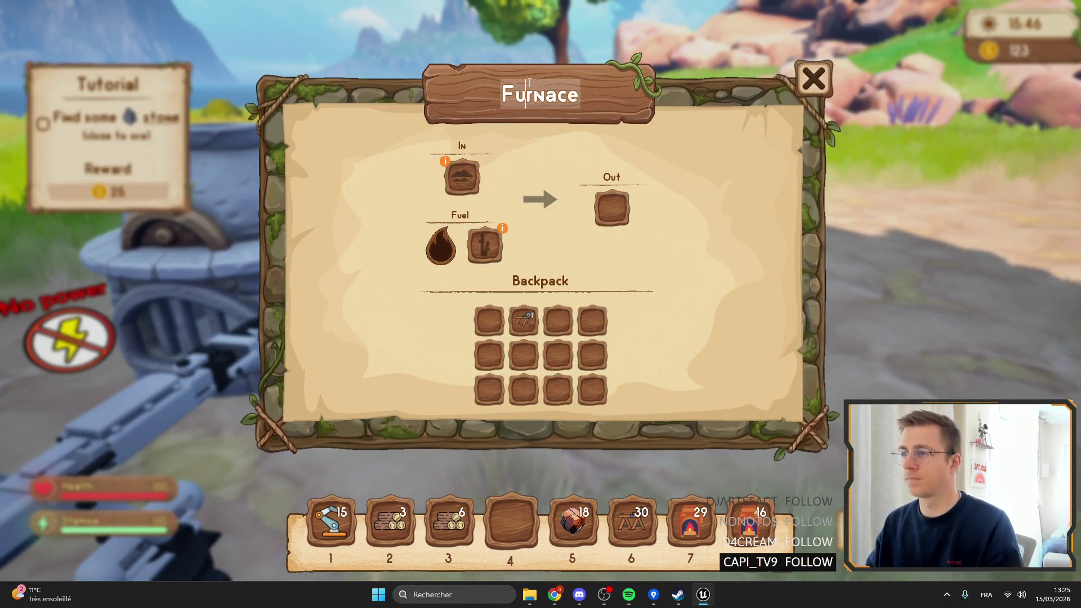
key(Return)
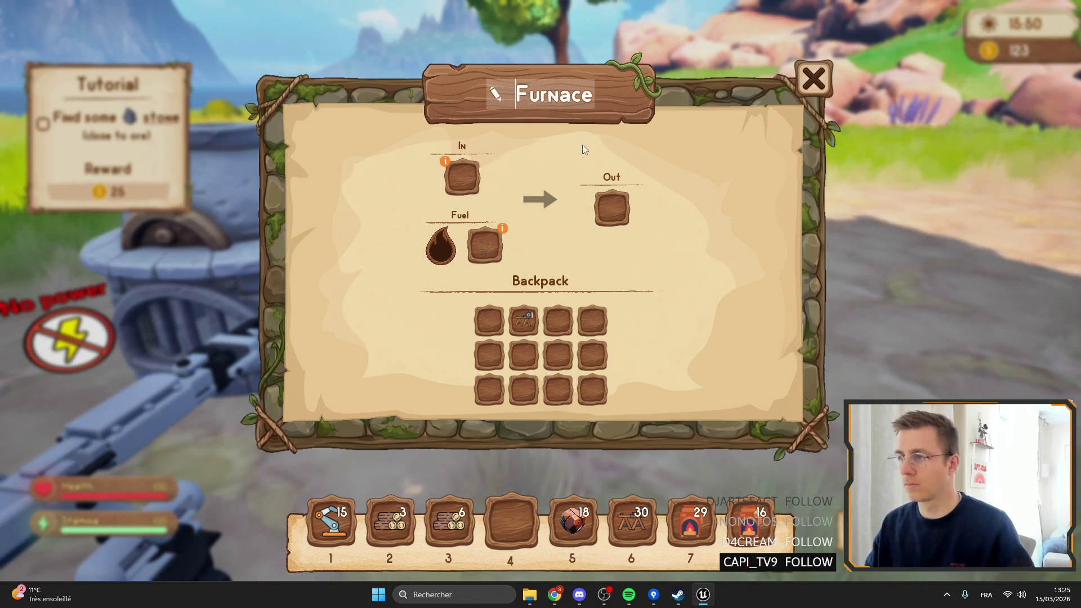
Step: Open and close the furnace window repeatedly to check the title
key(Escape)
key(f)
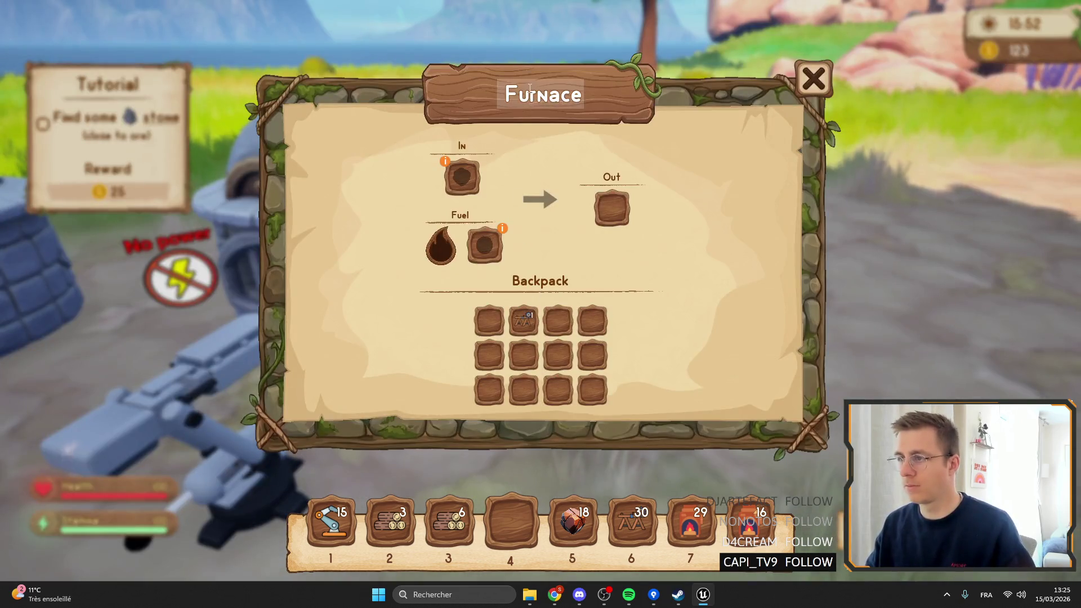
key(Escape)
key(f)
key(Escape)
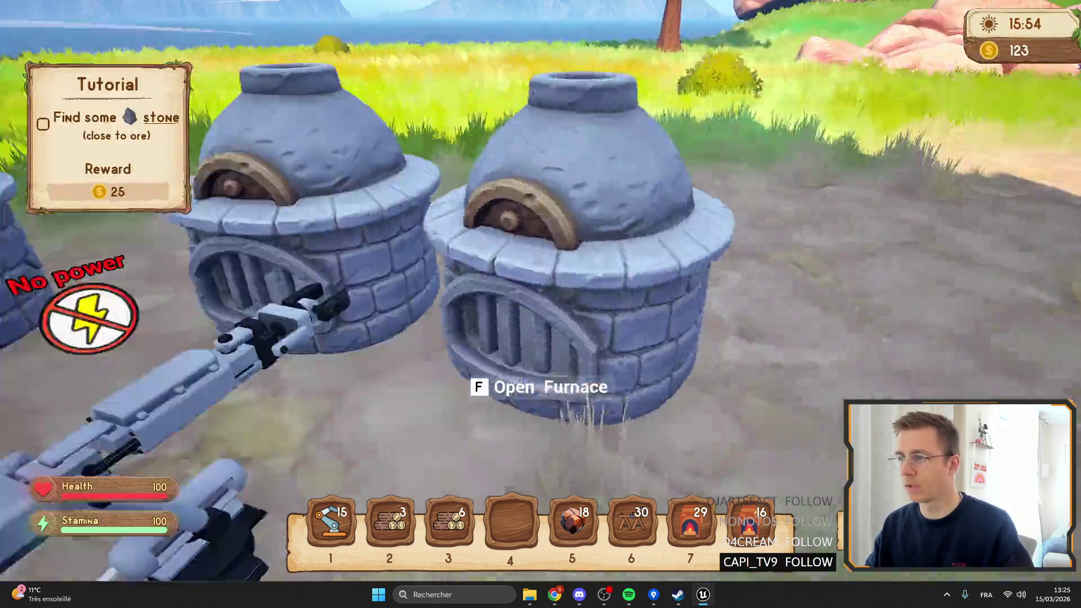
Step: Refocus the game, dismiss the pause menu, and open and close the furnace window
key(alt+Tab)
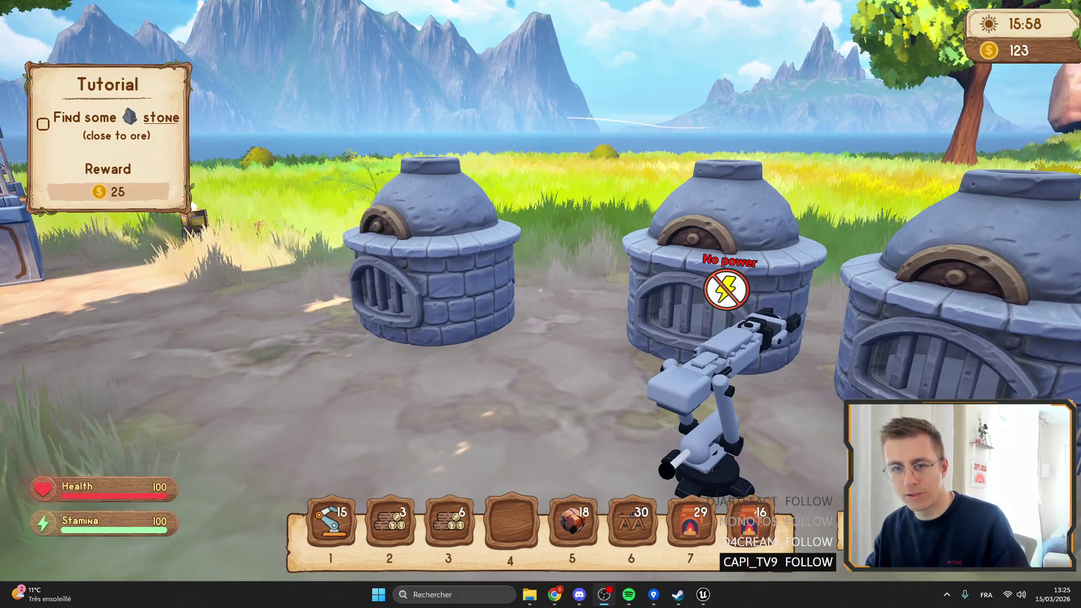
click(732, 223)
key(Escape)
key(Escape)
key(e)
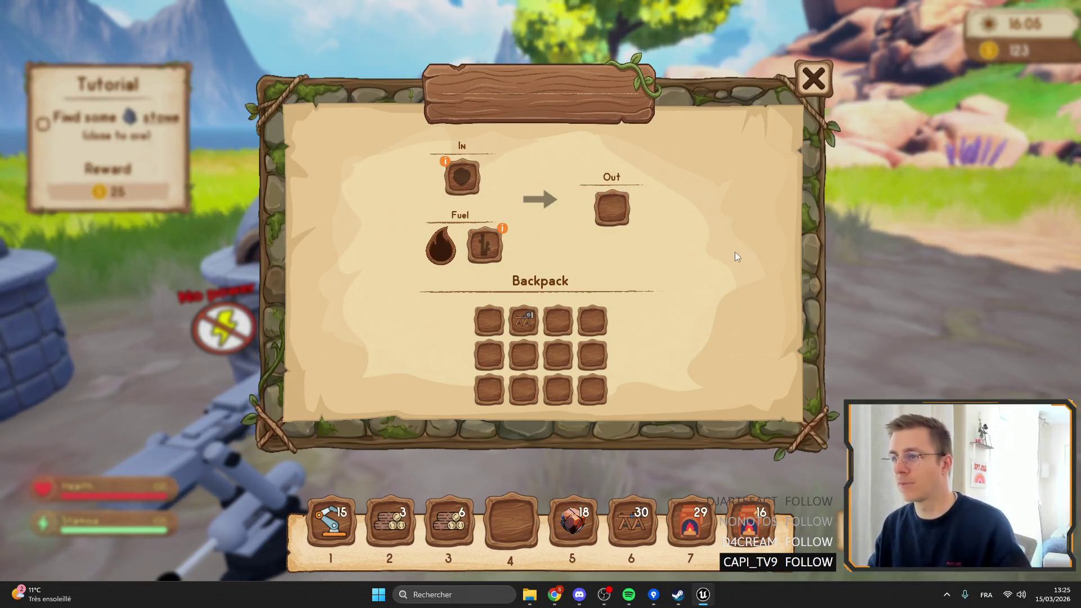
key(Escape)
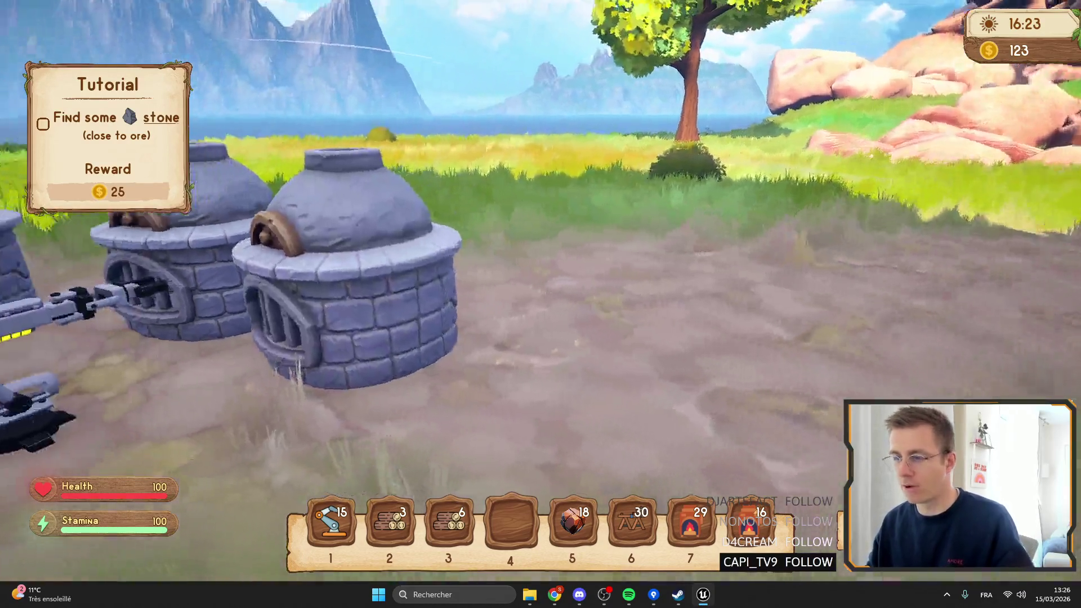
Step: Open and close the furnace panel, stepping away and back to retest it
key(e)
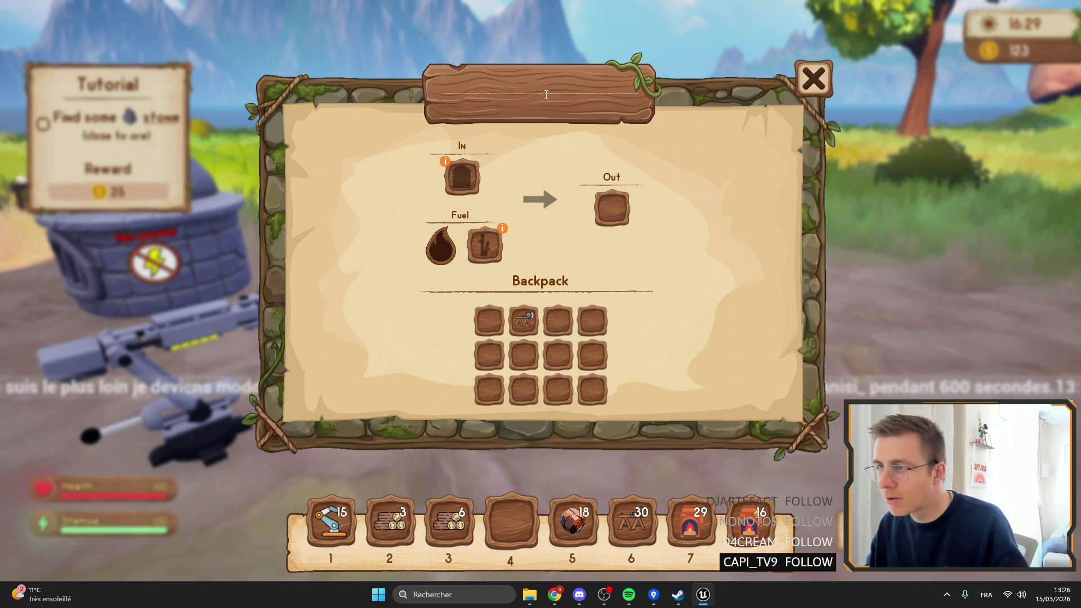
key(Escape)
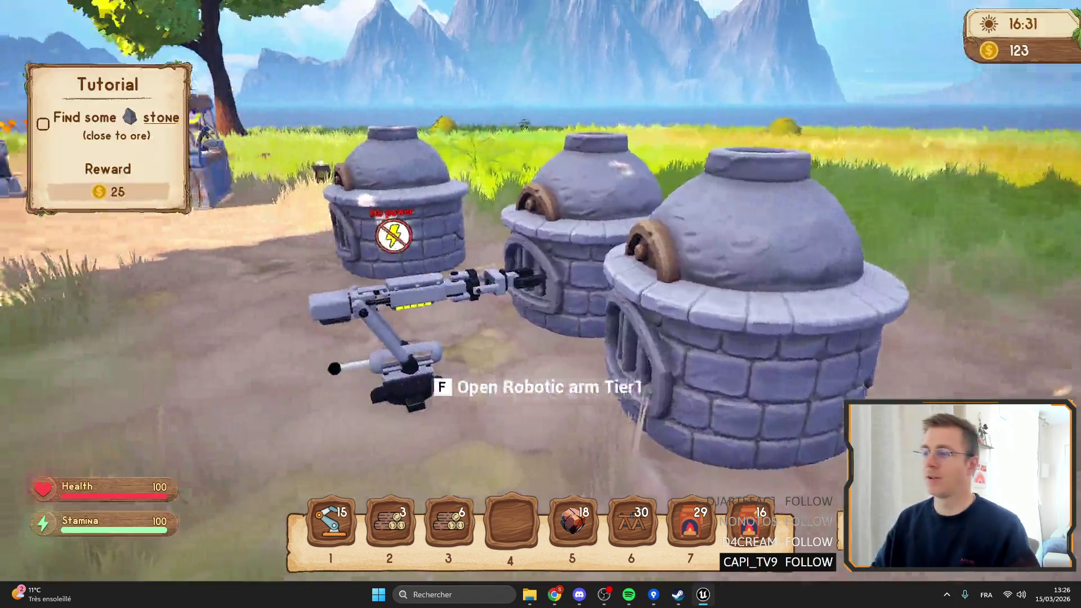
key(s)
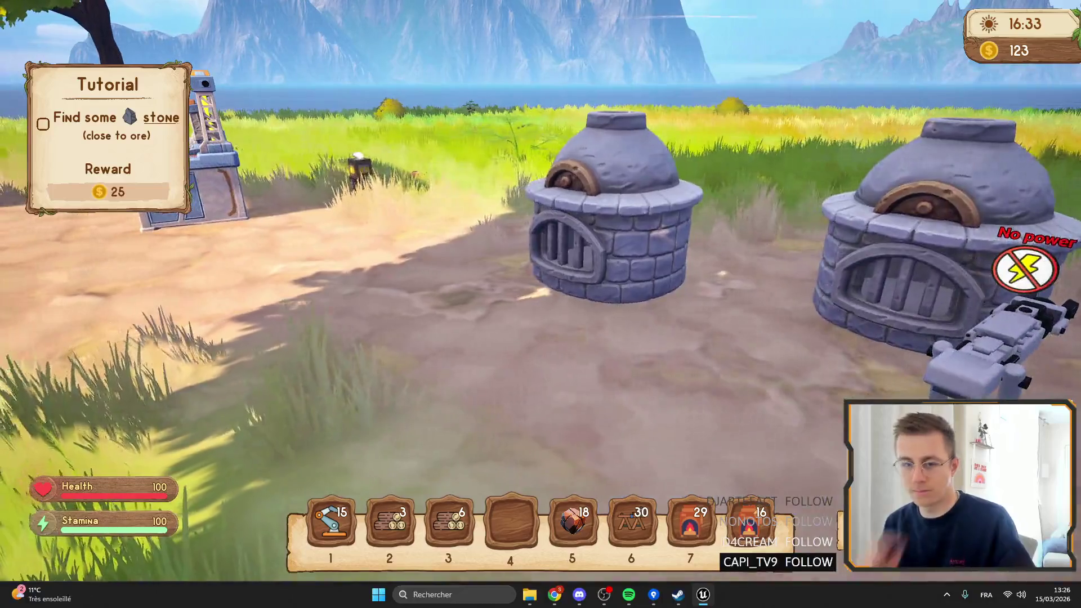
key(w)
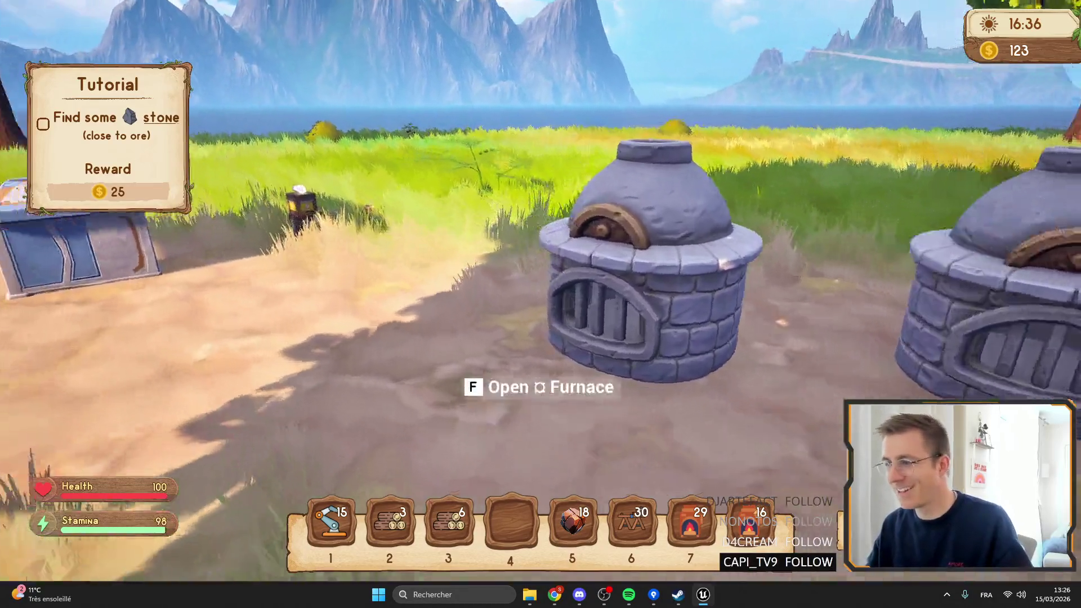
key(f)
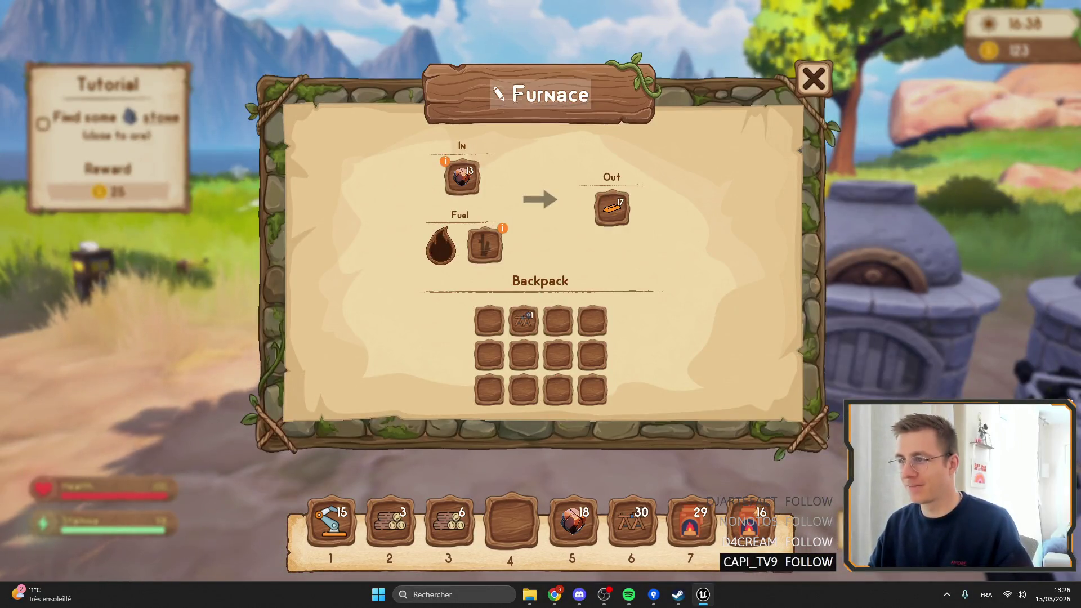
key(f)
key(f)
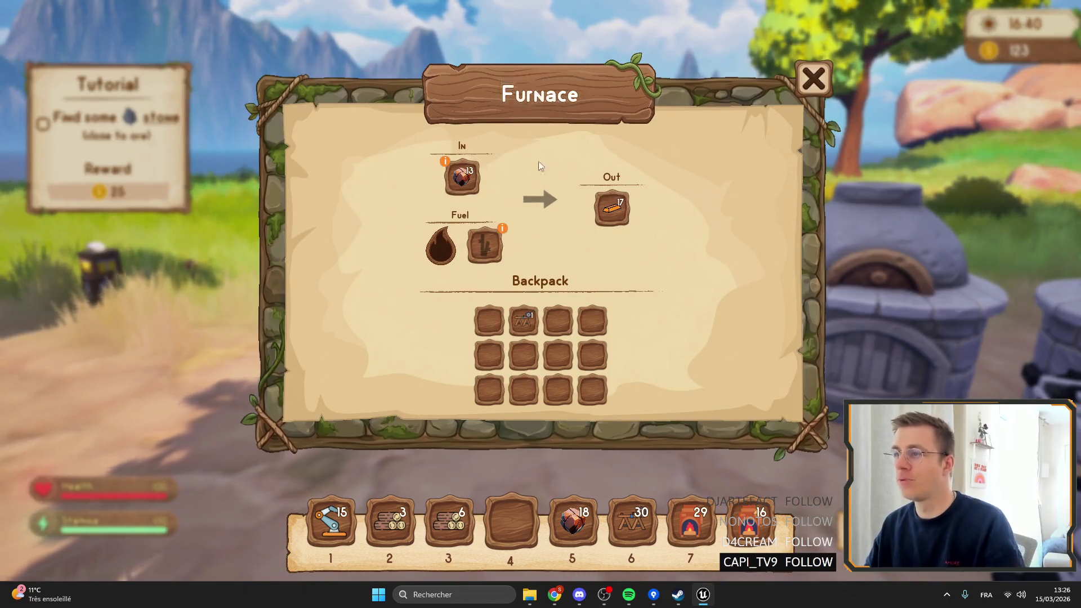
key(f)
key(f)
Step: Check the Automatic crafter's editable title, then open and close the silo panel
key(f)
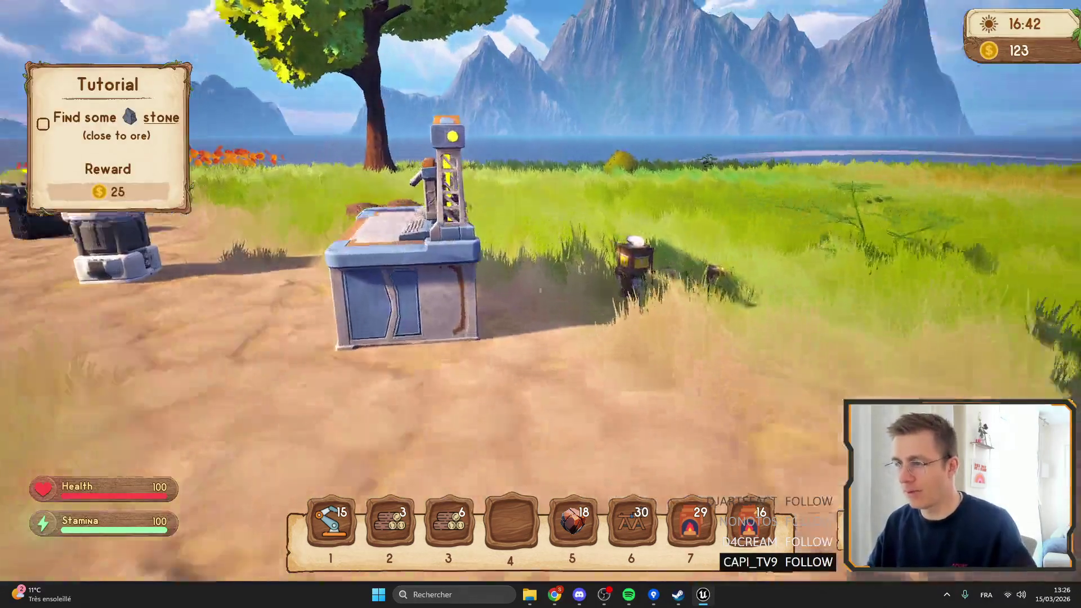
key(f)
click(489, 68)
click(765, 71)
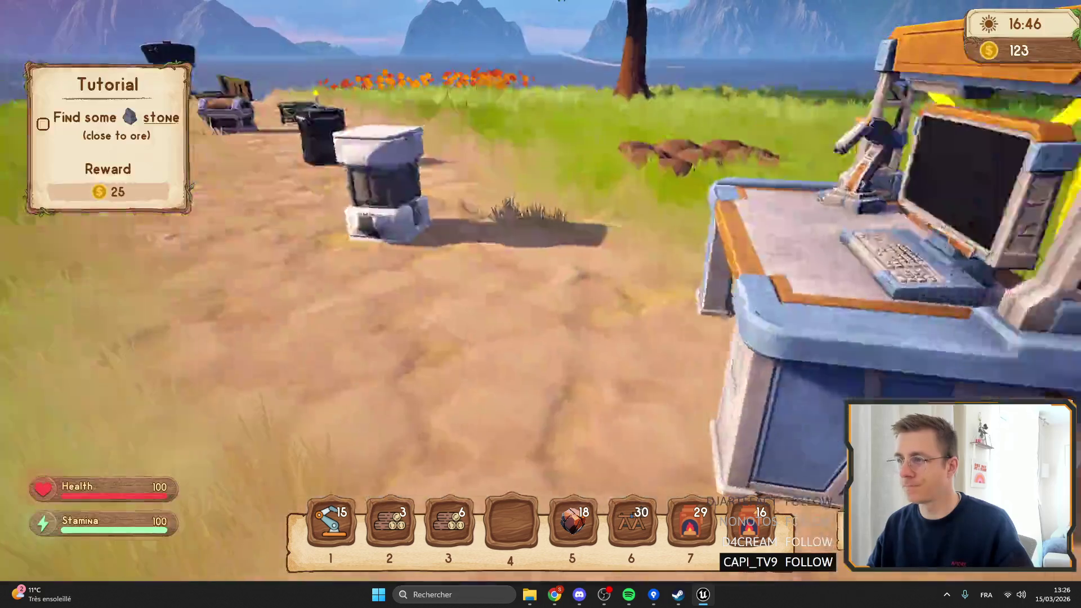
key(f)
key(Escape)
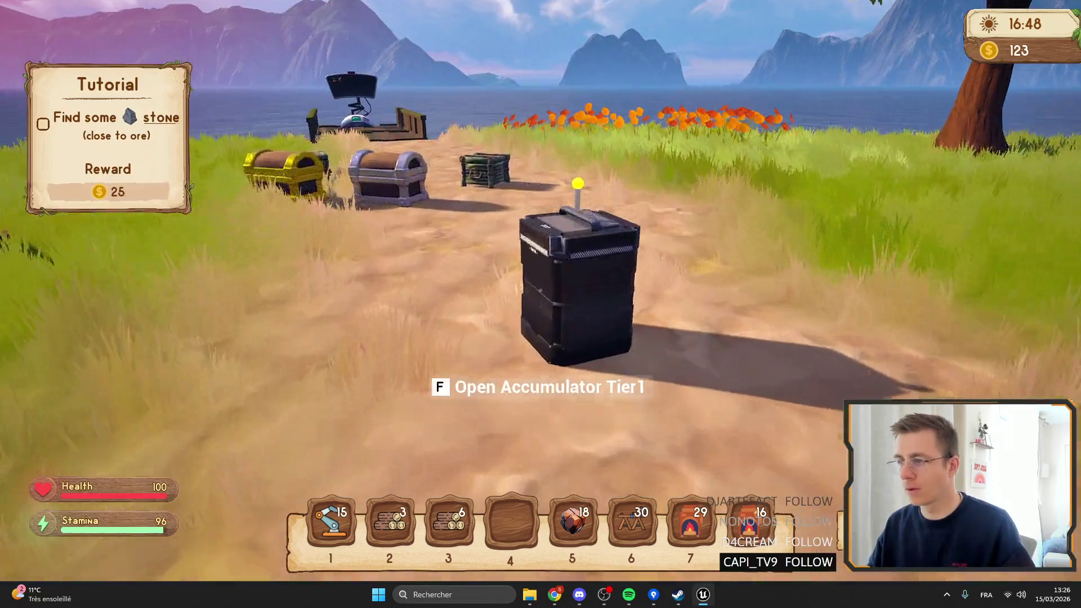
Step: Open and close the accumulator and furnace panels, then bring up the window switcher
key(f)
key(Escape)
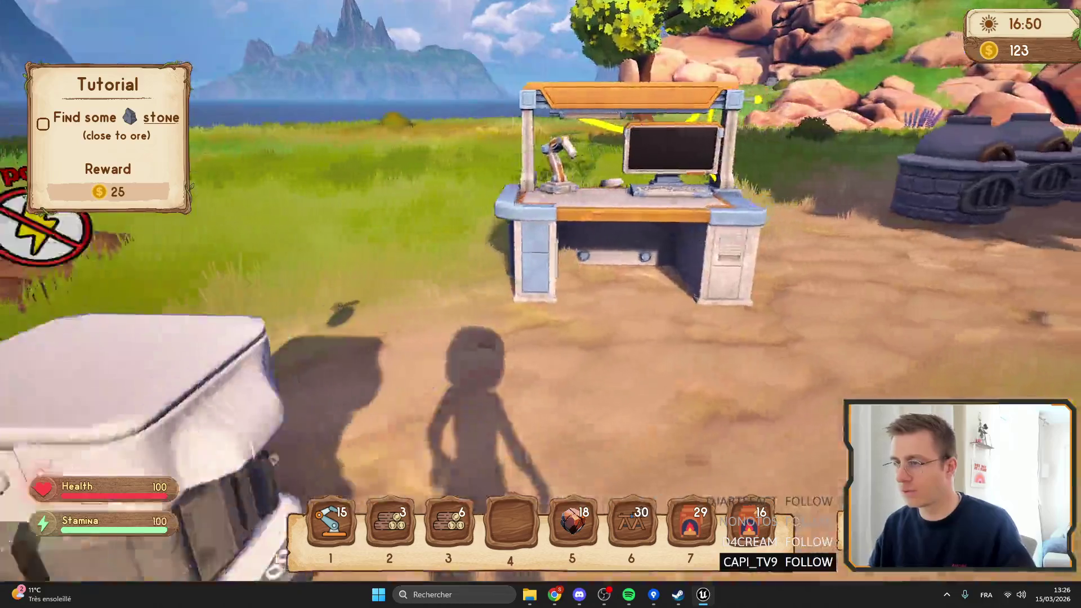
key(f)
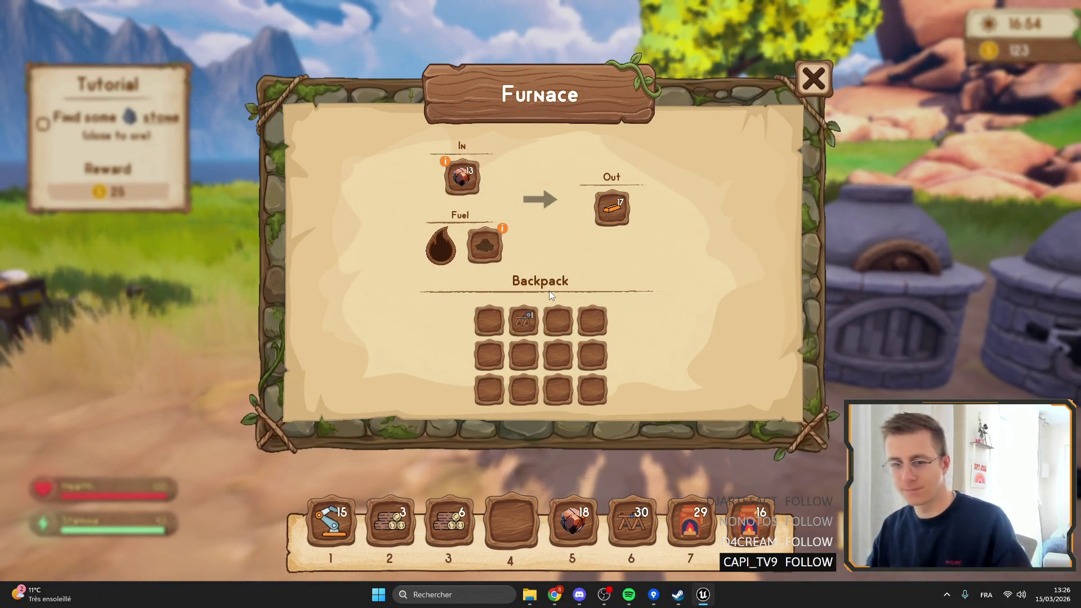
key(Escape)
key(alt+Tab)
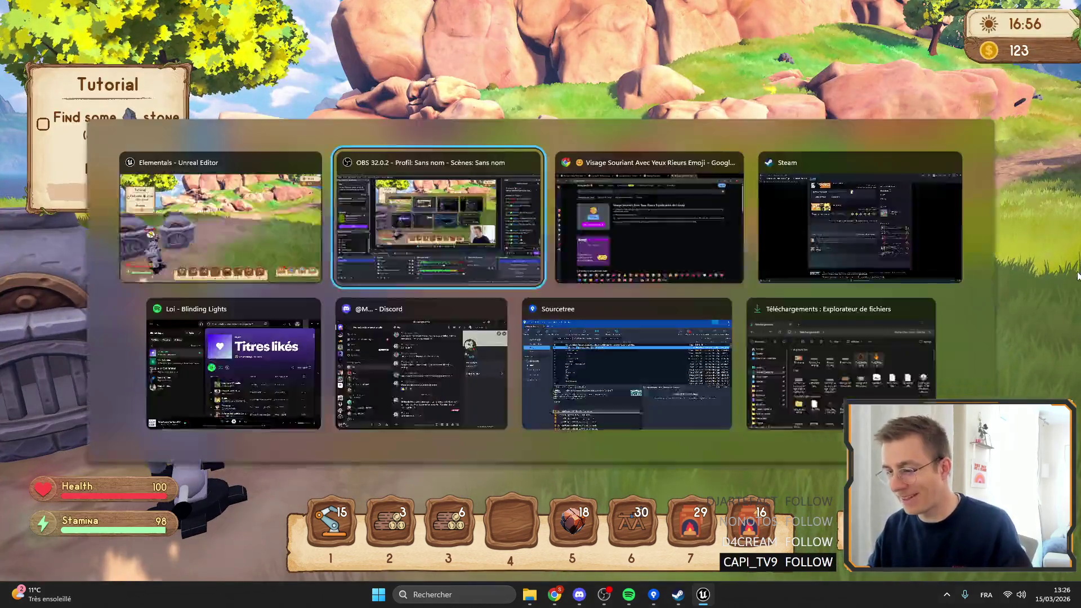
Step: Switch to Steam, deselect the profile comment text, and minimize the Steam window
key(alt+Tab)
key(alt+Tab)
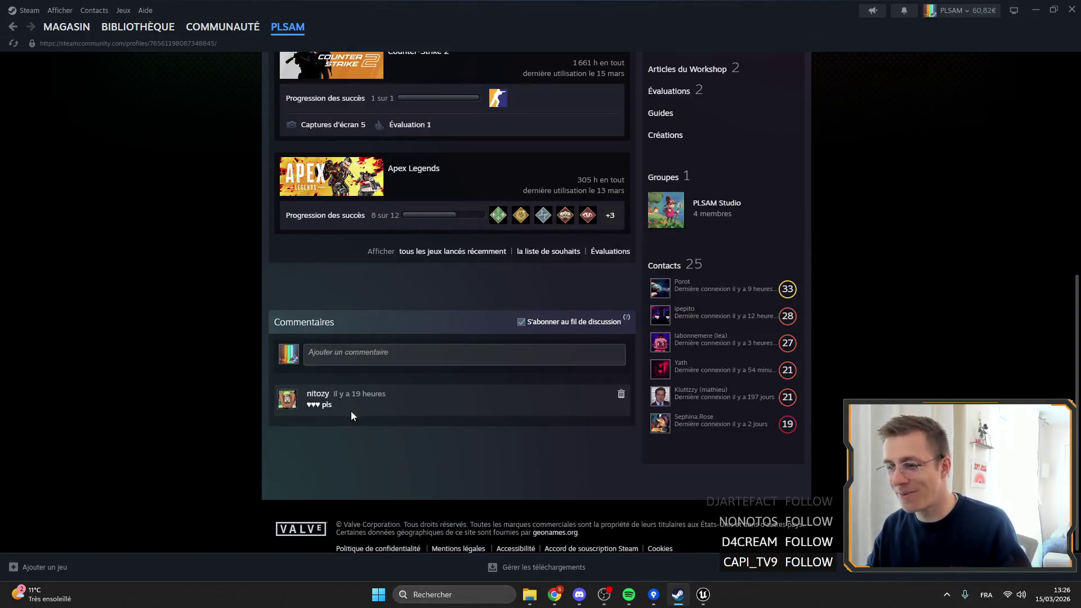
click(433, 405)
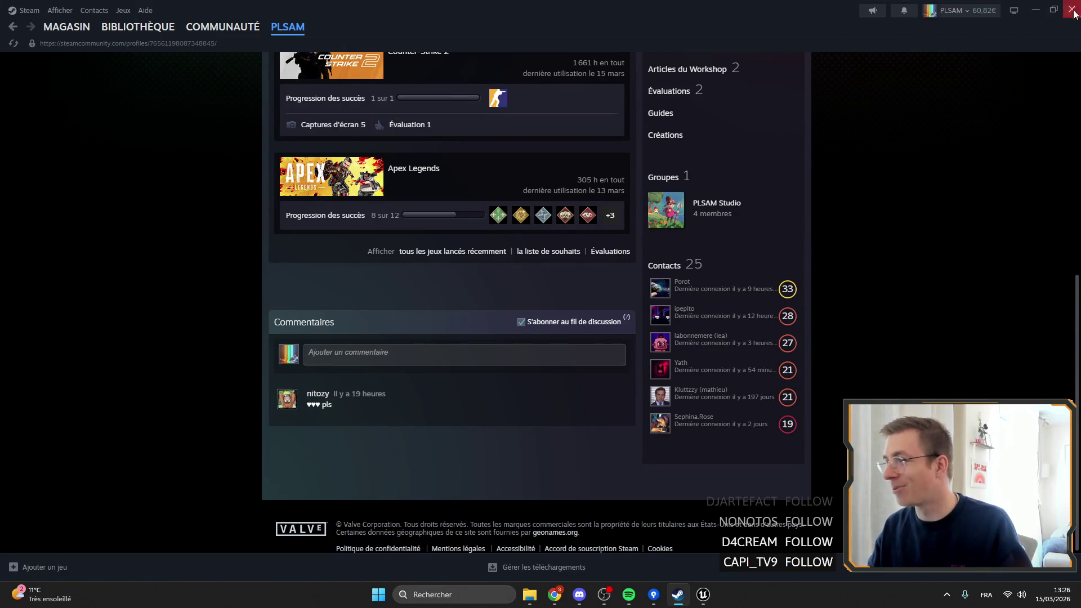
click(1037, 10)
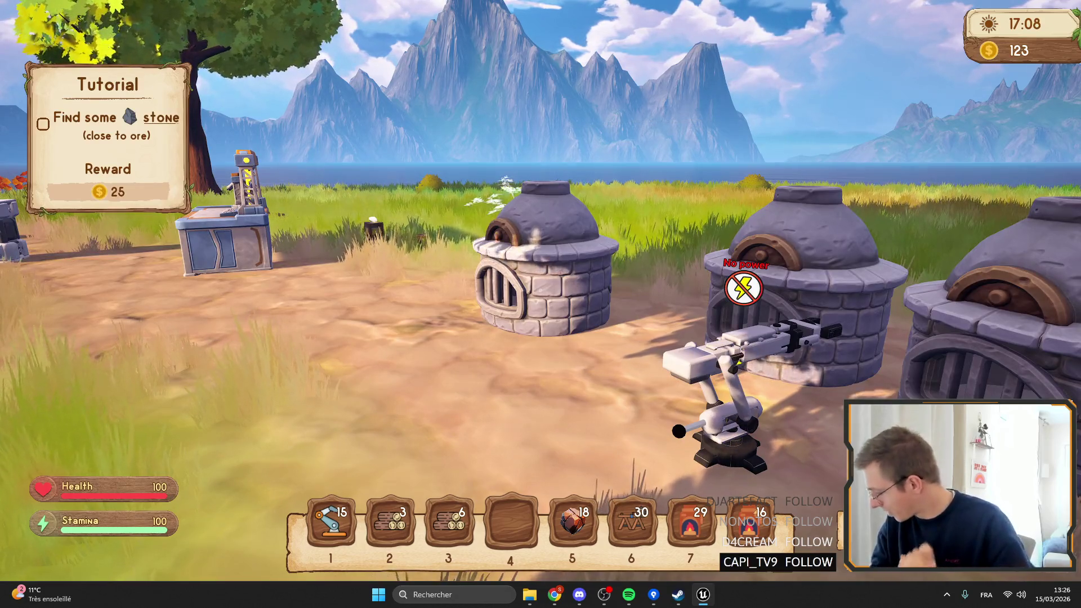
Step: Exit fullscreen and stop the play session
key(F11)
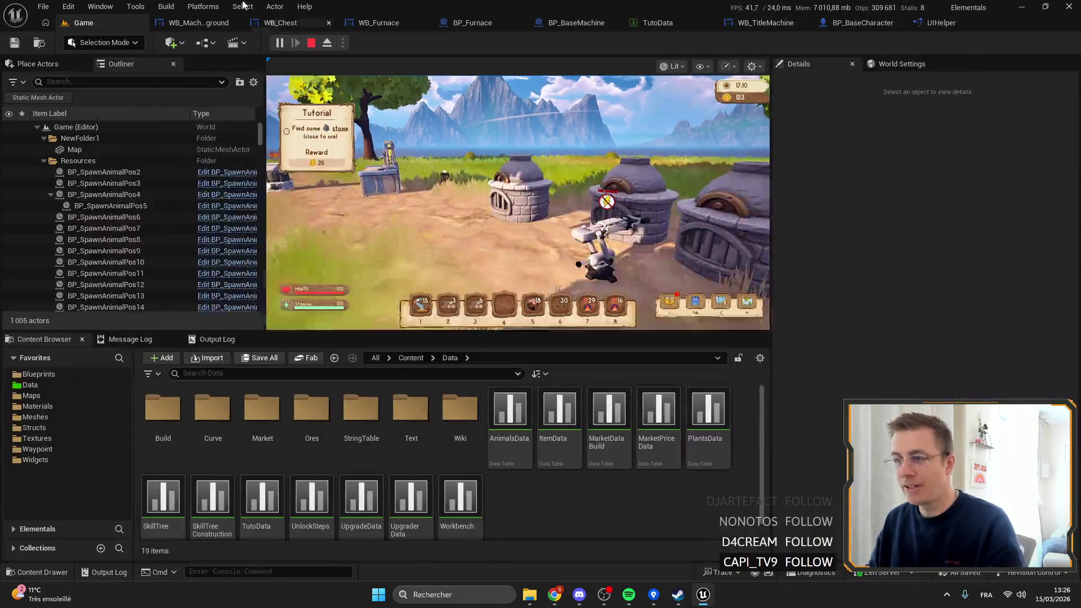
click(313, 44)
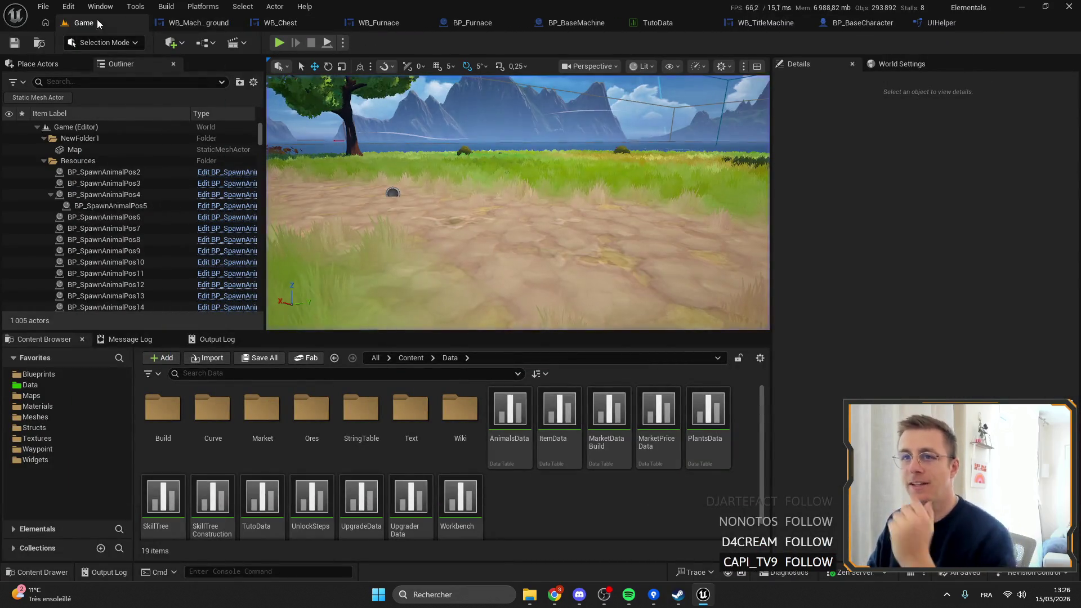
right_click(97, 25)
click(503, 486)
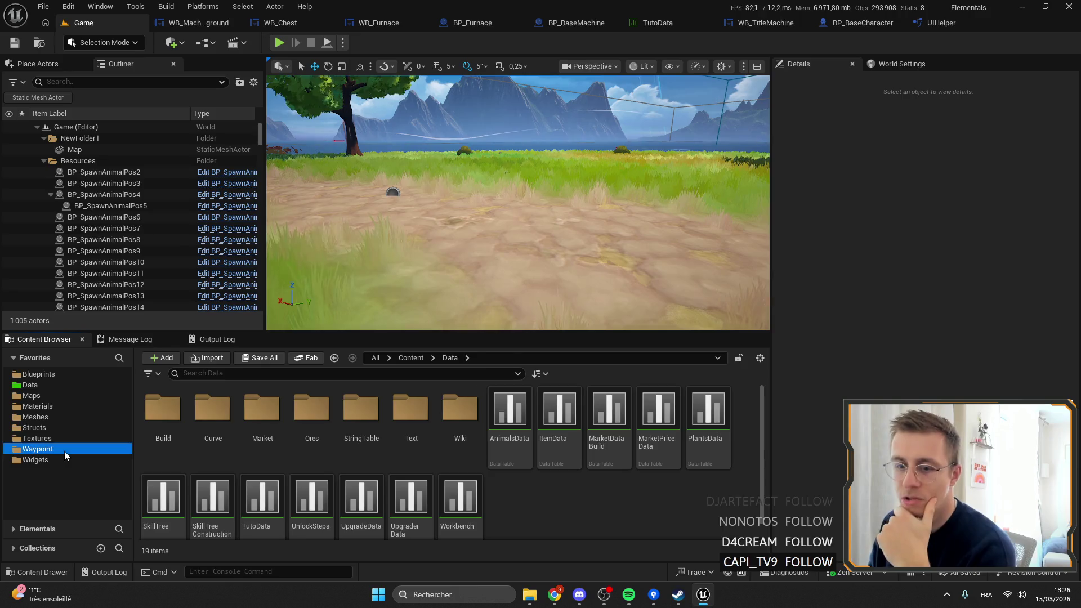
Step: Search the Widgets folder for 'furnace' and open WB_FurnaceElec
click(52, 459)
scroll(410, 507, down, 3)
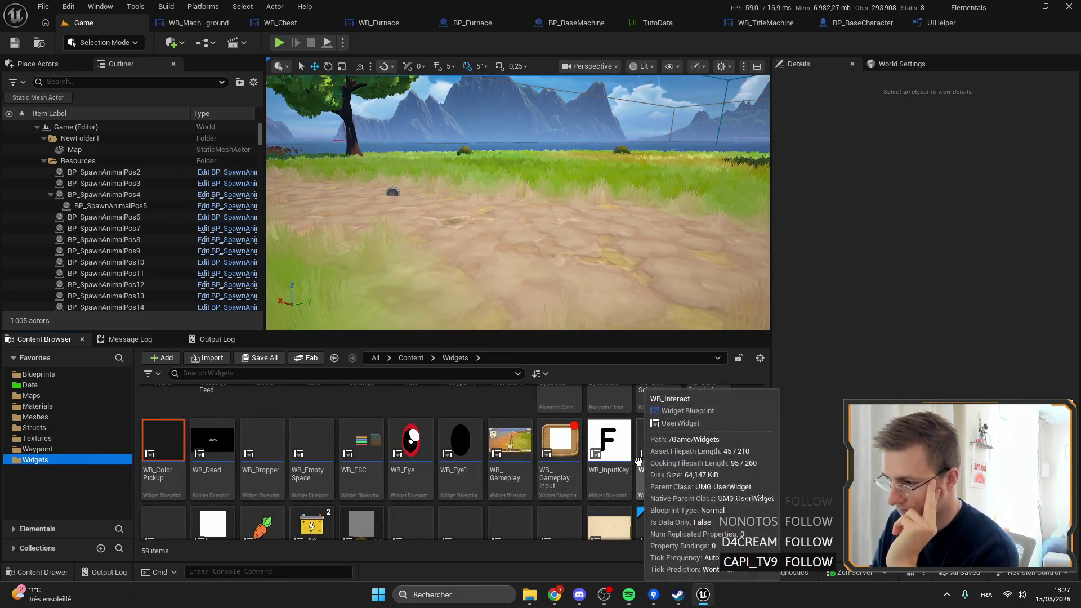
scroll(534, 443, down, 2)
scroll(534, 444, up, 5)
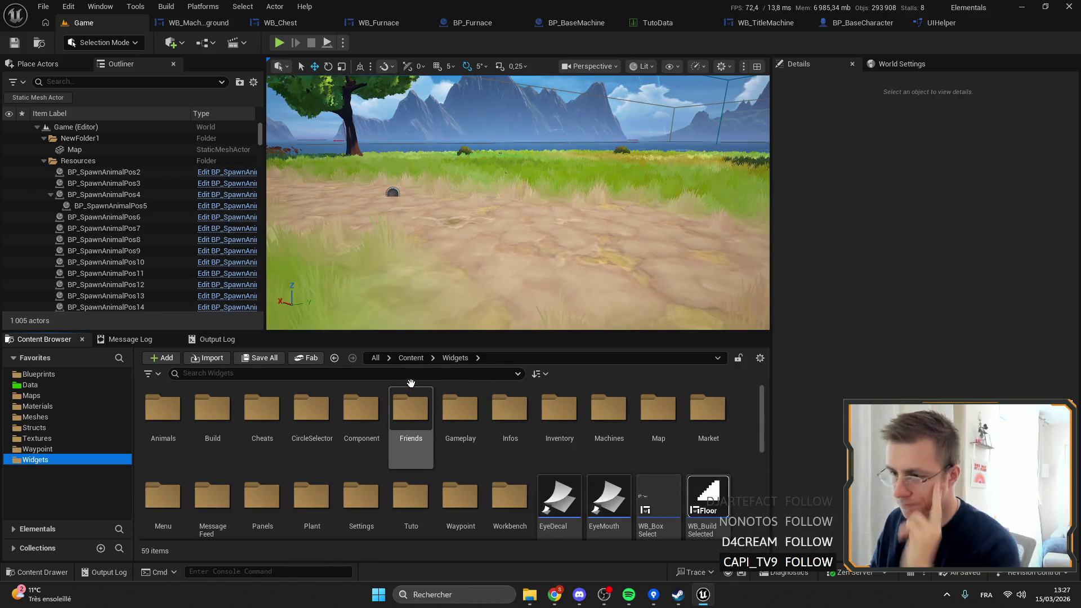
click(407, 374)
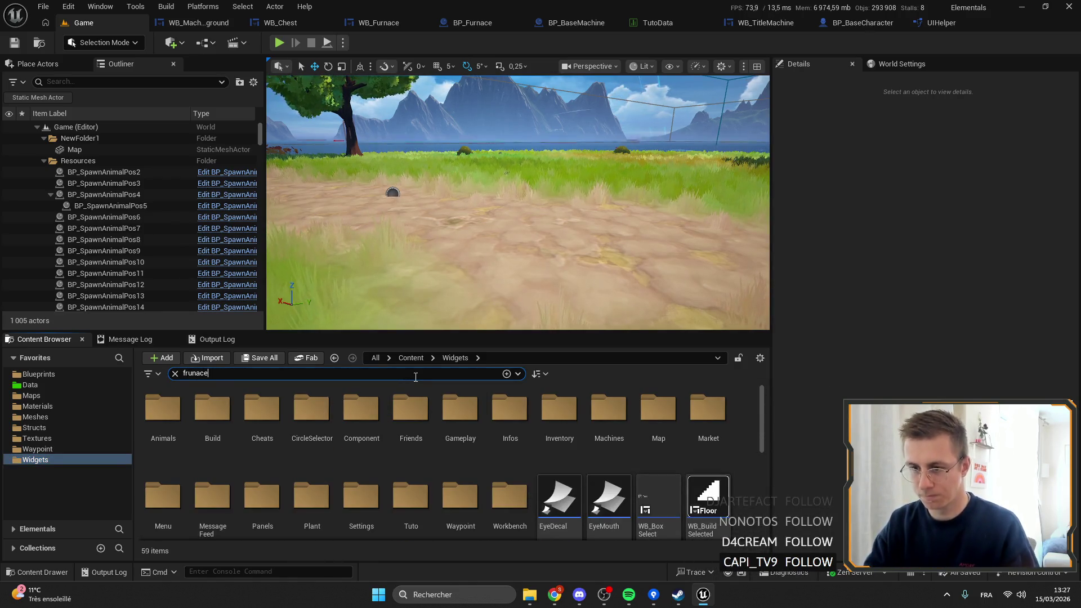
text(u)
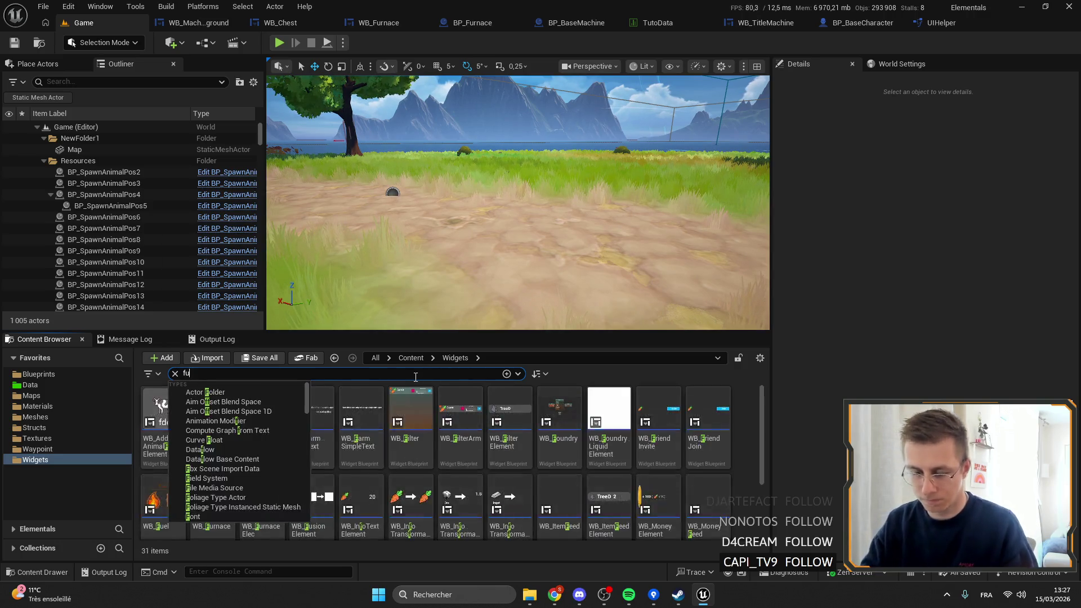
text(rnace)
key(Down)
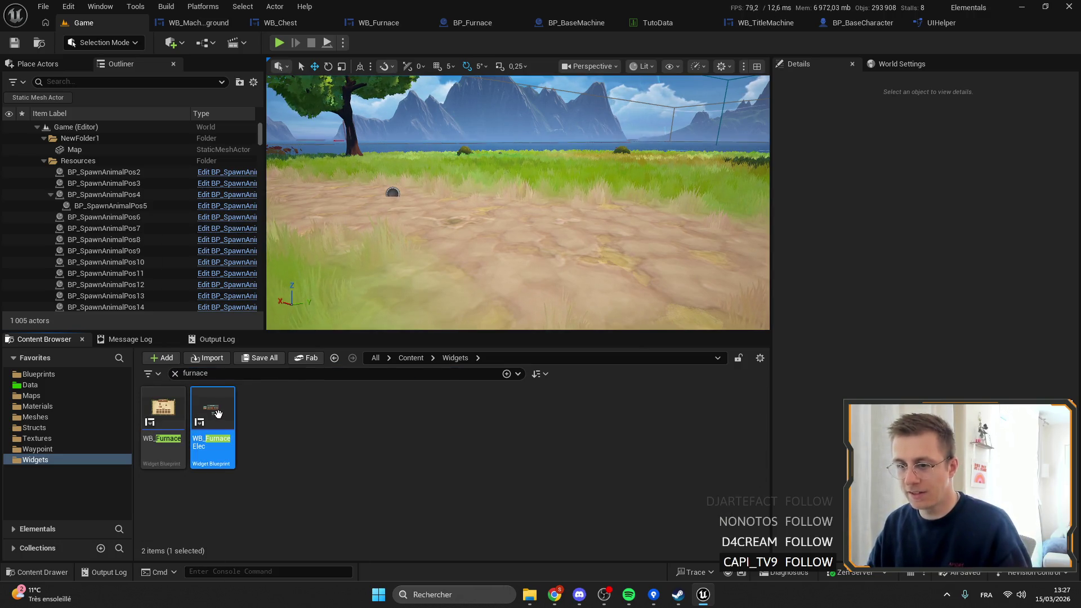
key(Return)
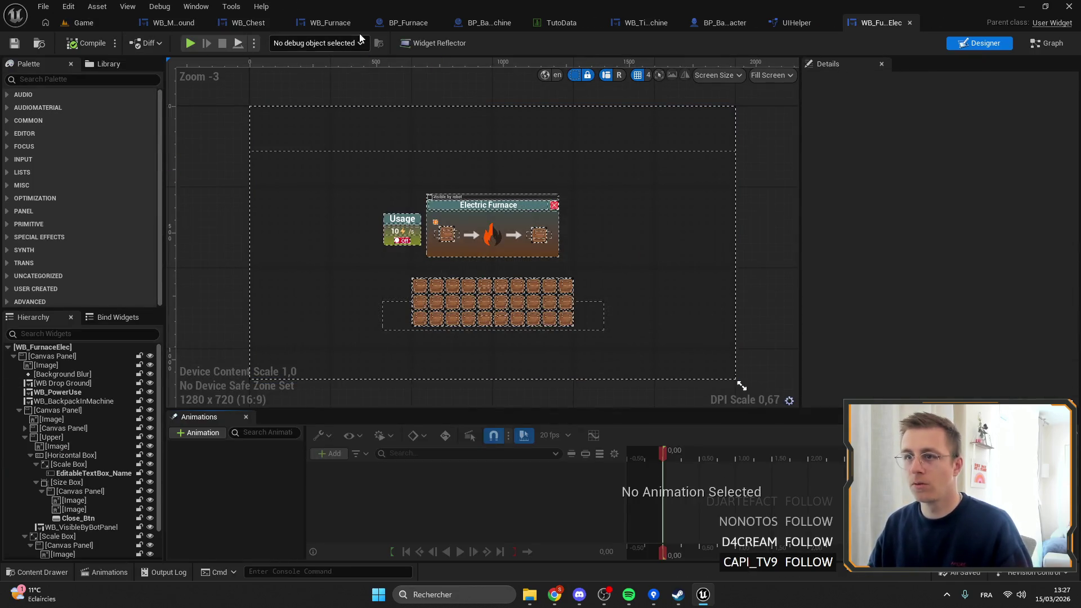
Step: In WB_Furnace, select the Canvas Panel and CanvasPanel_Required to copy
click(328, 24)
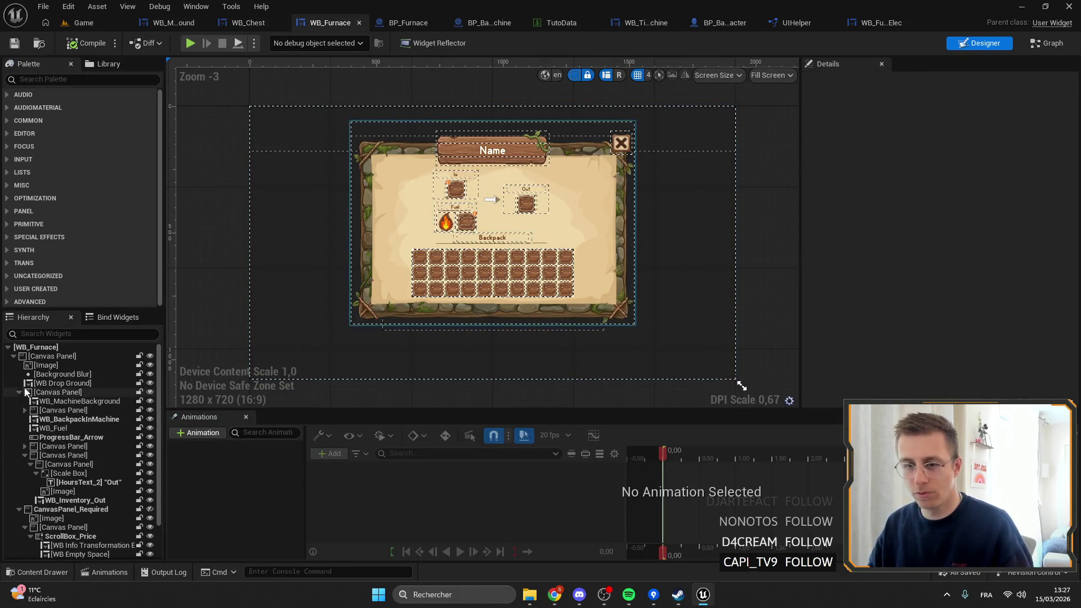
click(45, 393)
click(19, 393)
click(19, 402)
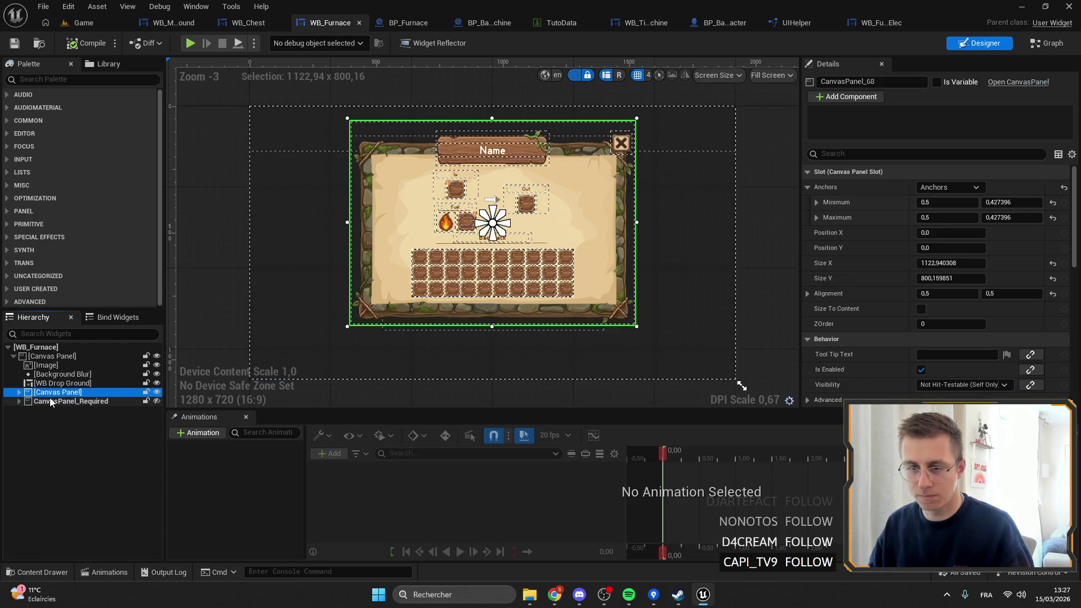
ctrl+click(53, 402)
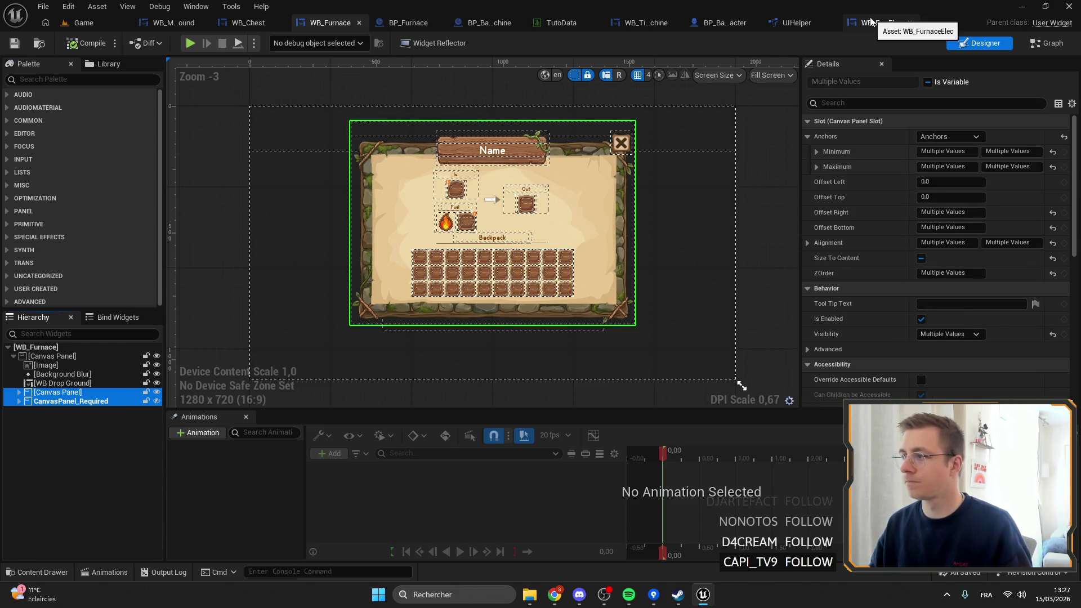
Step: Paste the furnace panels into WB_FurnaceElec's root canvas panel
click(876, 22)
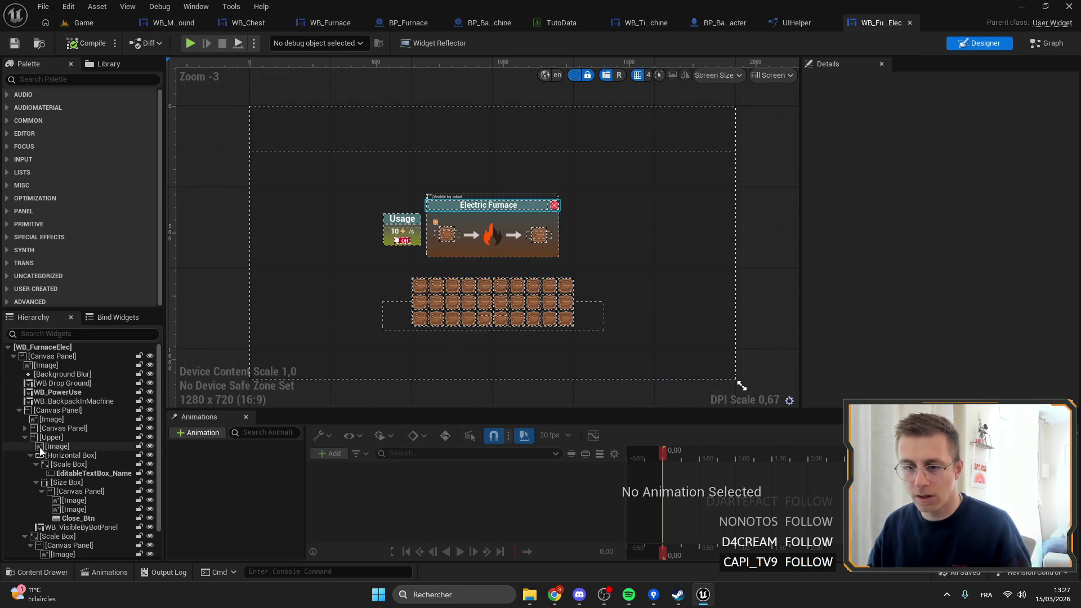
click(20, 411)
click(57, 411)
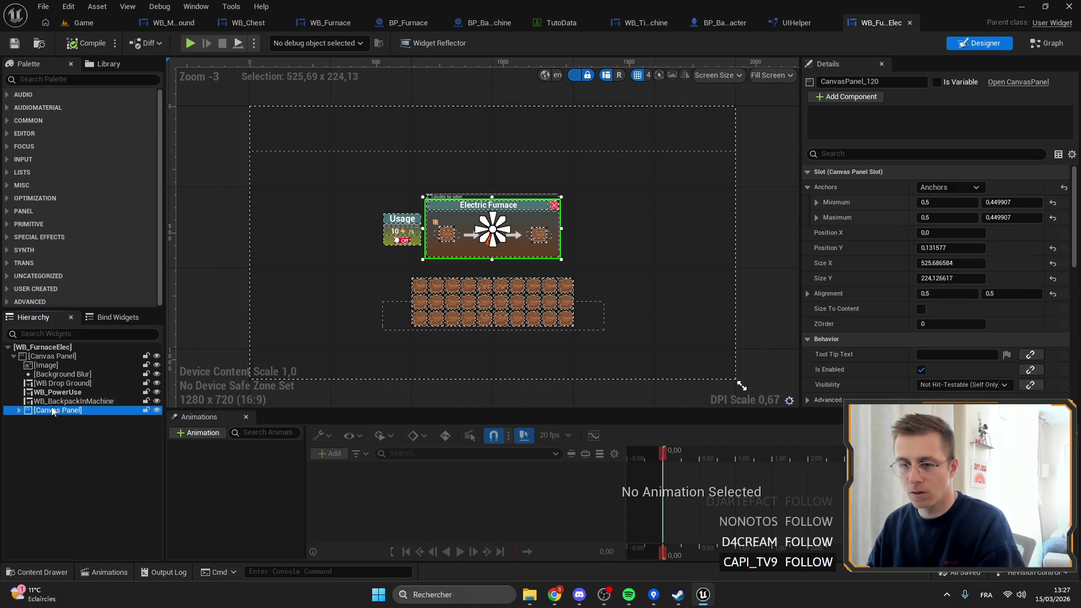
click(48, 357)
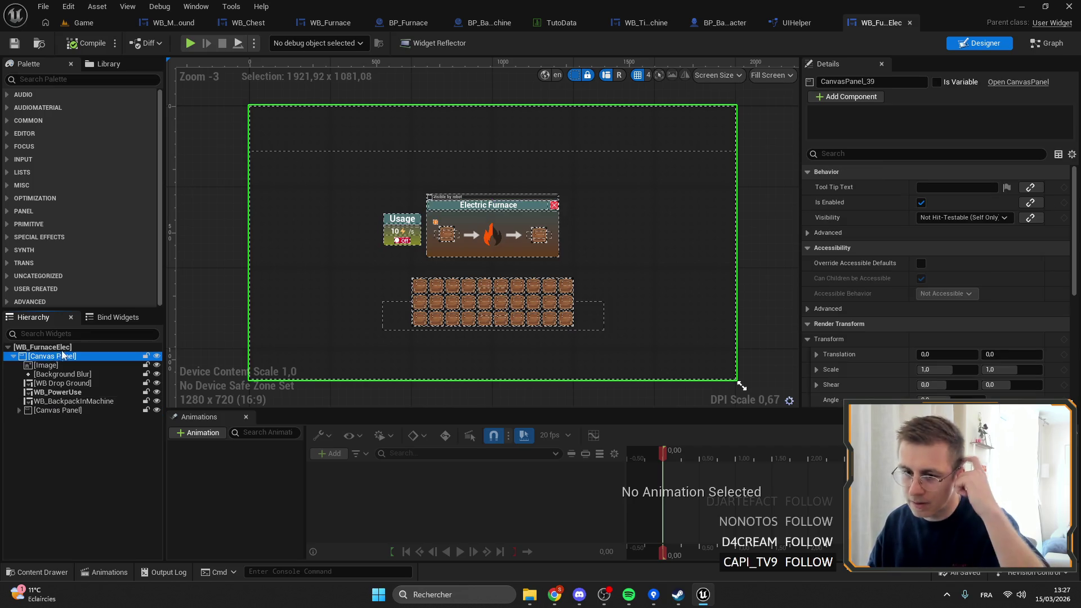
key(ctrl+v)
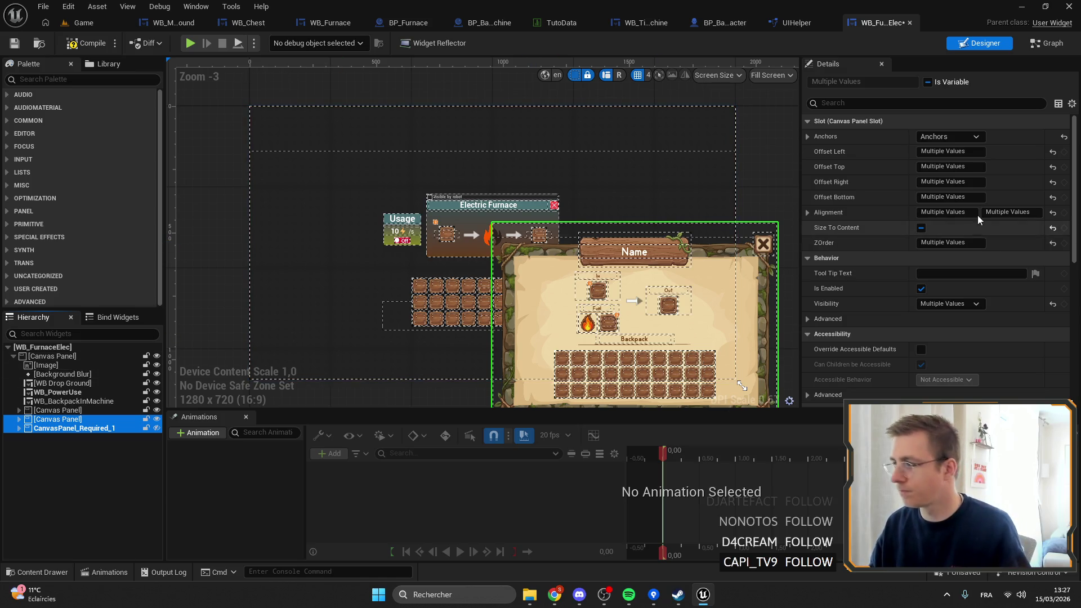
Step: Set the pasted canvas panel's Position X and Y to 0
click(72, 421)
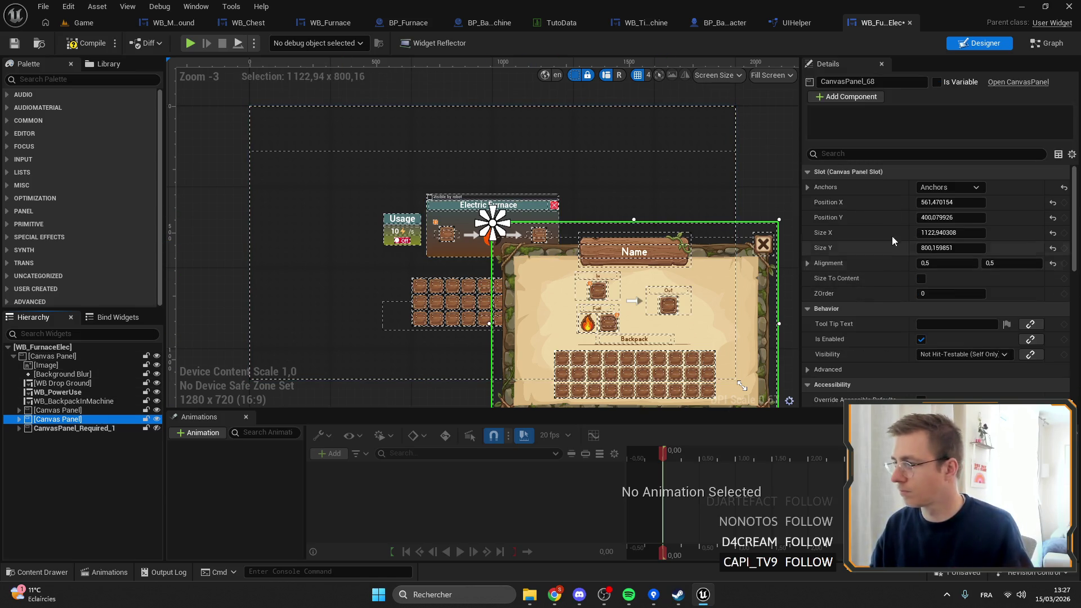
shift+click(895, 218)
shift+click(895, 232)
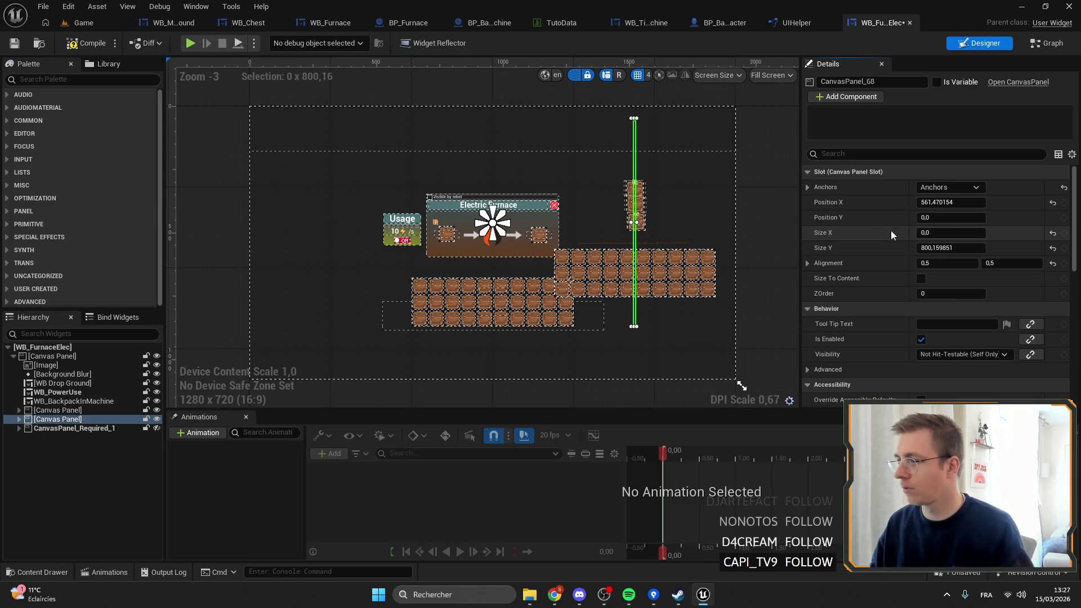
key(ctrl+z)
shift+click(884, 200)
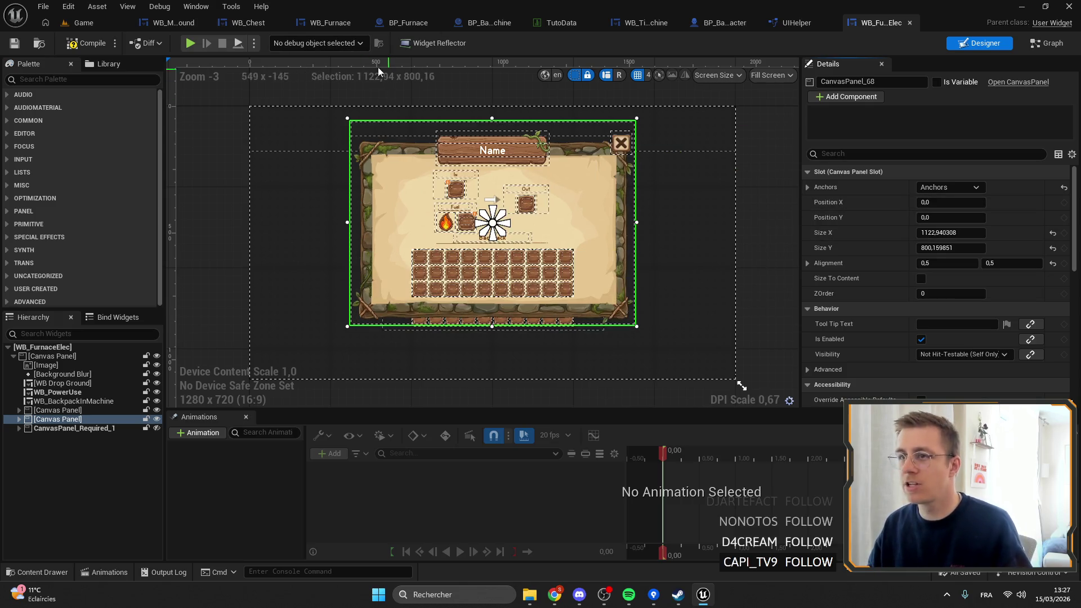
Step: Compare with WB_Furnace, then reposition the WB_Chest canvas panel's anchor
click(330, 22)
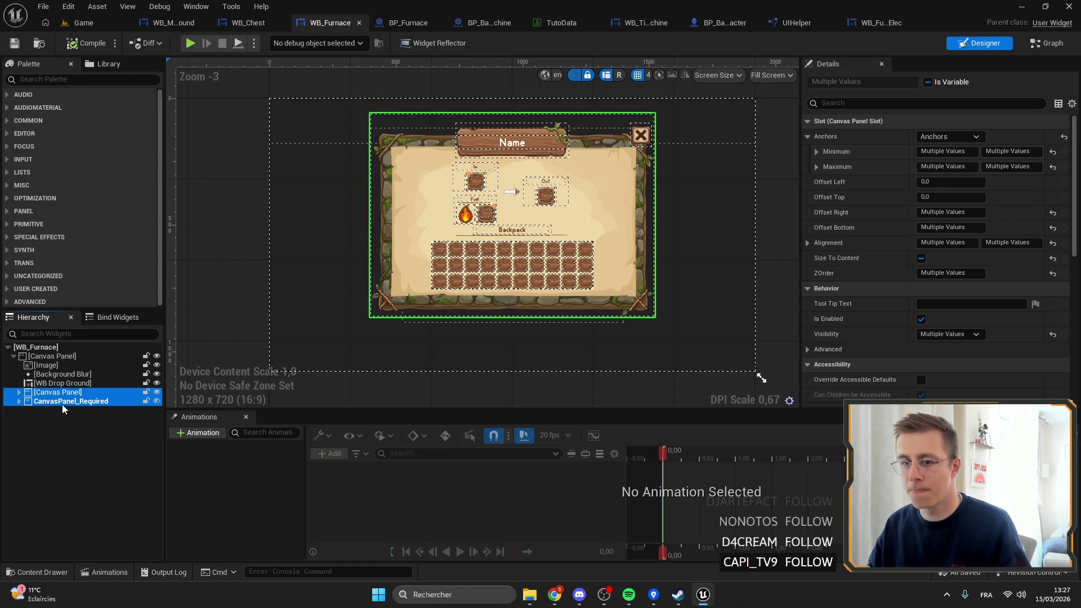
click(504, 243)
click(248, 22)
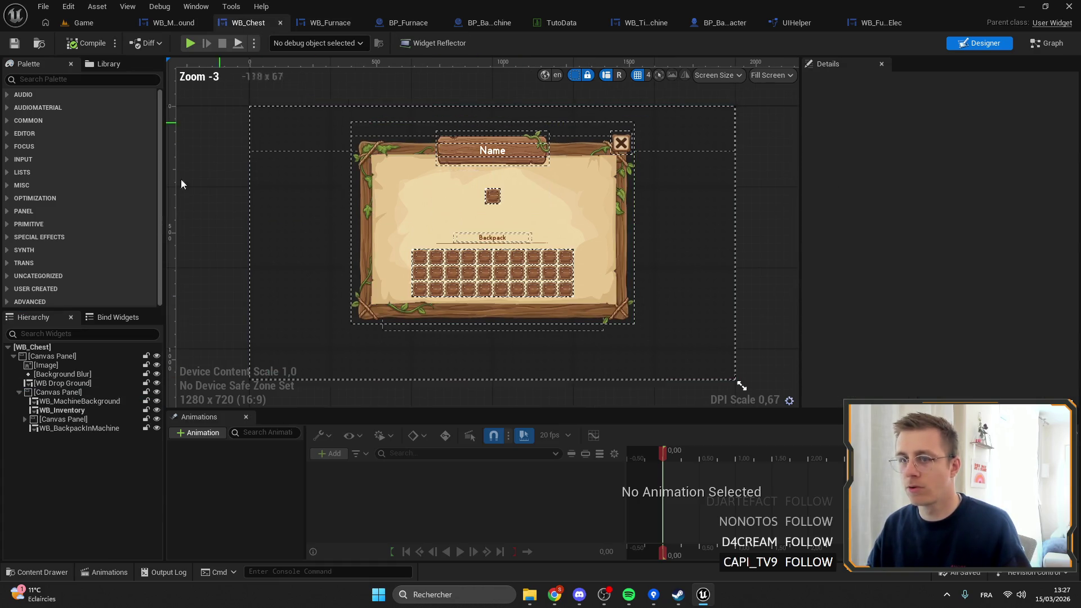
click(500, 243)
mouse_move(497, 231)
mouse_down()
mouse_move(635, 333)
mouse_move(647, 330)
mouse_move(347, 121)
mouse_up()
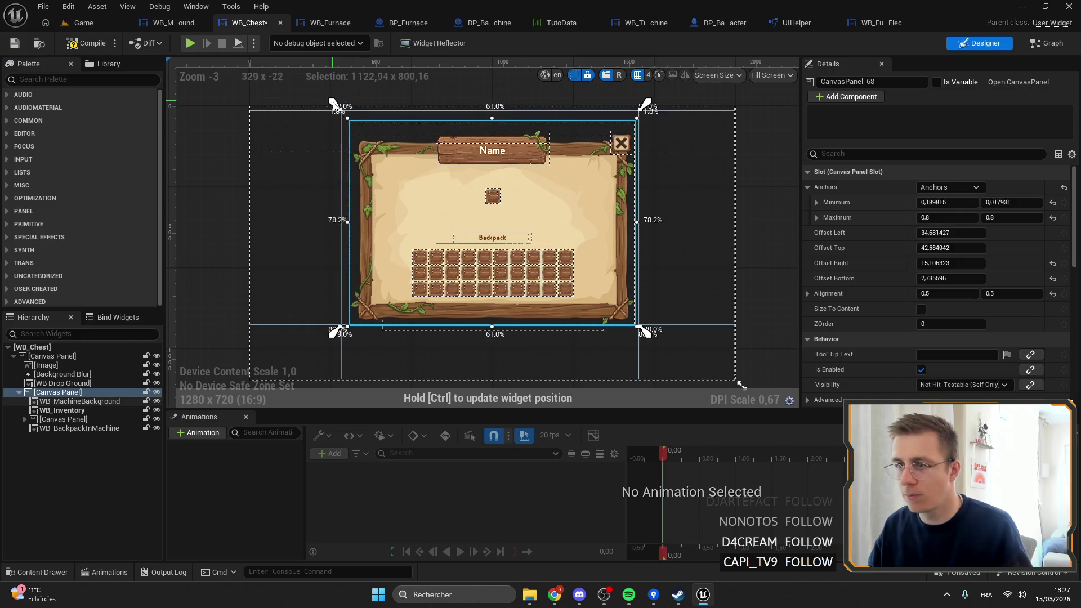
Step: Resize the WB_Chest design preview to check another screen size
scroll(586, 211, down, 5)
mouse_move(534, 211)
mouse_down()
mouse_move(445, 214)
mouse_move(445, 186)
mouse_move(575, 192)
mouse_move(479, 257)
mouse_move(437, 253)
mouse_move(512, 239)
mouse_move(584, 263)
mouse_move(615, 209)
mouse_move(680, 253)
mouse_move(606, 252)
mouse_move(533, 211)
mouse_move(589, 258)
mouse_move(690, 252)
mouse_move(503, 202)
mouse_move(606, 249)
mouse_up()
scroll(482, 168, up, 5)
scroll(447, 215, down, 3)
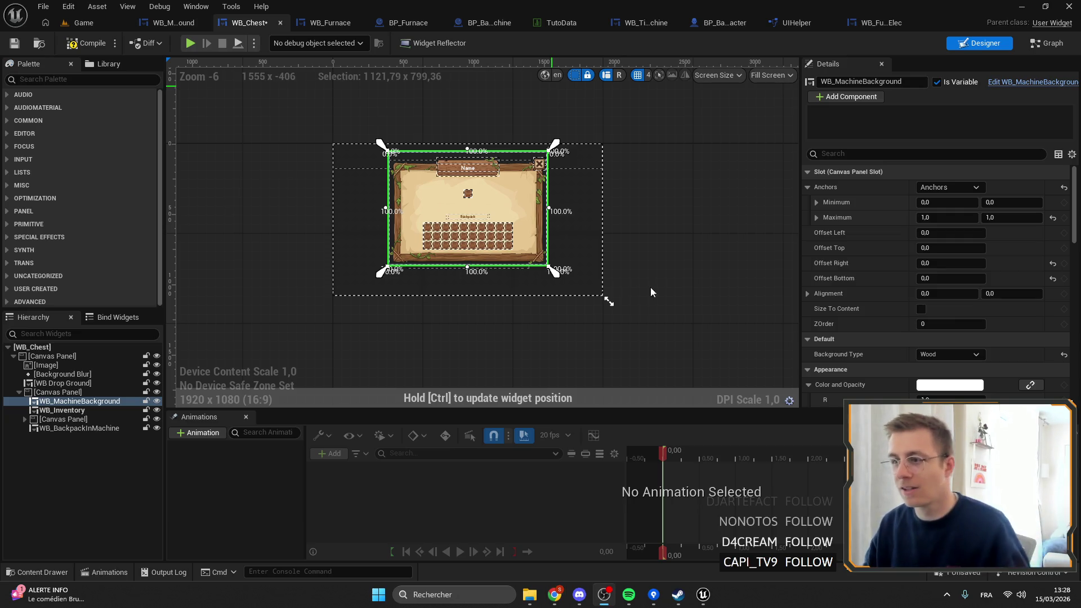
scroll(642, 251, up, 2)
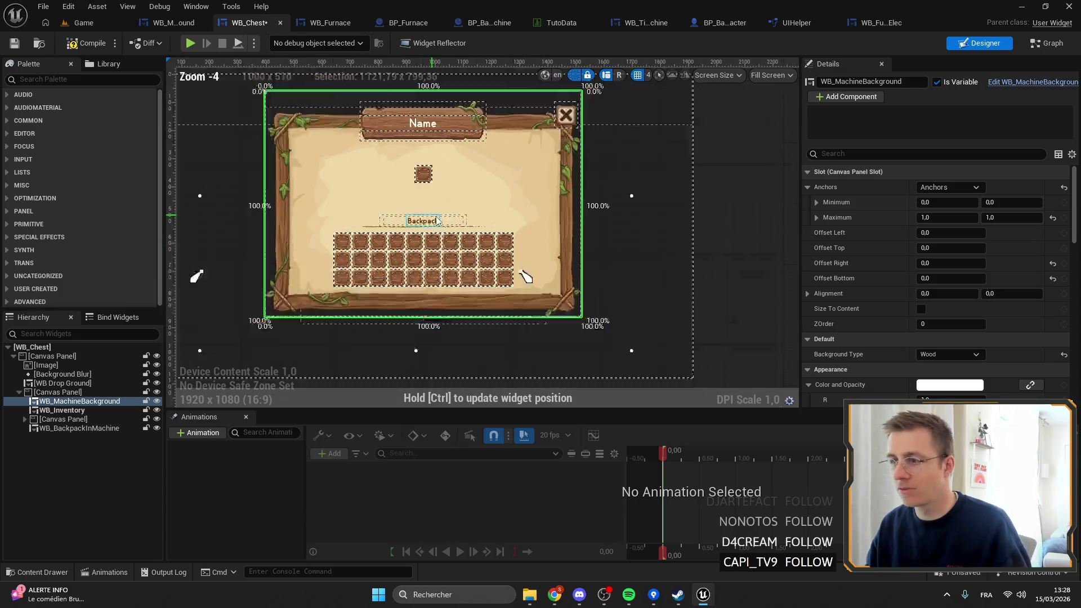
scroll(507, 273, down, 1)
Step: Apply an anchor preset to WB_MachineBackground, set a custom preview size, and save WB_Chest
click(951, 187)
click(977, 253)
drag(704, 238, 658, 243)
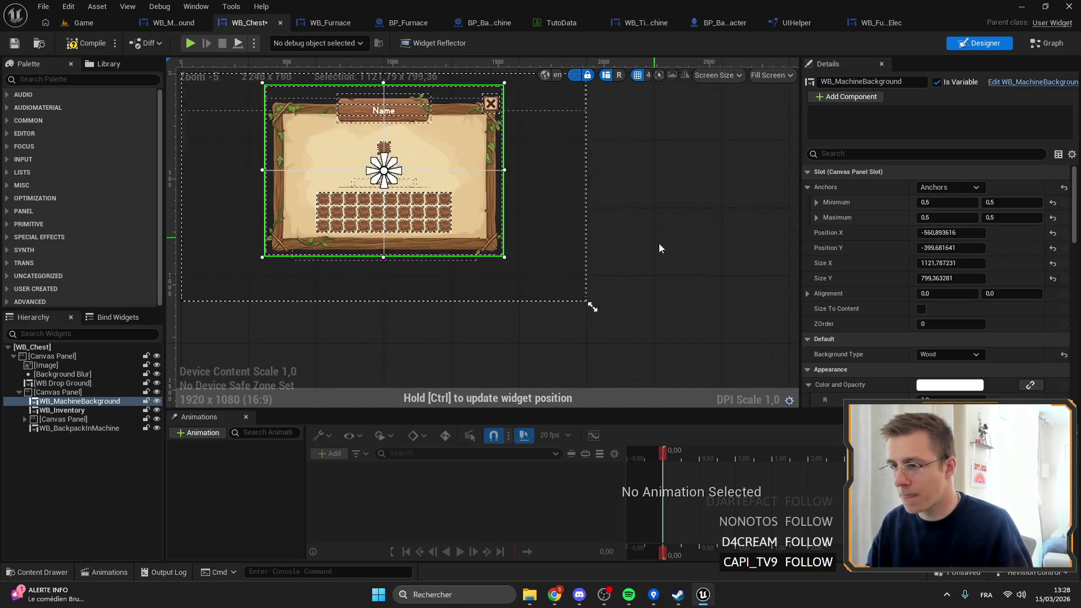
click(588, 305)
mouse_move(597, 316)
mouse_down()
mouse_move(402, 315)
mouse_move(451, 317)
mouse_move(456, 231)
mouse_move(441, 246)
mouse_move(389, 169)
mouse_move(338, 154)
mouse_move(428, 240)
mouse_move(449, 219)
mouse_move(589, 304)
mouse_up()
click(14, 43)
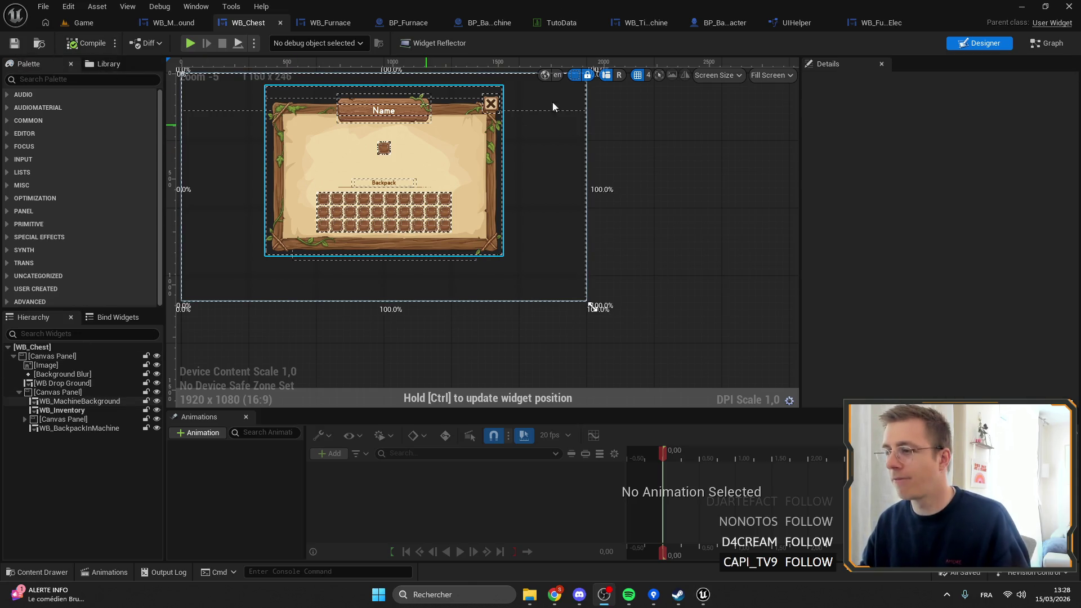
Step: Recentre the chest widget in the designer view, then switch to Steam
scroll(705, 228, down, 3)
drag(778, 228, 642, 213)
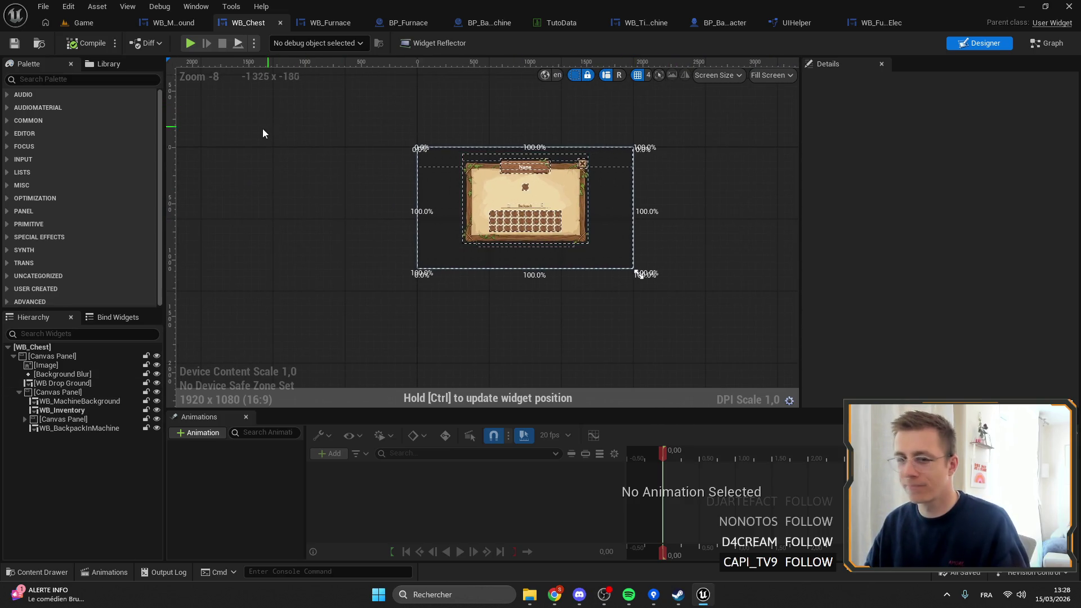
scroll(477, 178, up, 4)
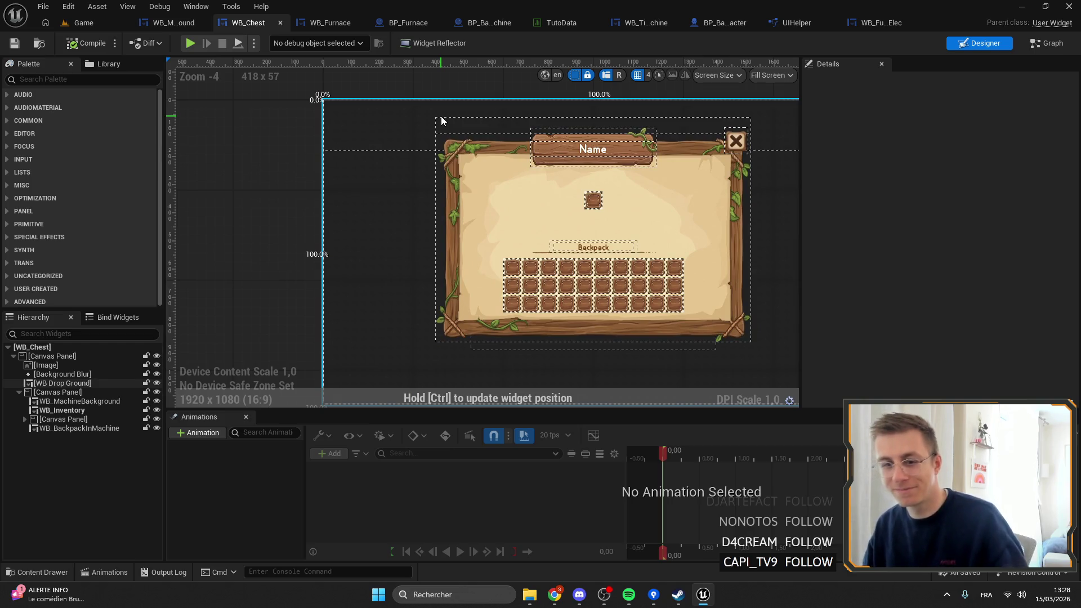
scroll(441, 121, up, 1)
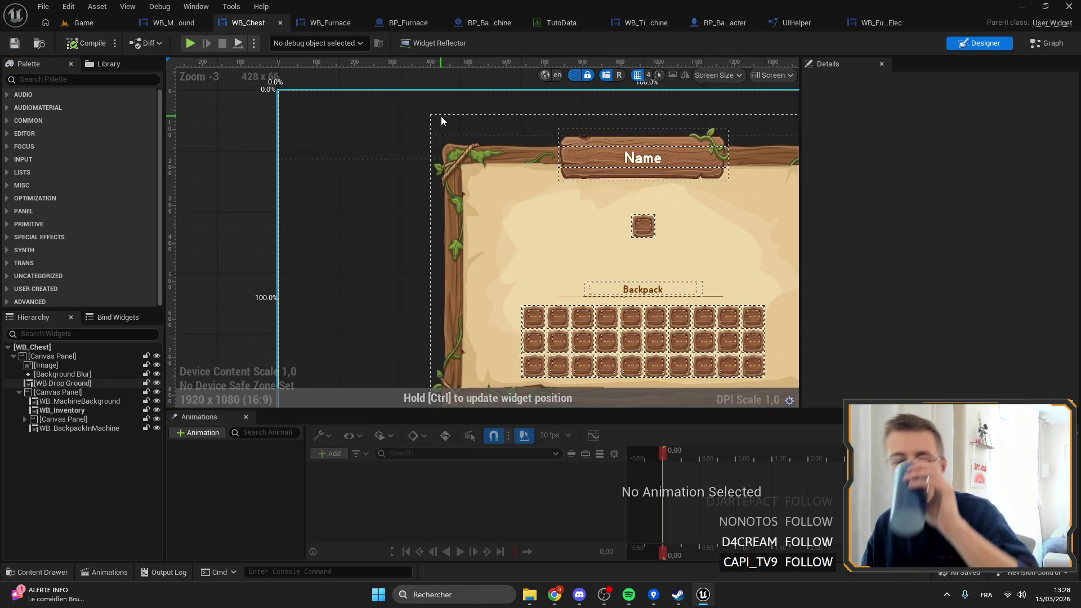
scroll(441, 151, down, 2)
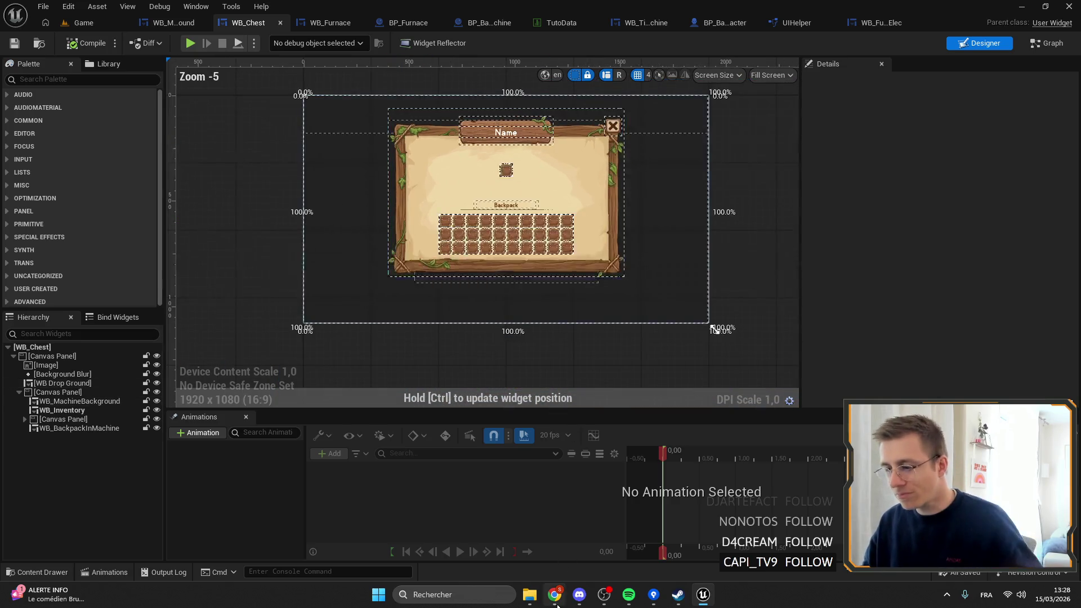
click(677, 597)
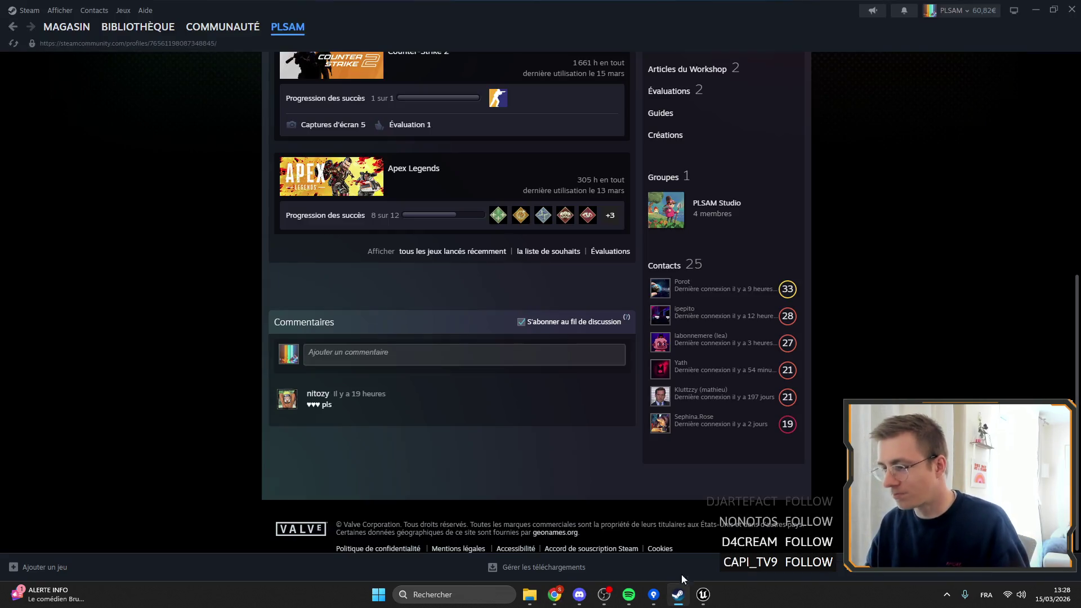
Step: Delete the Steam profile comment, minimize Steam, and return to the WB_Furnace widget in Unreal
click(620, 398)
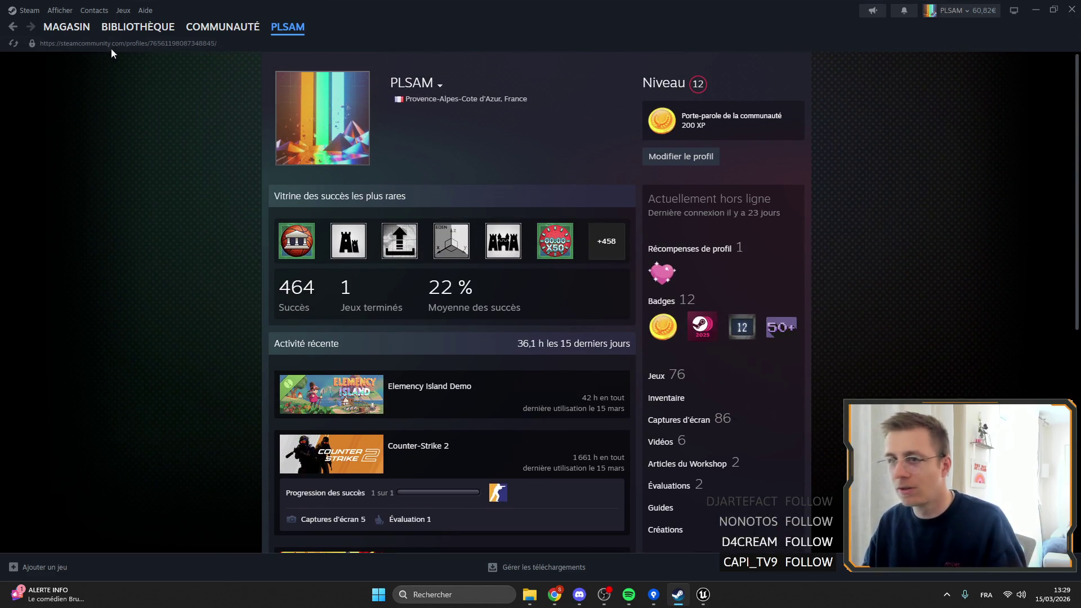
click(138, 27)
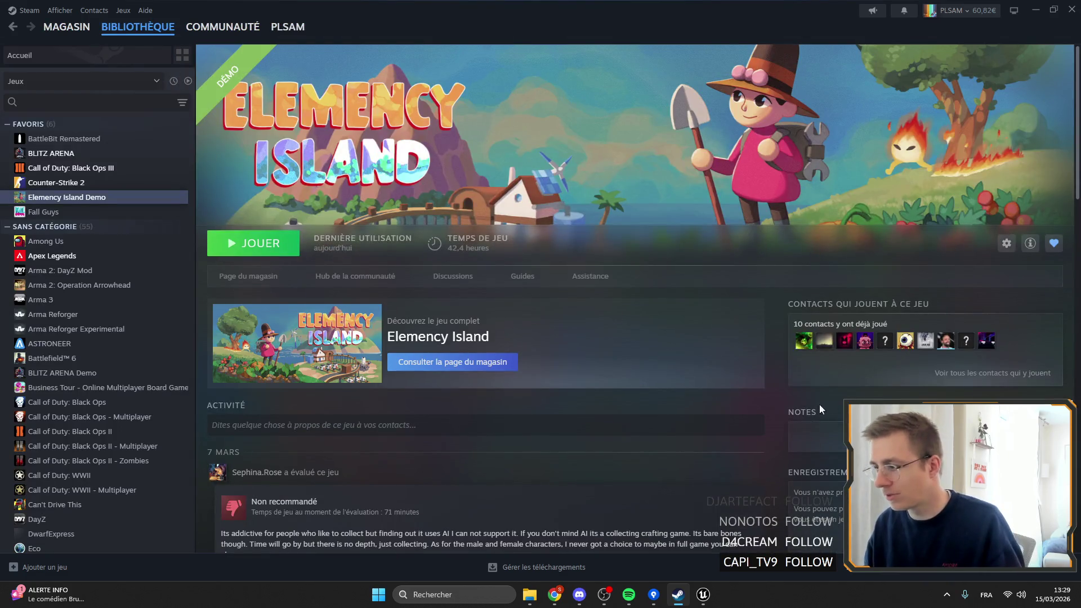
click(1036, 11)
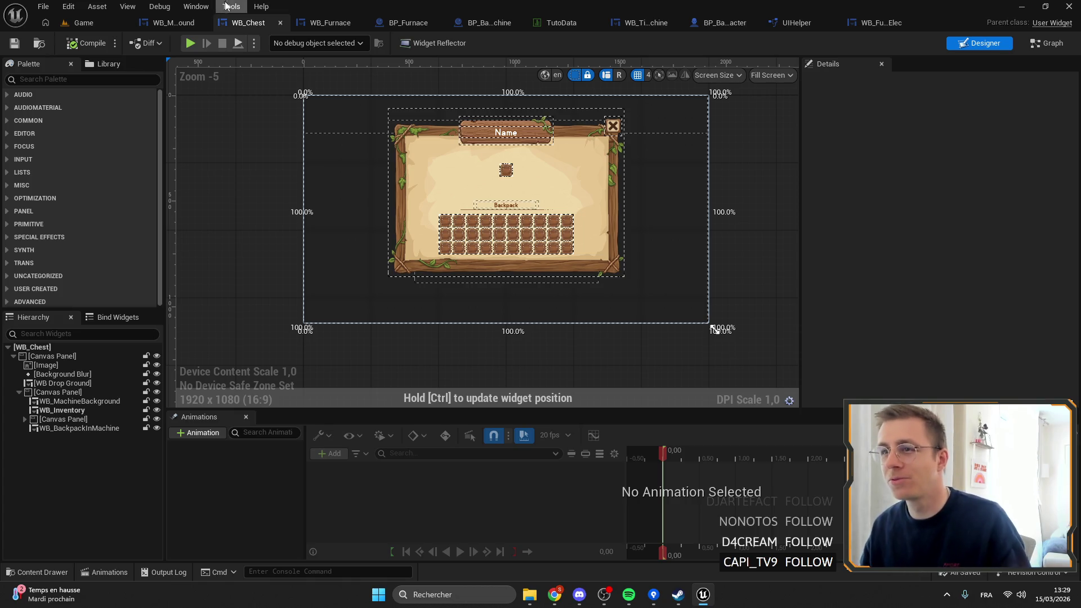
click(336, 25)
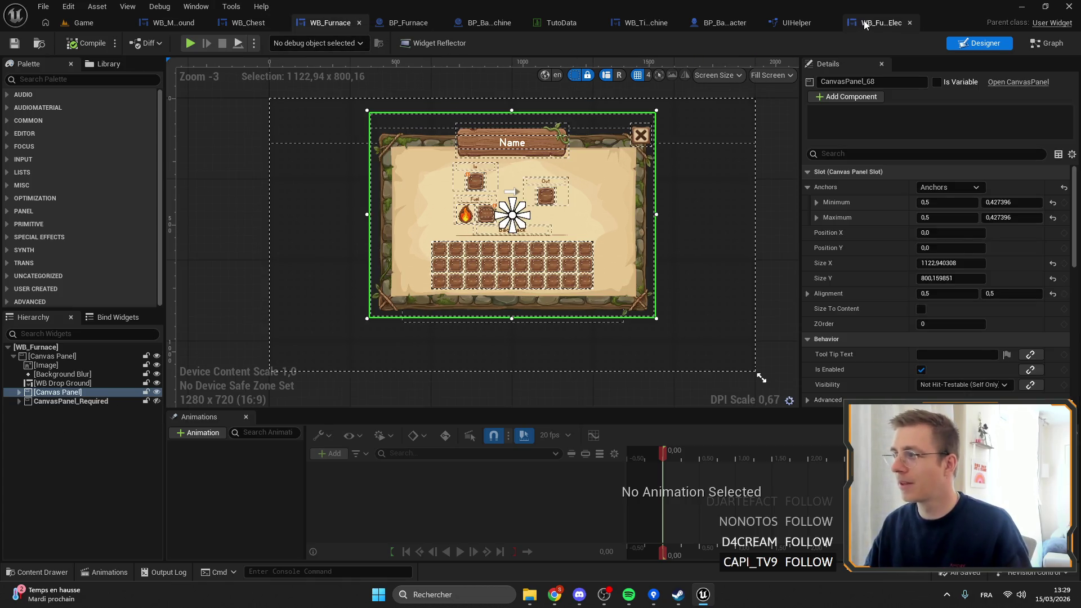
Step: In WB_FurnaceElec, set WB_MachineBackground's anchors to full stretch
click(895, 22)
scroll(654, 188, up, 2)
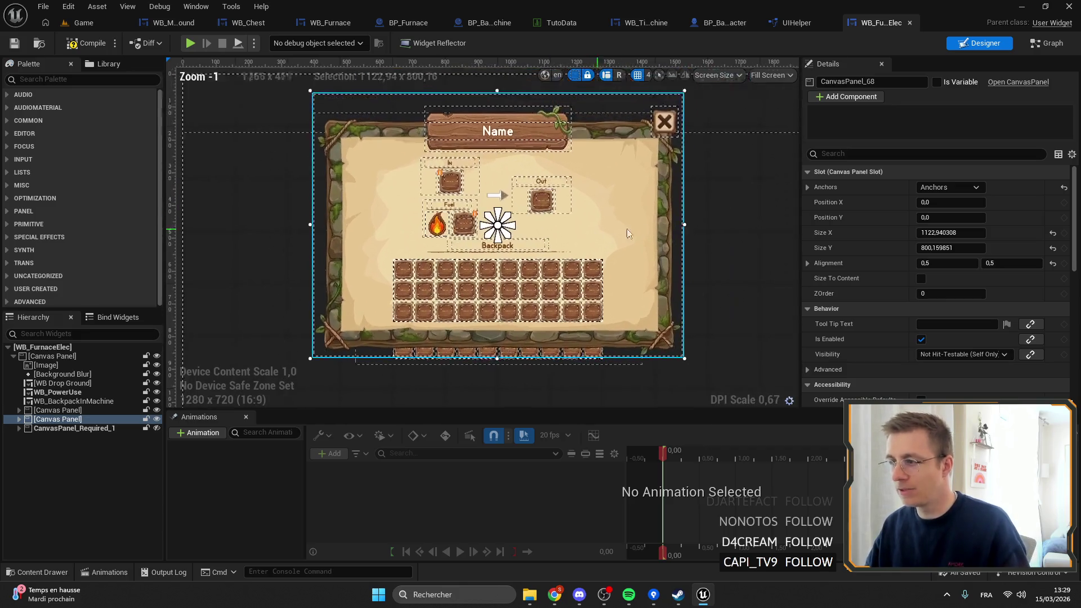
click(26, 420)
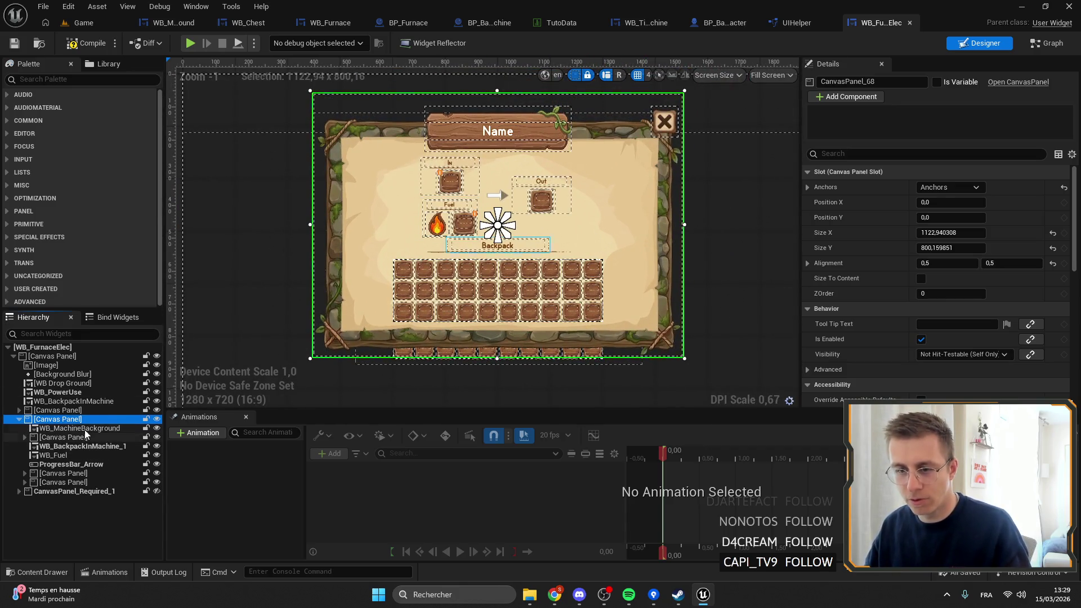
click(84, 429)
click(967, 188)
click(966, 182)
click(966, 182)
click(990, 195)
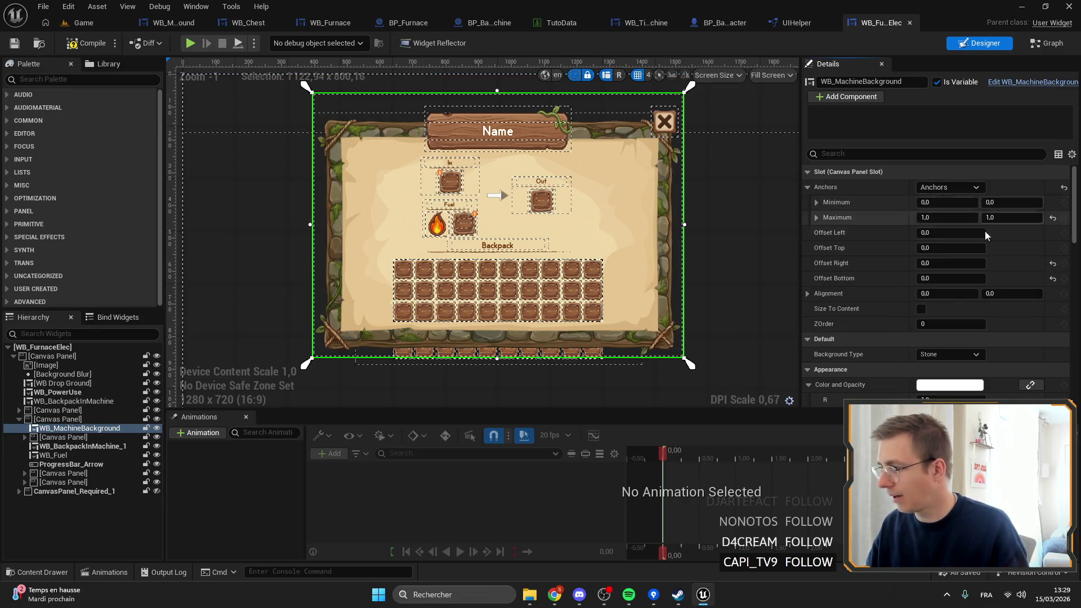
Step: Change the background type to Iron, then compile and save
scroll(980, 237, down, 3)
click(952, 248)
click(933, 286)
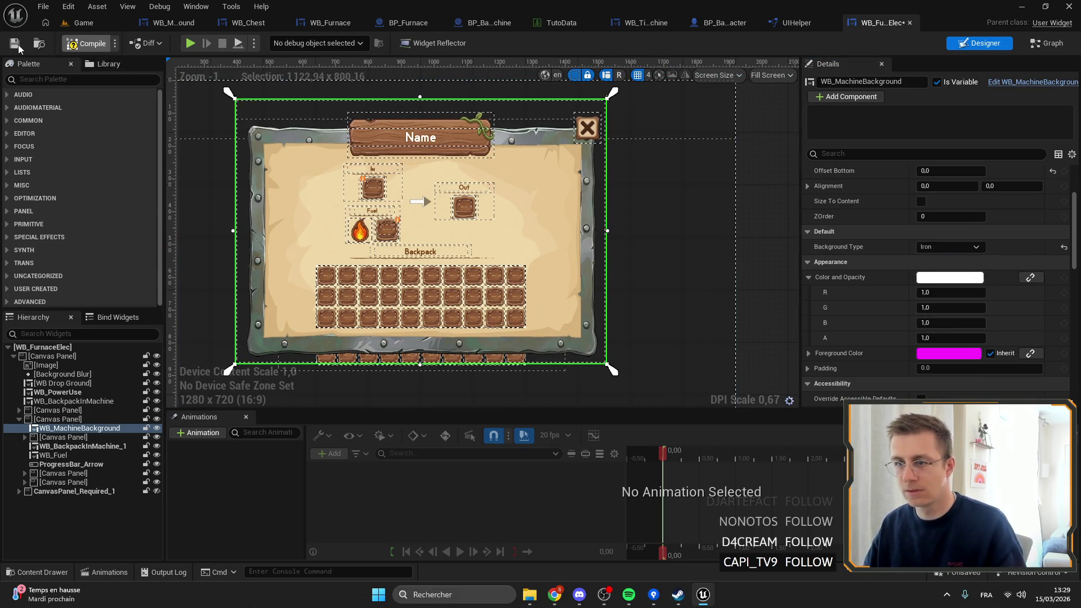
key(ctrl+s)
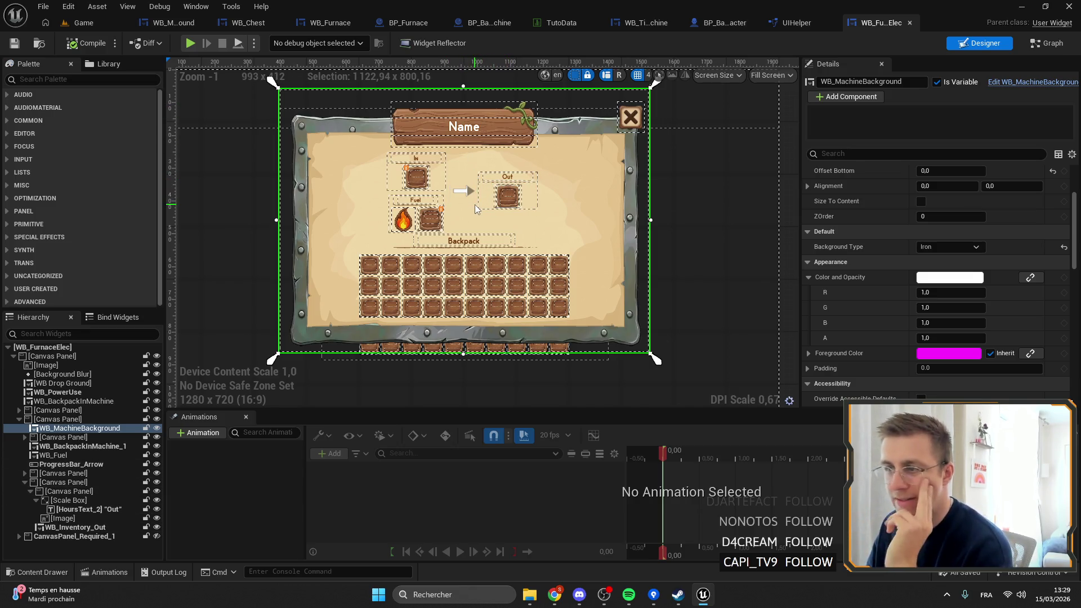
Step: Delete the WB_Fuel fuel slot from the widget
scroll(376, 220, up, 5)
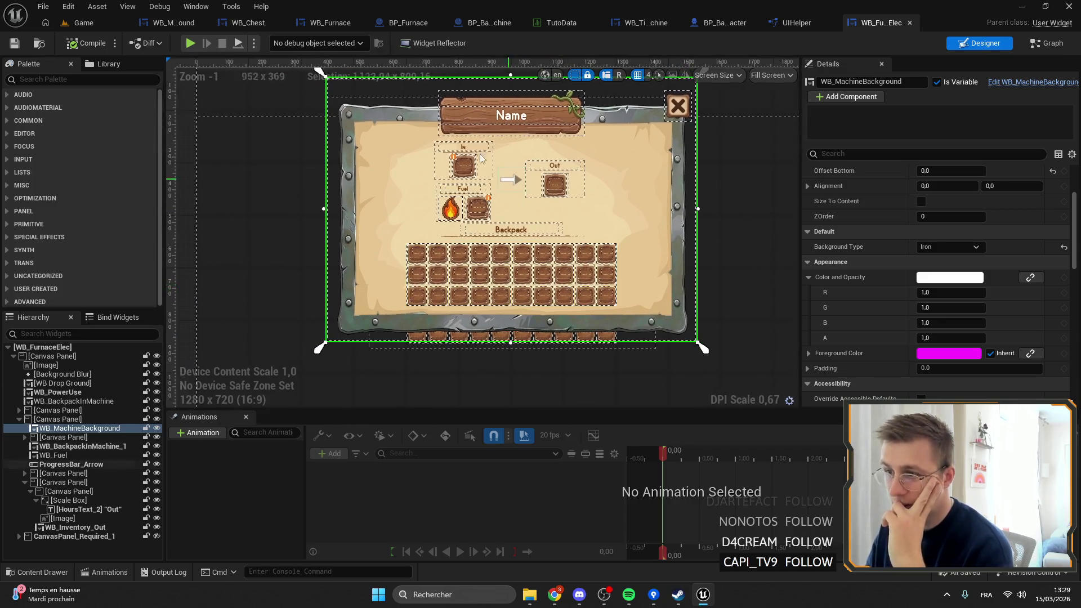
click(463, 210)
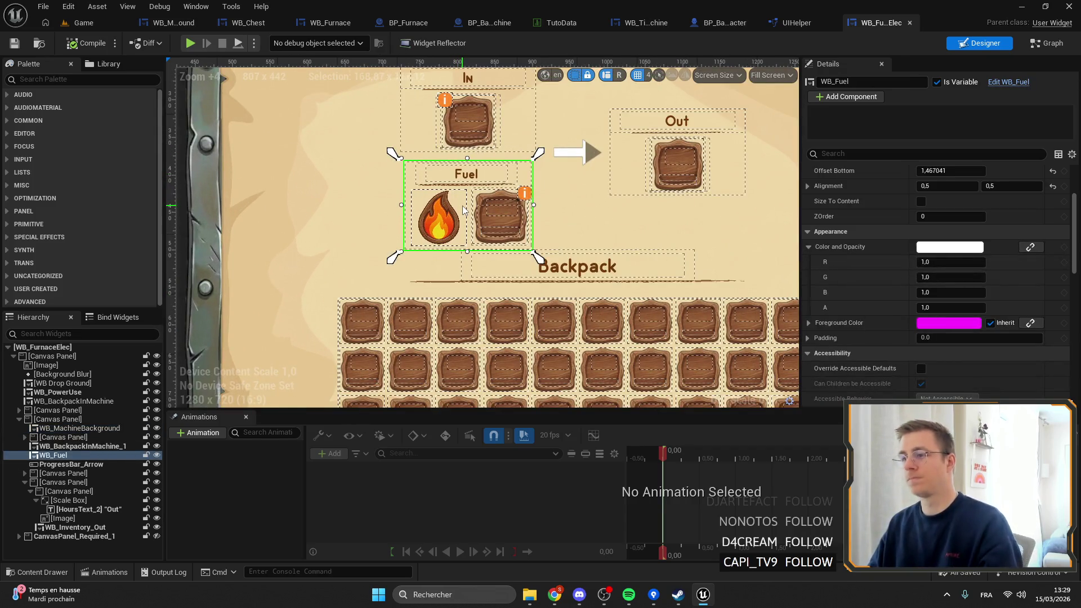
key(Delete)
Step: Select WB_PowerUse in the Hierarchy and drag it toward the left
scroll(461, 210, down, 5)
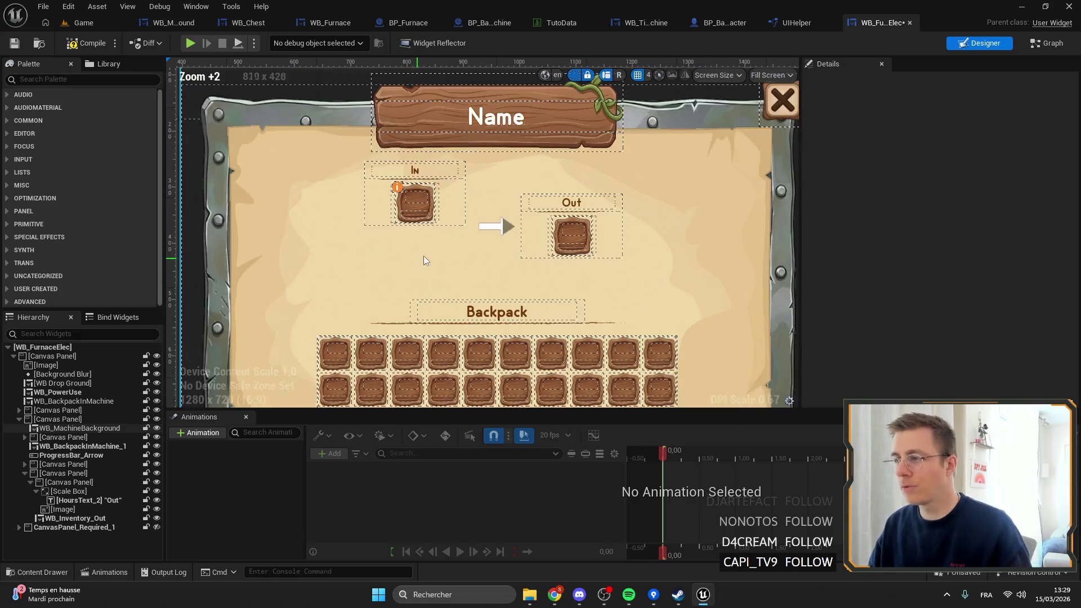
scroll(564, 225, up, 3)
scroll(592, 236, down, 4)
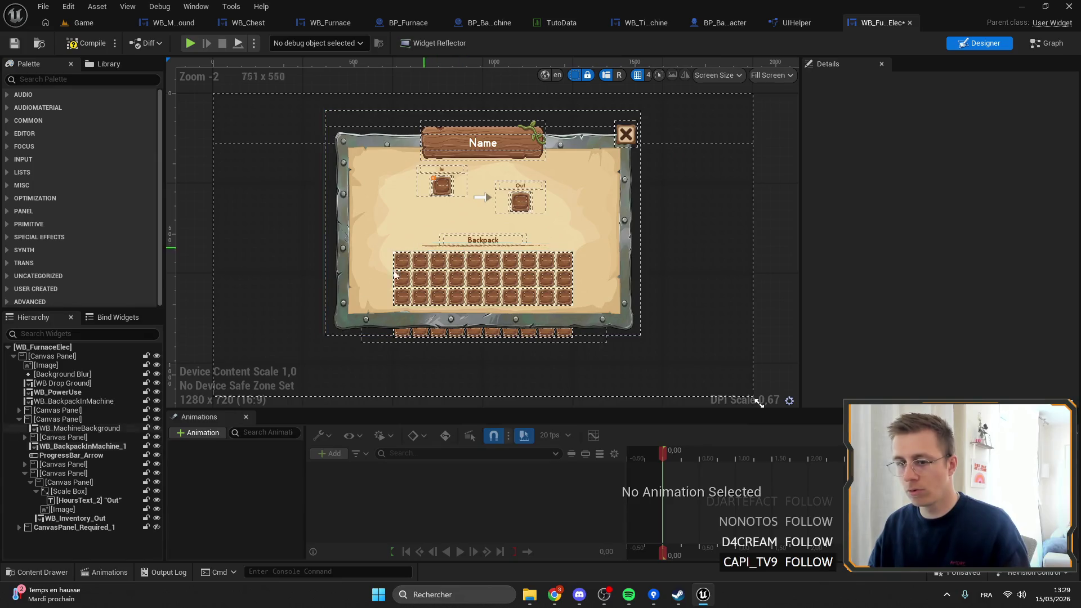
click(16, 422)
click(19, 419)
click(58, 392)
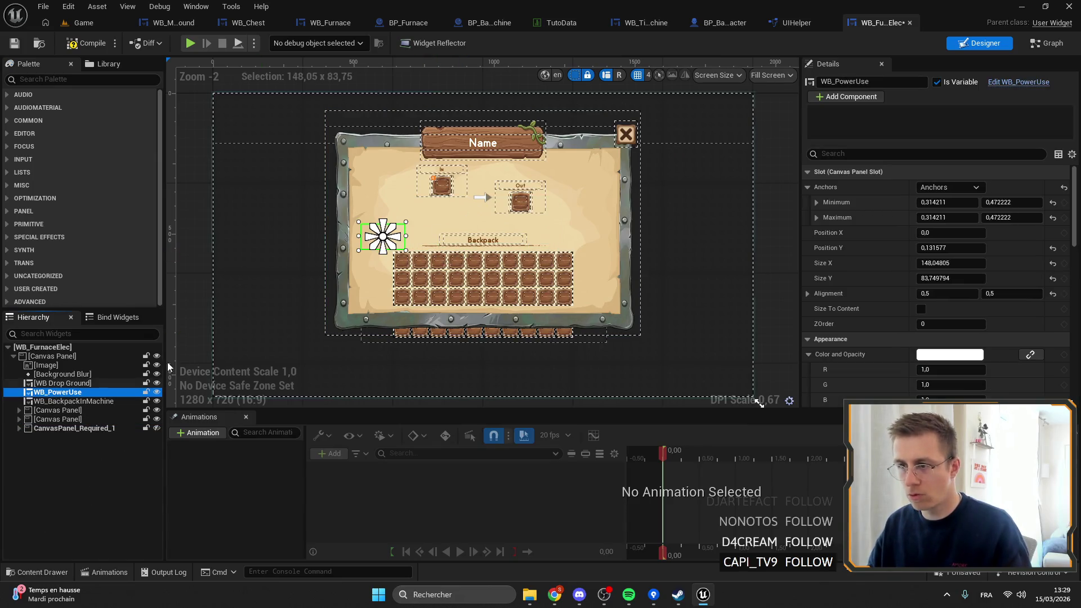
mouse_move(399, 246)
mouse_down()
mouse_move(312, 200)
mouse_move(235, 328)
mouse_move(147, 422)
mouse_up()
Step: Lock WB_MachineBackground, then move WB_PowerUse left outside the furnace frame
click(115, 412)
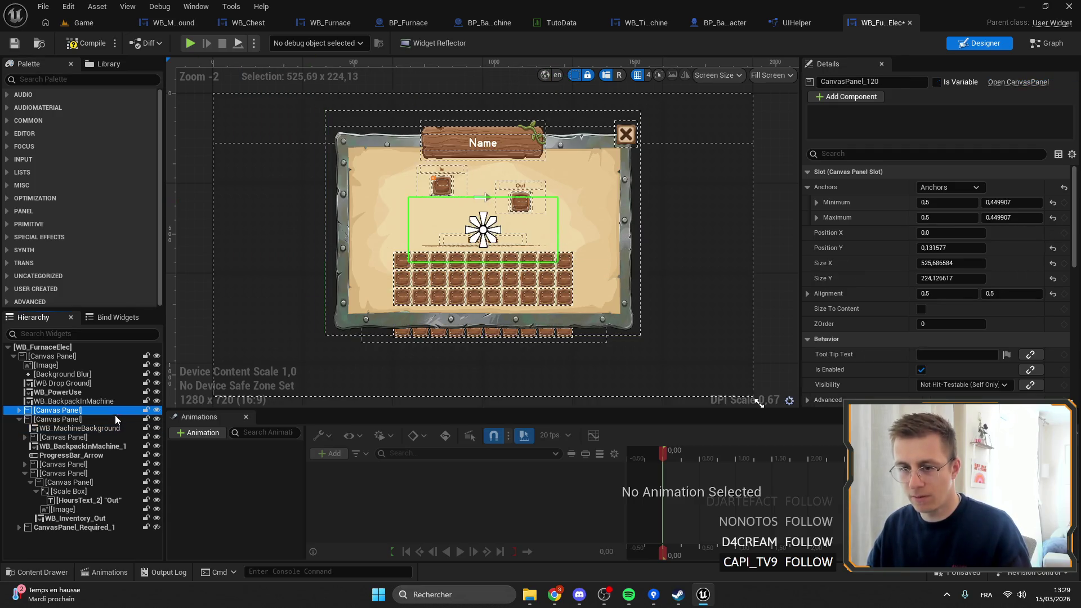
click(147, 428)
click(85, 428)
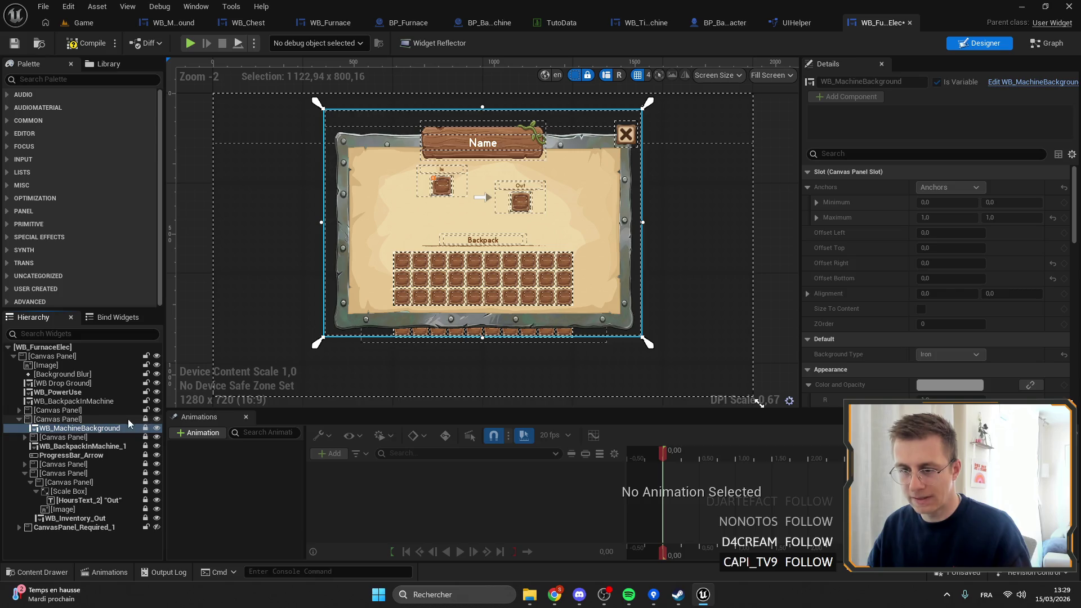
click(97, 420)
click(67, 392)
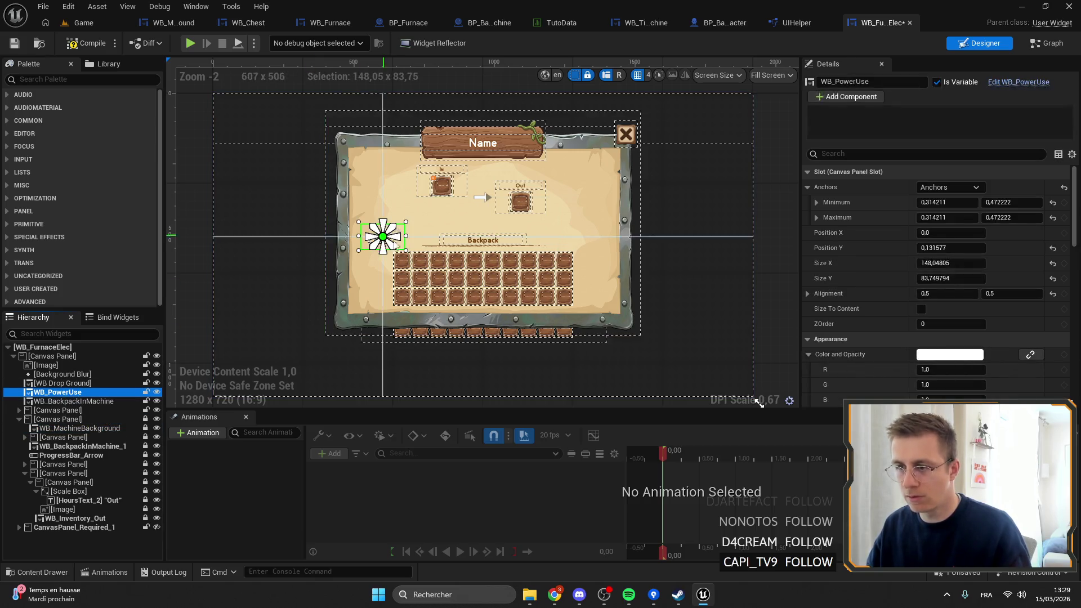
mouse_move(403, 248)
mouse_down()
mouse_move(274, 248)
mouse_move(314, 251)
mouse_up()
scroll(307, 231, up, 3)
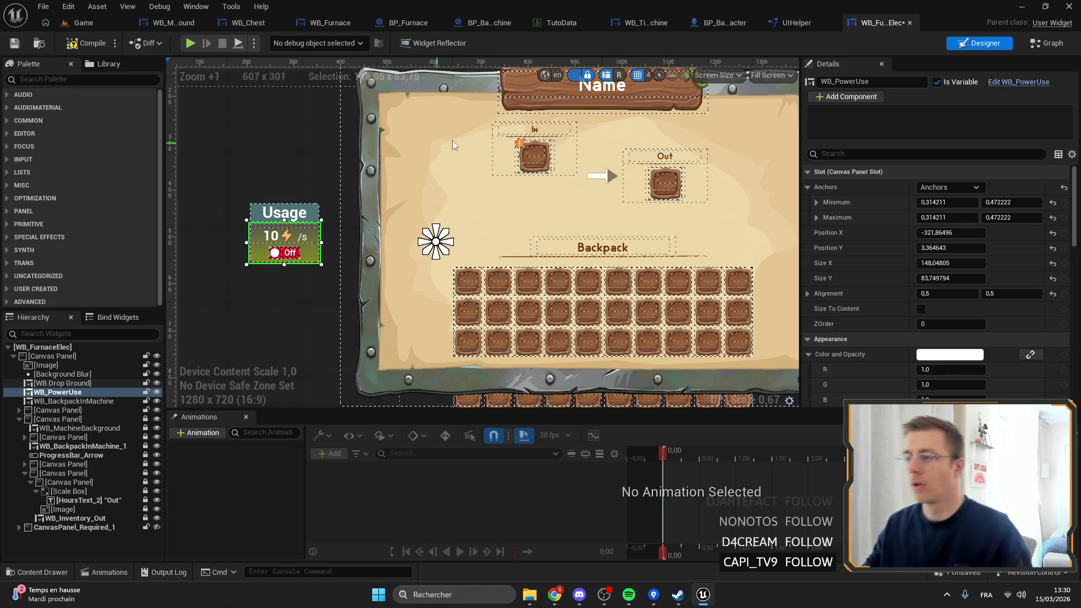
scroll(529, 158, up, 4)
click(614, 152)
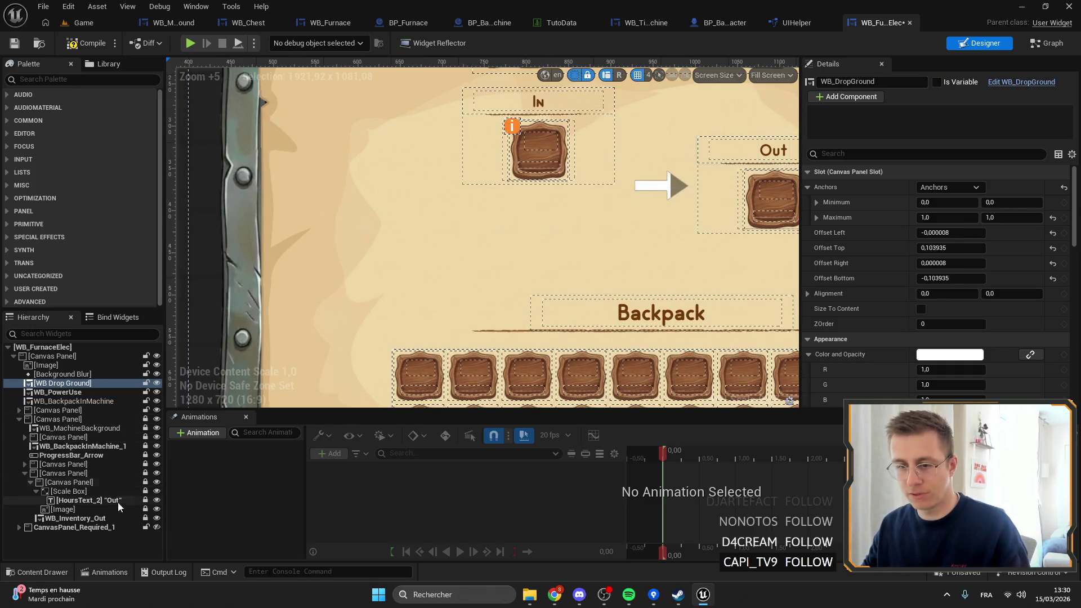
Step: Give the In panel a centre anchor and stretch the anchor to its corners
click(67, 483)
click(62, 464)
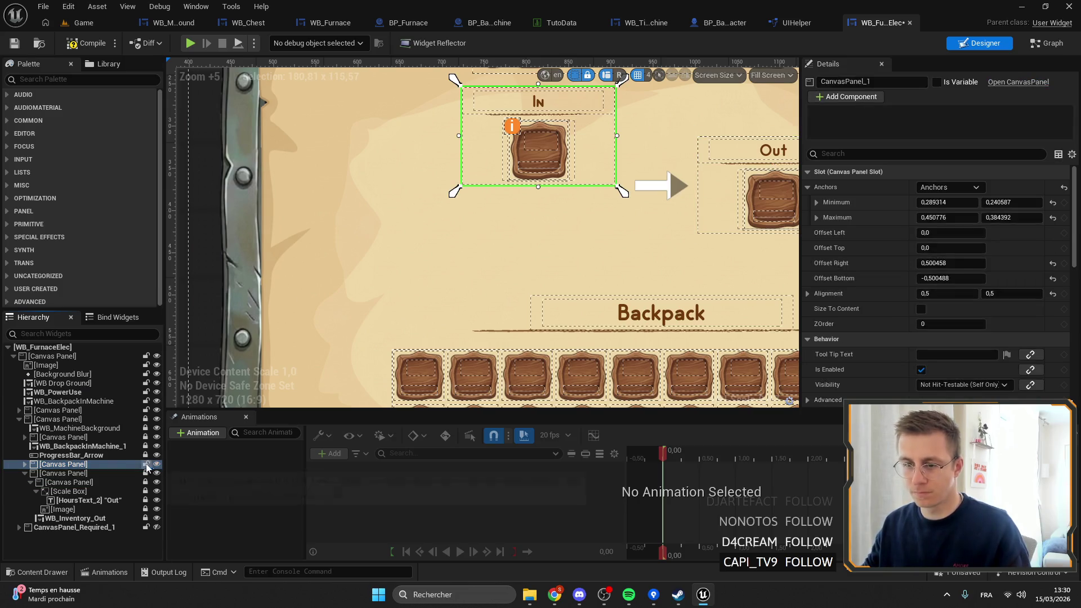
click(948, 188)
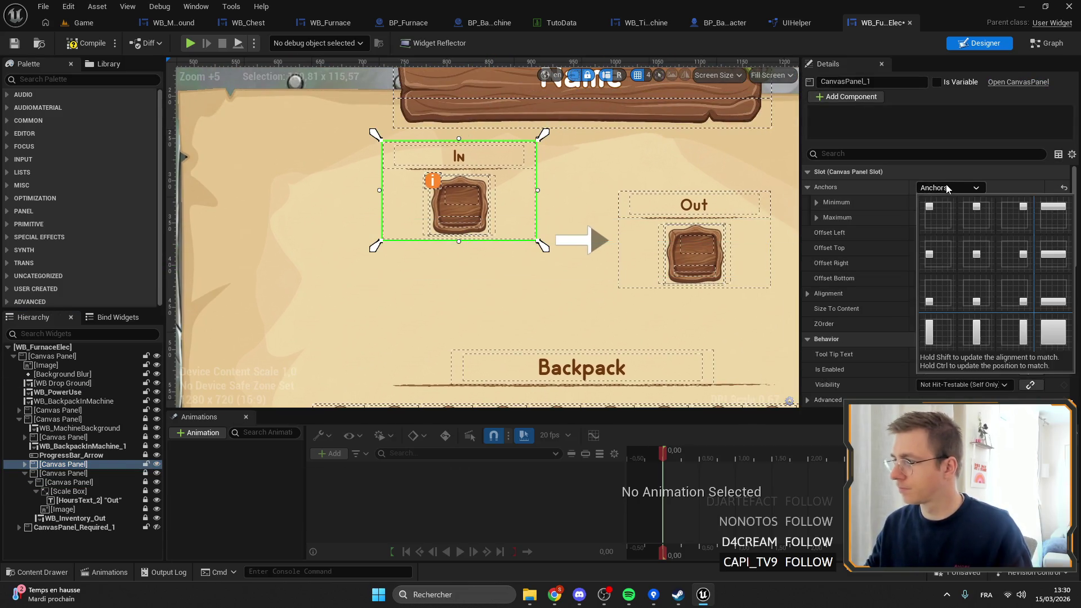
click(977, 254)
mouse_move(580, 313)
mouse_down()
mouse_move(455, 239)
mouse_move(542, 294)
mouse_up()
click(1053, 233)
click(1053, 248)
mouse_move(442, 218)
mouse_down()
mouse_move(428, 222)
mouse_move(376, 188)
mouse_up()
Step: Move WB_DropGround to the end of the Canvas Panel, after WB_Inventory_Out
scroll(376, 188, down, 2)
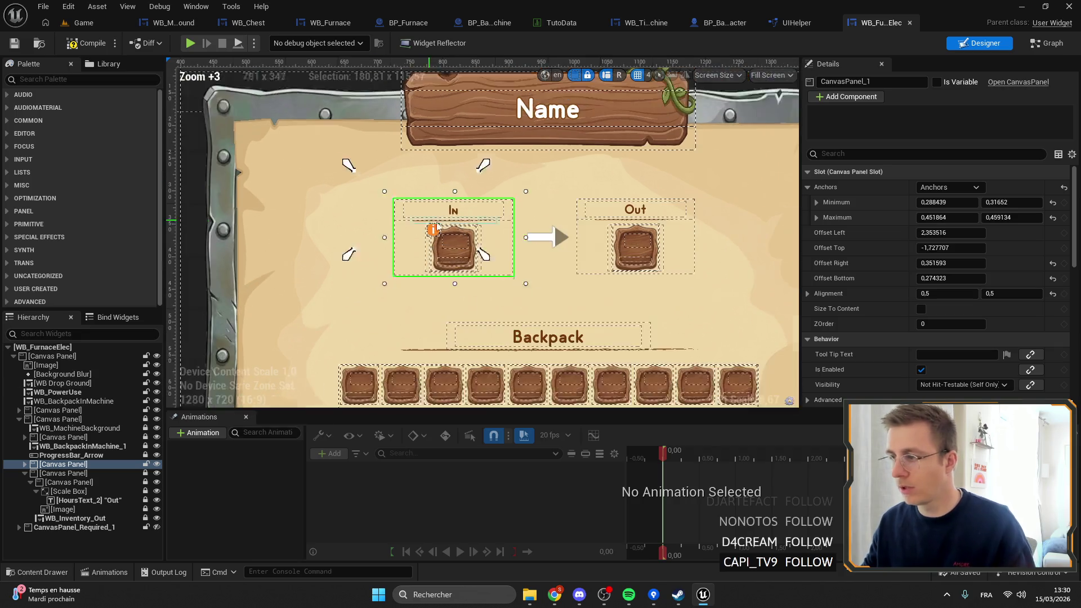
click(774, 277)
scroll(774, 276, down, 4)
scroll(628, 332, up, 3)
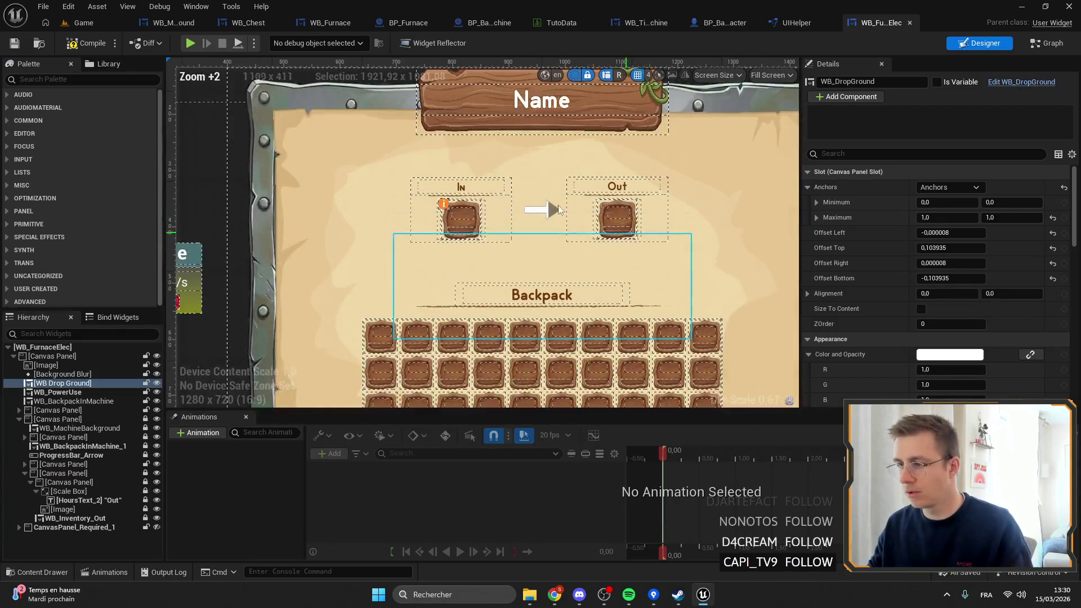
scroll(629, 332, up, 1)
scroll(406, 164, down, 1)
scroll(544, 224, up, 1)
scroll(599, 303, down, 1)
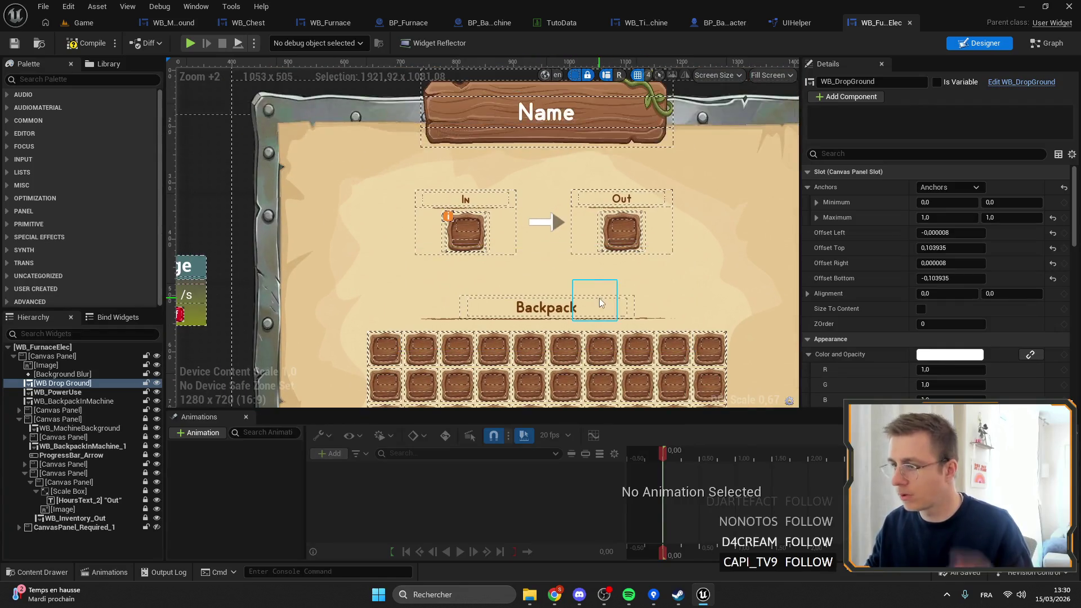
scroll(561, 230, down, 2)
scroll(505, 208, up, 2)
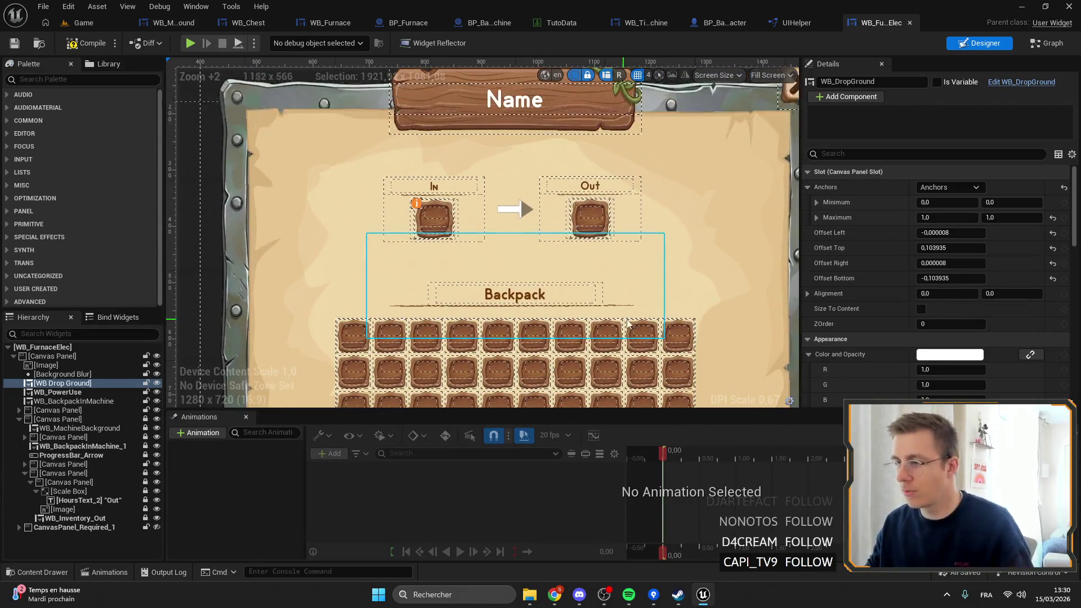
scroll(505, 208, down, 1)
scroll(468, 197, up, 1)
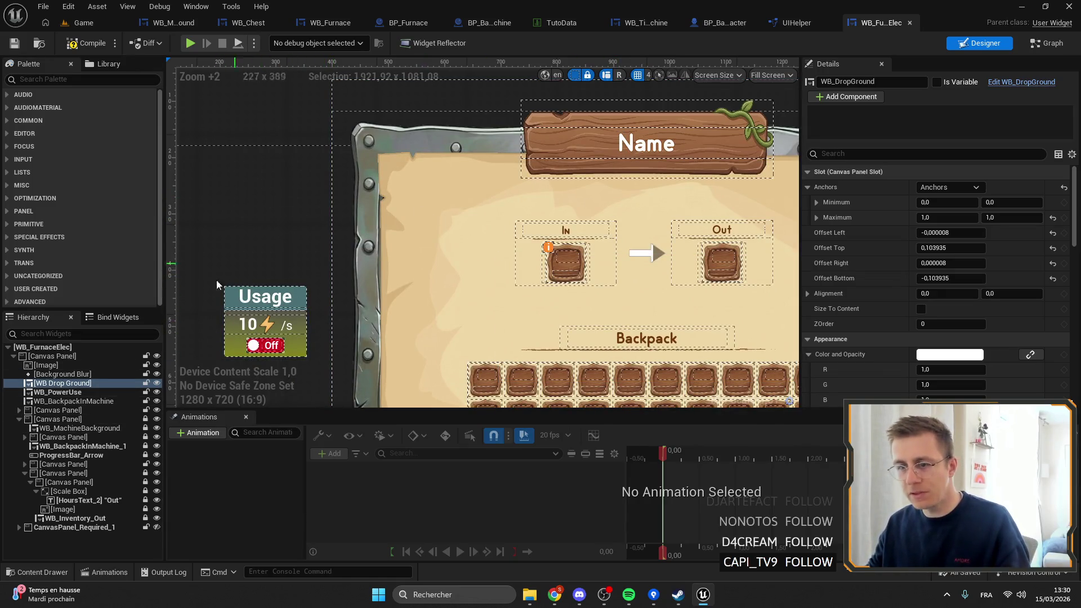
scroll(356, 236, down, 3)
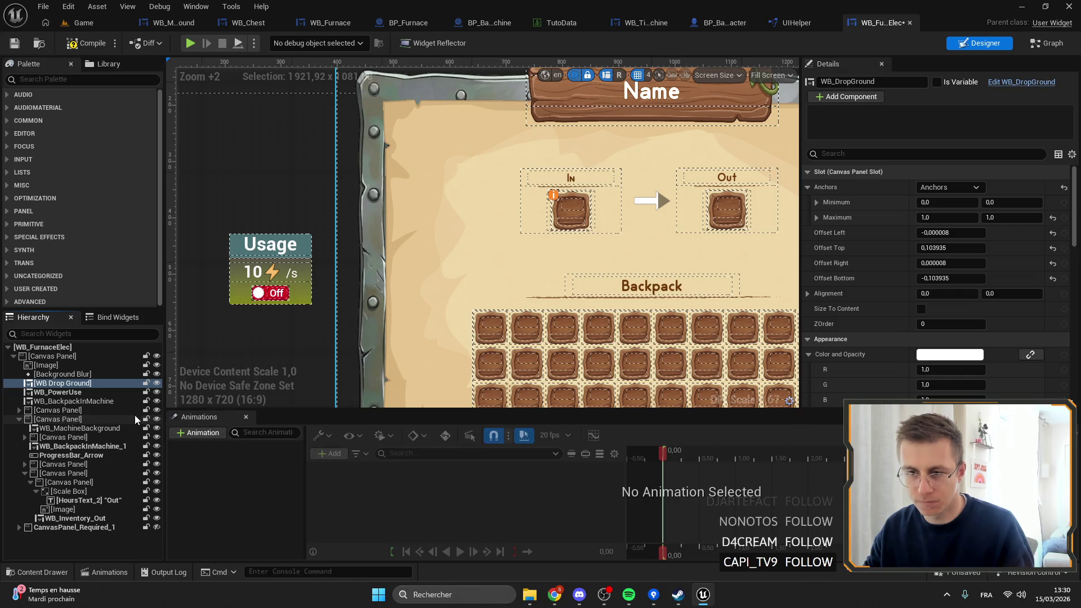
drag(59, 383, 48, 421)
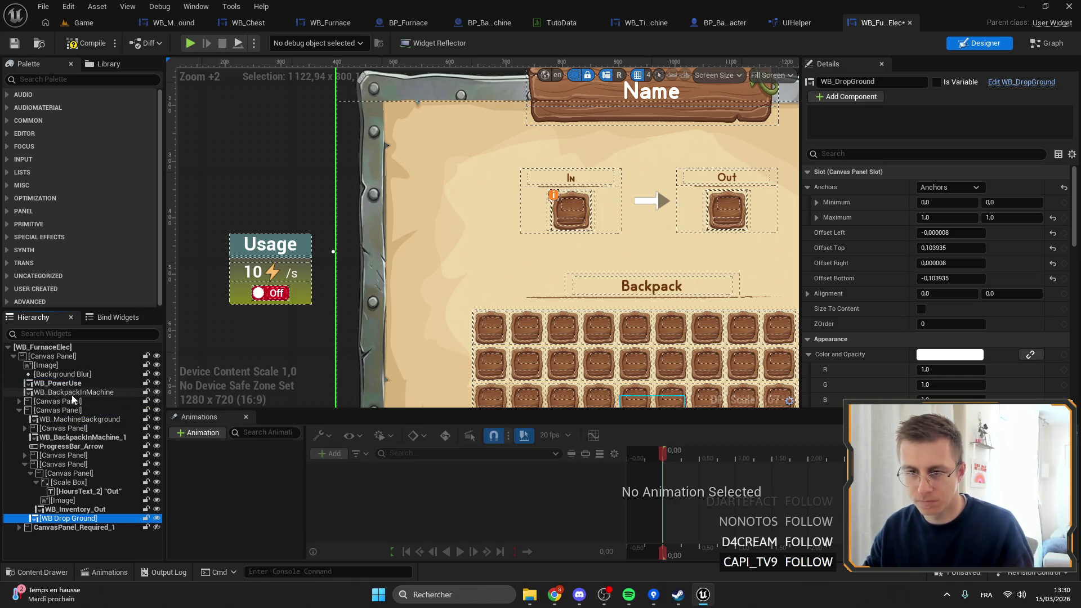
Step: Undo the stray WB_DropGround move and inspect the two canvas panels' children
key(ctrl+z)
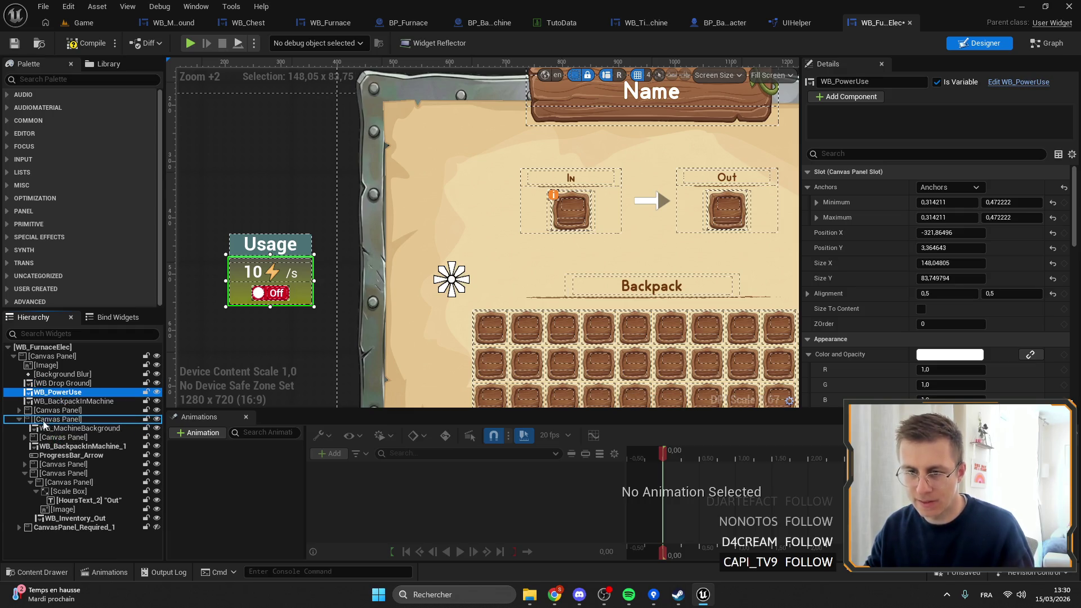
key(ctrl+z)
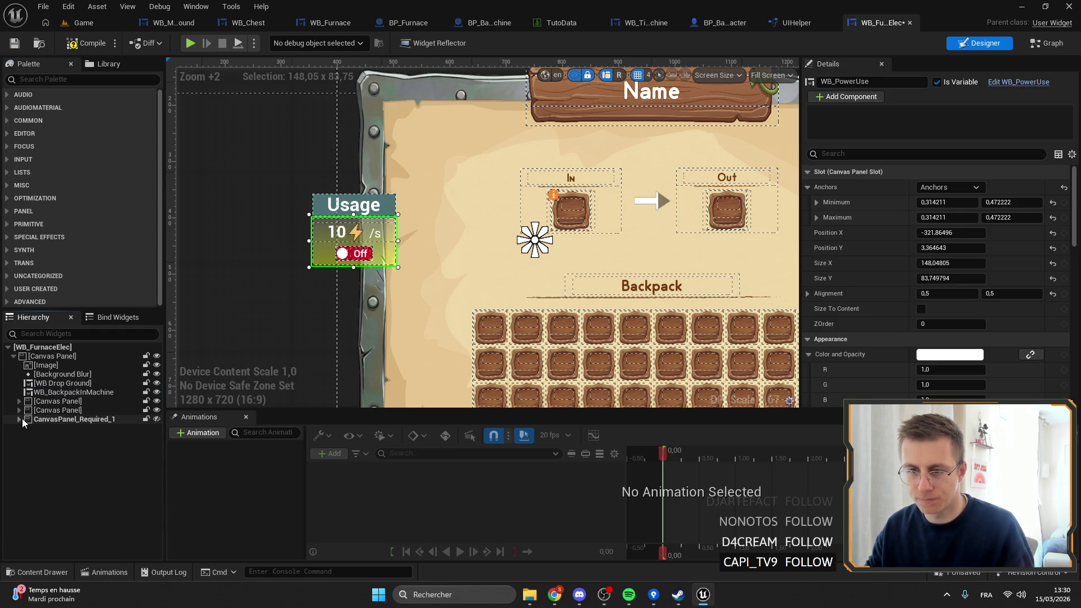
click(53, 402)
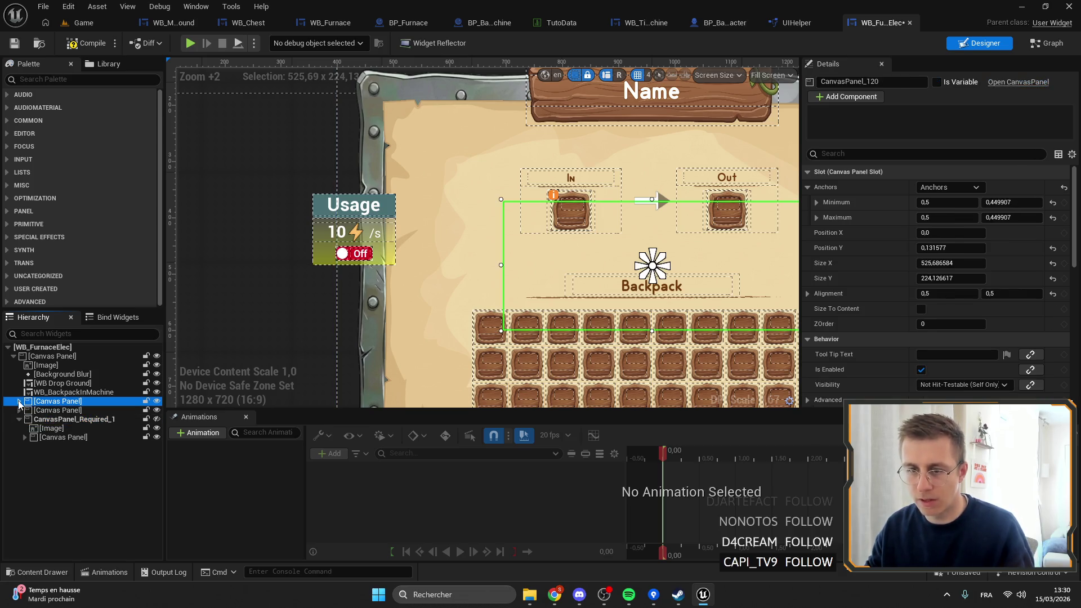
click(19, 402)
click(100, 448)
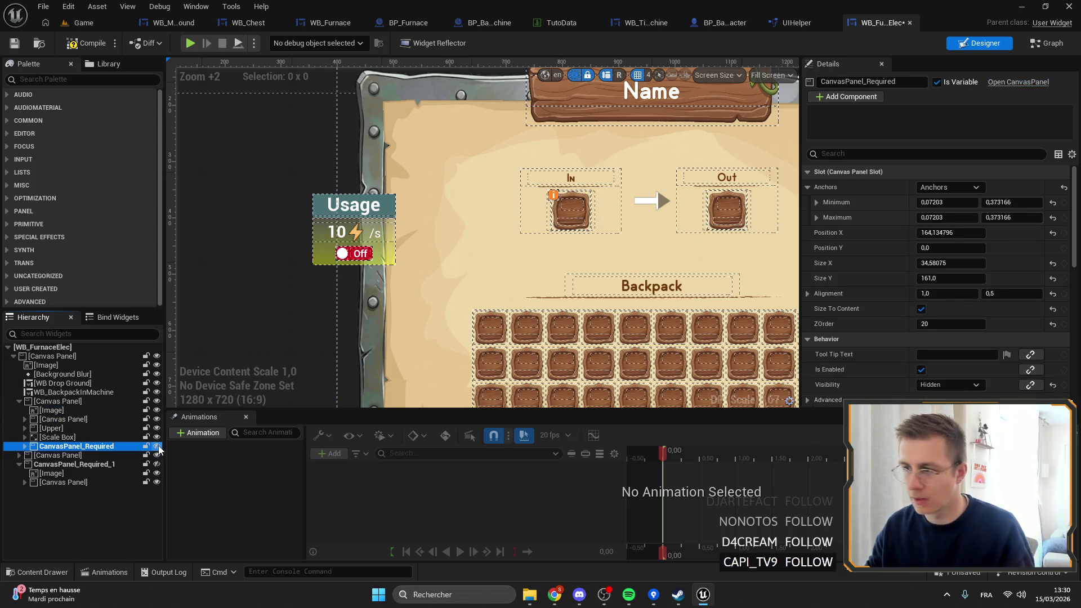
click(84, 465)
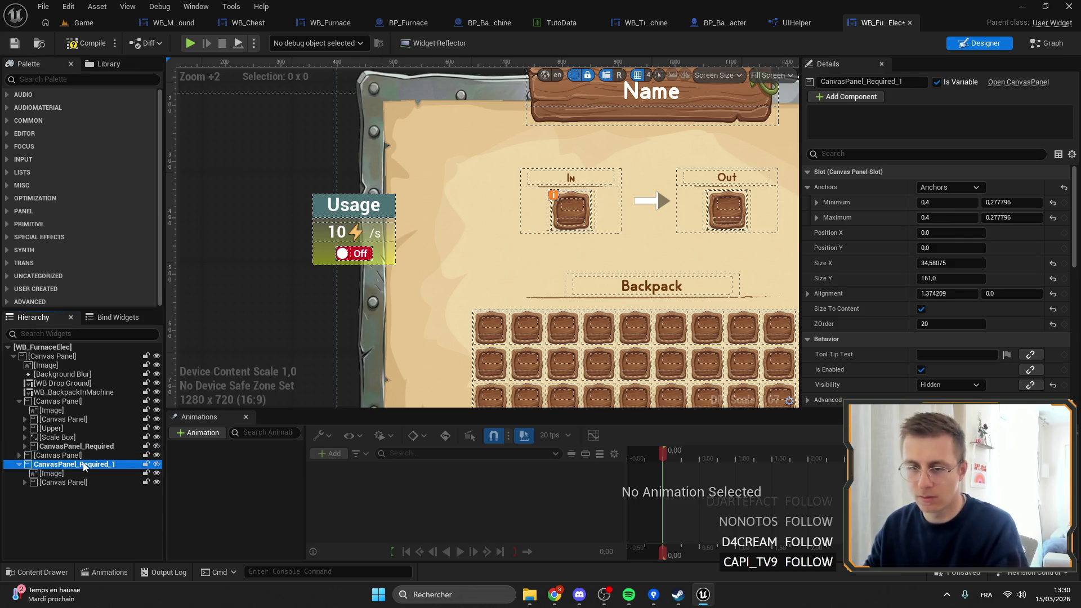
click(22, 401)
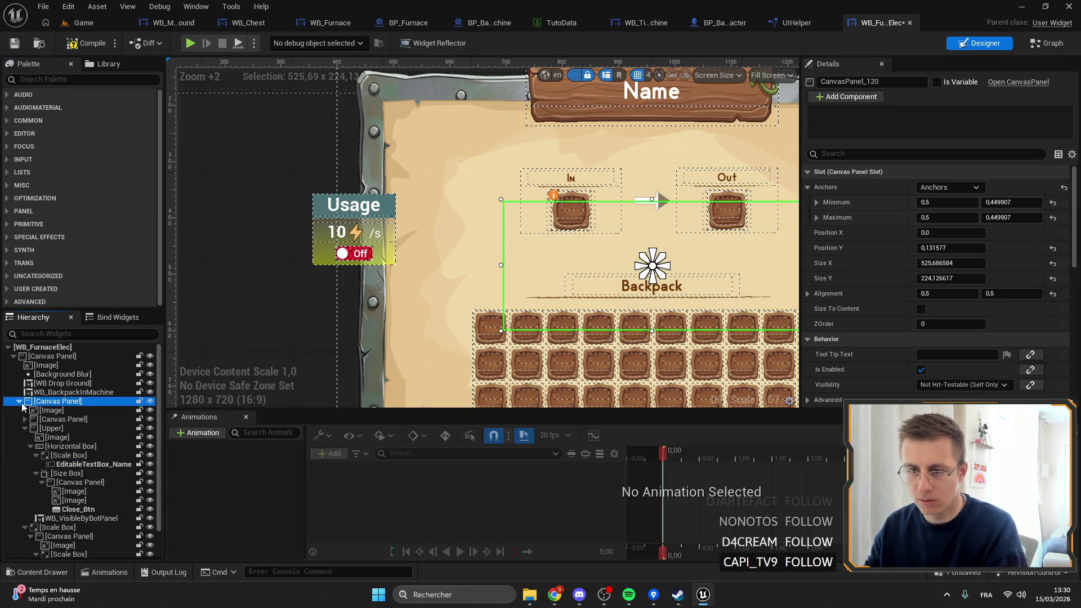
click(19, 402)
click(19, 411)
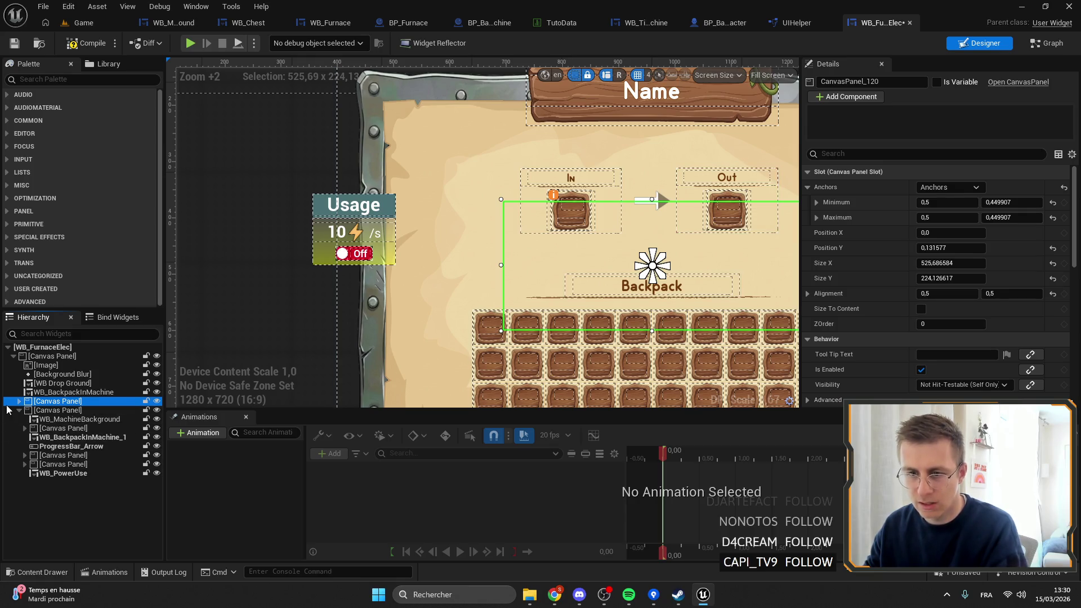
click(19, 411)
click(19, 402)
Step: Delete the Upper widget group and centre the designer on Button_Info
click(57, 429)
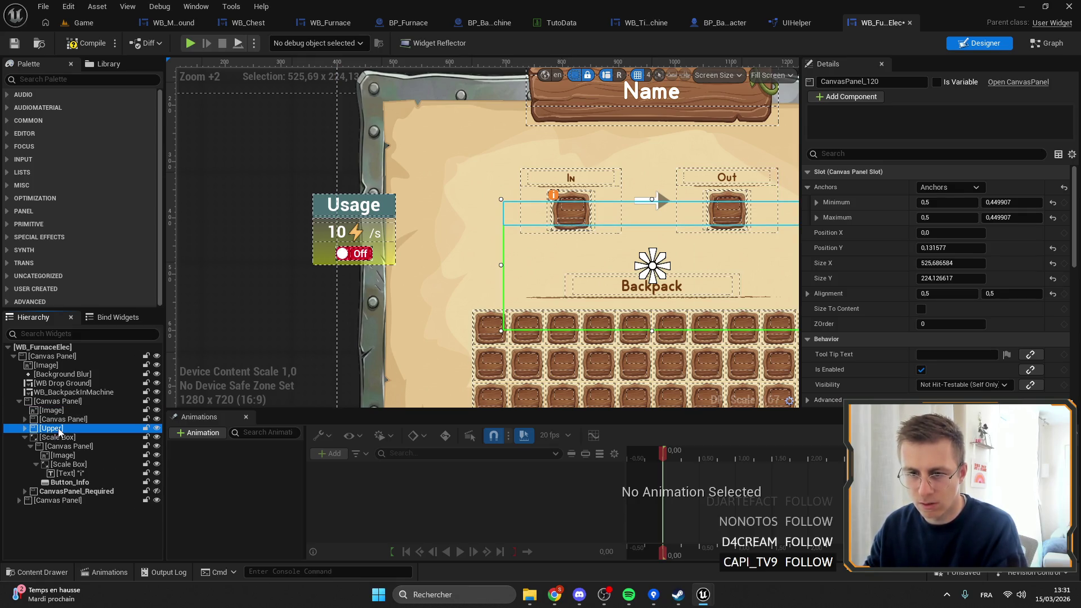
key(Delete)
click(636, 331)
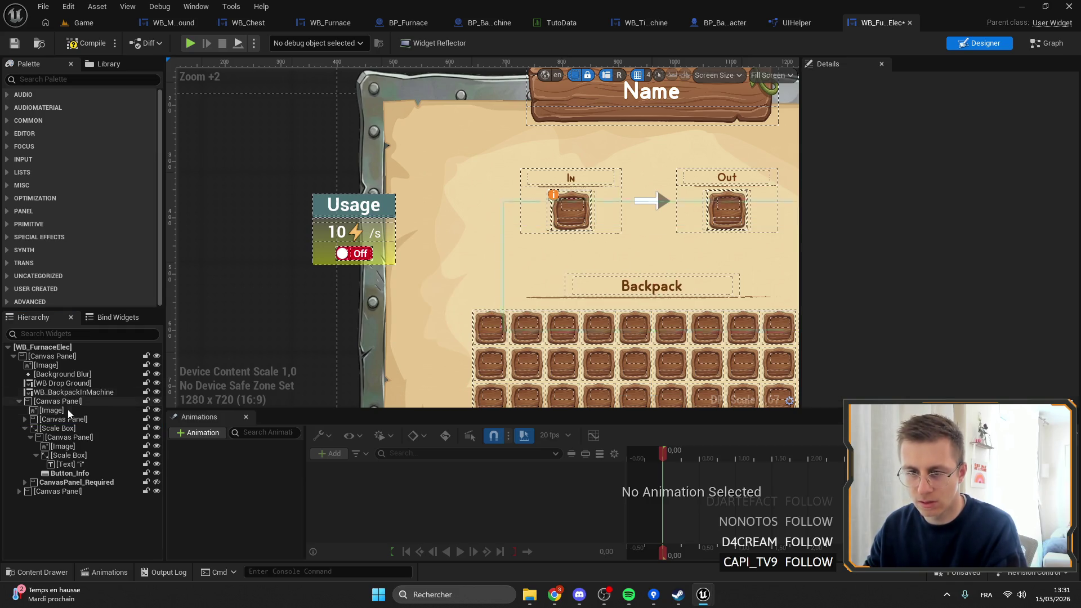
click(66, 464)
click(80, 473)
double_click(80, 473)
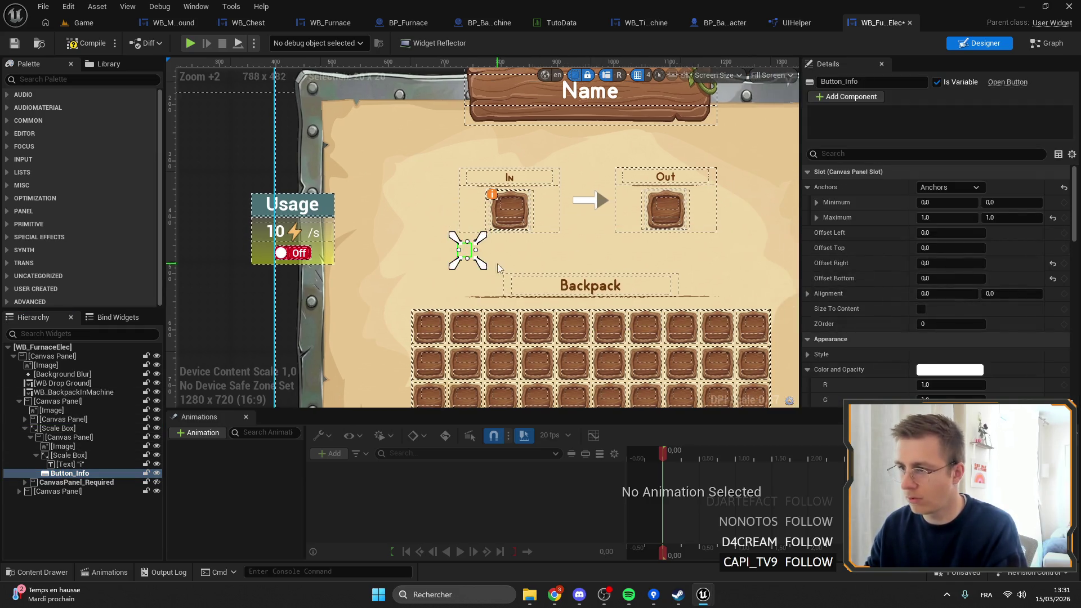
click(25, 428)
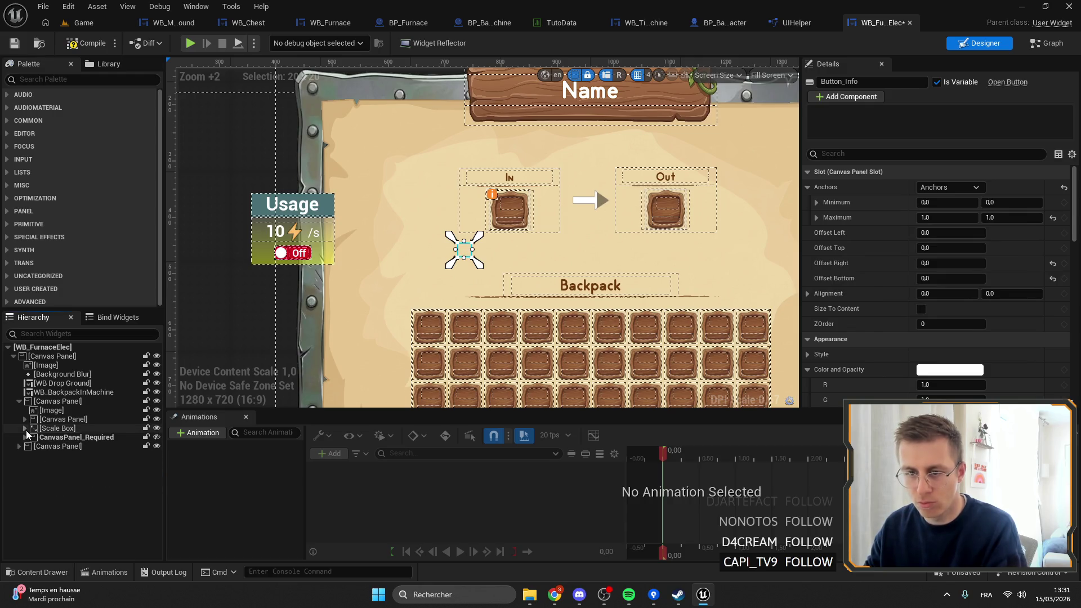
click(44, 432)
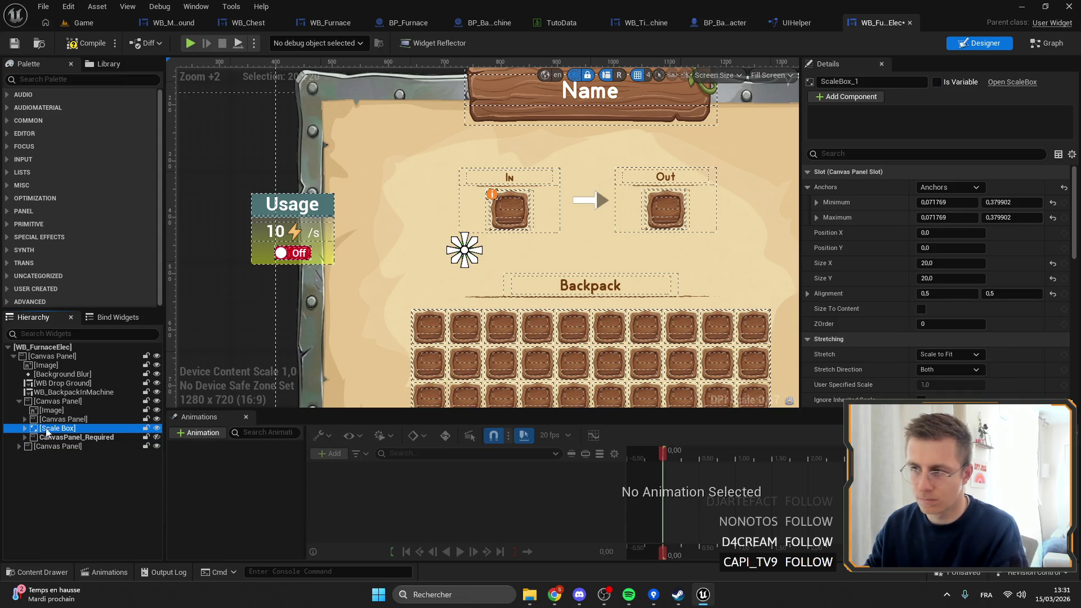
Step: Move CanvasPanel_Required into the last Canvas Panel and delete it
click(19, 447)
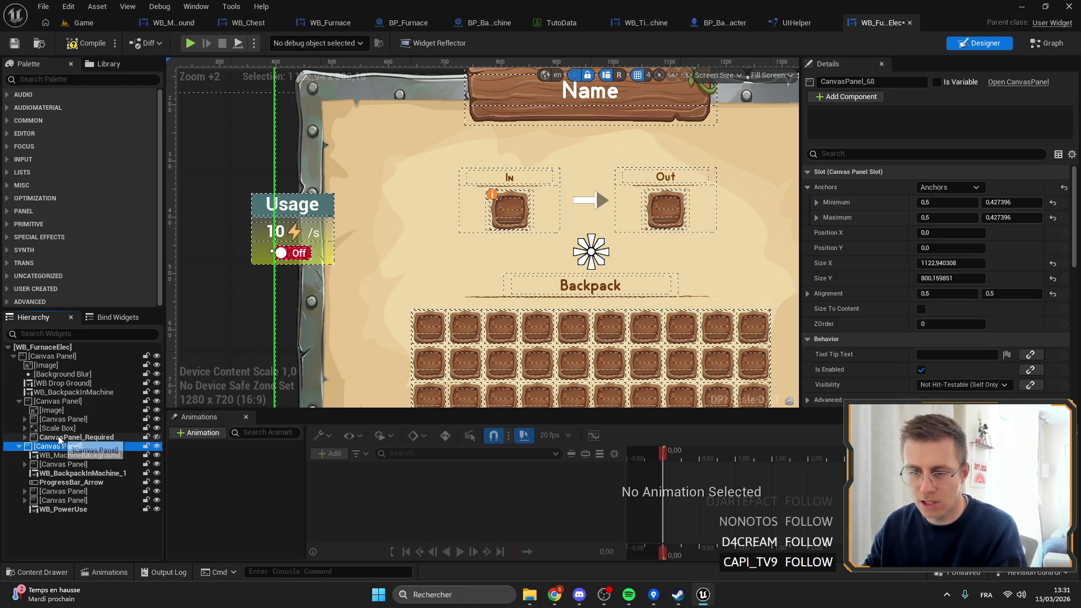
drag(20, 447, 20, 449)
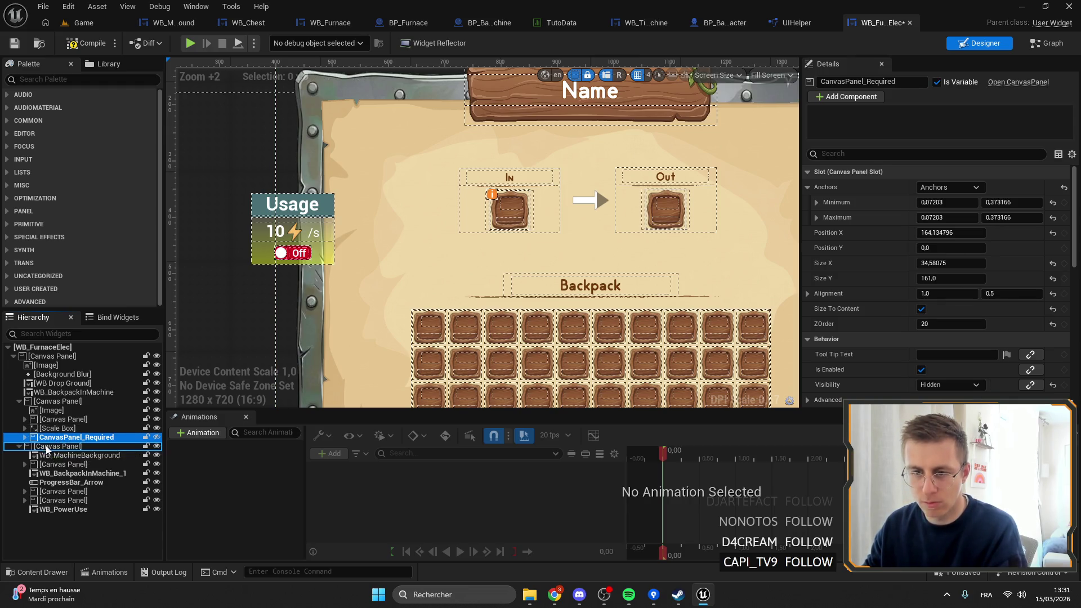
key(Delete)
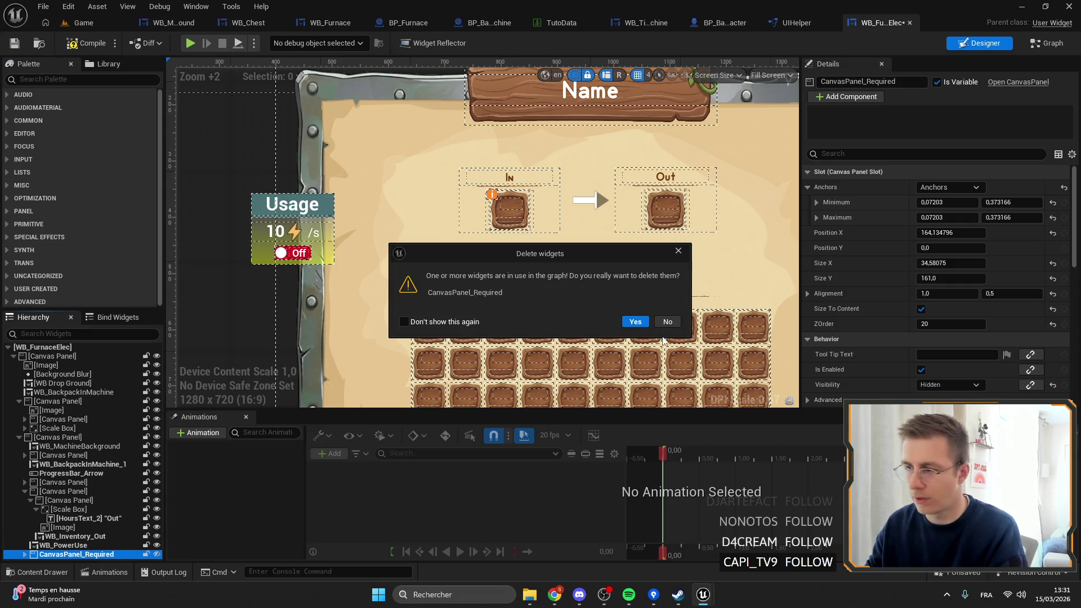
click(636, 321)
click(25, 491)
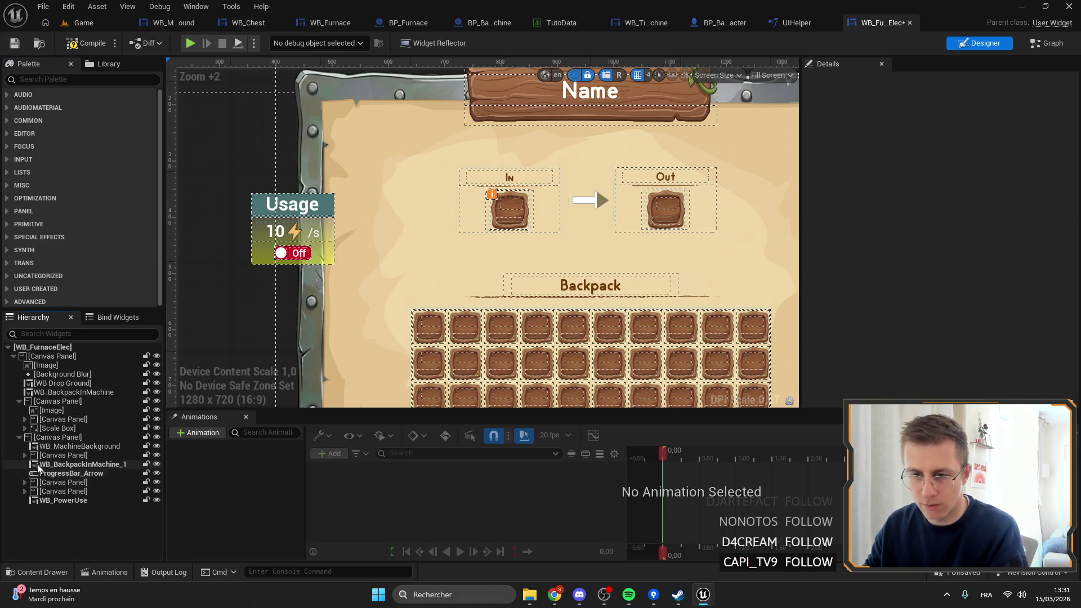
click(20, 438)
click(52, 430)
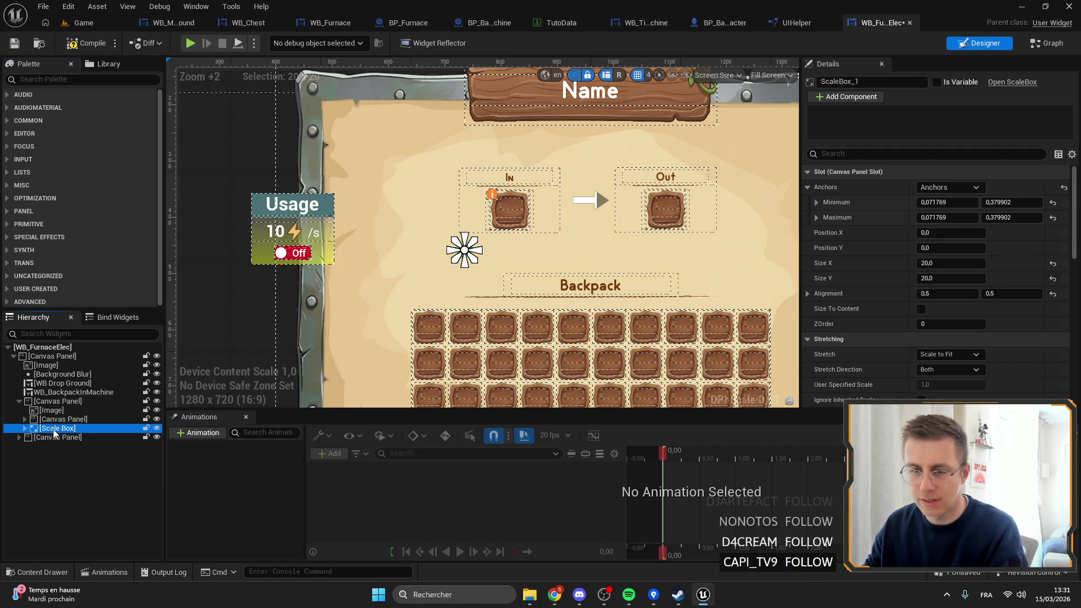
Step: Delete the Scale Box and the unneeded outer canvas panel
key(Delete)
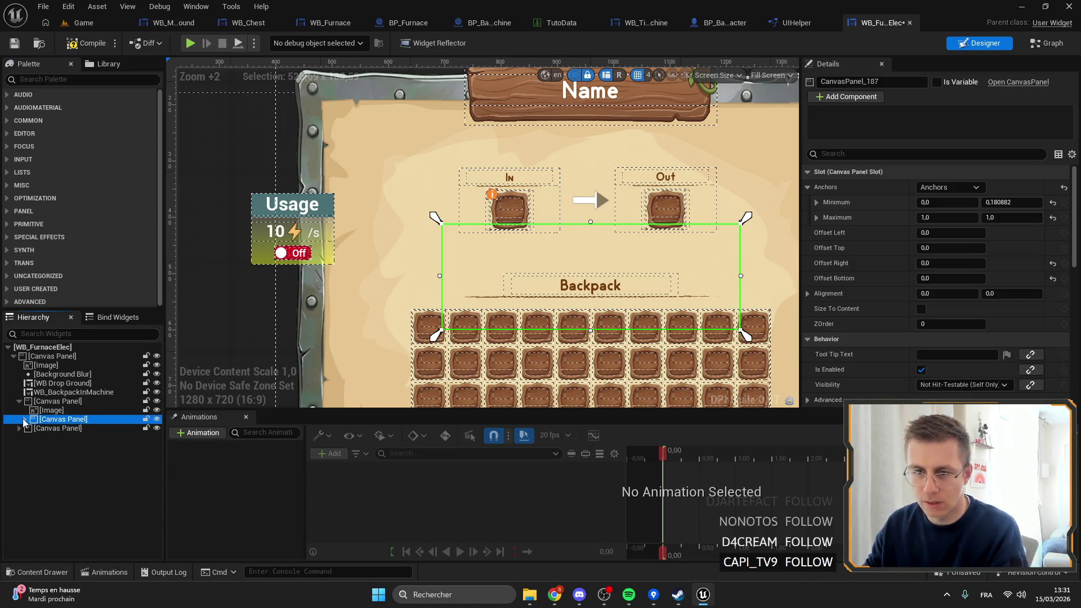
click(24, 420)
click(107, 429)
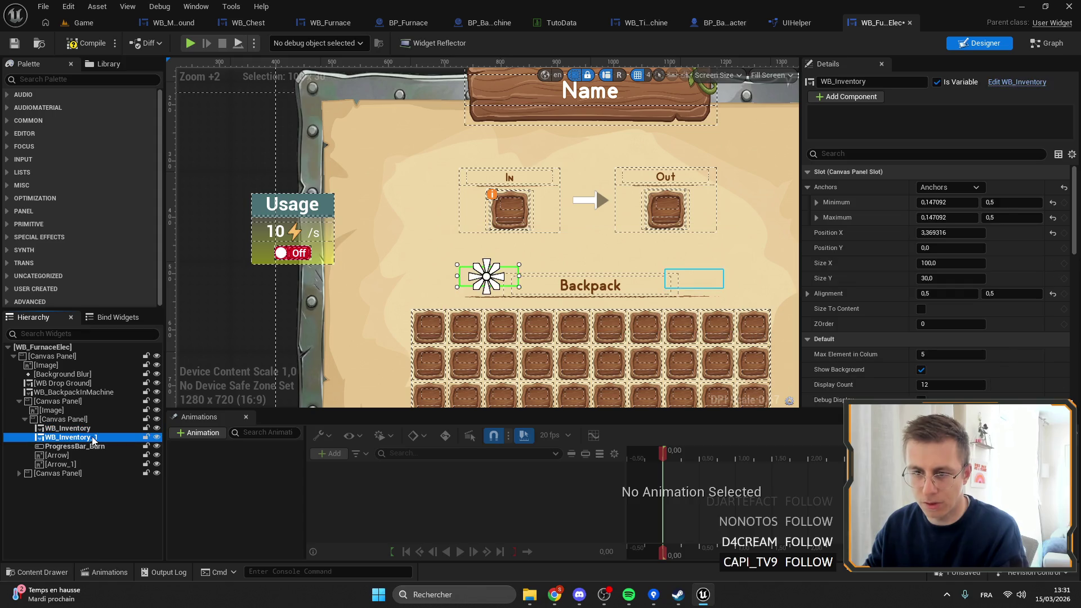
click(110, 438)
click(118, 447)
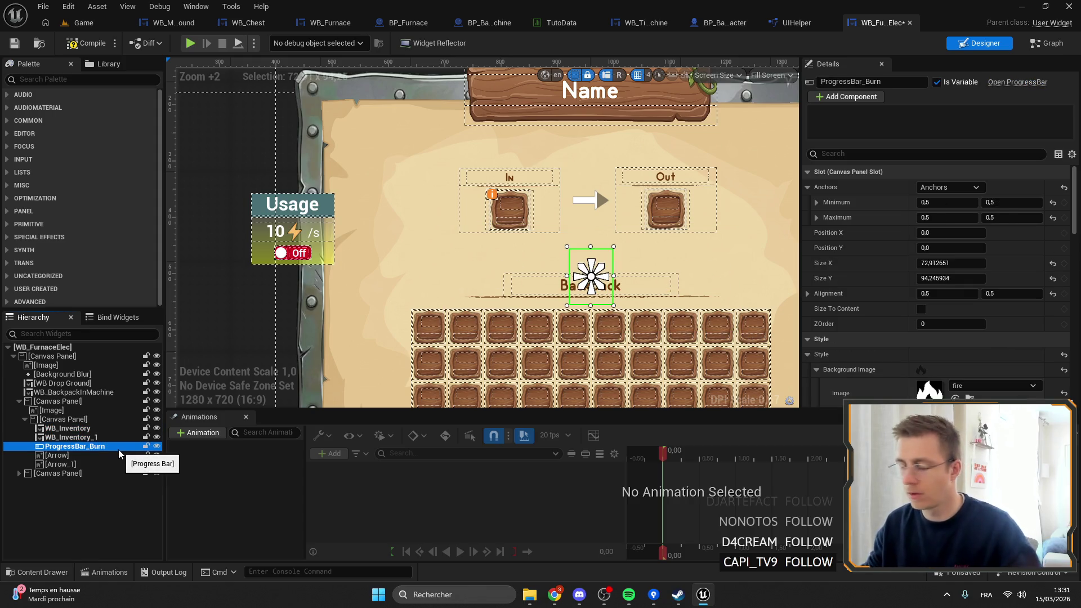
click(85, 465)
click(51, 420)
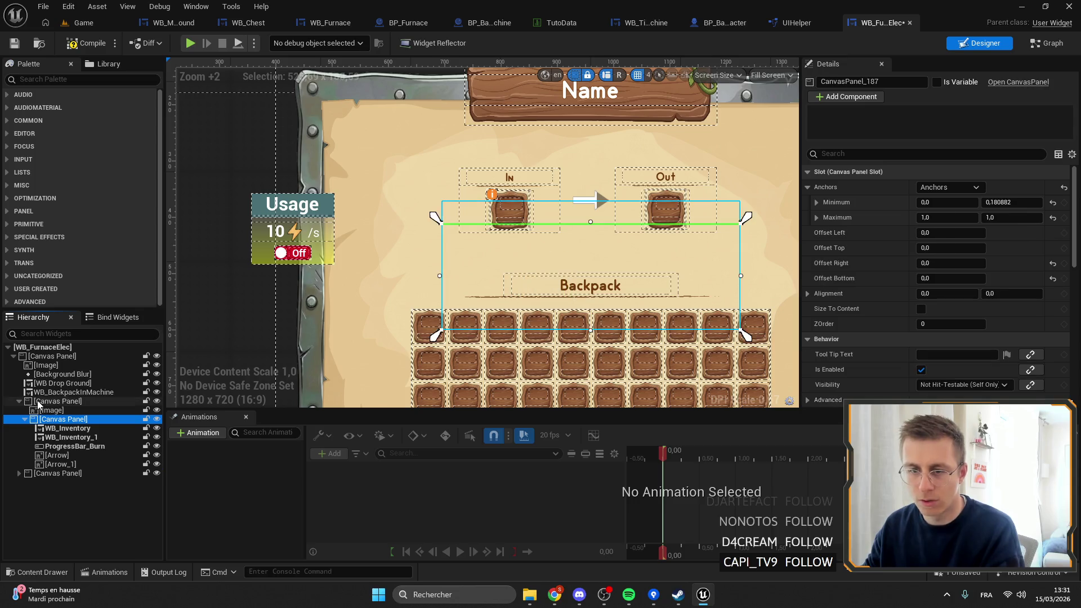
click(51, 401)
click(19, 401)
key(Delete)
click(636, 331)
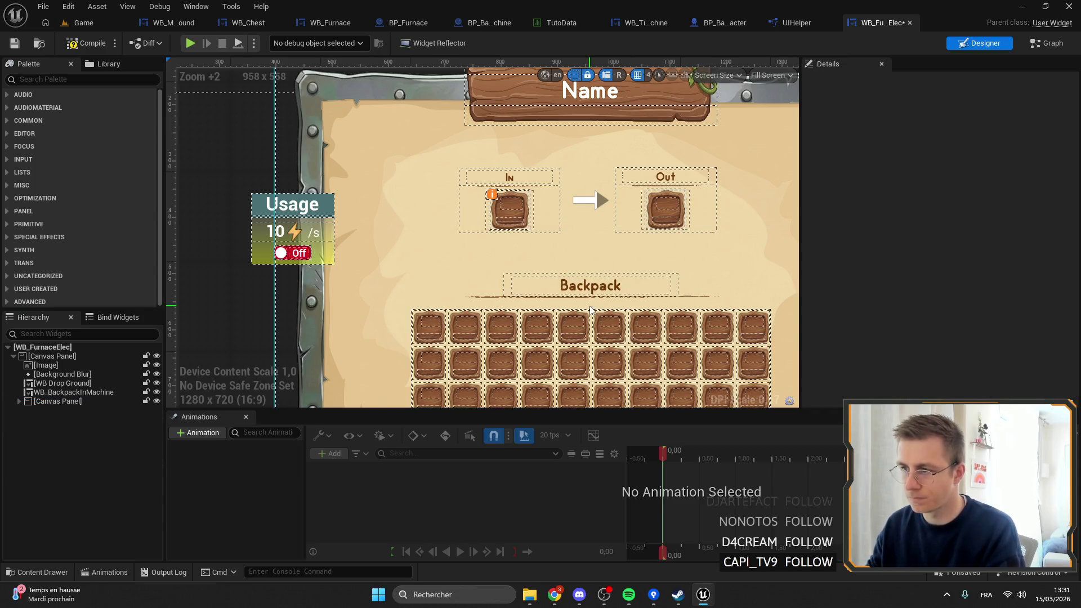
Step: Expand the canvas panel and edit WB_BackpackInMachine_1's name
click(20, 401)
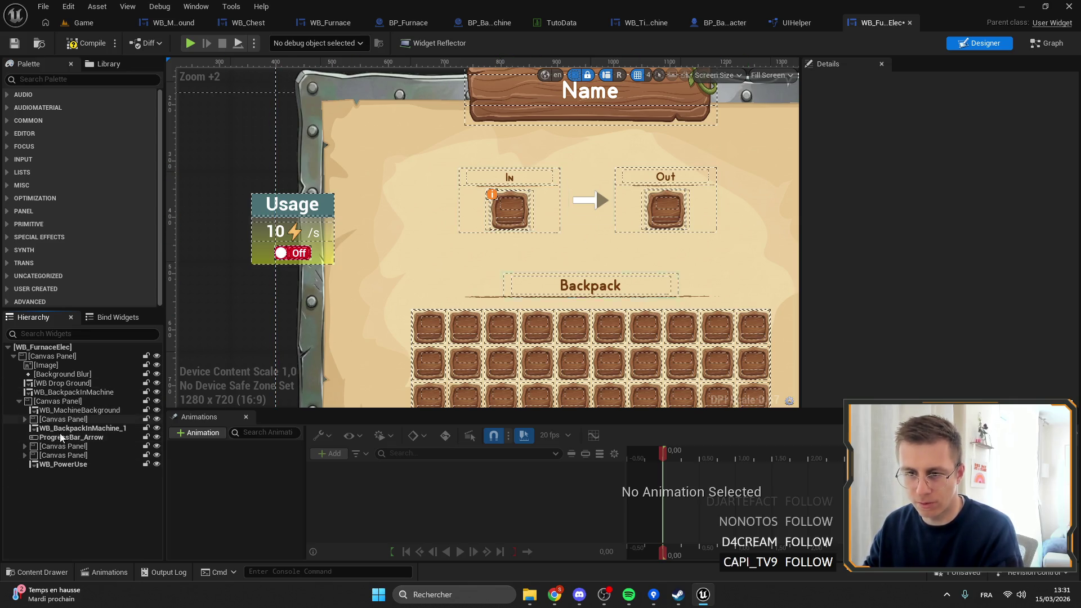
click(101, 428)
click(127, 429)
key(Return)
Step: Copy CanvasPanel_Required from WB_Furnace and paste it under WB_FurnaceElec's root Canvas Panel
click(325, 22)
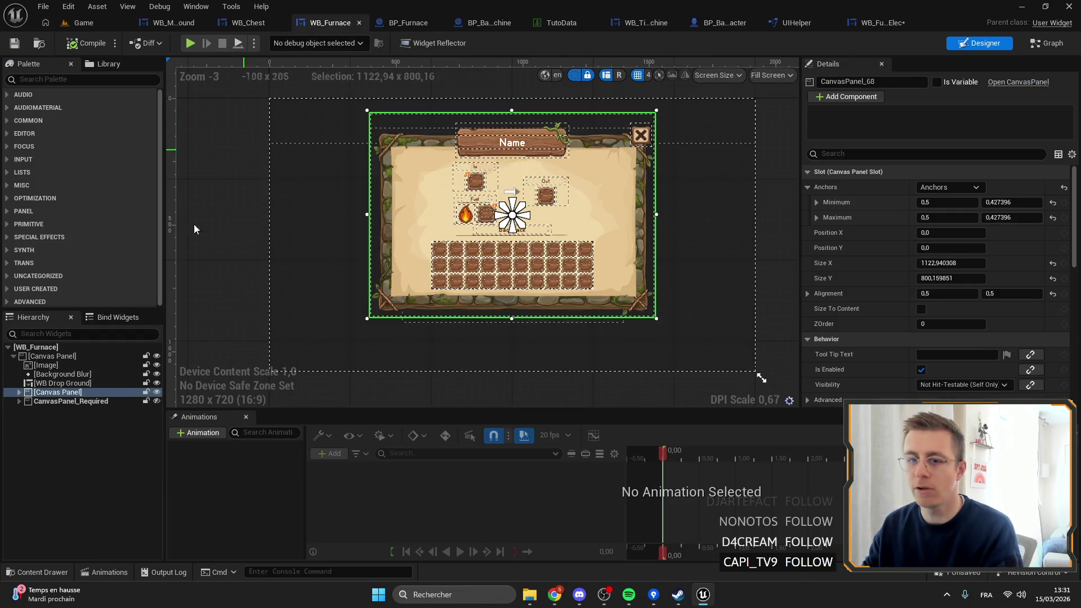
click(69, 402)
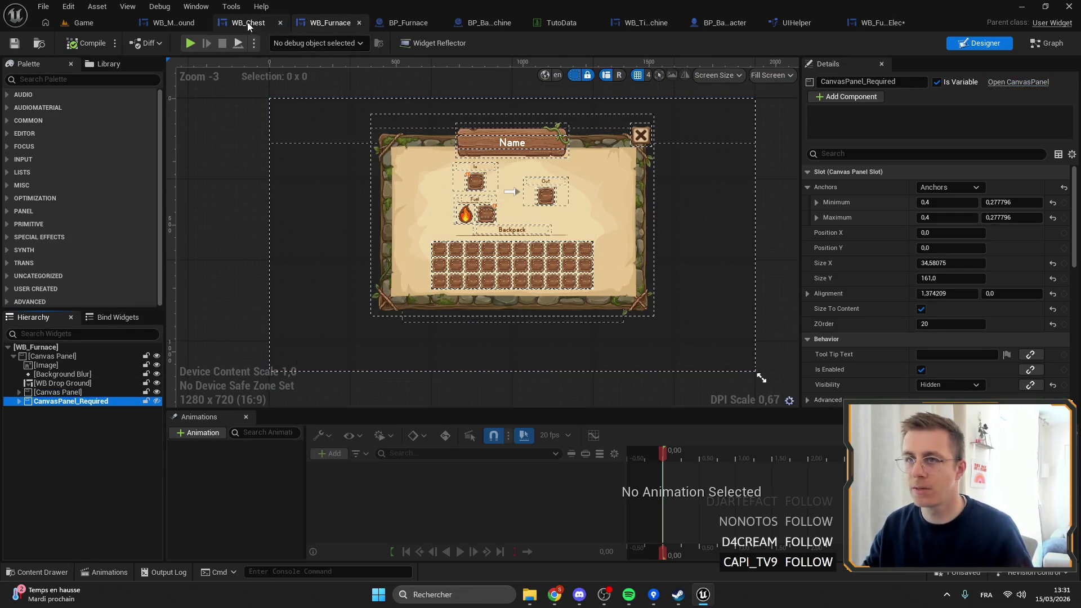
click(894, 22)
click(58, 401)
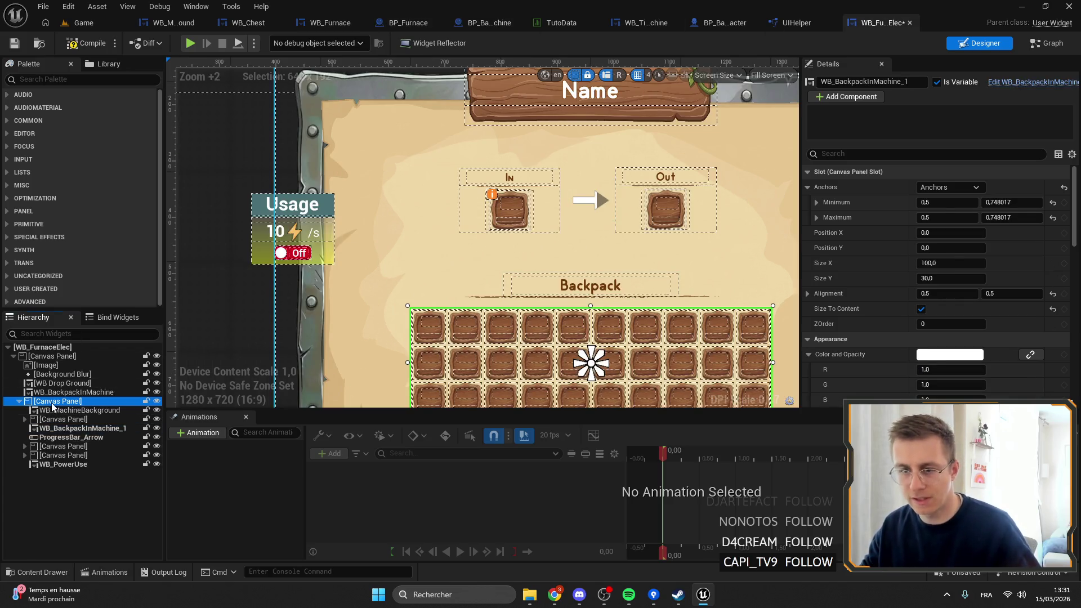
click(19, 401)
click(48, 357)
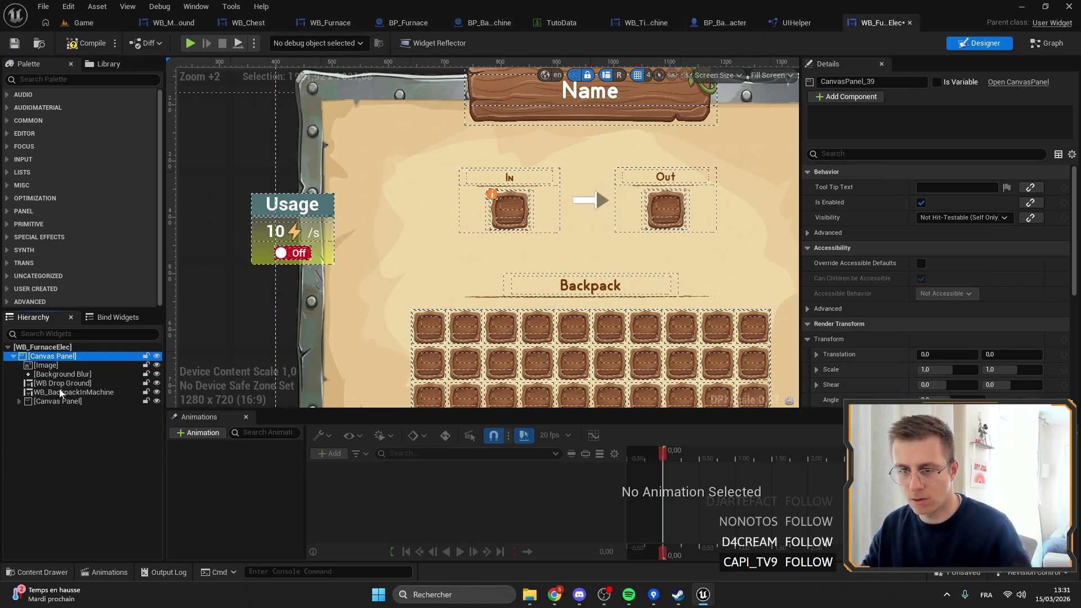
key(ctrl+z)
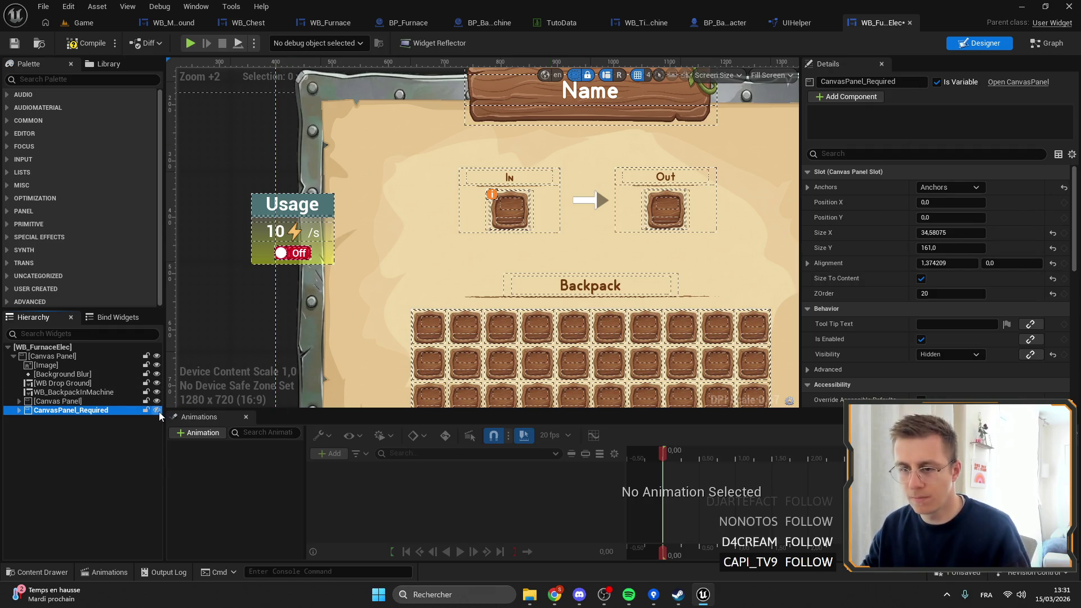
click(156, 410)
Step: Anchor the recipe panel on the In slot, set Alignment X to 1.277744, and compile
scroll(498, 160, up, 4)
mouse_move(495, 159)
mouse_down()
mouse_move(495, 181)
mouse_move(518, 212)
mouse_move(495, 213)
mouse_up()
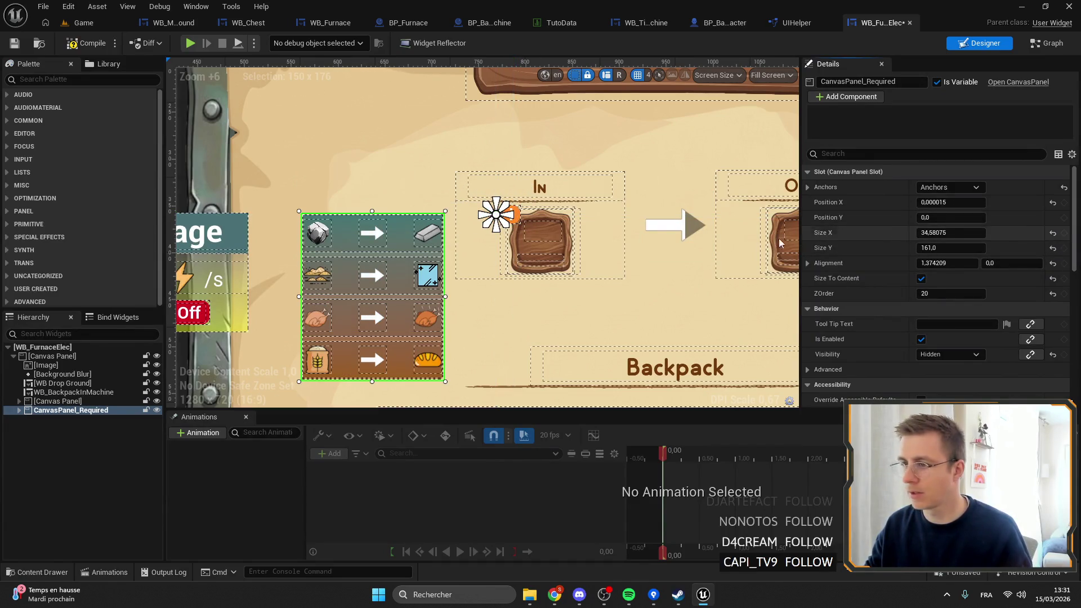
drag(950, 263, 923, 263)
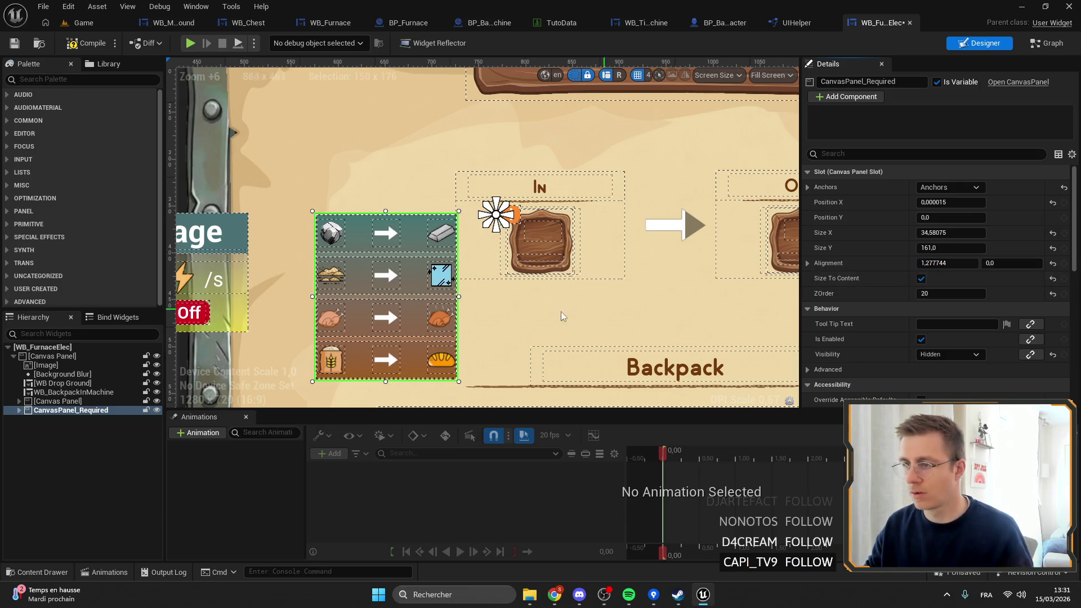
drag(561, 317, 523, 290)
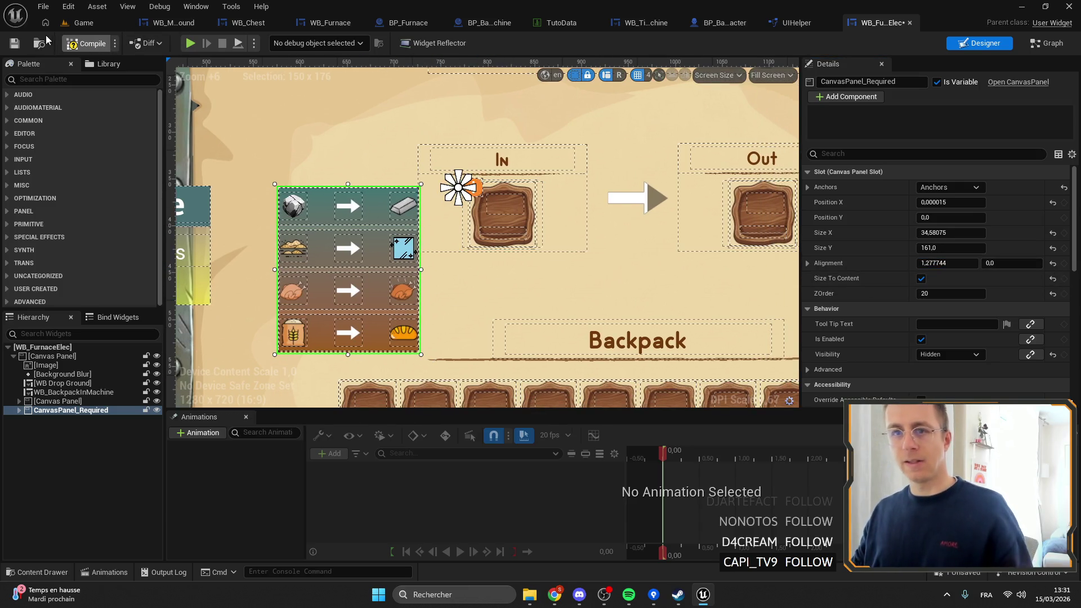
click(20, 46)
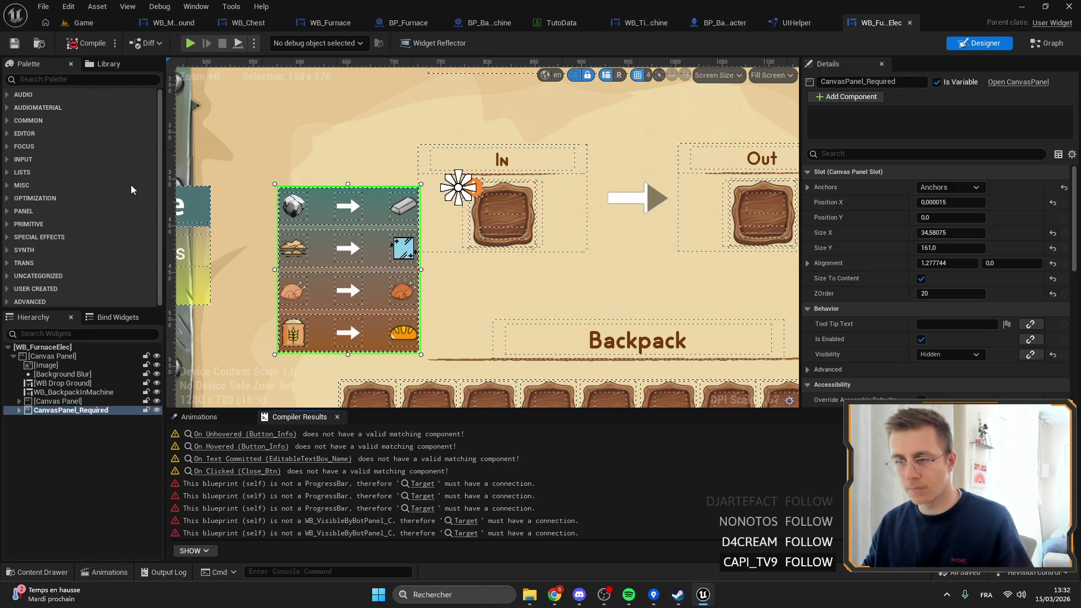
Step: Wire Button_Info_1's On Hovered event into Set Visibility, deleting the old event nodes
click(480, 197)
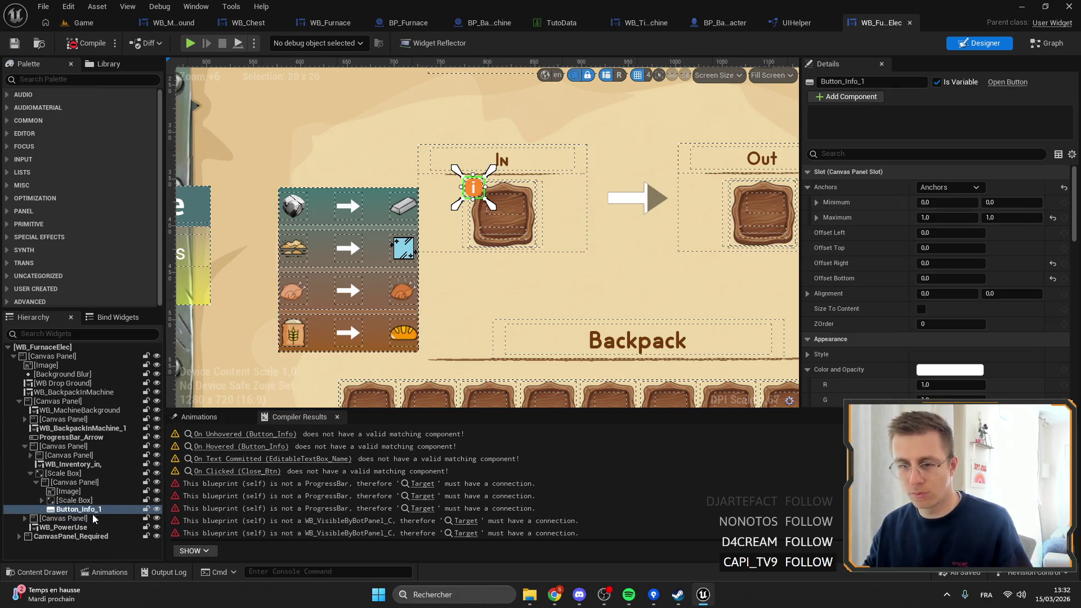
scroll(968, 353, down, 8)
scroll(987, 348, down, 6)
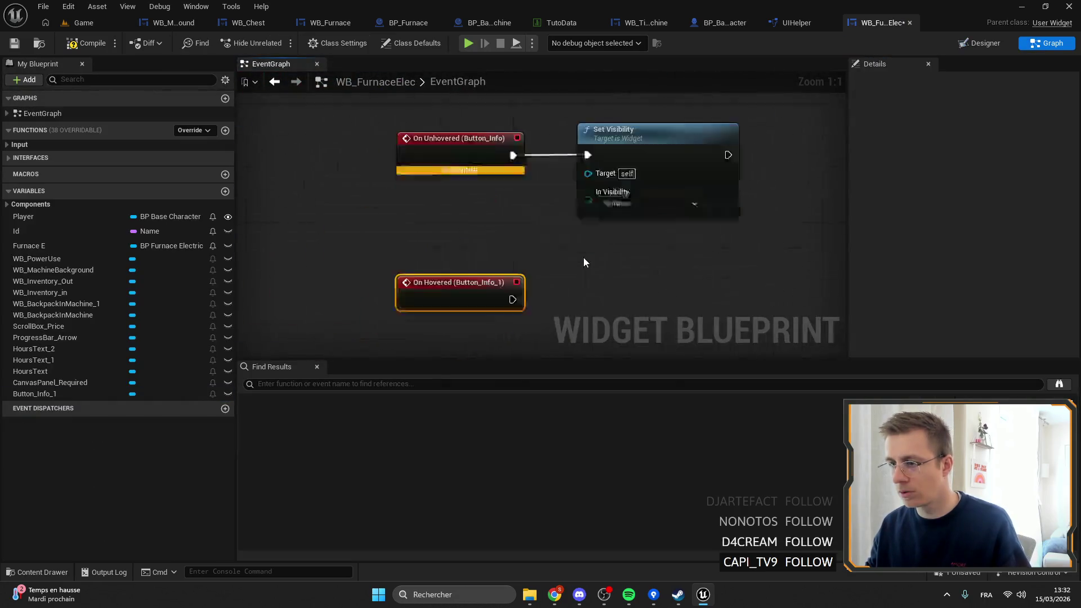
scroll(524, 244, up, 3)
mouse_move(499, 166)
mouse_down()
mouse_move(492, 245)
mouse_move(564, 208)
mouse_move(593, 176)
mouse_up()
click(485, 166)
key(Delete)
drag(468, 208, 479, 162)
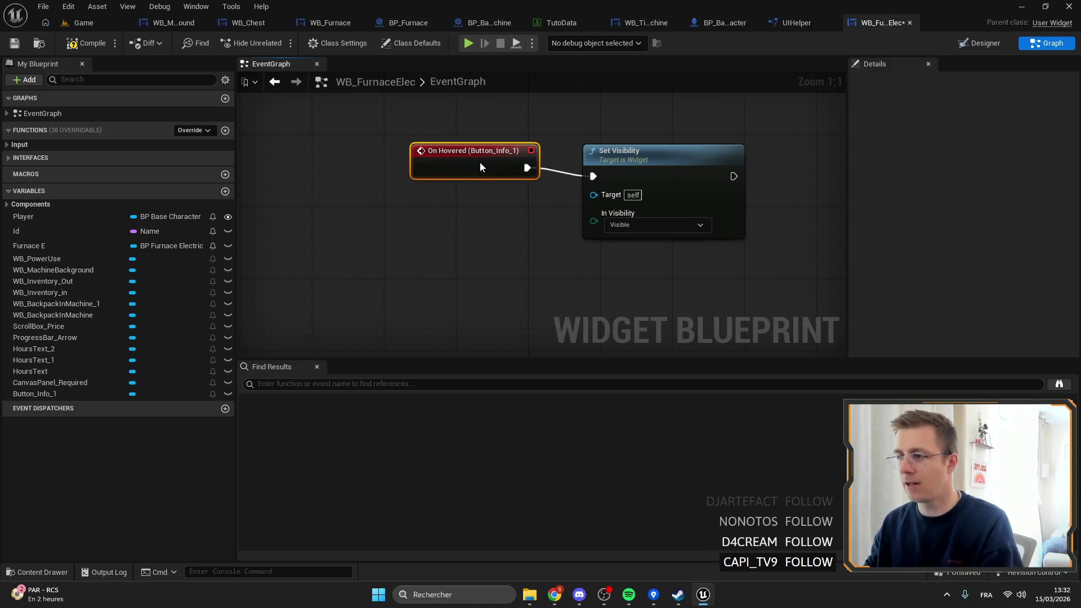
scroll(503, 169, down, 3)
click(530, 253)
key(Delete)
Step: Add an On Unhovered event for Button_Info_1 and wire it to the collapsing Set Visibility
click(979, 46)
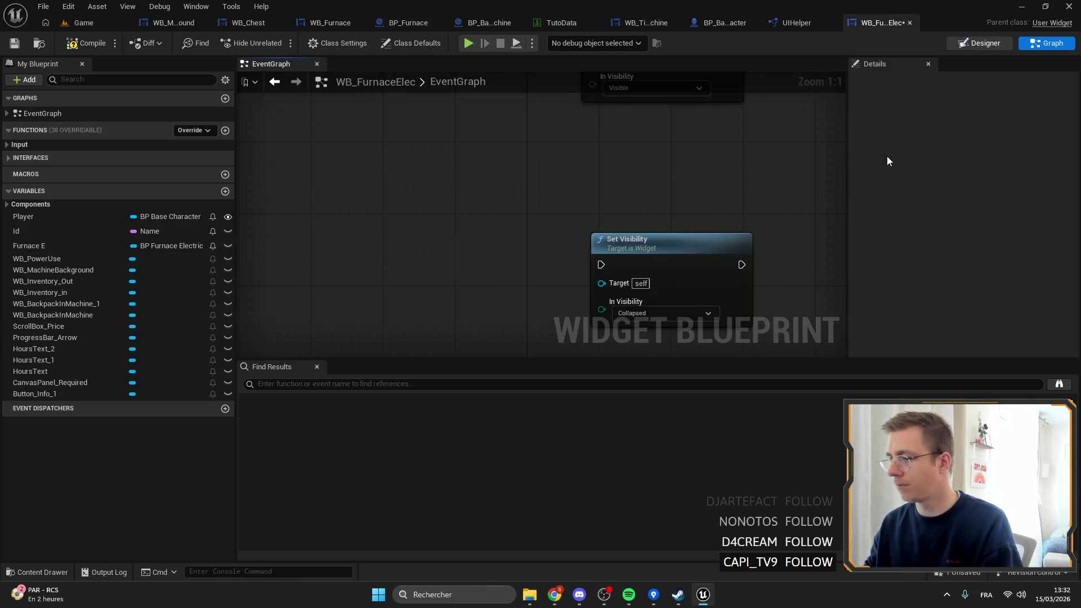
scroll(986, 345, down, 15)
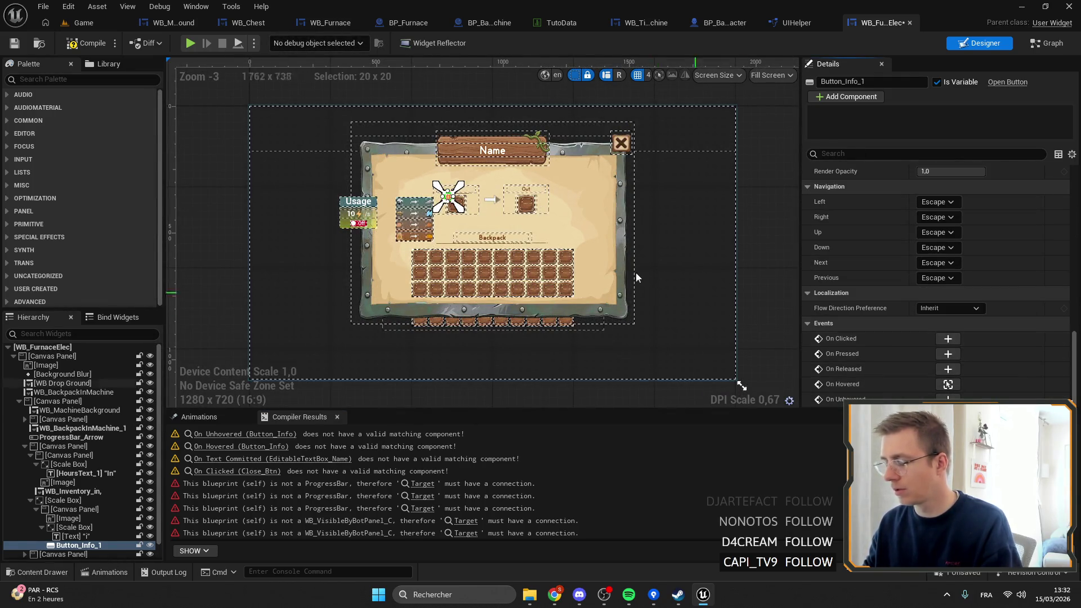
click(948, 399)
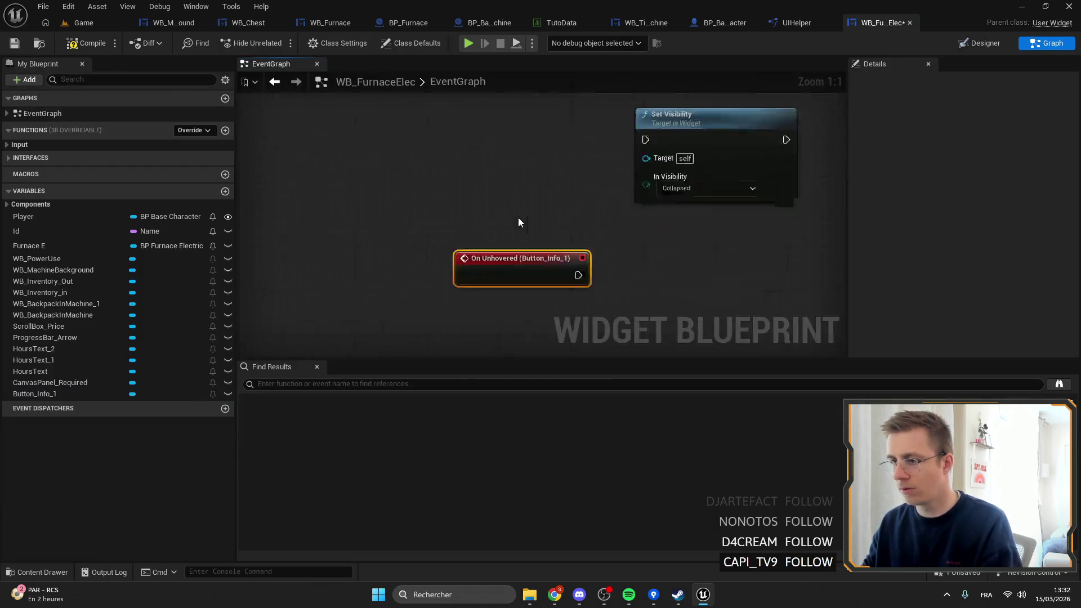
mouse_move(507, 285)
mouse_down()
mouse_move(515, 186)
mouse_move(630, 164)
mouse_up()
drag(507, 182, 507, 147)
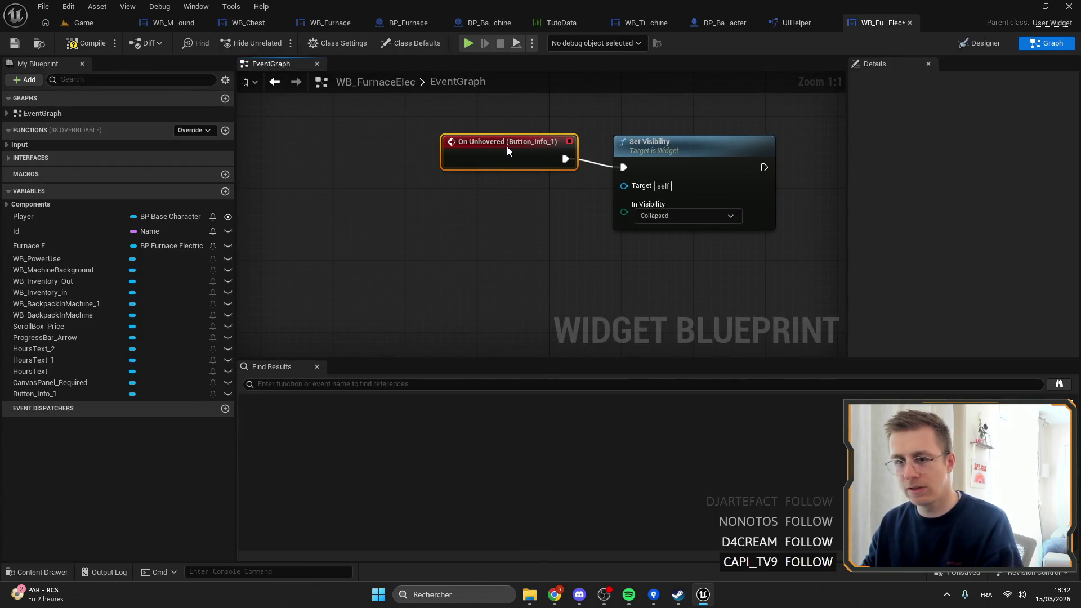
click(72, 305)
click(972, 49)
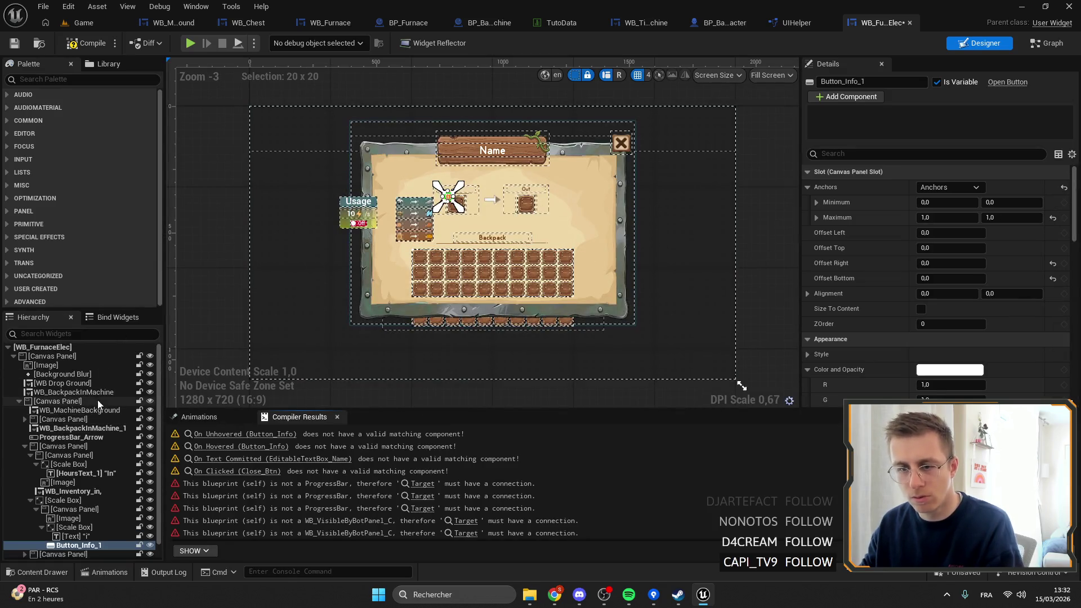
Step: Delete the old WB_BackpackInMachine widget and rename WB_BackpackInMachine_1 to WB_BackpackInMachine
click(92, 394)
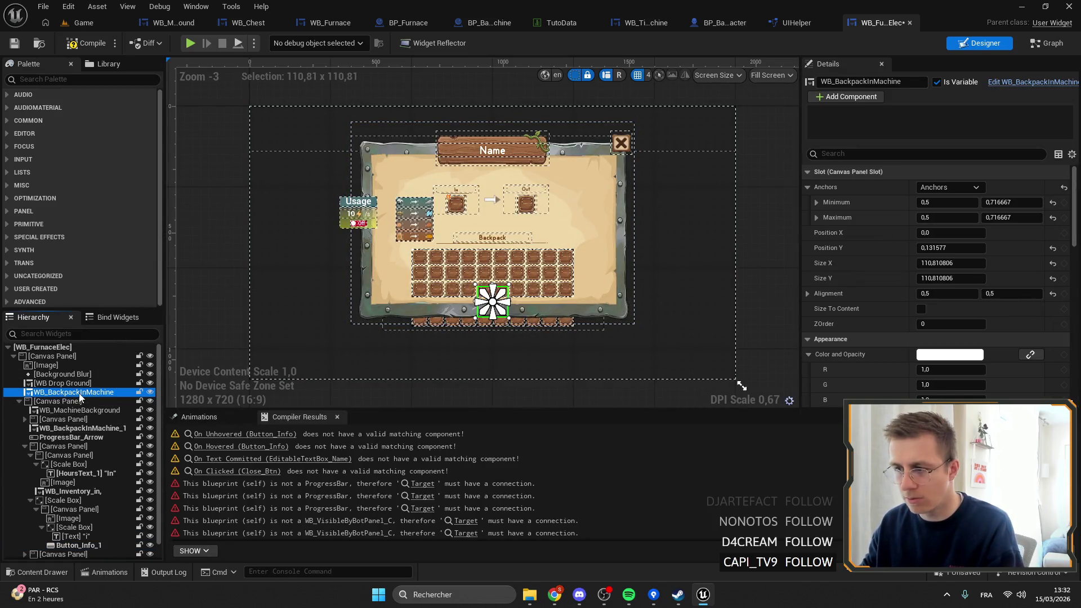
key(Delete)
key(Return)
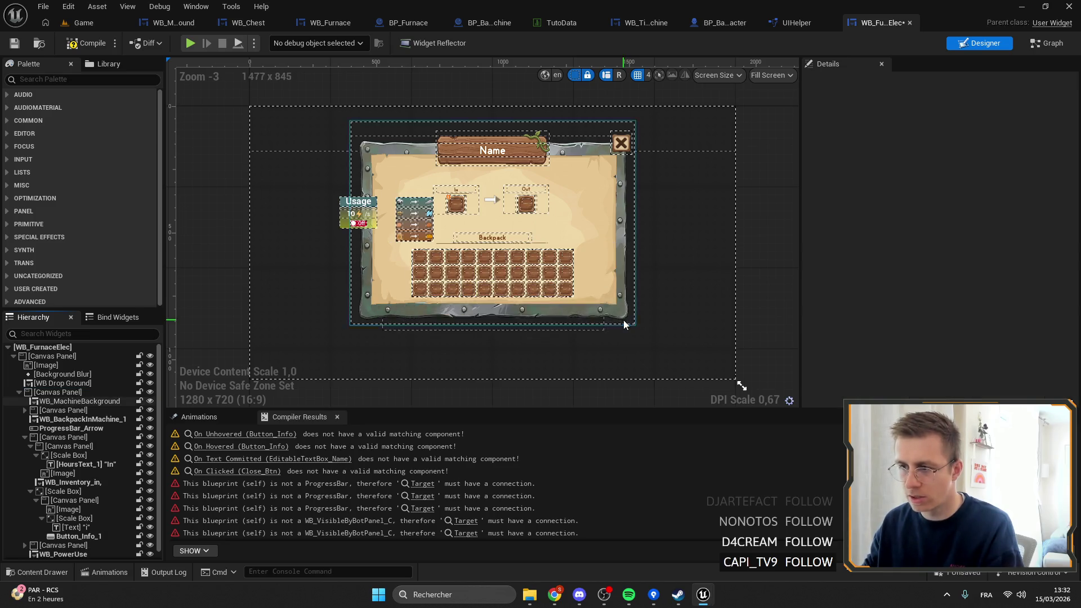
click(24, 411)
click(82, 437)
click(917, 82)
key(Return)
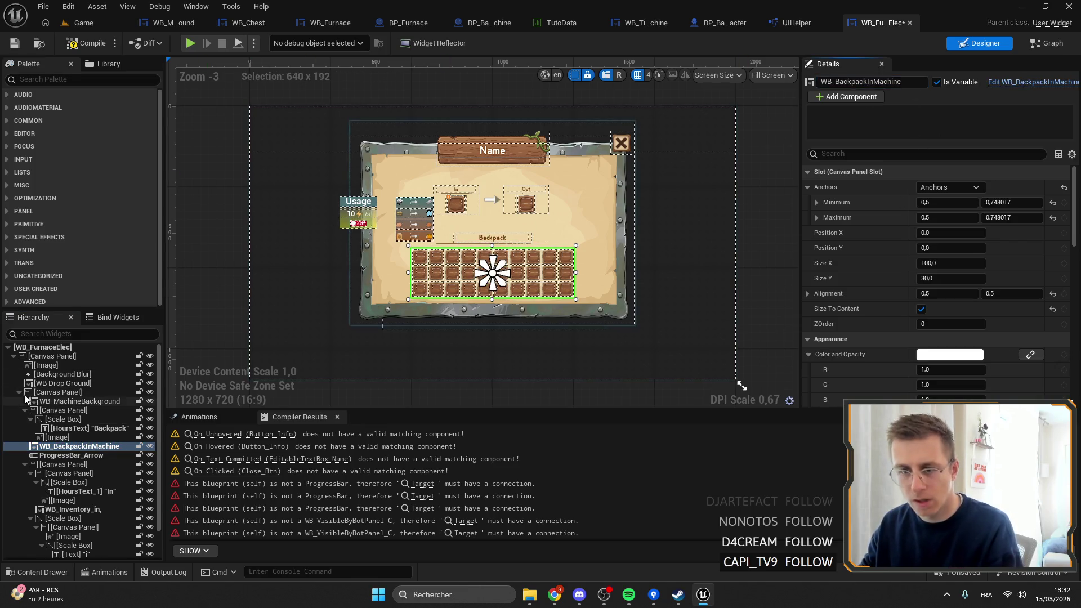
Step: Copy the CanvasPanel_Required name and search for it from a Set Visibility Target pin in the event graph
click(39, 402)
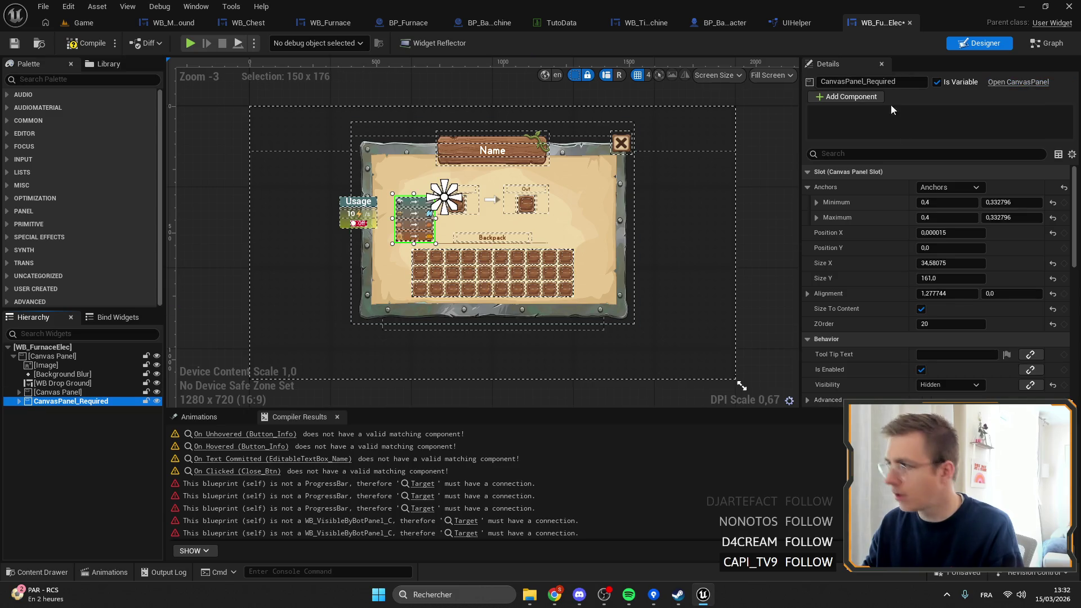
click(911, 82)
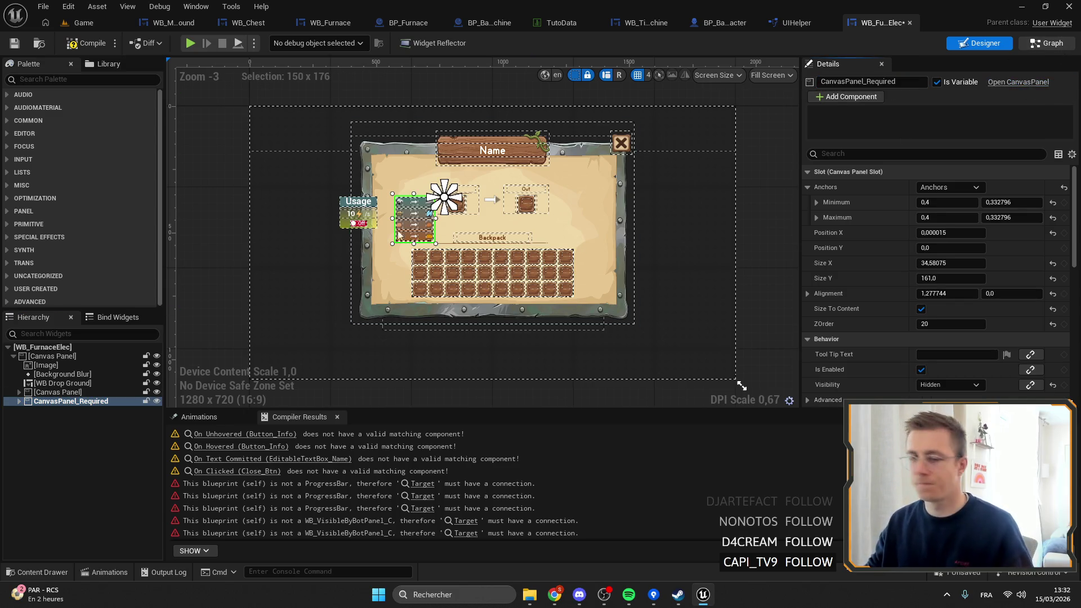
double_click(399, 236)
mouse_move(574, 204)
mouse_down()
mouse_move(515, 237)
mouse_move(489, 313)
mouse_up()
text(CanvasPanel_Required)
Step: Connect CanvasPanel_Required to the Target of both info-button Set Visibility nodes, then compile and save
click(566, 303)
drag(583, 135, 475, 155)
text(CanvasPanel_Required)
click(578, 213)
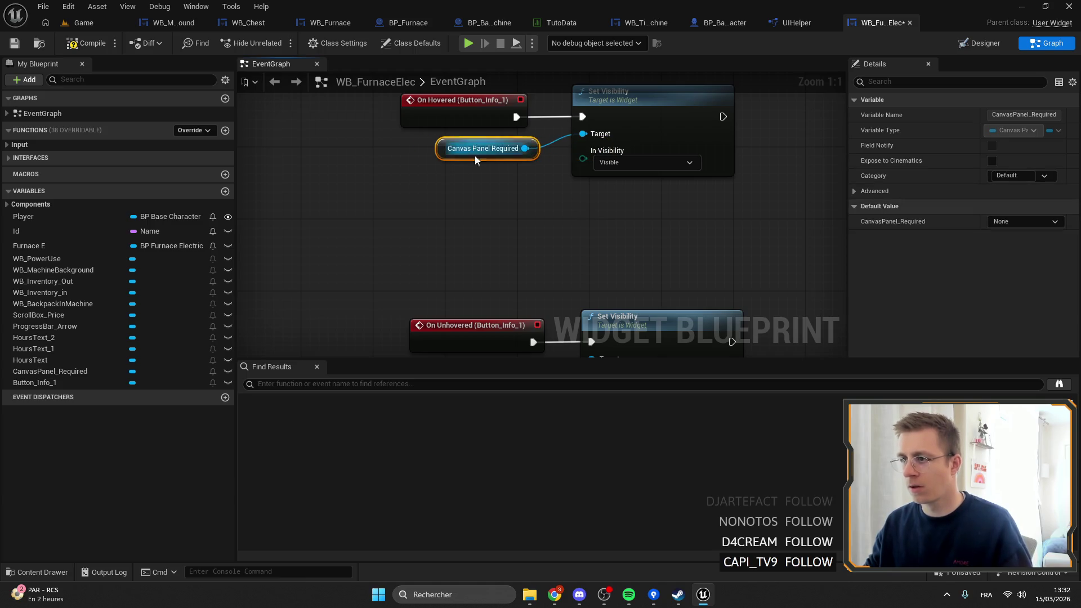
click(13, 44)
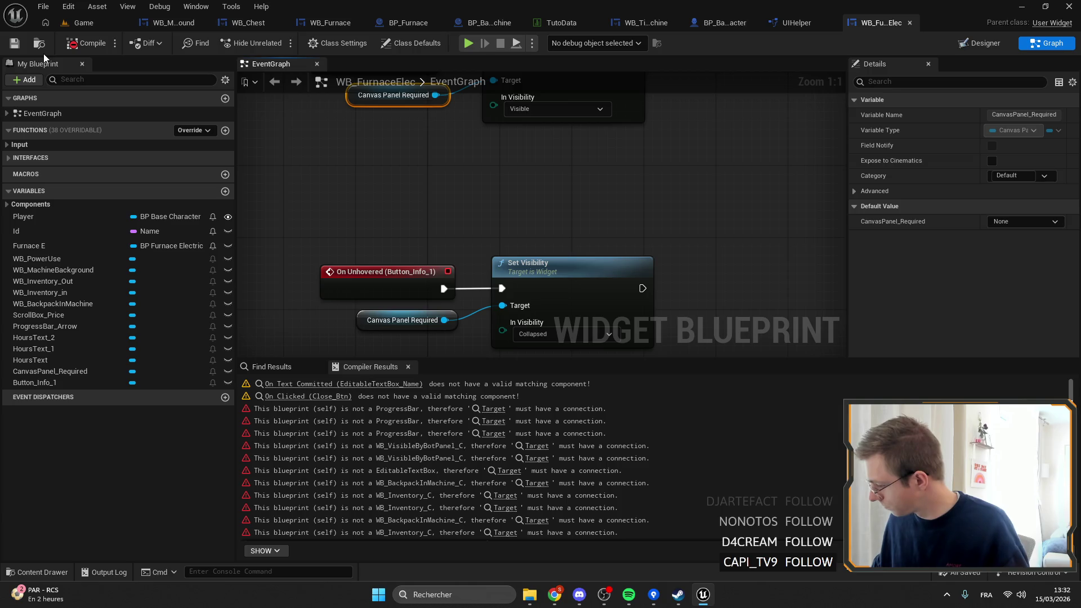
Step: Delete the unused On Text Committed node group and return to the Designer layout
scroll(701, 181, down, 4)
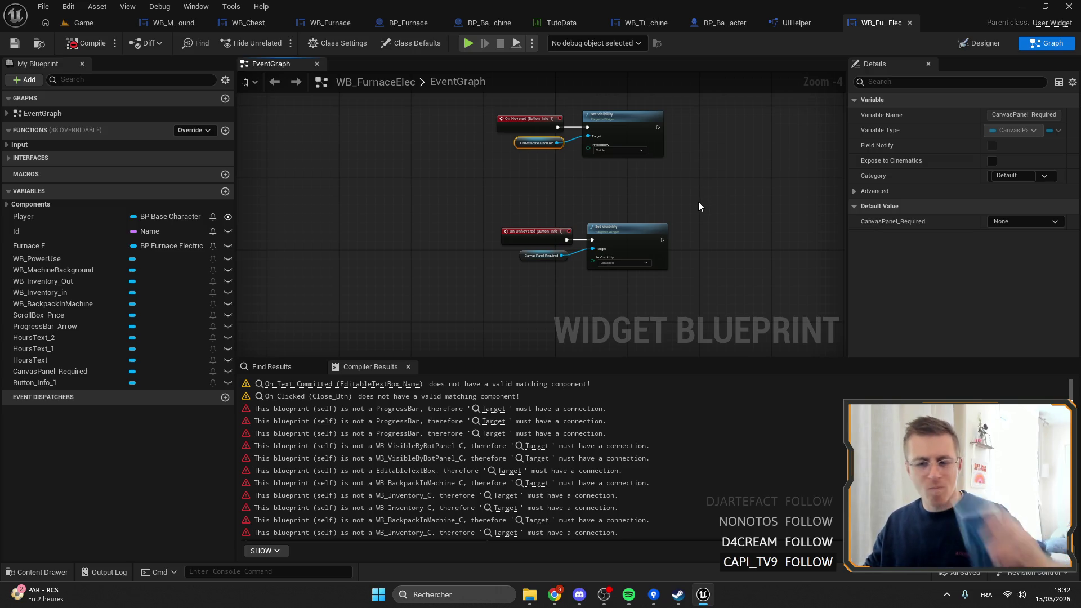
scroll(710, 225, down, 2)
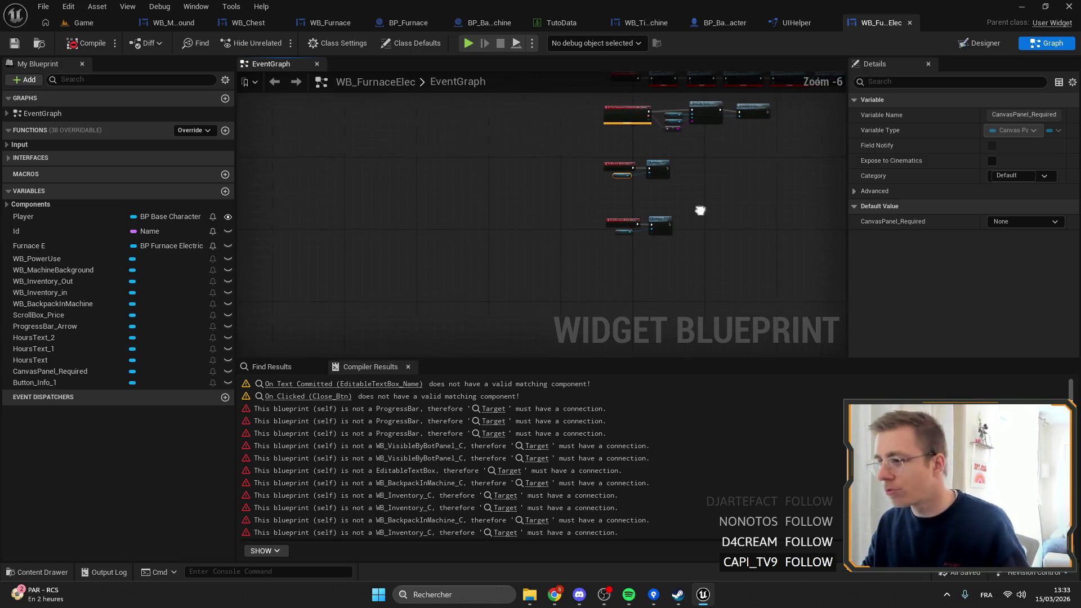
scroll(570, 217, up, 3)
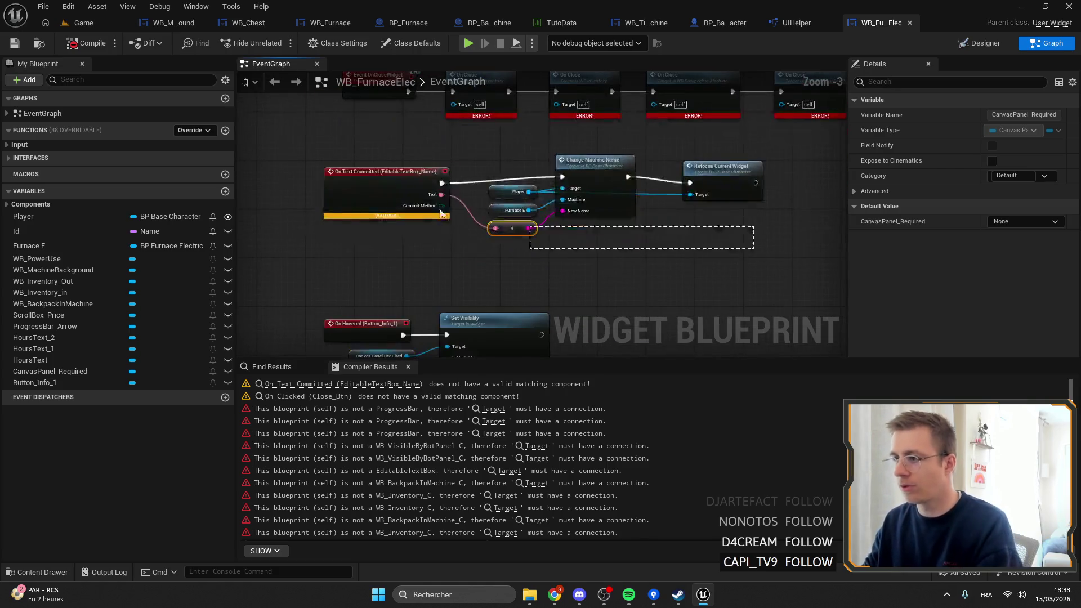
click(488, 211)
key(Delete)
scroll(529, 113, down, 2)
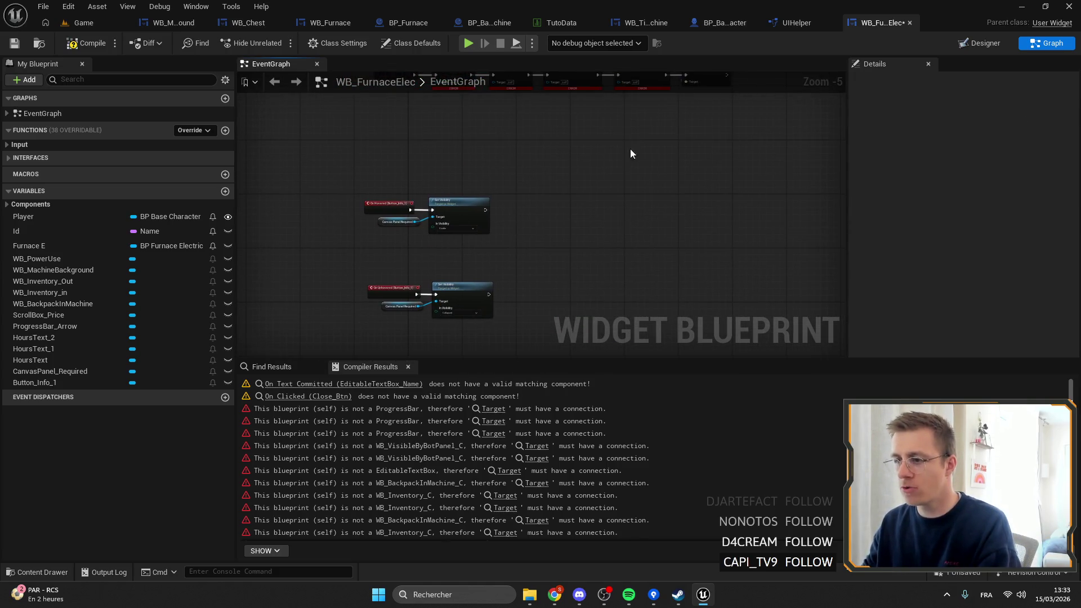
click(980, 43)
scroll(439, 248, up, 6)
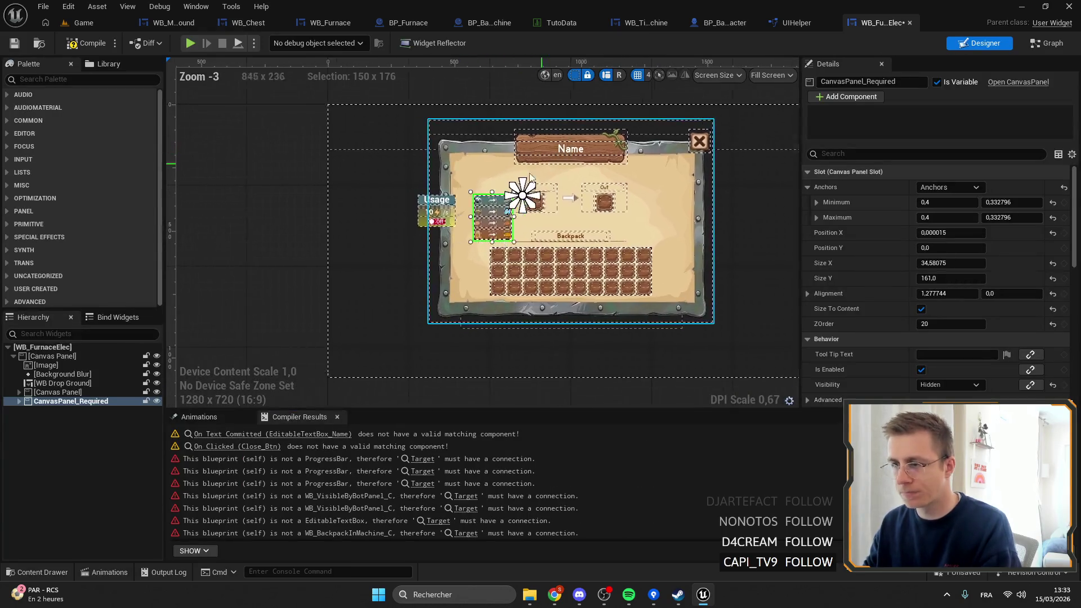
Step: Hide CanvasPanel_Required in the design by toggling its visibility off
click(156, 401)
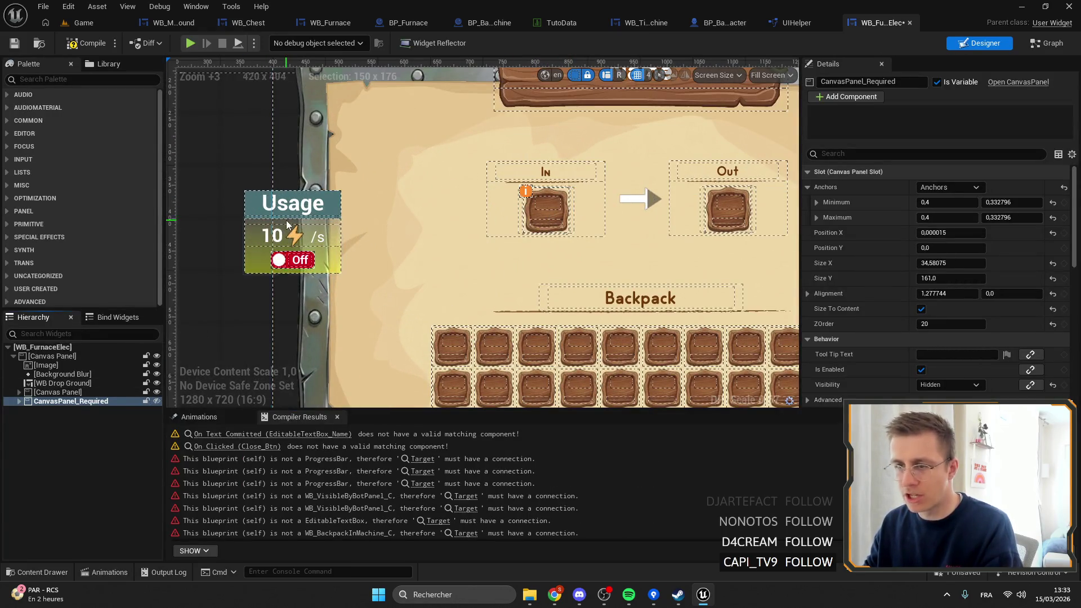
scroll(496, 186, up, 2)
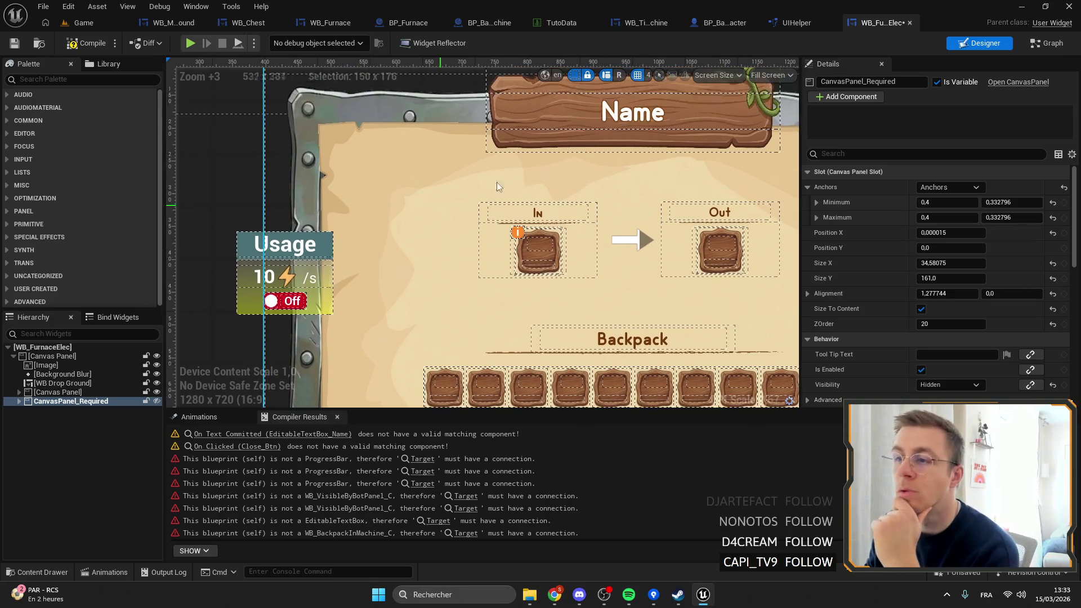
scroll(383, 147, down, 4)
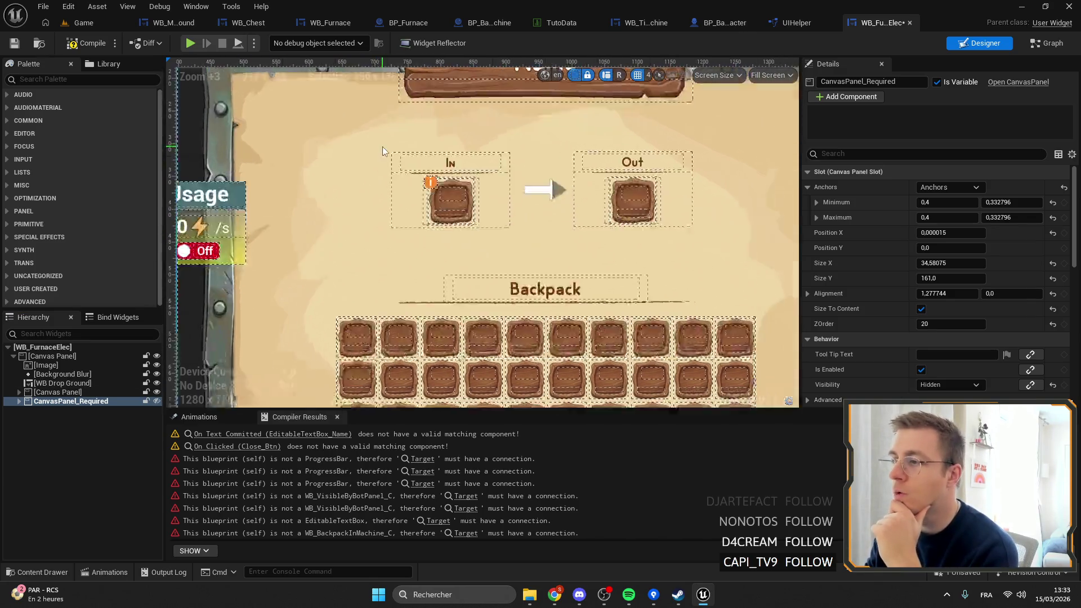
scroll(371, 209, up, 5)
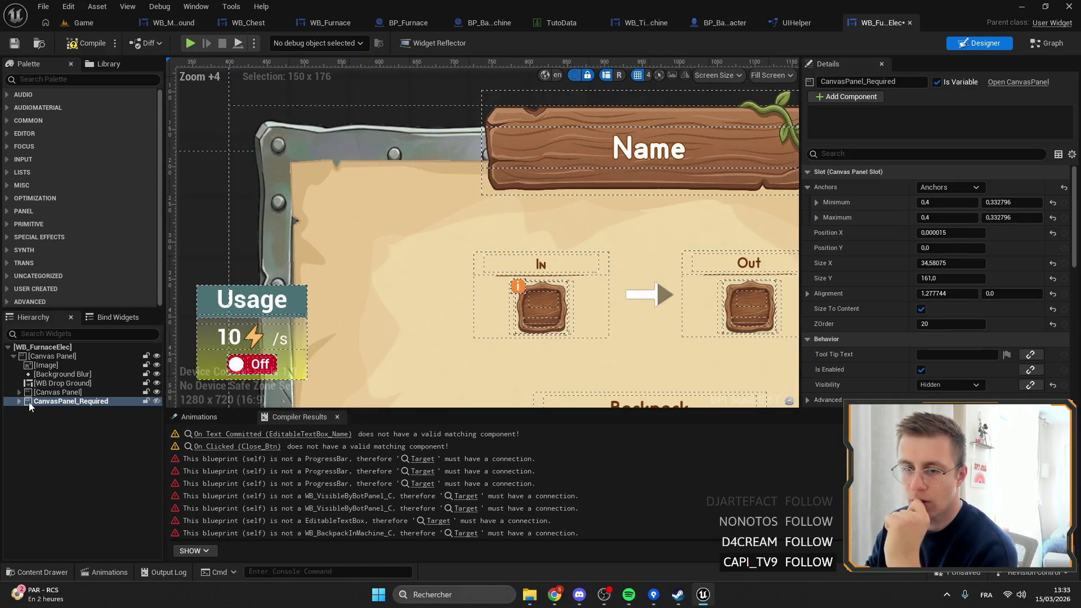
Step: Move WB_PowerUse onto the parchment's top-left, enlarge it slightly, then compile and save
click(19, 393)
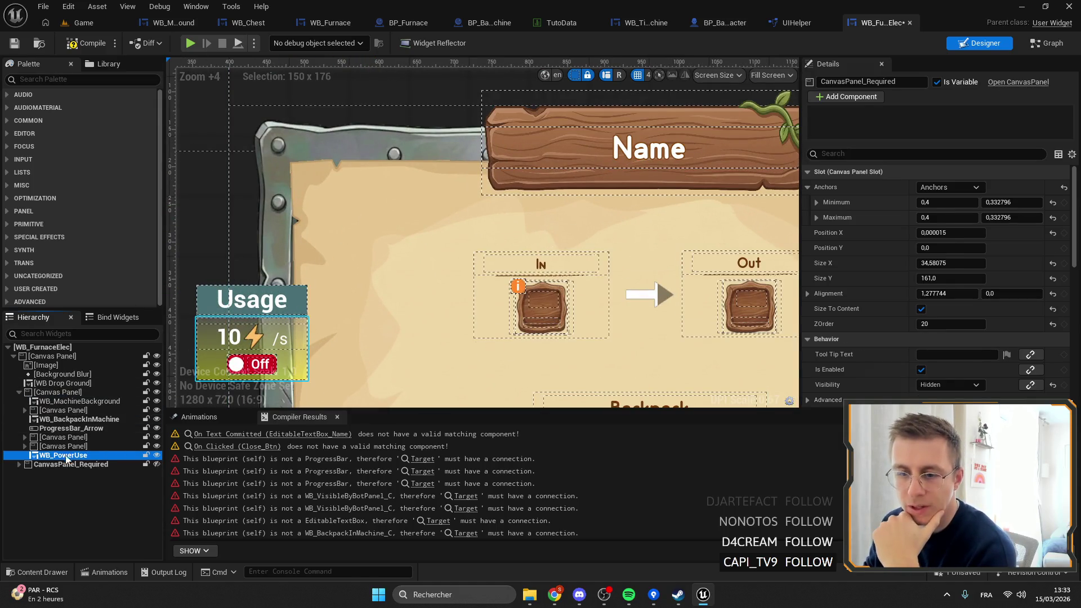
click(63, 455)
drag(307, 325, 441, 213)
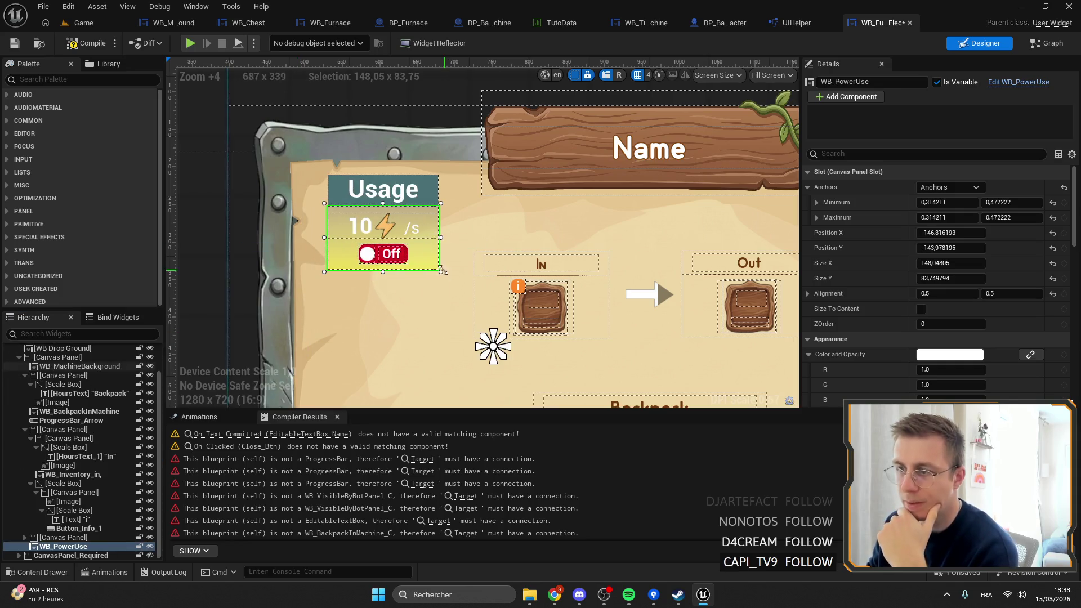
mouse_move(444, 267)
mouse_down()
mouse_move(463, 265)
mouse_move(457, 273)
mouse_up()
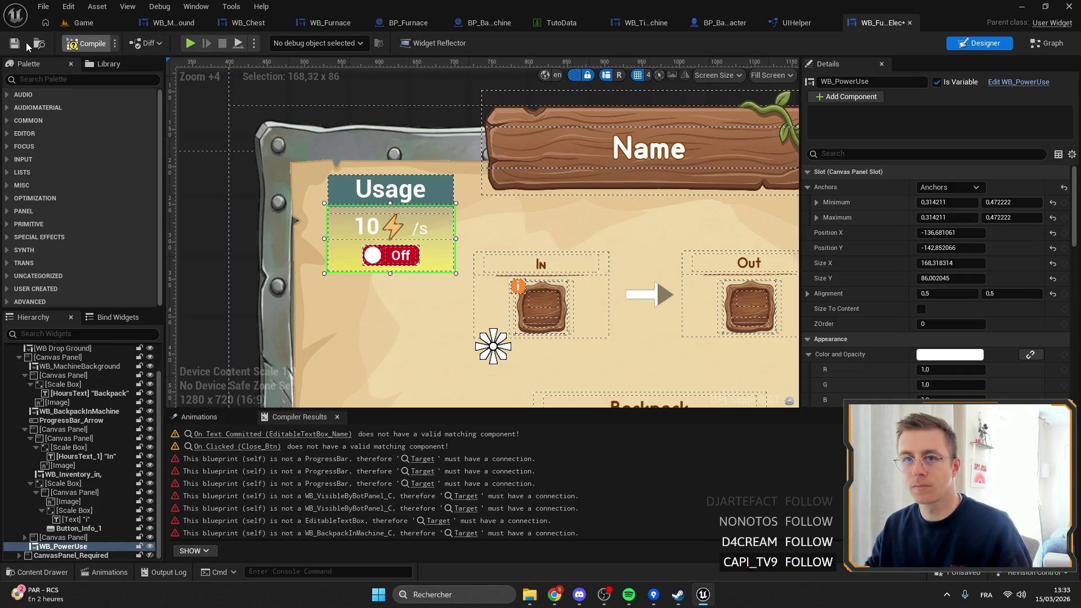
click(86, 43)
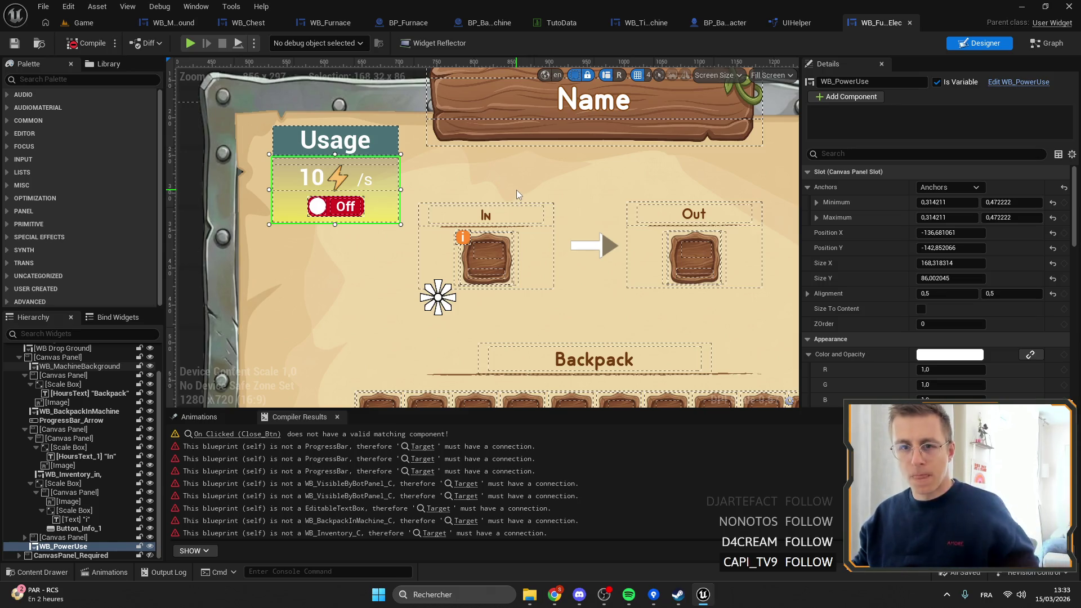
Step: Bring the Steam window to the front
scroll(478, 173, right, 3)
scroll(478, 173, down, 1)
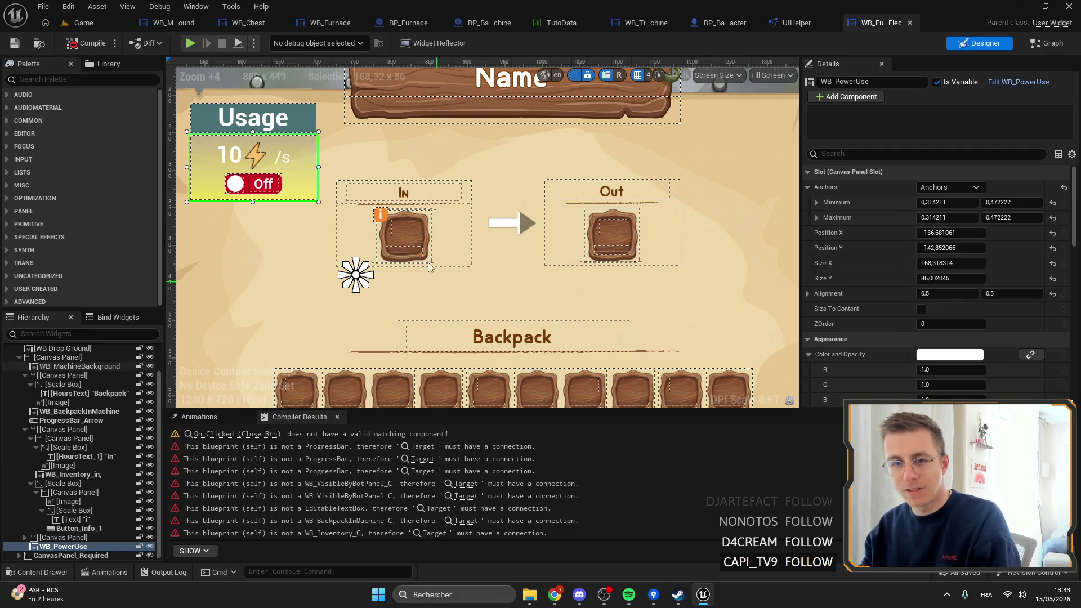
click(678, 595)
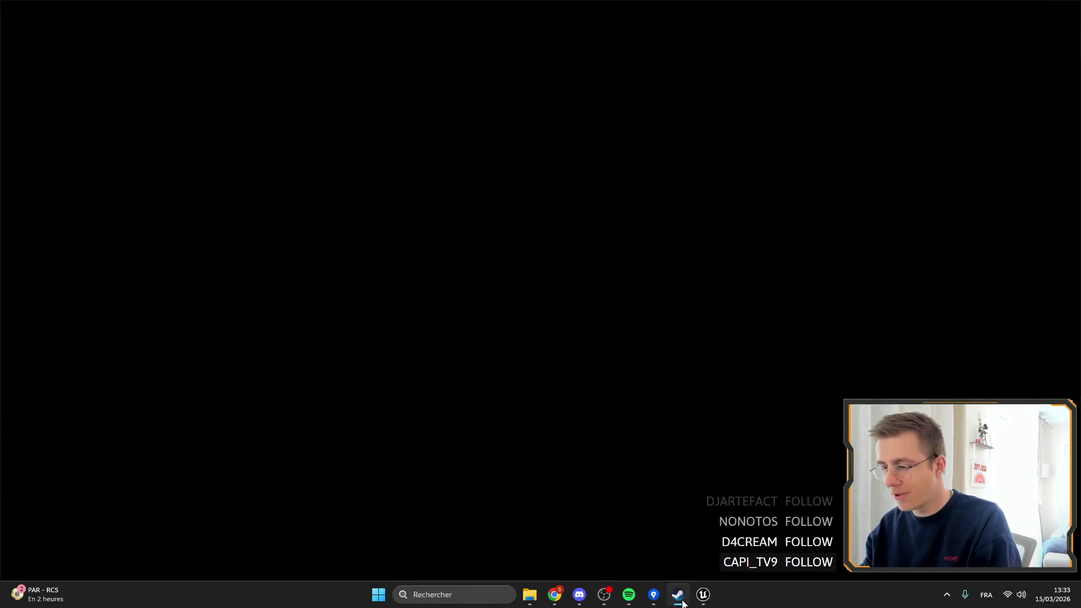
Step: Look over your own Steam profile page, then return to the library and minimise Steam
click(960, 10)
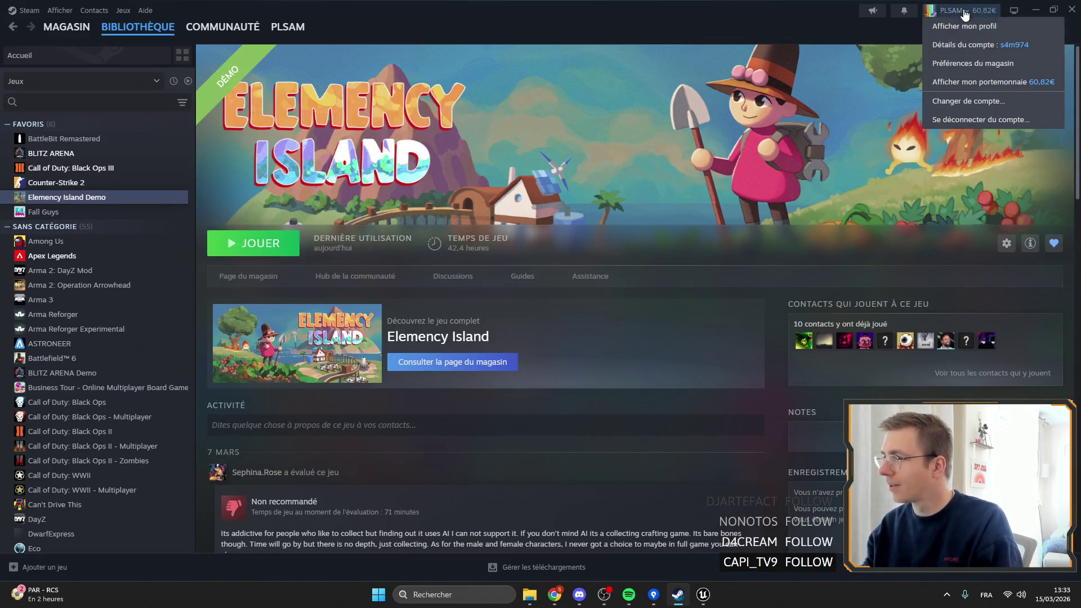
click(946, 24)
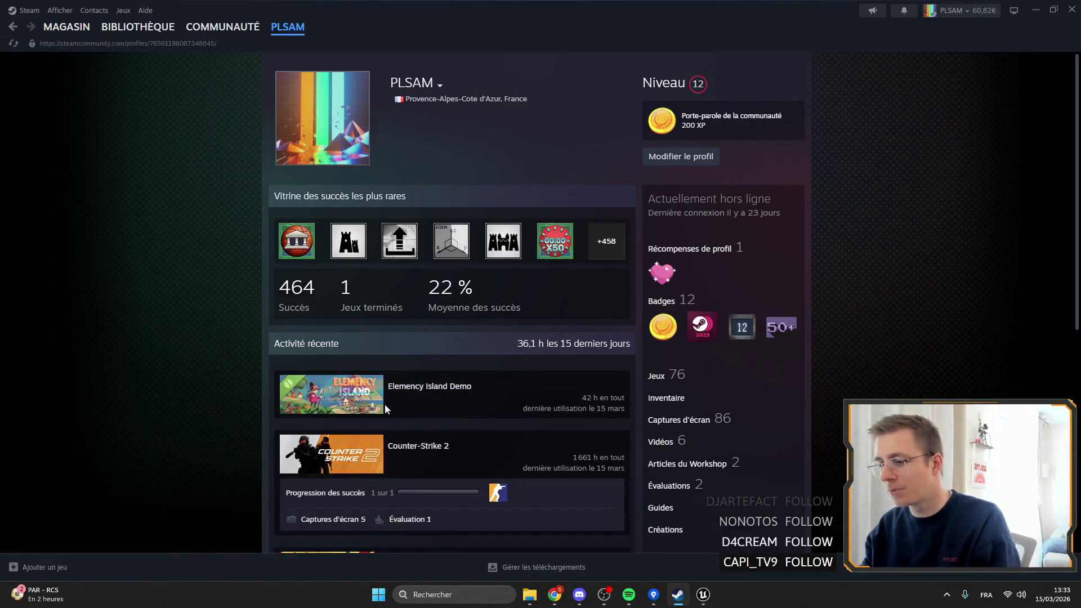
scroll(389, 285, down, 6)
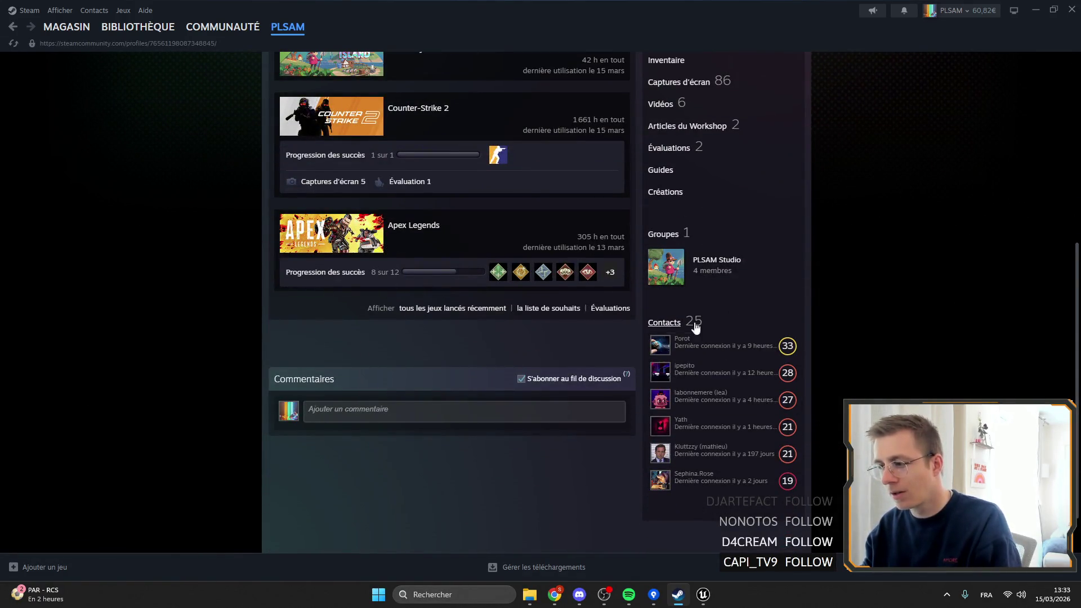
scroll(404, 228, up, 4)
scroll(451, 236, up, 2)
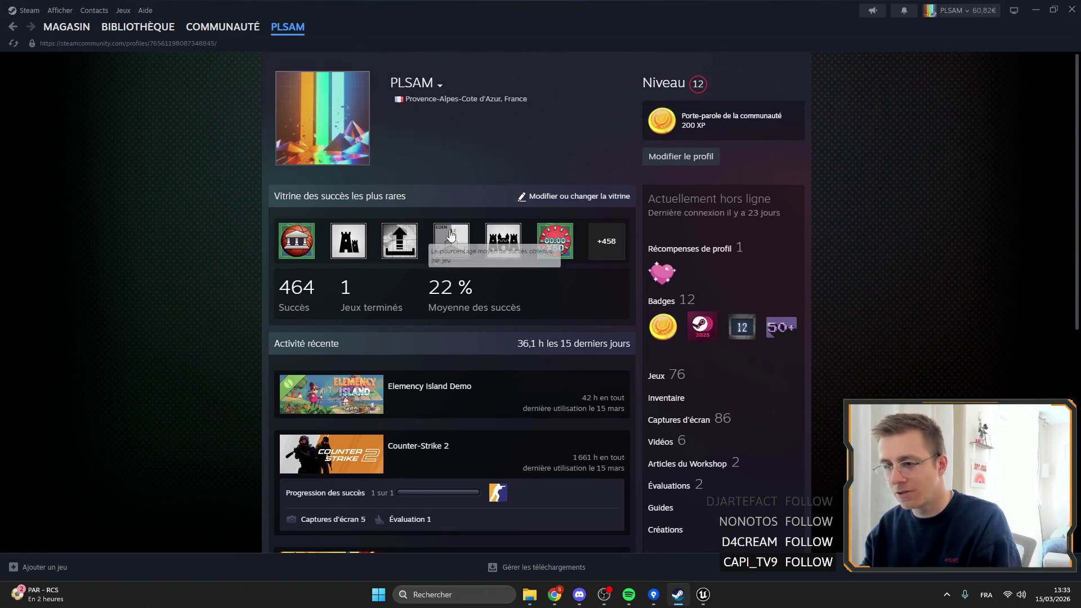
scroll(451, 235, down, 3)
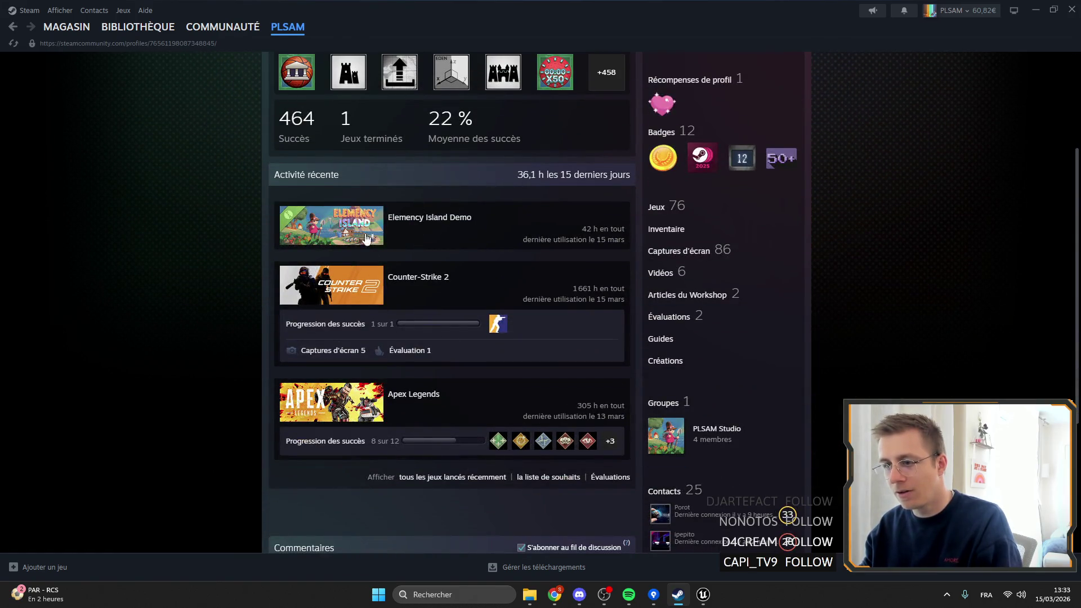
scroll(366, 238, down, 4)
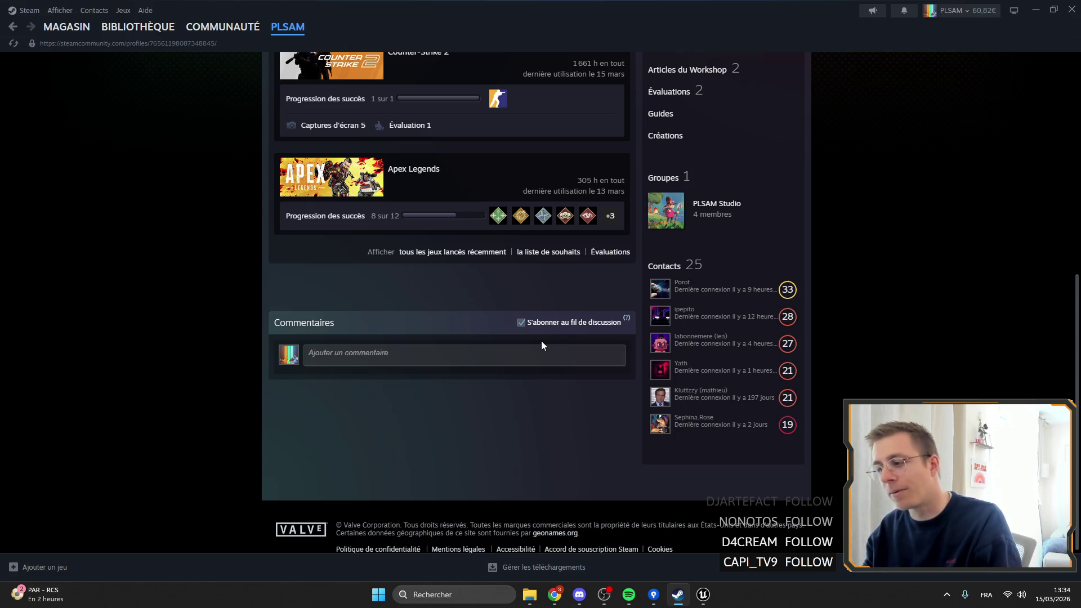
click(132, 29)
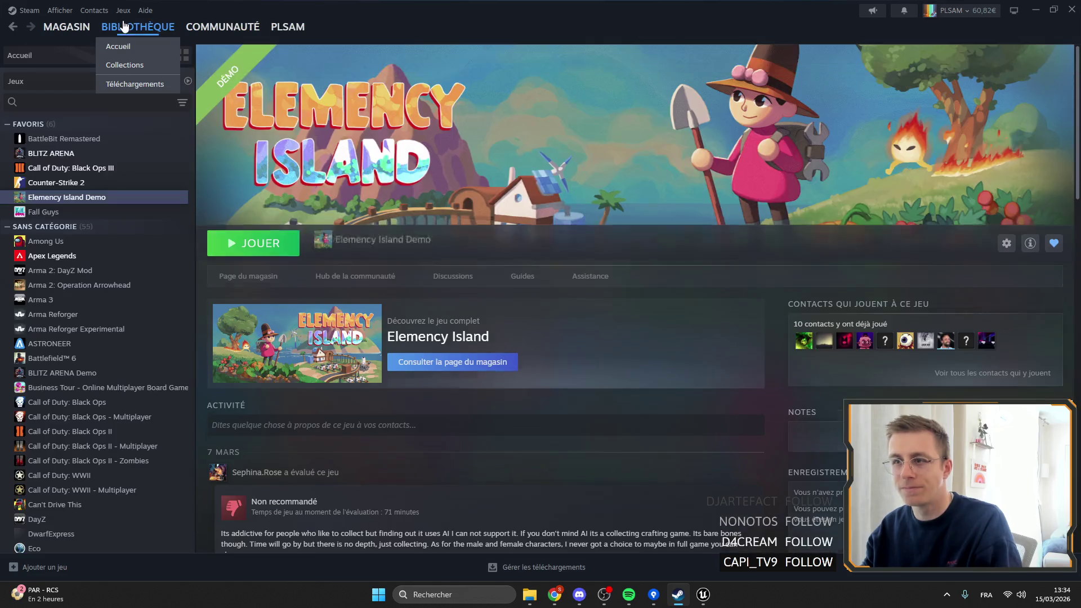
click(1035, 10)
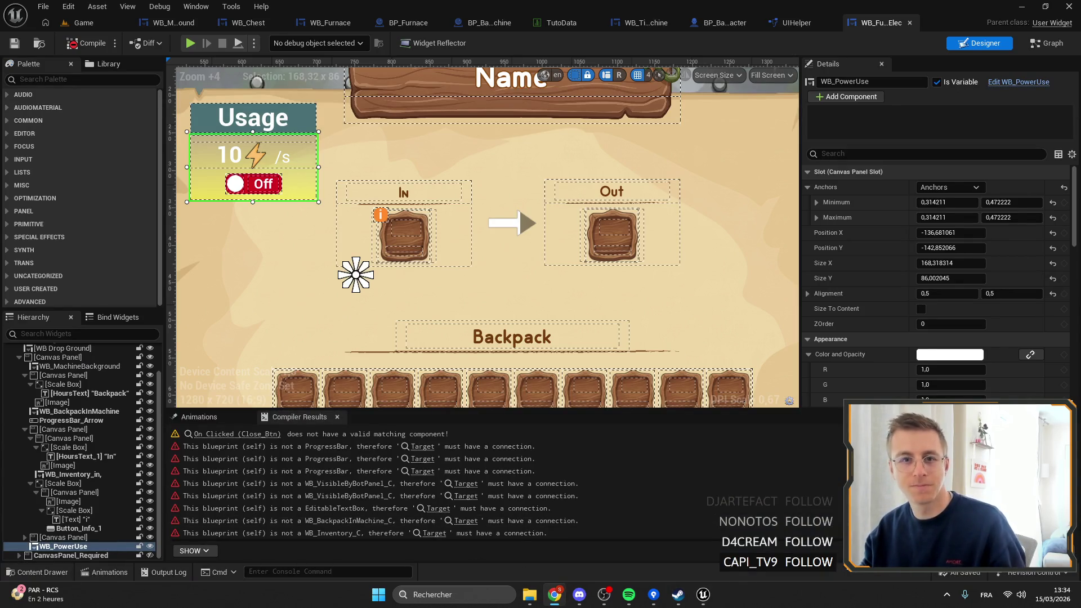
Step: Load the FACEIT club parties page from Chrome's 'face' address-bar suggestion and maximise the browser
text(face)
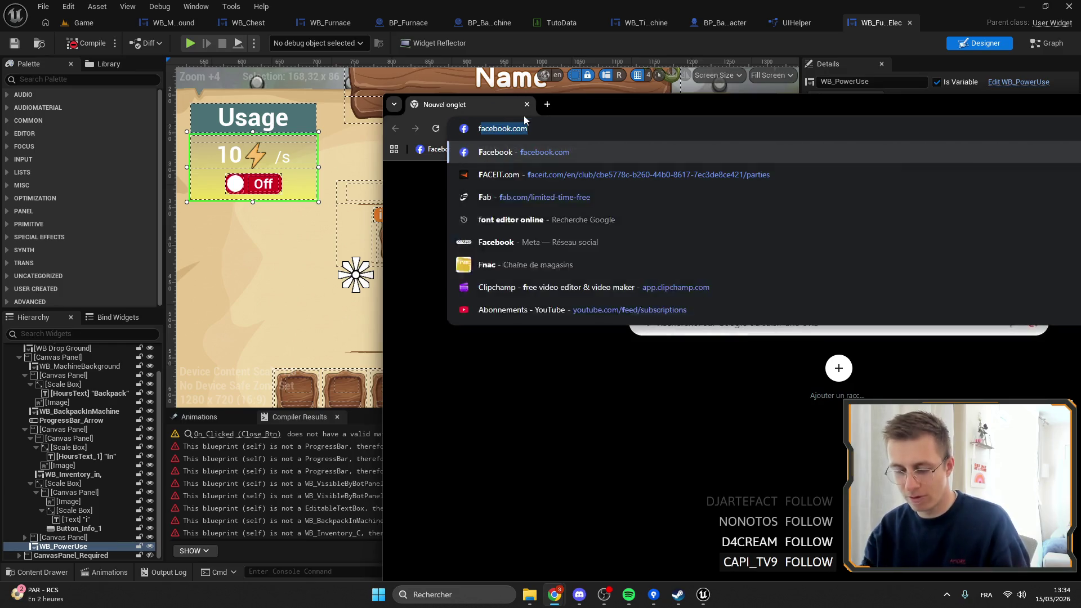
key(Down)
key(Return)
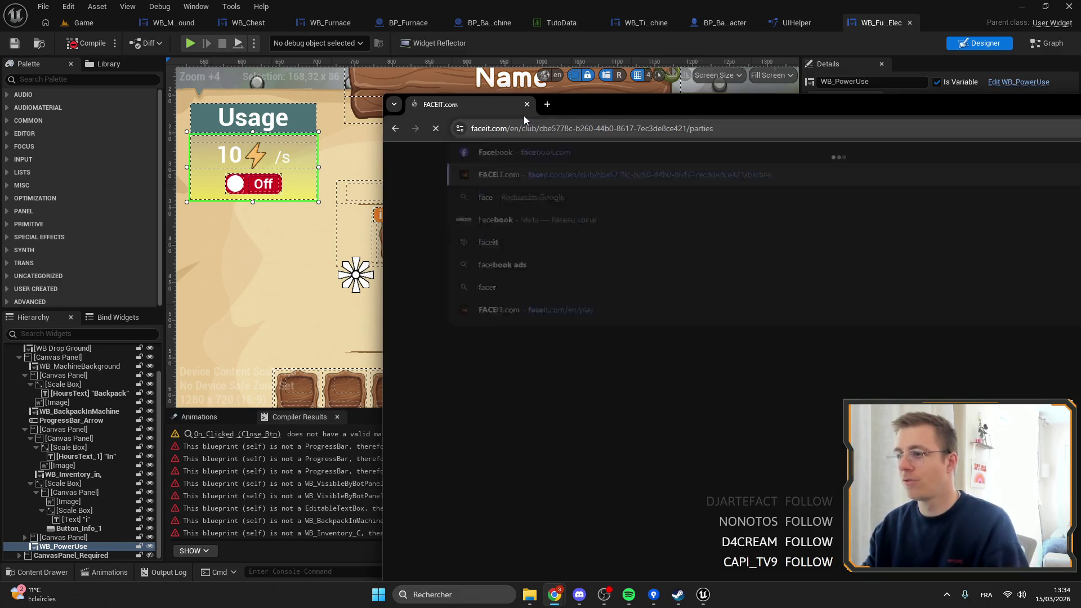
double_click(684, 108)
click(1070, 69)
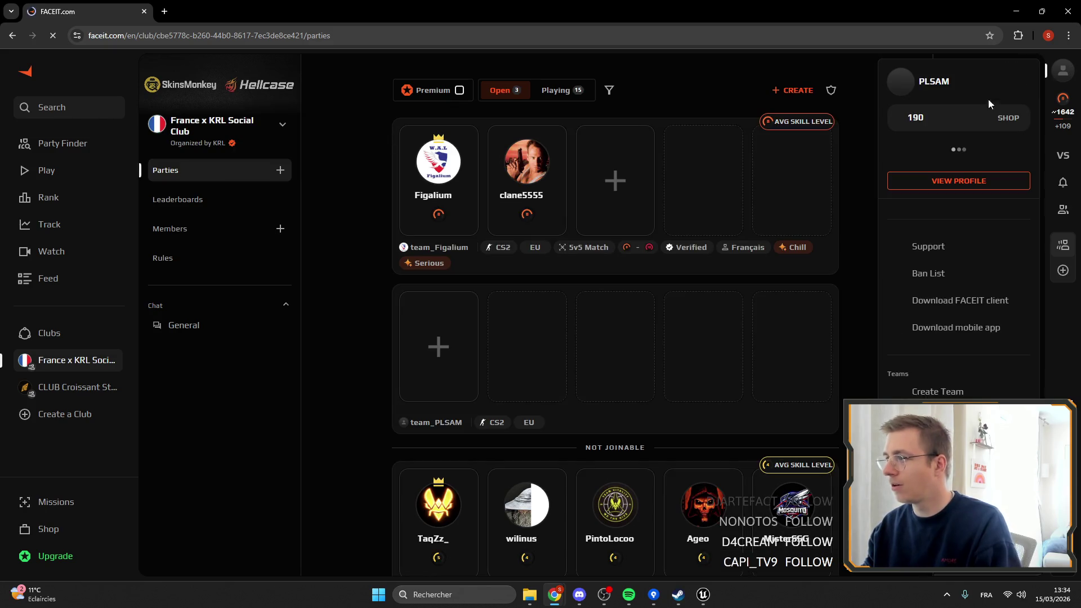
Step: Open the stats for the 14 Mar Ancient match from your FACEIT profile's match history
click(929, 183)
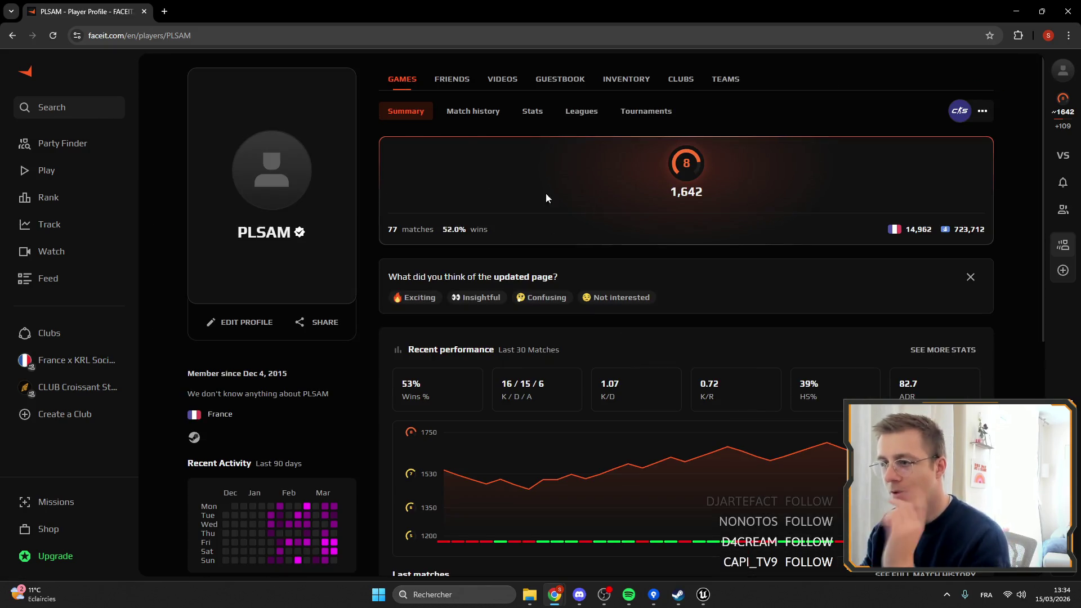
click(473, 112)
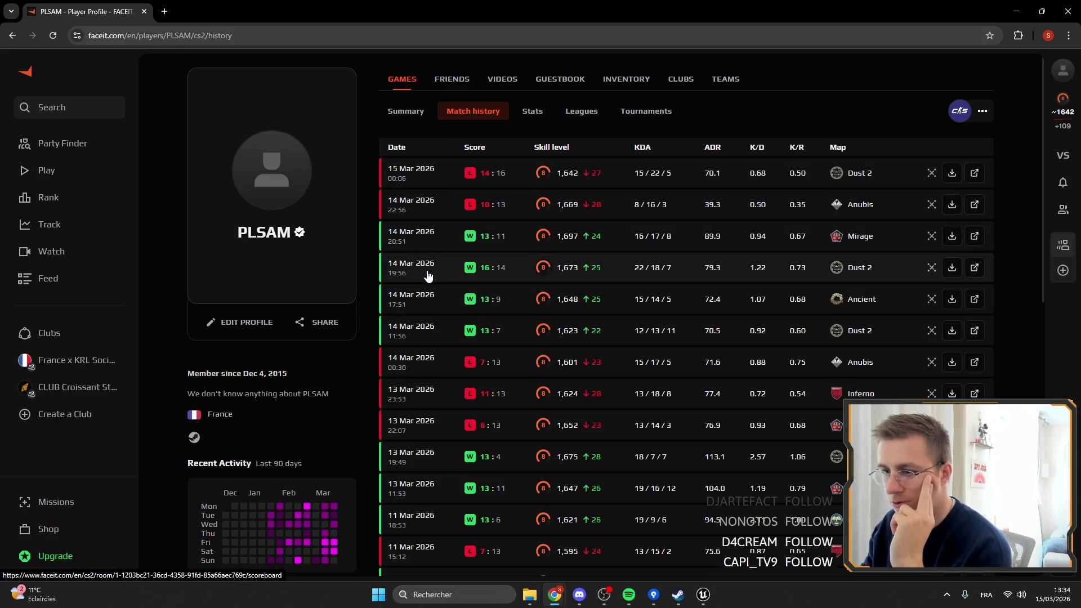
click(495, 290)
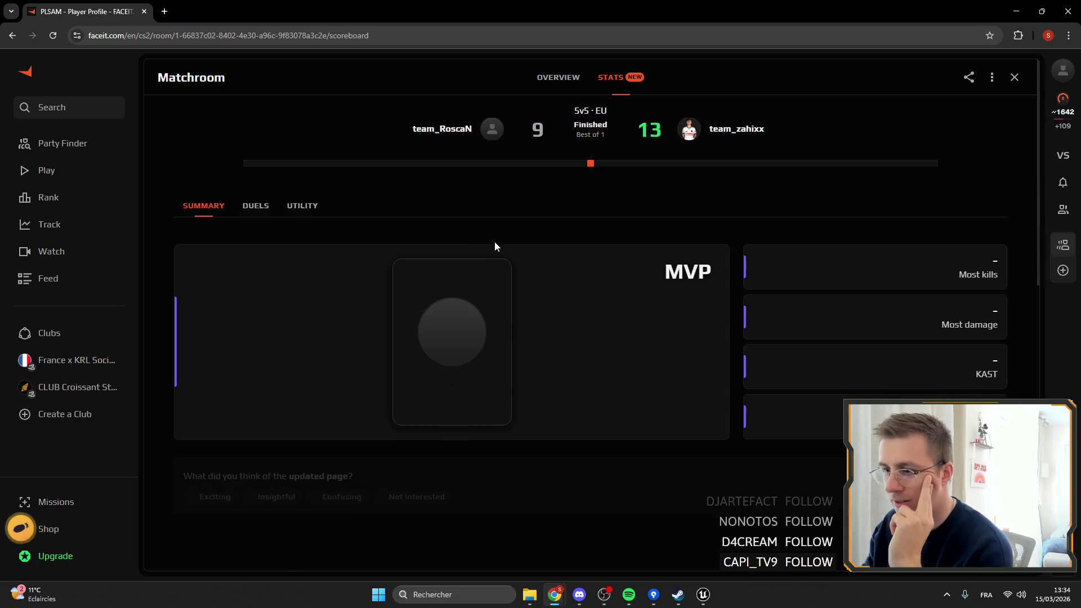
click(251, 217)
click(187, 209)
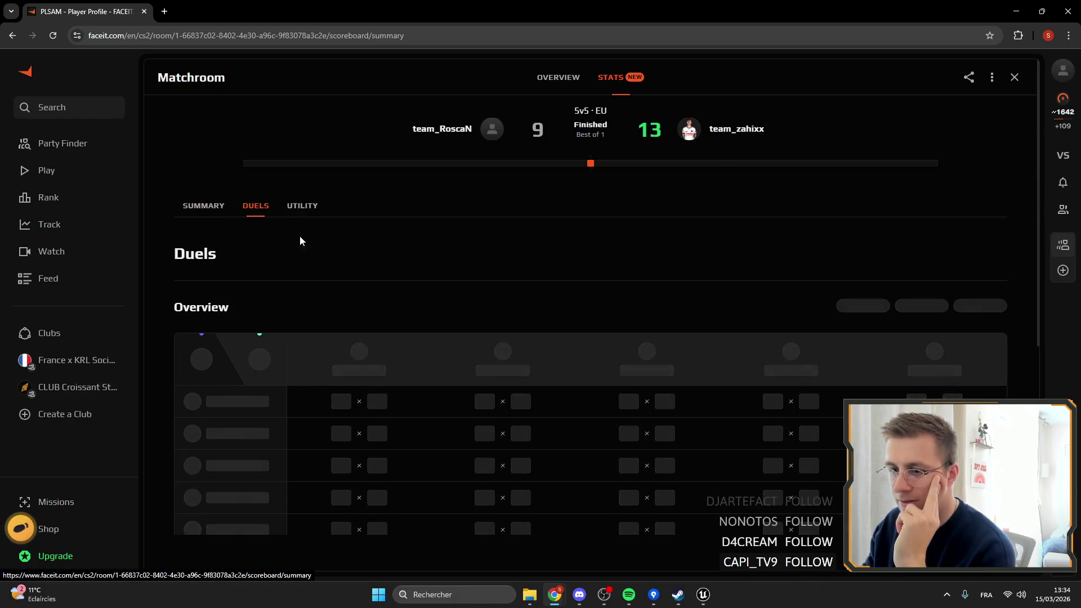
scroll(303, 239, down, 5)
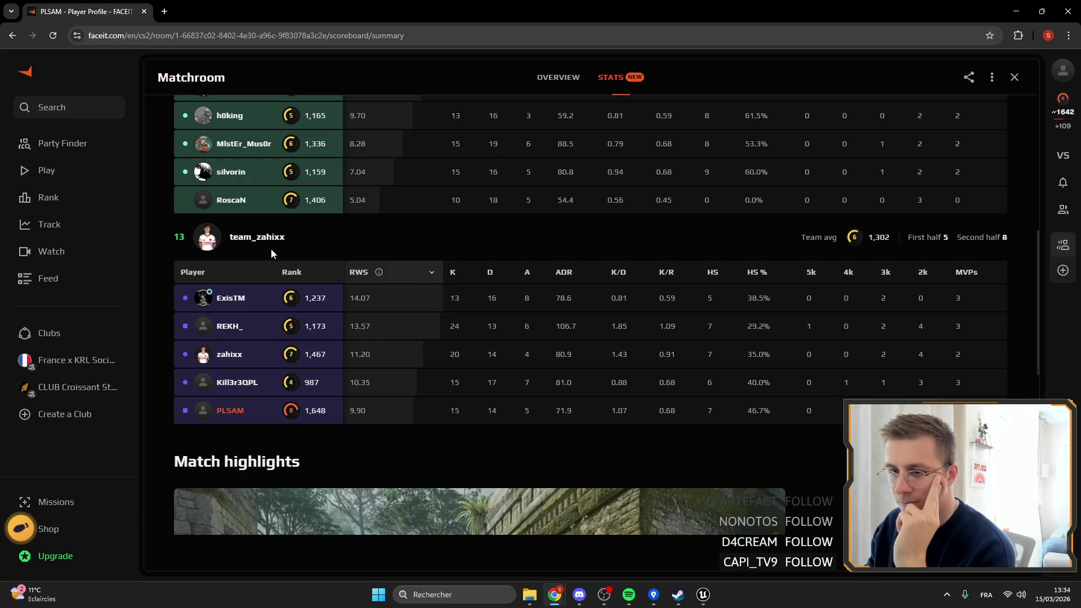
scroll(272, 248, up, 3)
Step: Open an opponent's FACEIT profile from the scoreboard and their Steam profile in a new tab
click(235, 319)
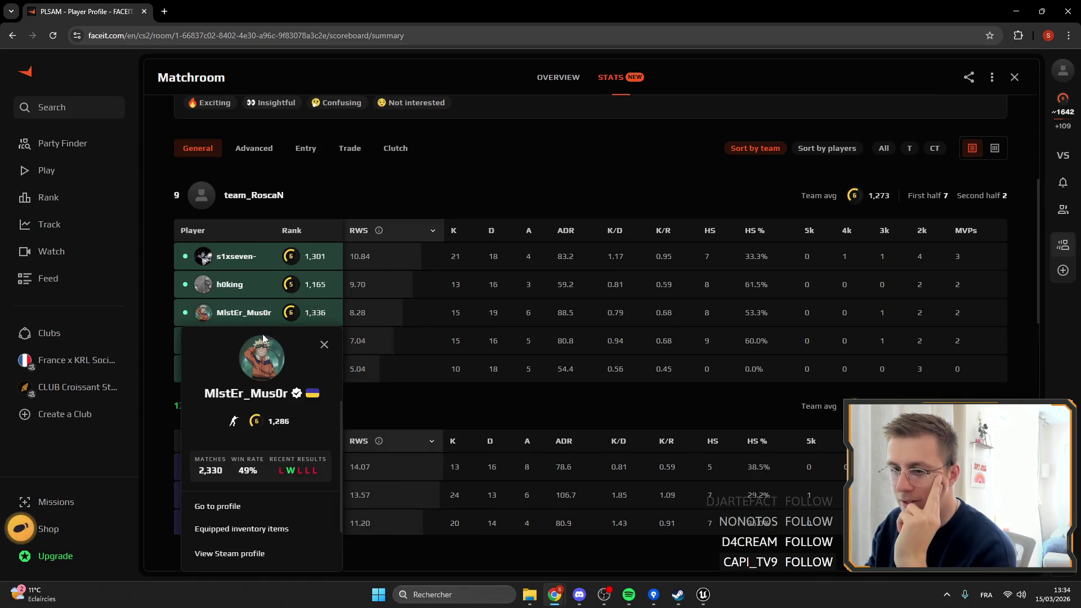
scroll(264, 461, down, 2)
click(227, 459)
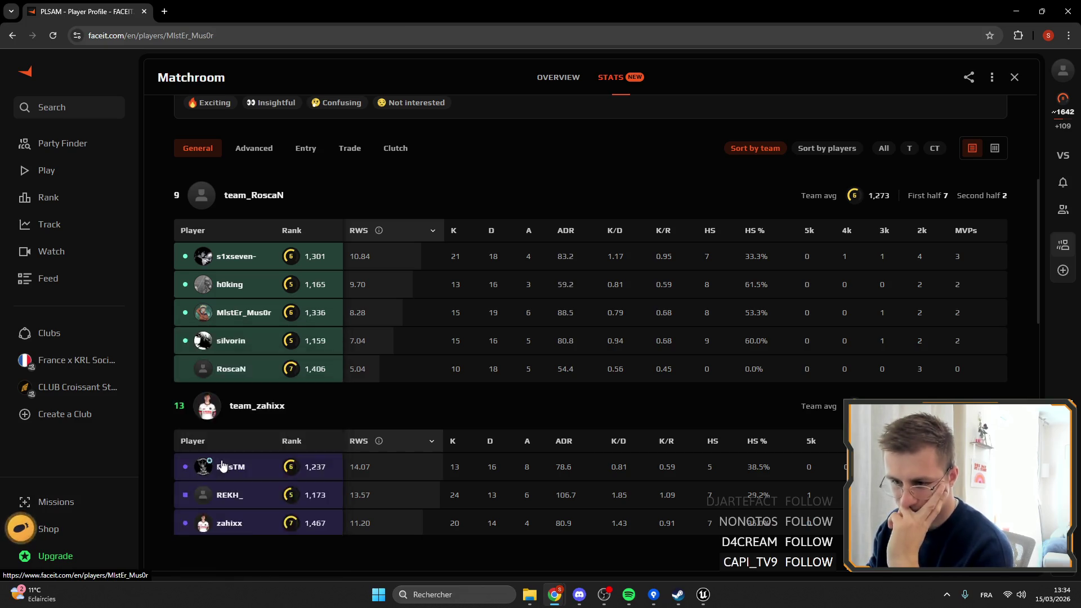
click(195, 501)
click(91, 14)
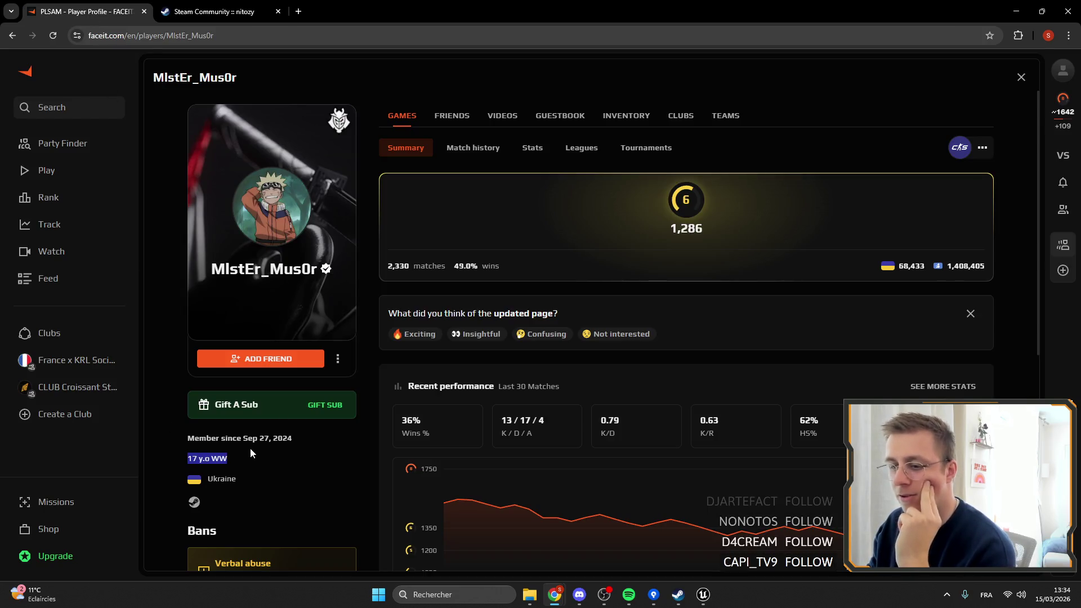
Step: Scroll to the comments on the player's Steam profile and select all seven lines of the Russian comment
click(265, 13)
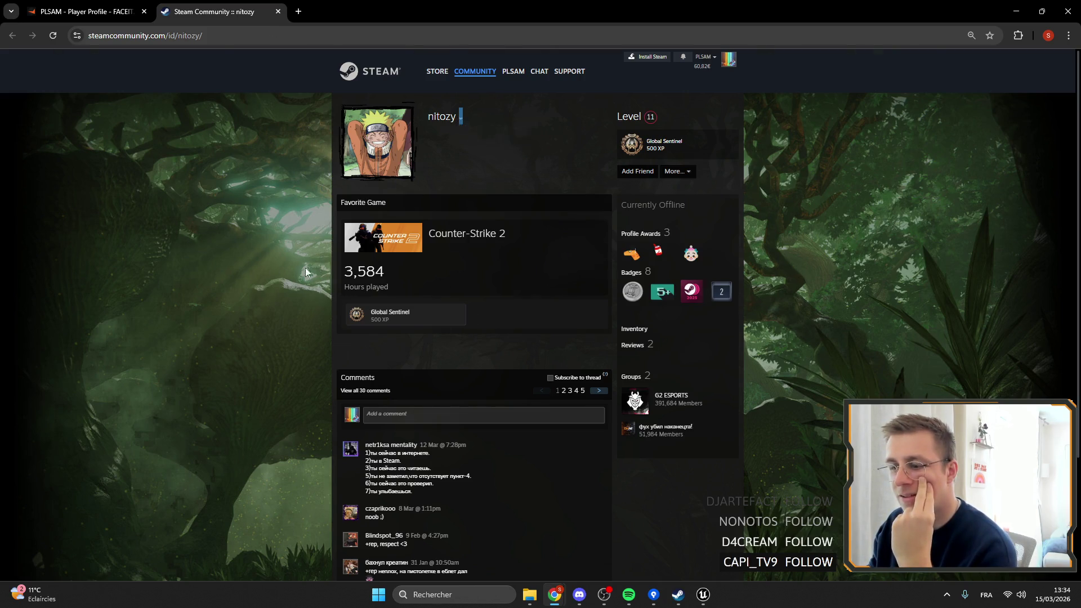
scroll(395, 335, down, 3)
mouse_move(418, 336)
mouse_down()
mouse_move(359, 299)
mouse_move(365, 286)
mouse_up()
click(424, 338)
mouse_move(424, 338)
mouse_down()
mouse_move(346, 307)
mouse_move(350, 290)
mouse_move(338, 305)
mouse_move(366, 301)
mouse_up()
key(ctrl+c)
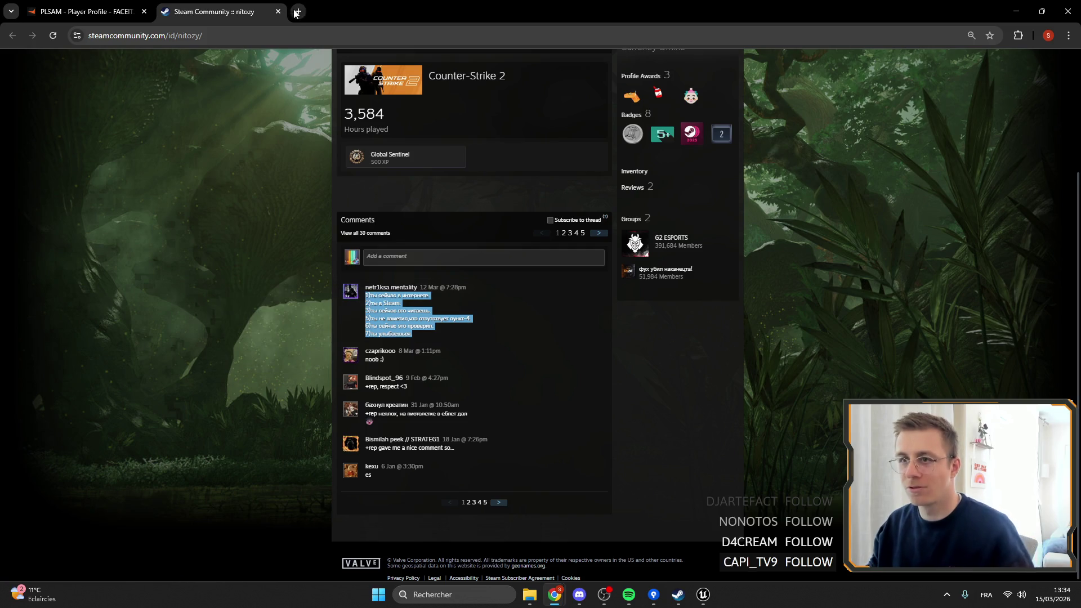
click(298, 11)
Step: Search 'trad', translate the pasted comment from Russian into French, then return to the Steam tab
text(trad)
key(Return)
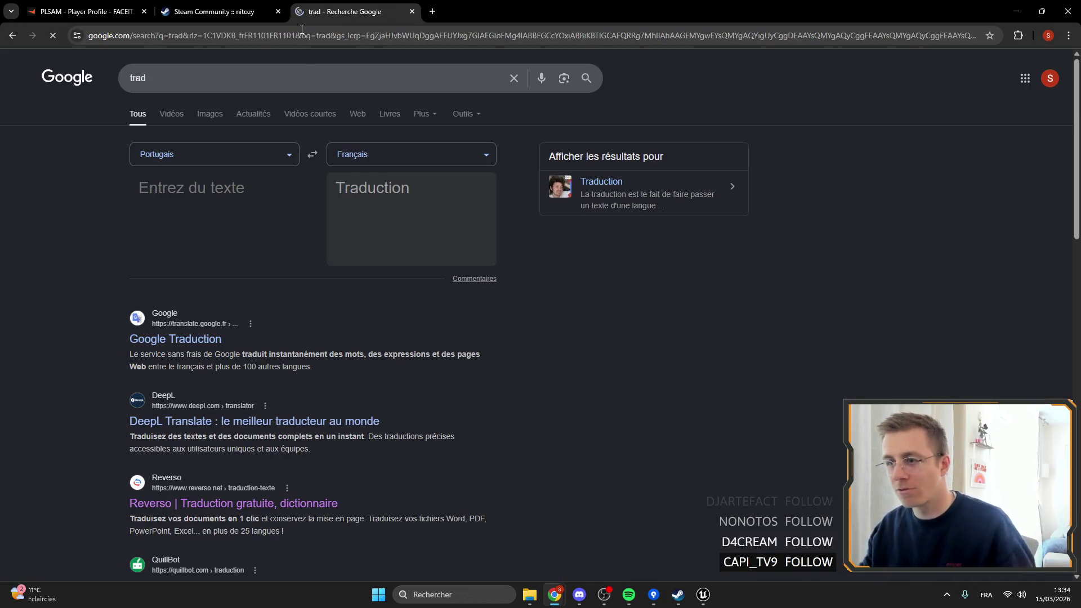
key(ctrl+v)
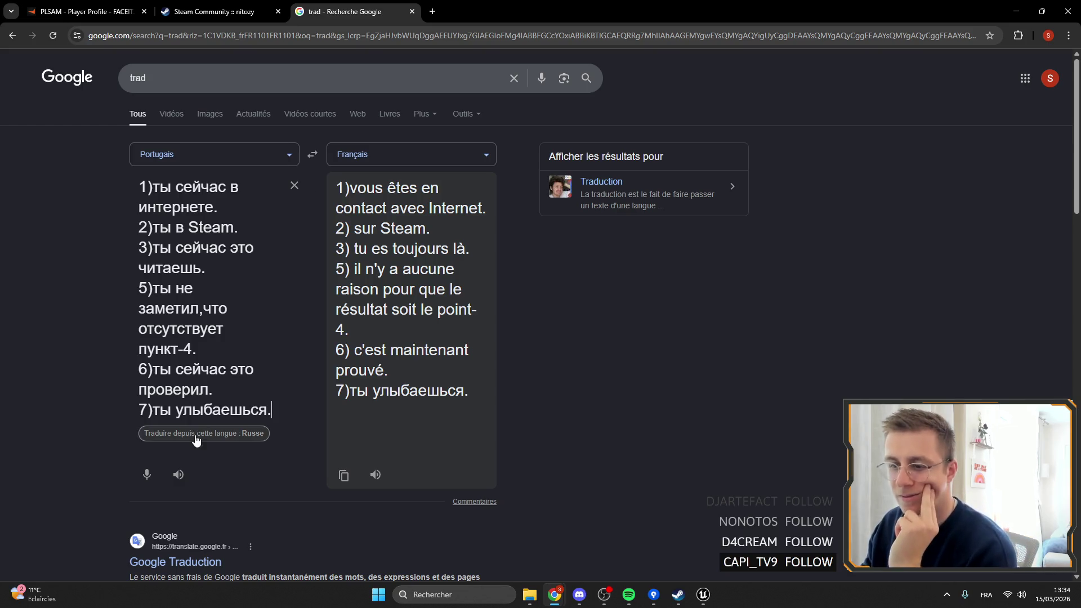
click(217, 434)
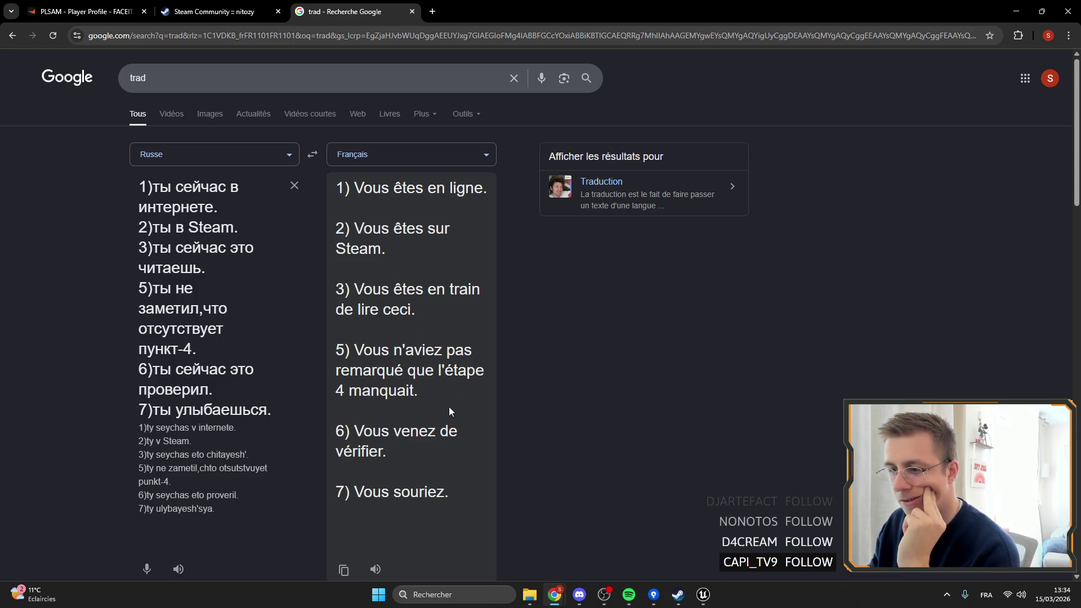
click(214, 11)
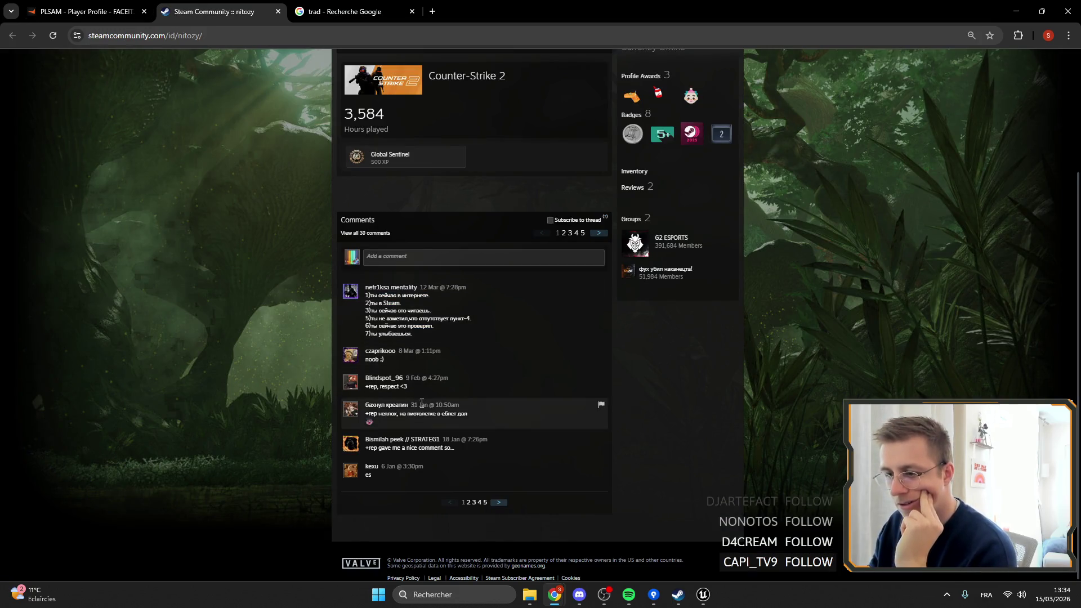
Step: Browse comment pages 2 through 5 on the Steam profile, ending back on page 2
click(468, 503)
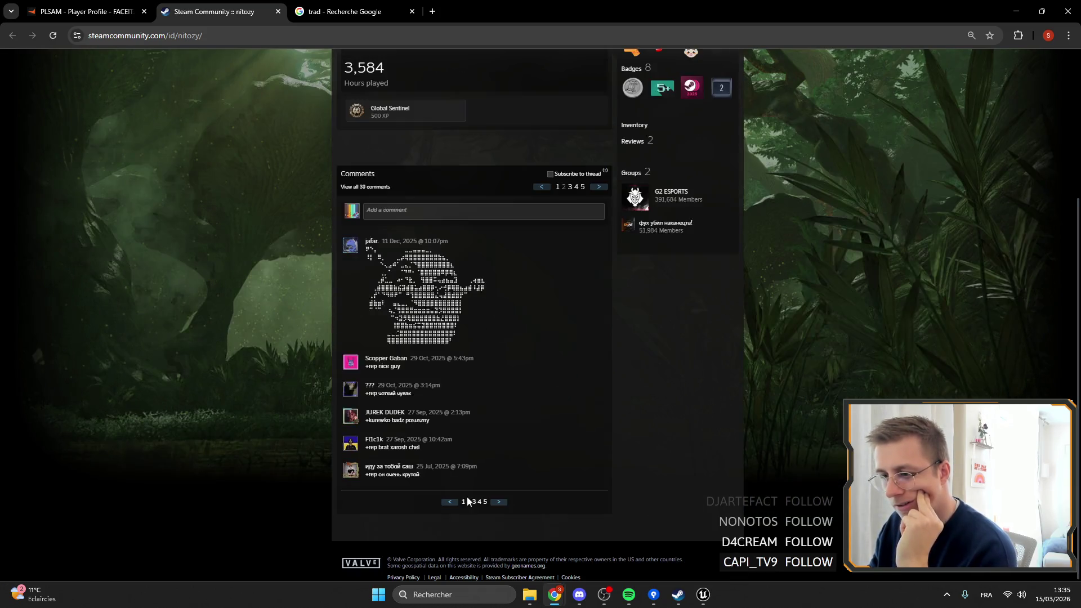
click(475, 503)
scroll(483, 493, down, 1)
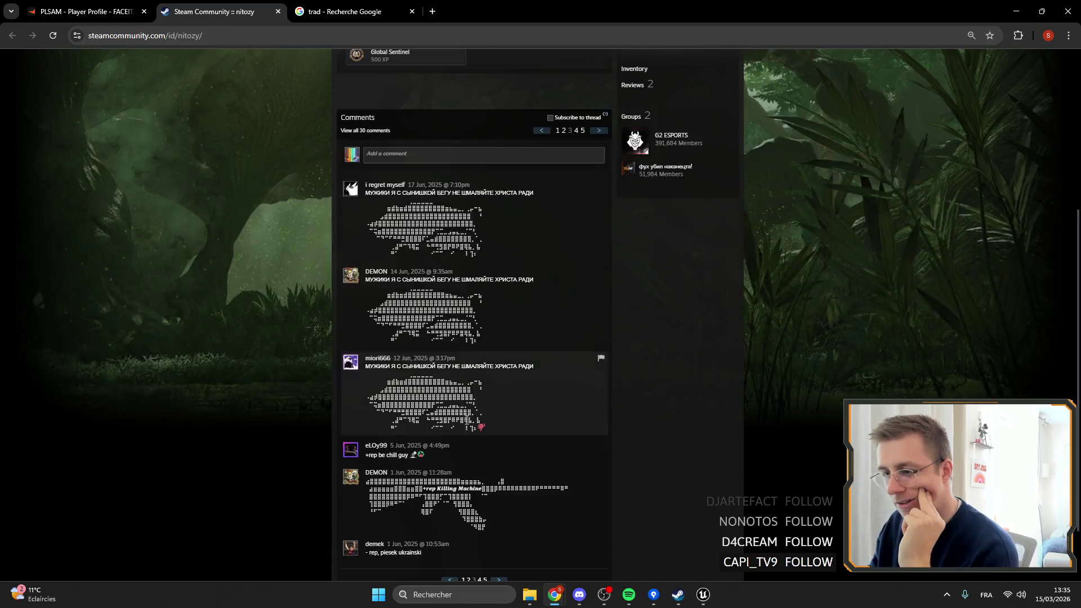
triple_click(491, 339)
click(519, 314)
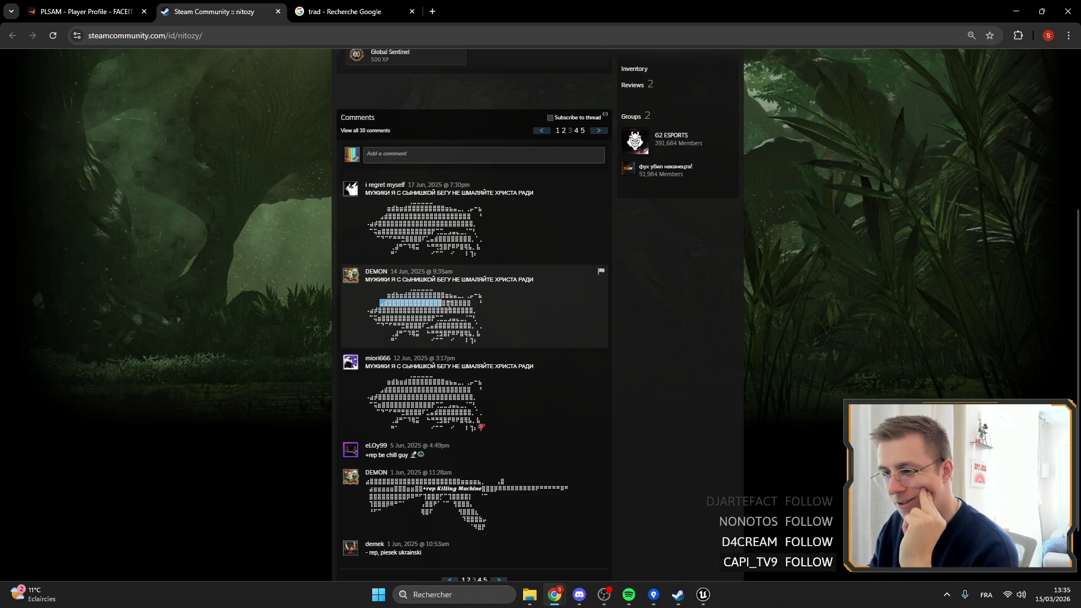
scroll(511, 333, down, 2)
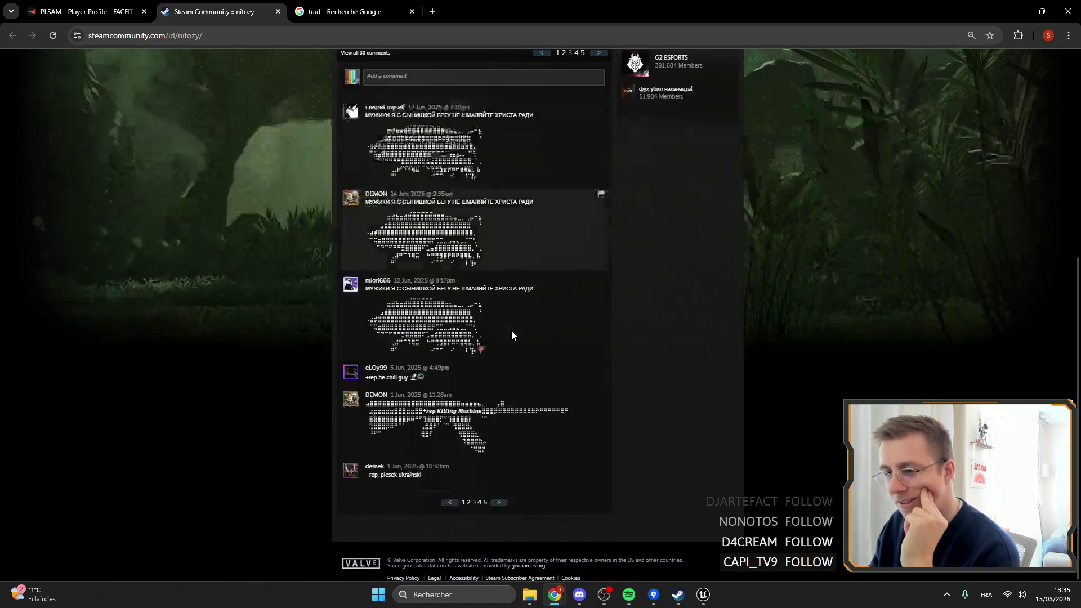
click(480, 503)
click(485, 503)
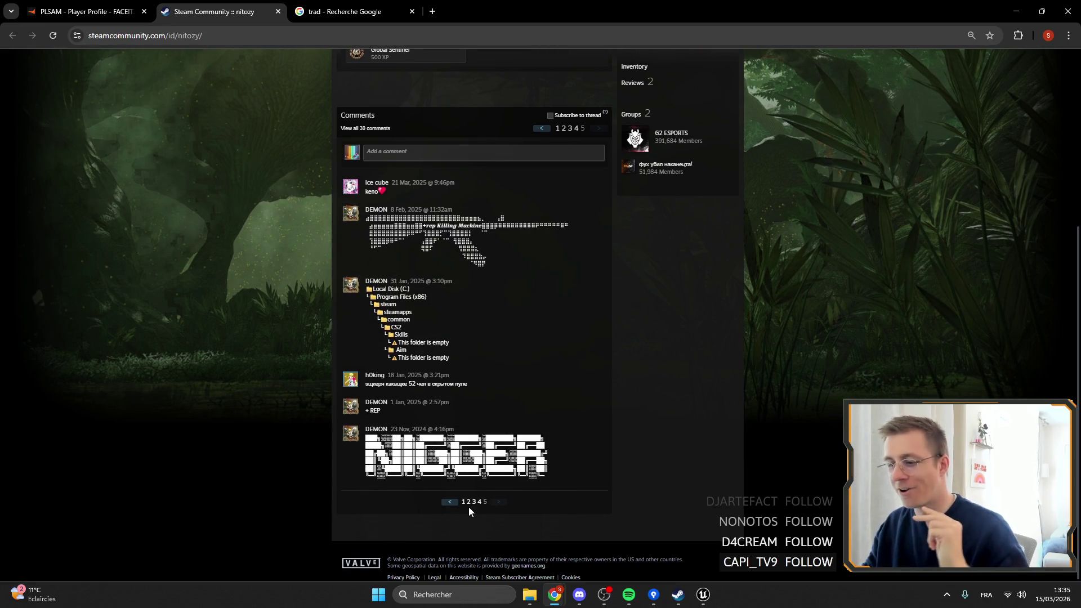
click(469, 502)
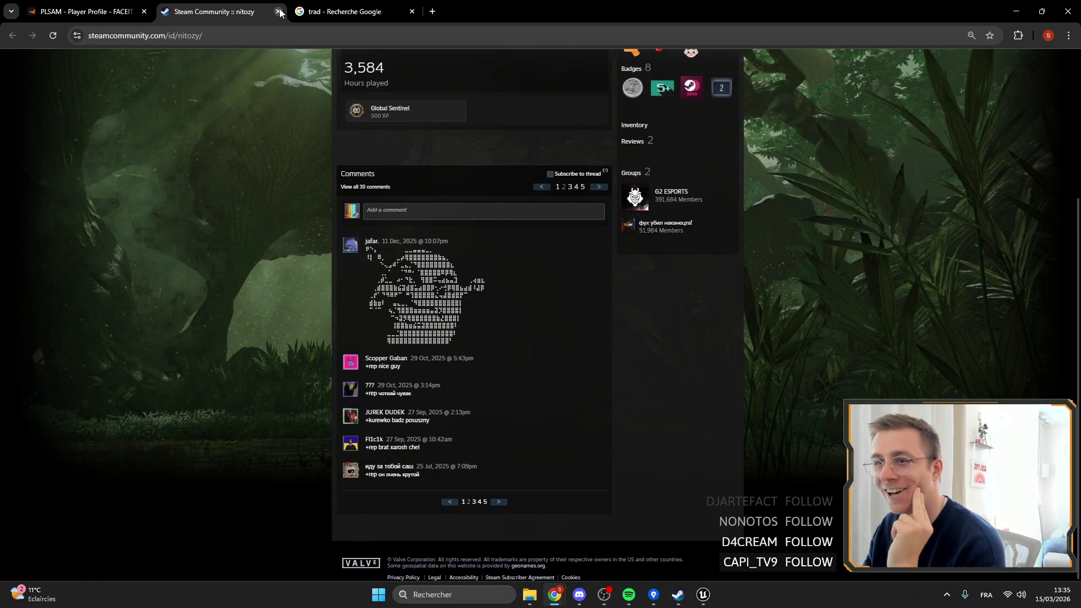
Step: Close the Steam profile and translation tabs, then close the browser window
click(278, 11)
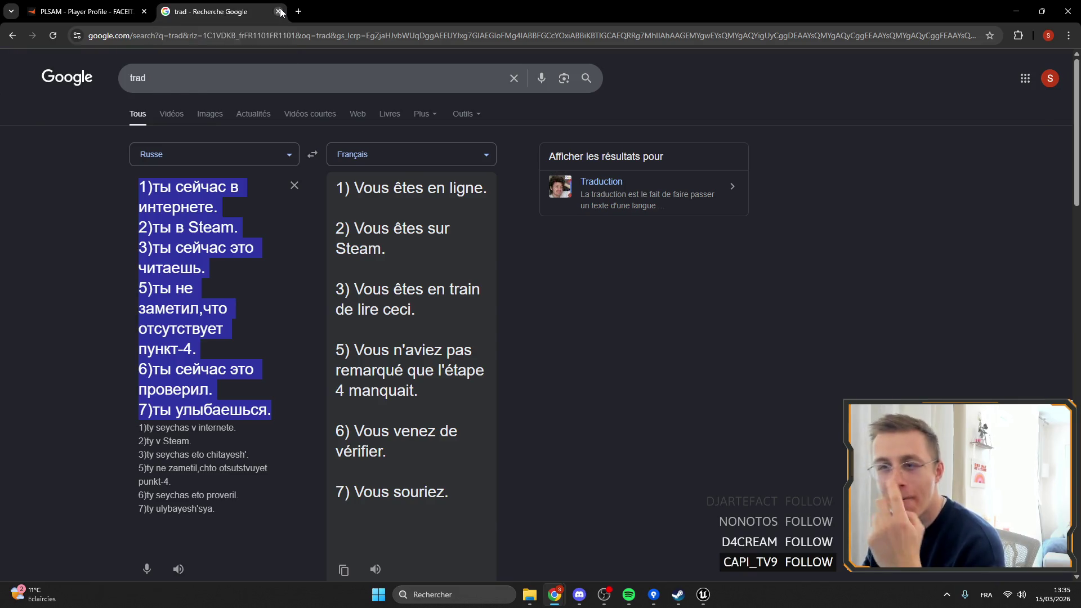
click(279, 11)
click(1068, 11)
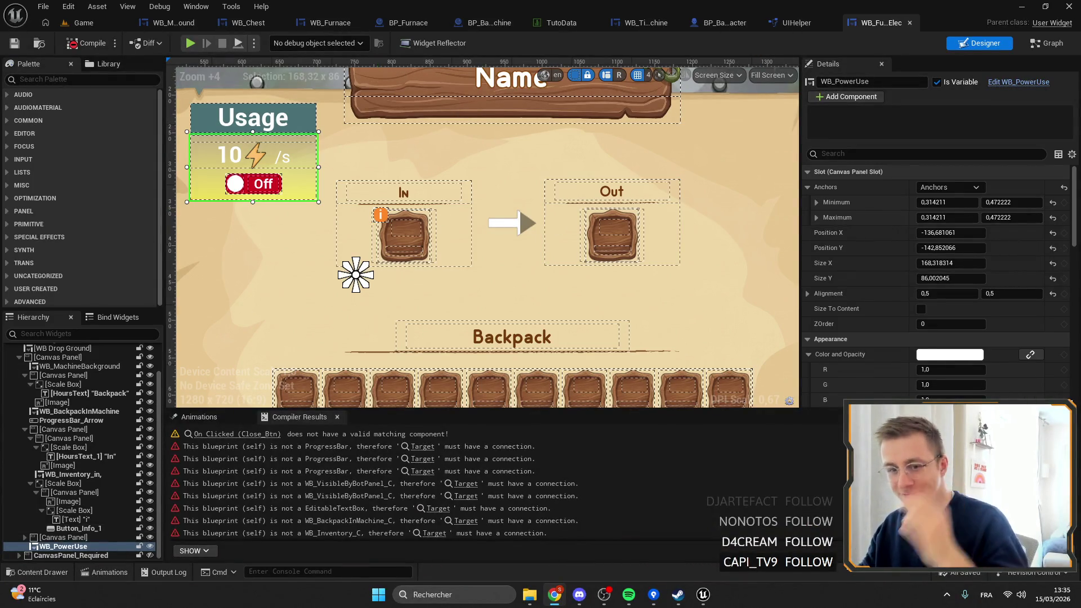
Step: Re-anchor WB_PowerUse in the furnace layout and compile the widget
scroll(444, 230, down, 2)
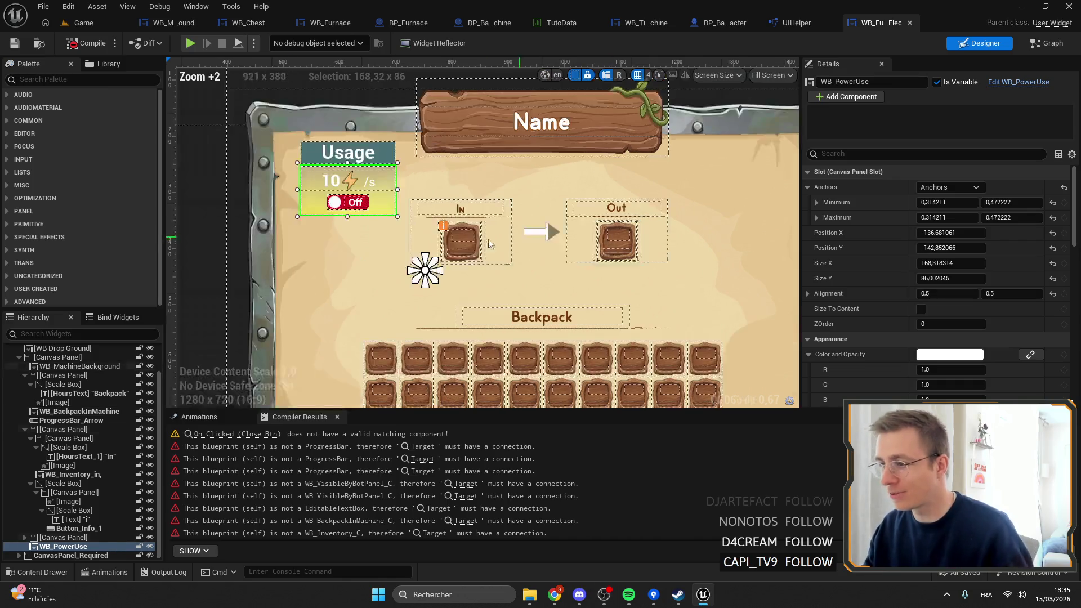
drag(484, 250, 403, 166)
click(85, 43)
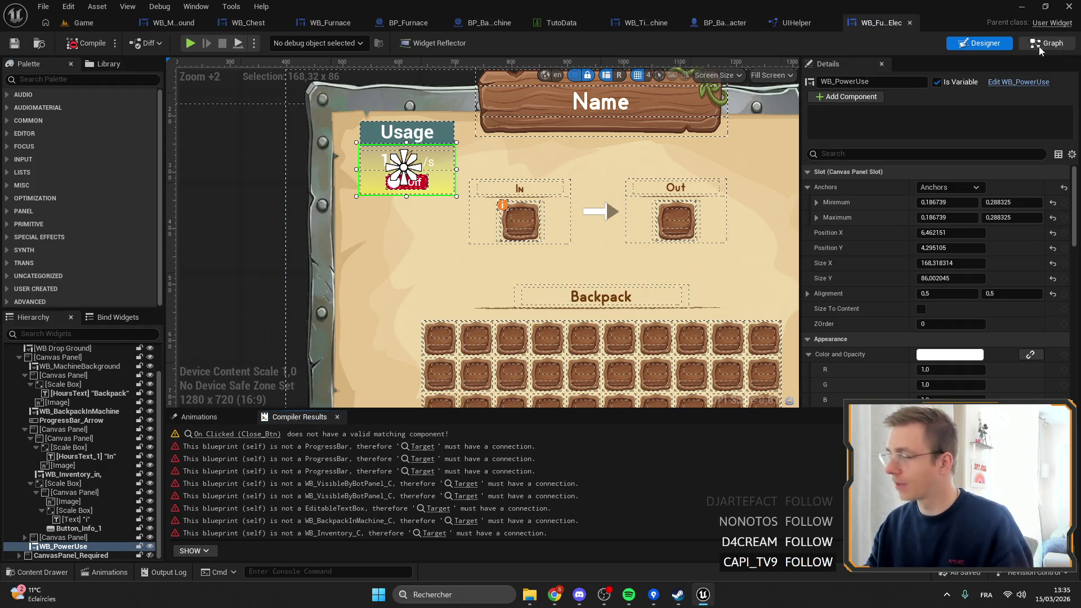
Step: Delete the Branch node and both Set Percent nodes from the event graph
key(ctrl+shift+g)
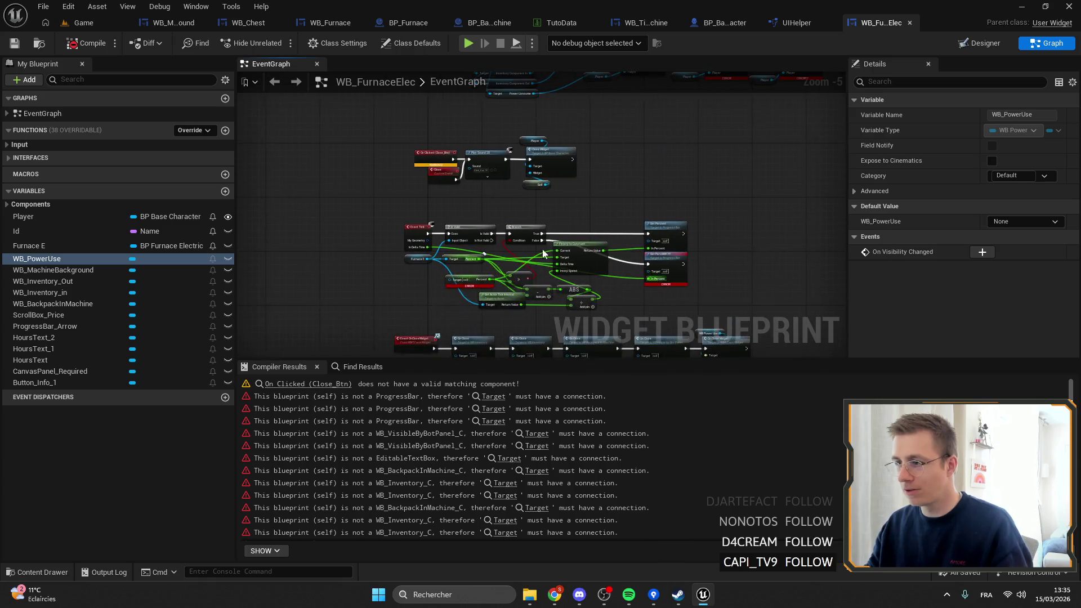
scroll(549, 232, up, 4)
click(530, 165)
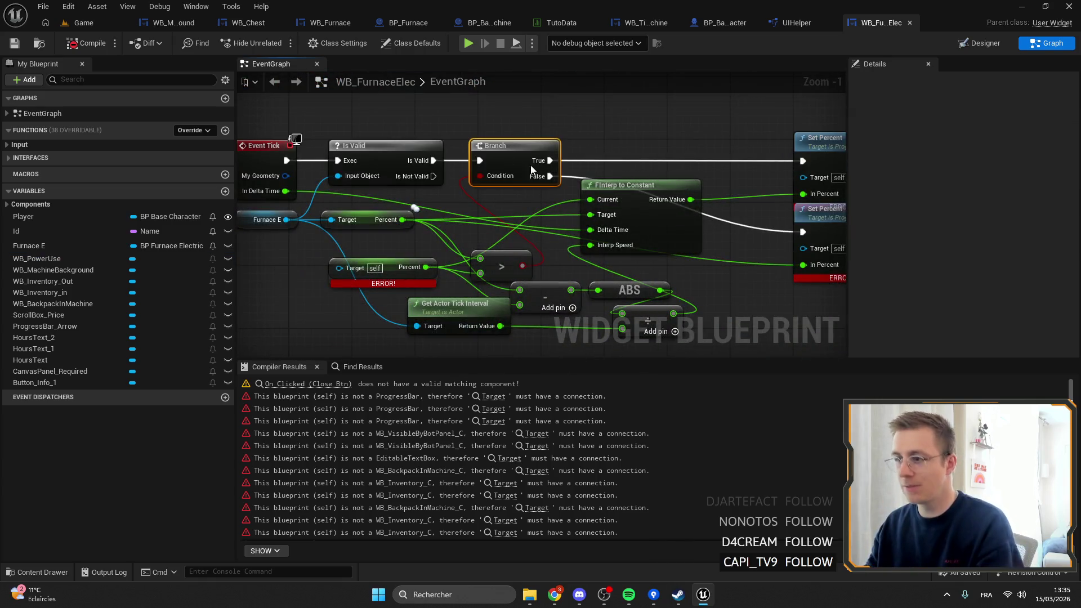
key(Delete)
drag(633, 141, 613, 130)
click(787, 197)
key(Delete)
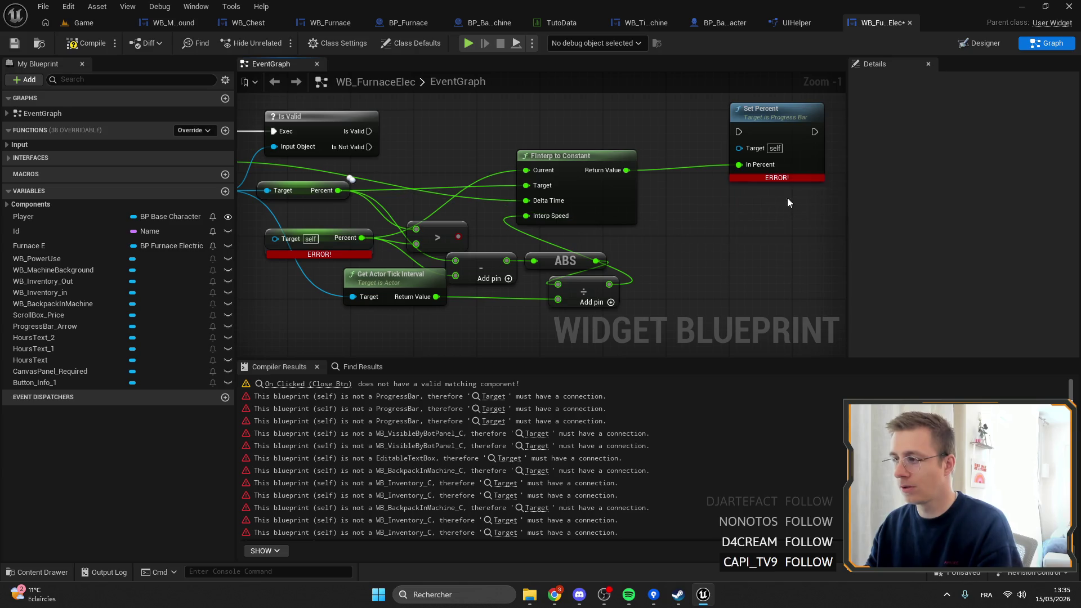
click(788, 121)
key(Delete)
drag(712, 149, 719, 187)
Step: Copy the SetPercentArrow function from WB_Furnace into WB_FurnaceElec, then save and compile
click(326, 22)
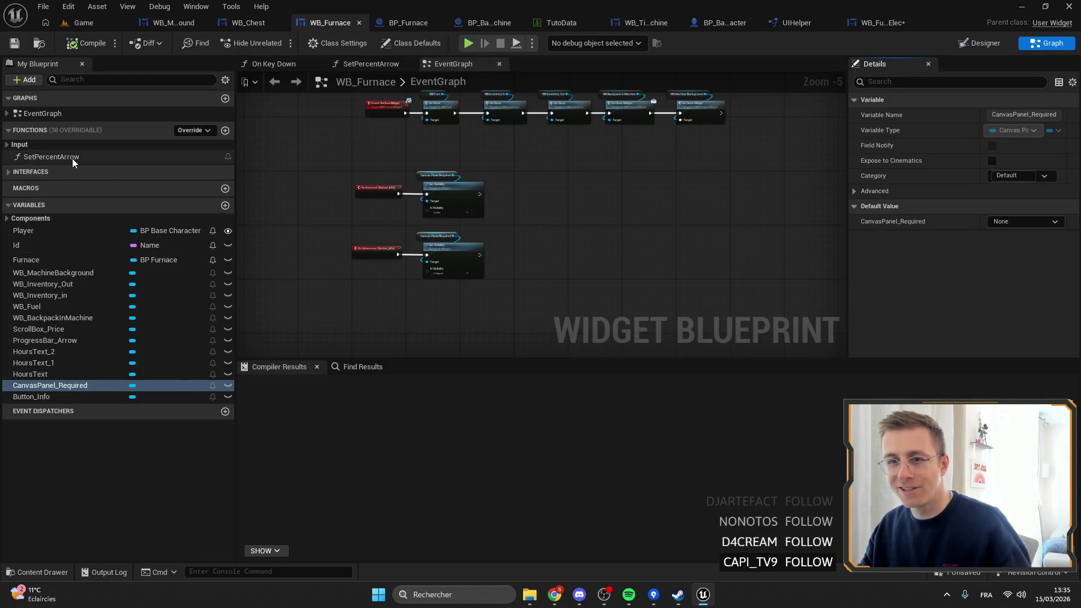
click(72, 158)
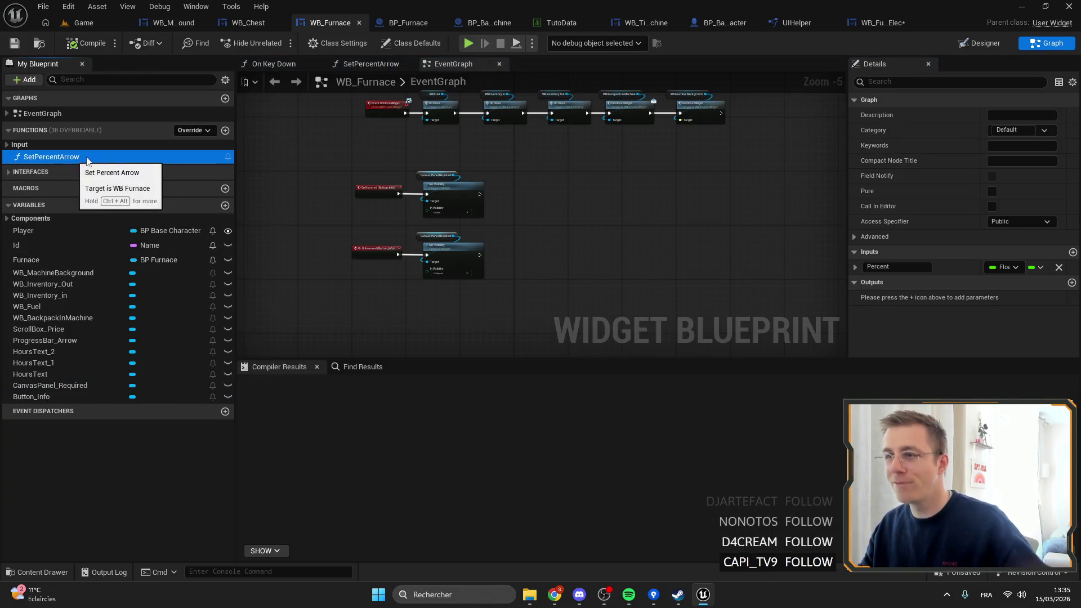
click(882, 22)
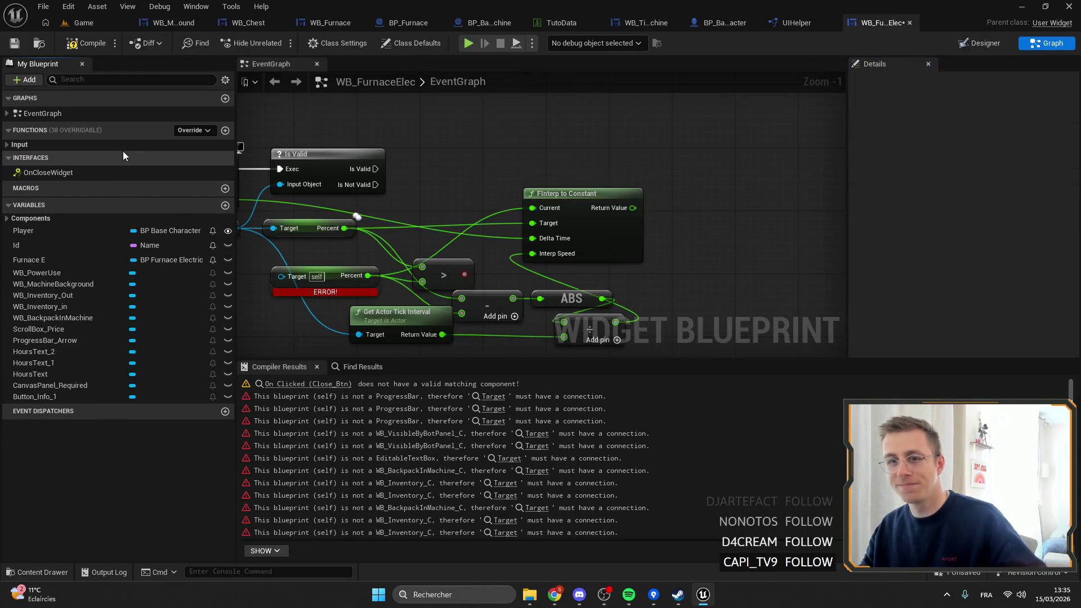
key(ctrl+v)
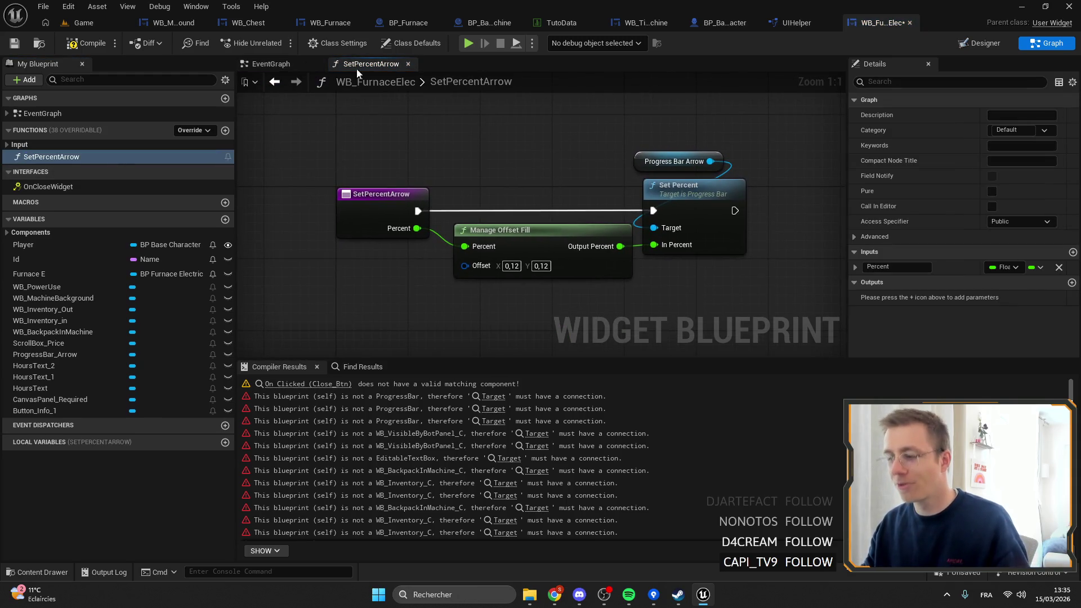
click(9, 44)
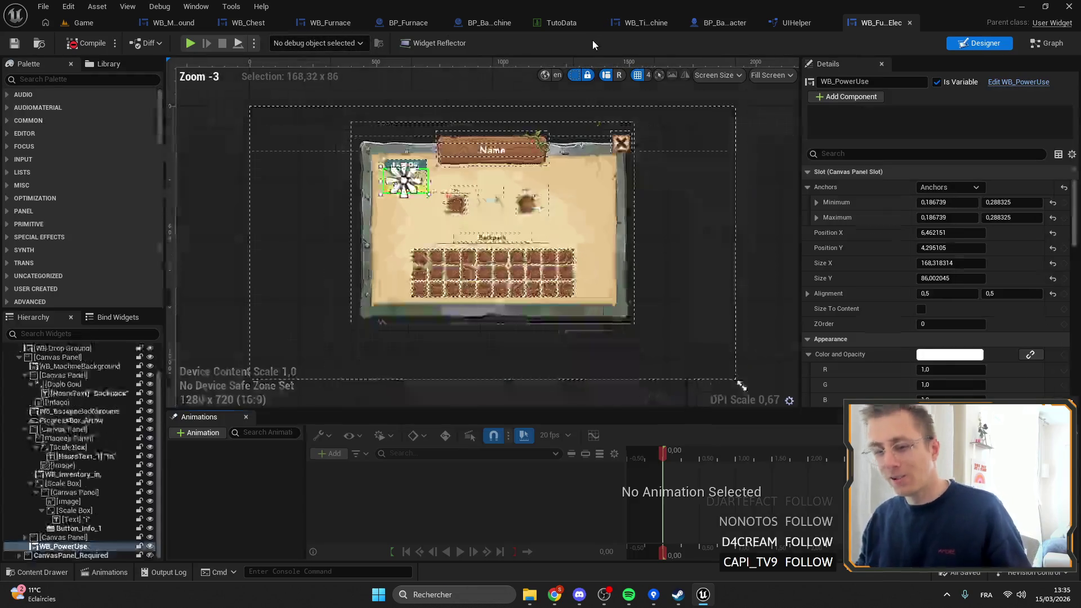
scroll(484, 206, up, 6)
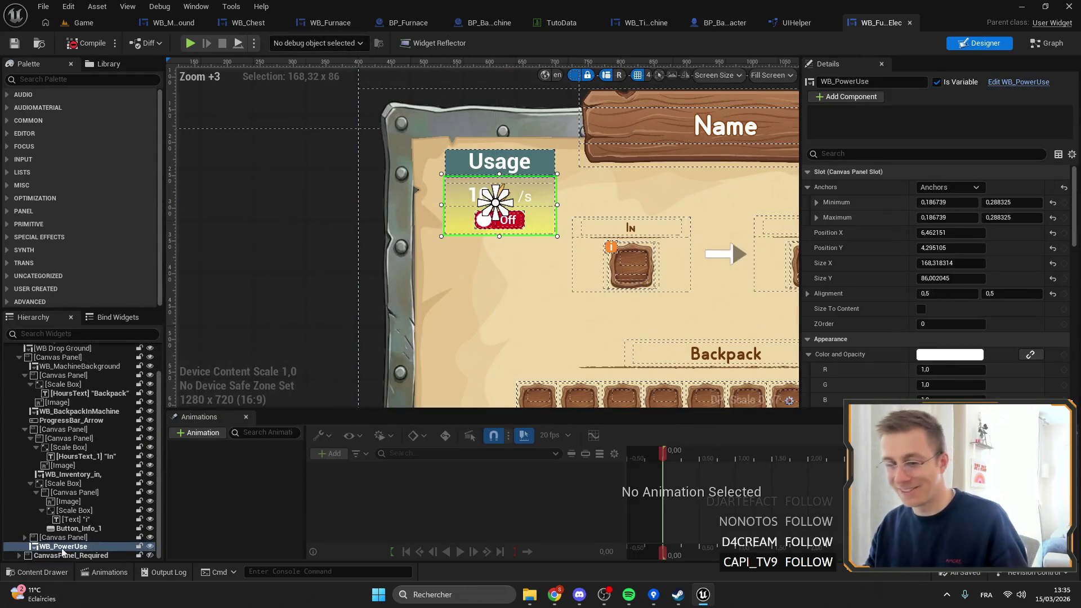
drag(501, 204, 355, 185)
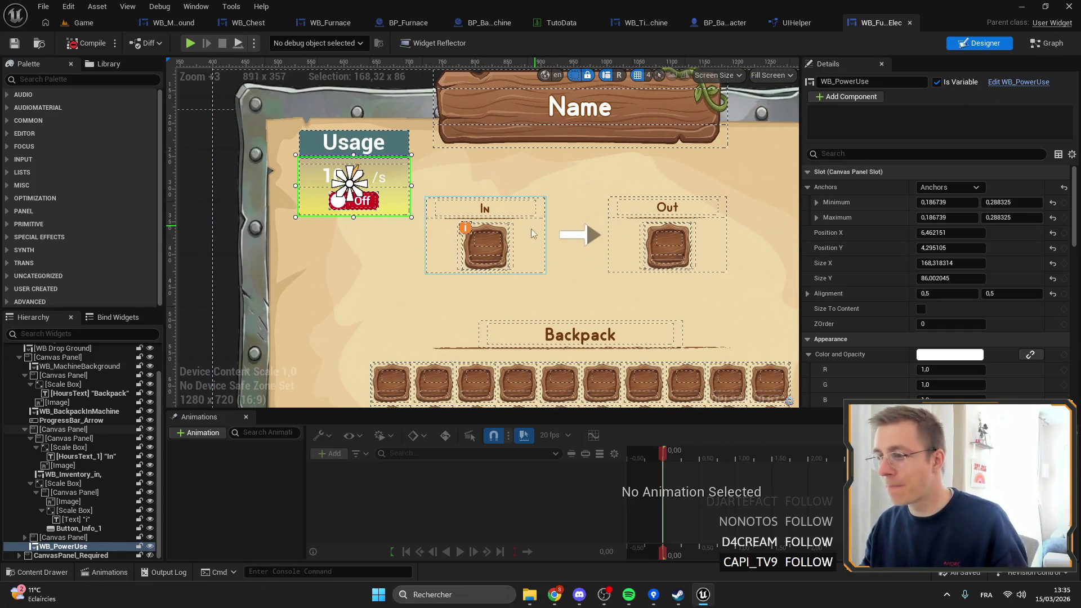
click(1045, 44)
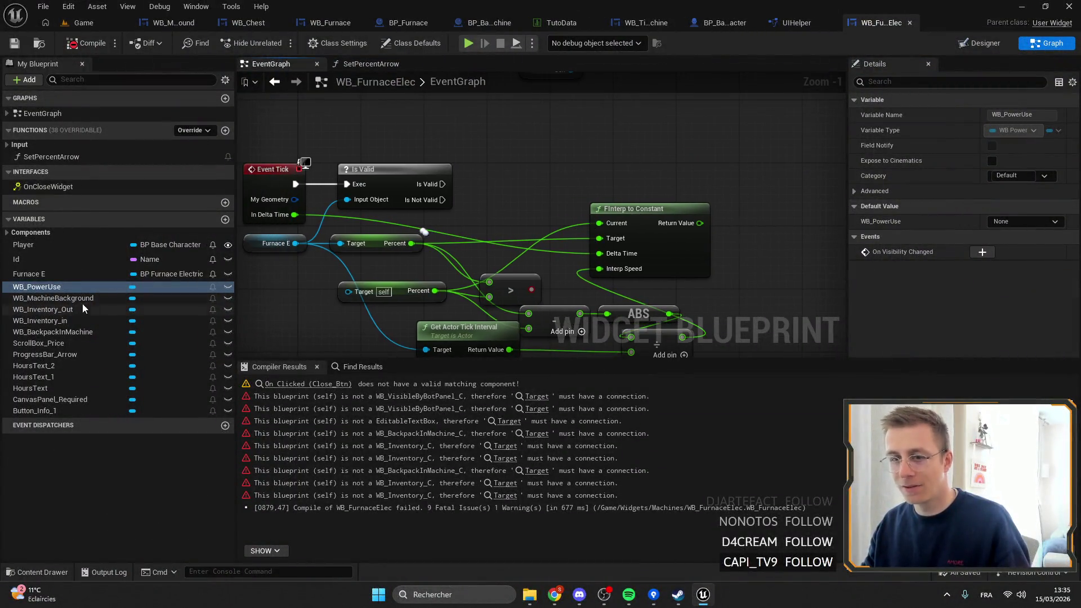
Step: Add a SetPercentArrow call after the validity check and wire Percent into it
mouse_move(51, 157)
mouse_down()
mouse_move(204, 171)
mouse_move(555, 144)
mouse_up()
mouse_move(443, 184)
mouse_down()
mouse_move(560, 169)
mouse_move(506, 204)
mouse_up()
drag(394, 245, 515, 221)
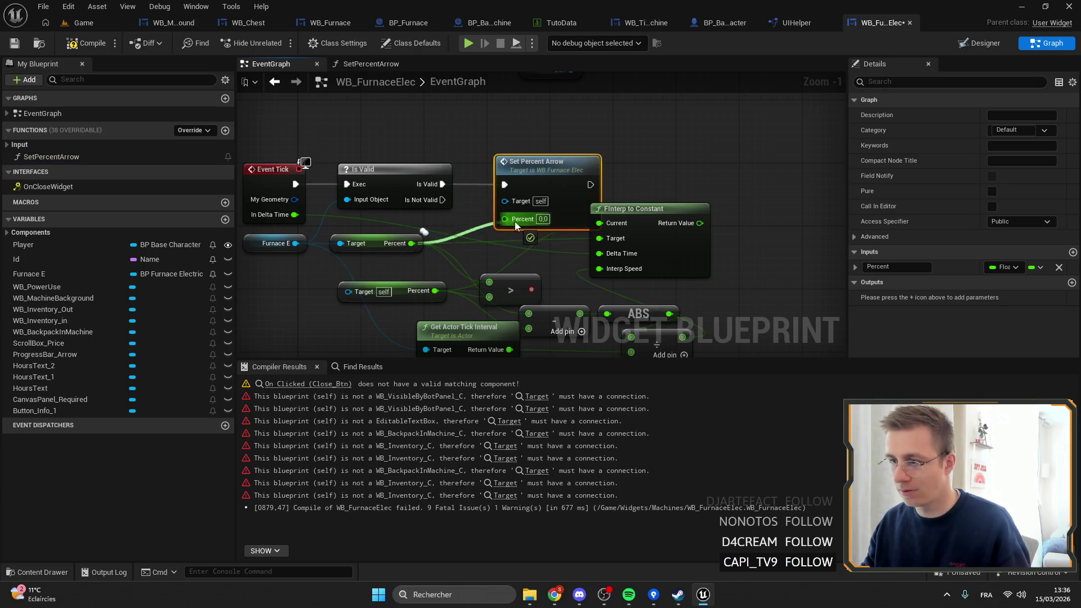
scroll(576, 196, down, 5)
scroll(496, 235, up, 3)
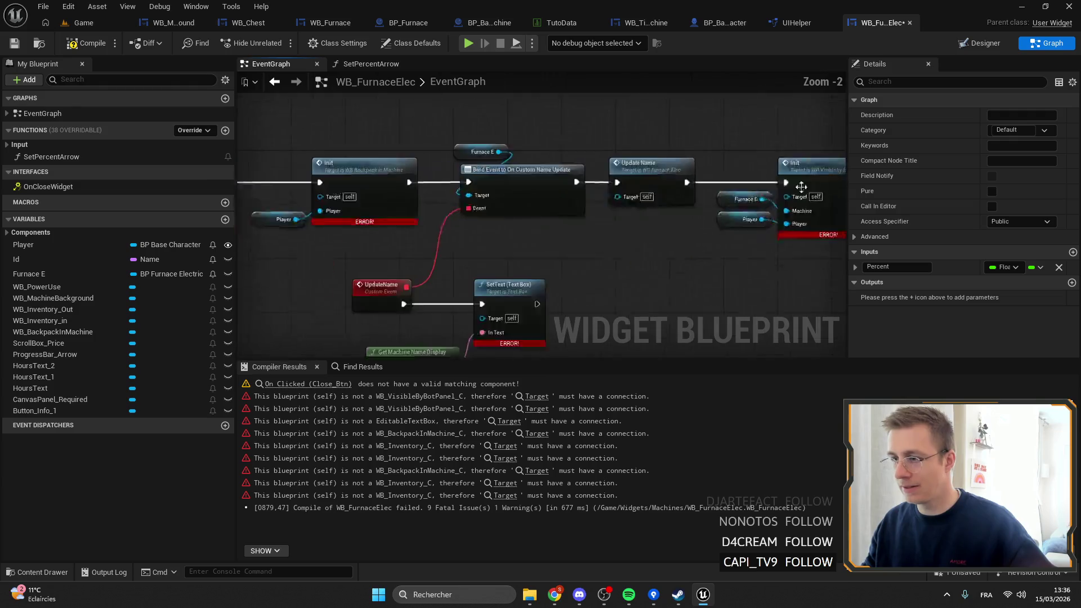
Step: Delete the Bind Event, Update Name and SetText rename nodes
mouse_move(491, 246)
mouse_down()
mouse_move(674, 221)
mouse_move(453, 209)
mouse_move(525, 245)
mouse_move(664, 234)
mouse_move(477, 127)
mouse_up()
click(485, 163)
key(Delete)
mouse_move(579, 316)
mouse_down()
mouse_move(621, 268)
mouse_move(350, 198)
mouse_up()
key(Delete)
Step: Delete the backpack Init node along with its variables and Player nodes
drag(605, 179, 473, 213)
drag(743, 239, 580, 128)
key(Delete)
drag(271, 148, 636, 181)
drag(687, 265, 589, 141)
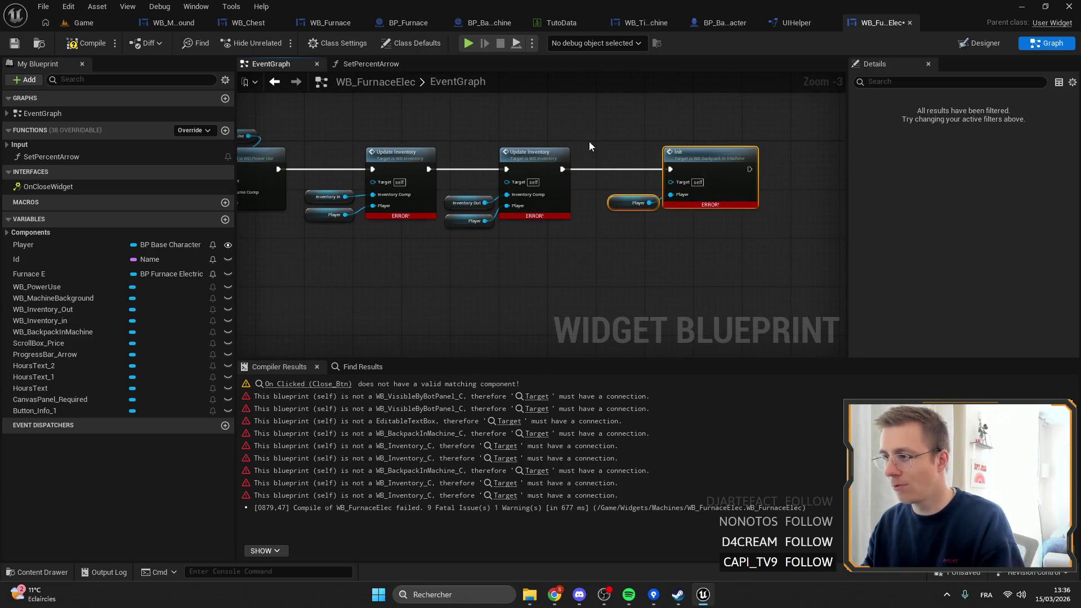
key(Delete)
Step: Wire WB Inventory In and WB Inventory Out into the two Update Inventory Targets, then open WB_Furnace
drag(572, 211, 545, 212)
scroll(545, 211, up, 3)
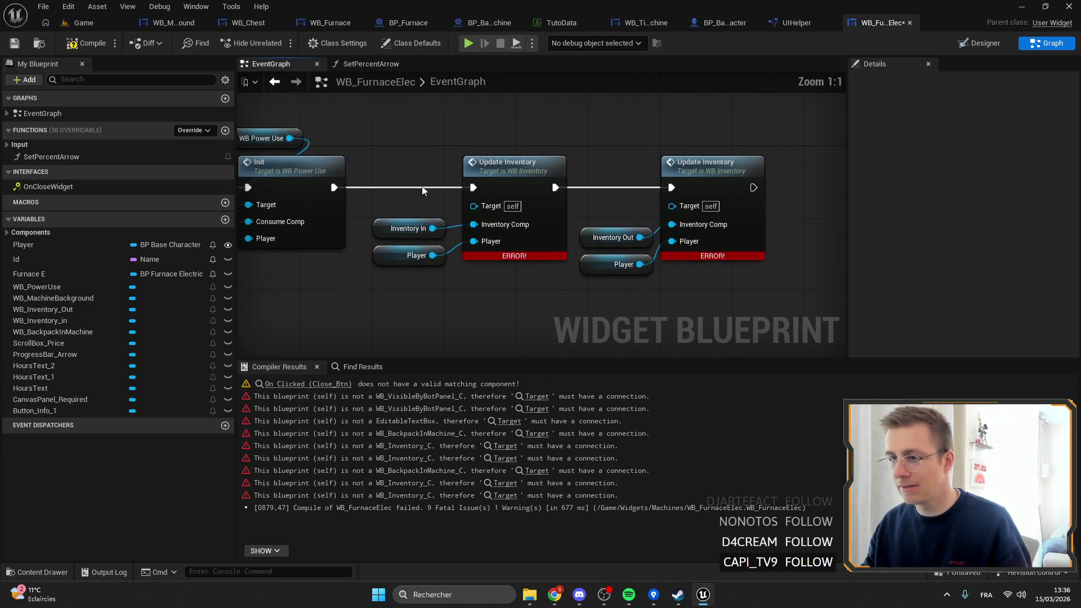
drag(310, 223, 269, 222)
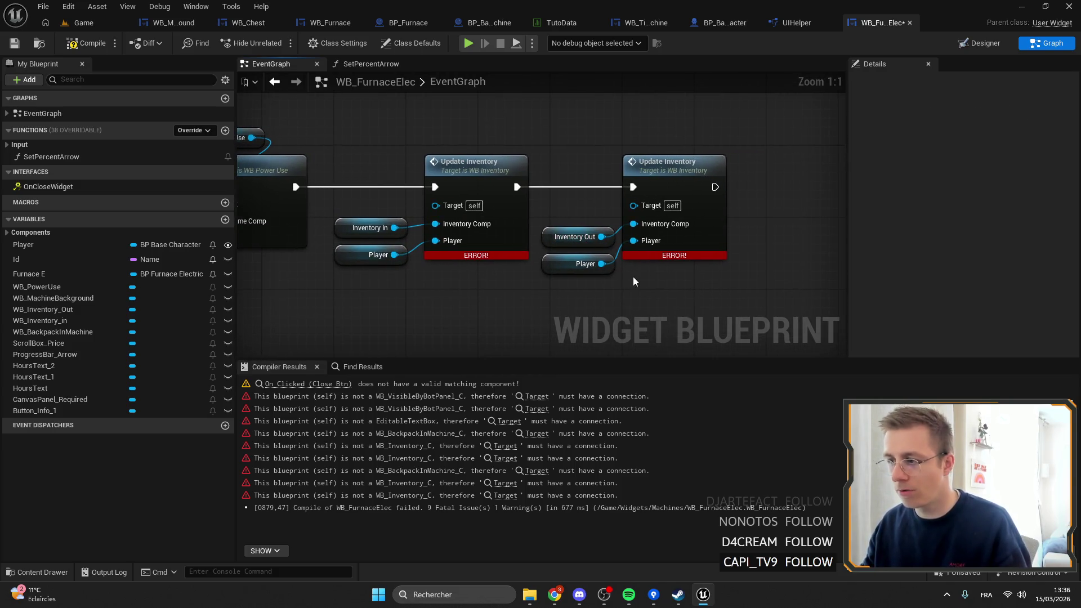
scroll(438, 216, down, 4)
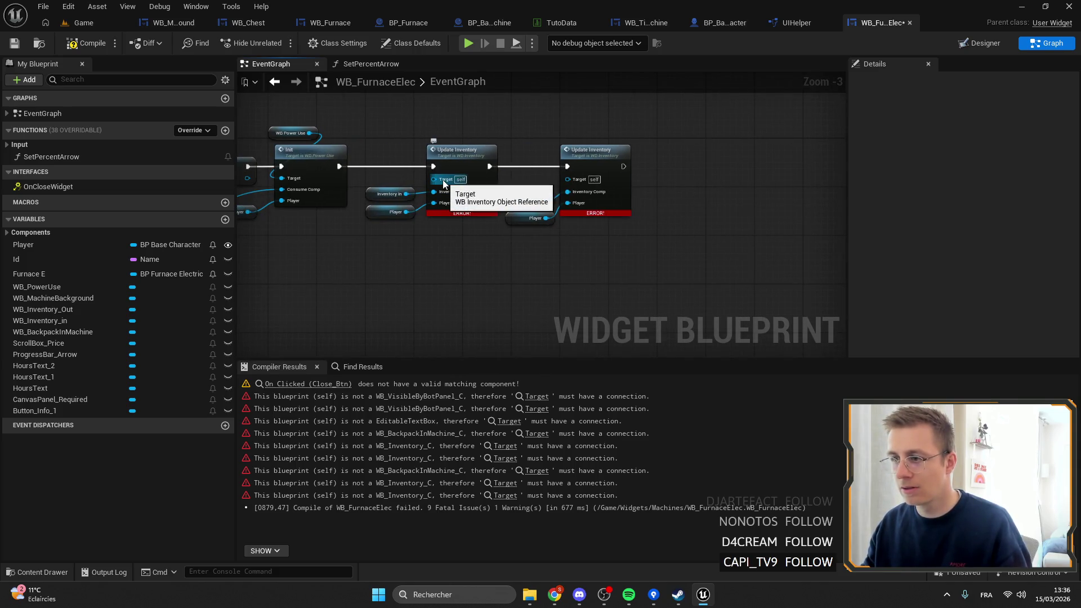
scroll(452, 183, up, 4)
drag(498, 178, 605, 231)
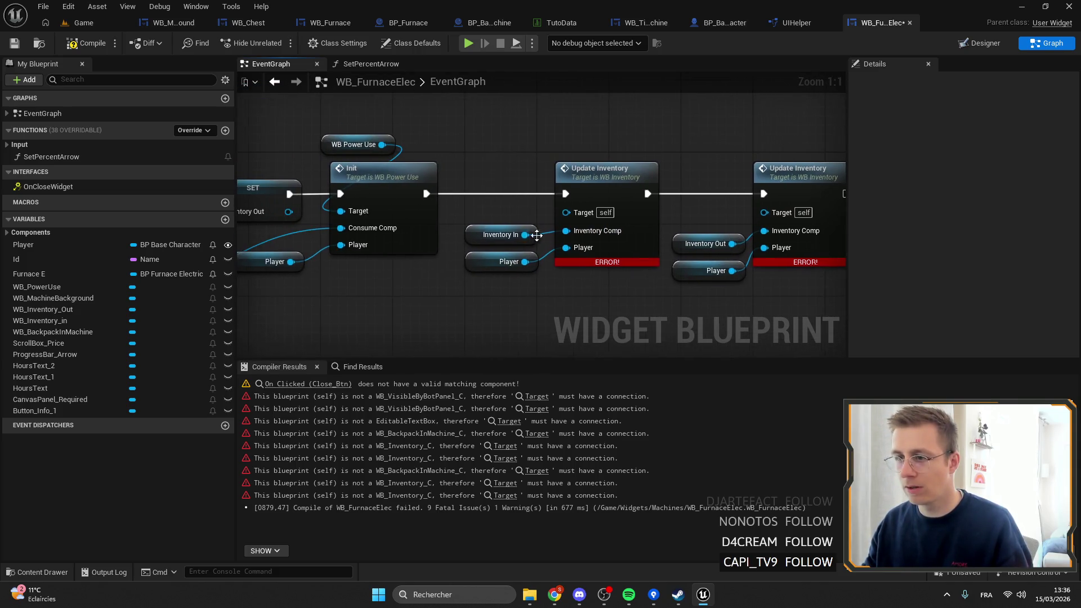
mouse_move(39, 320)
mouse_down()
mouse_move(544, 234)
mouse_move(495, 208)
mouse_move(566, 212)
mouse_up()
mouse_move(43, 310)
mouse_down()
mouse_move(605, 212)
mouse_move(592, 207)
mouse_up()
drag(496, 197, 543, 213)
click(687, 184)
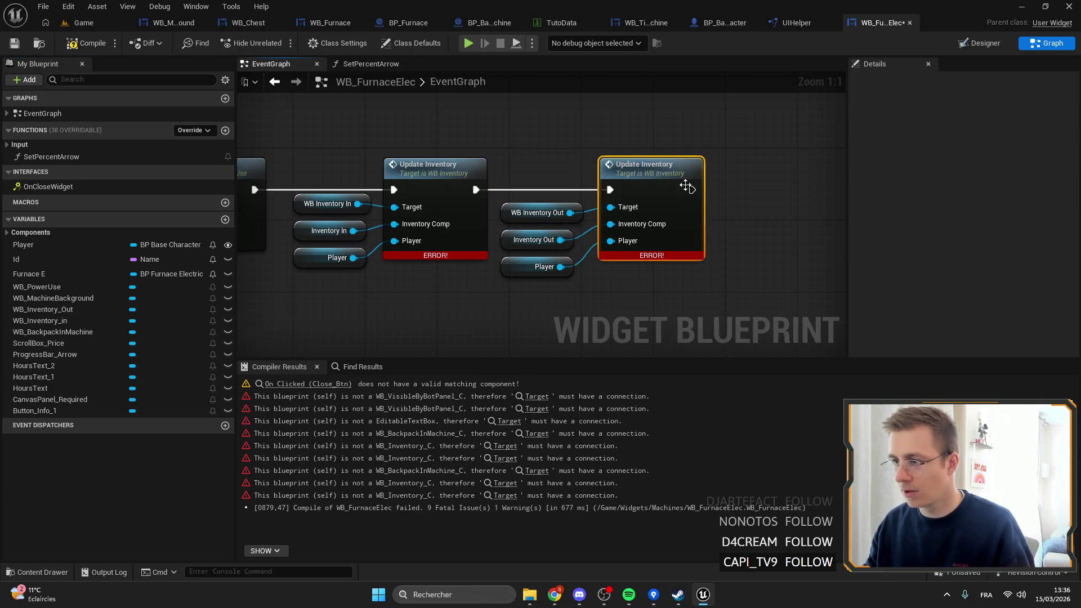
click(325, 23)
scroll(506, 153, up, 5)
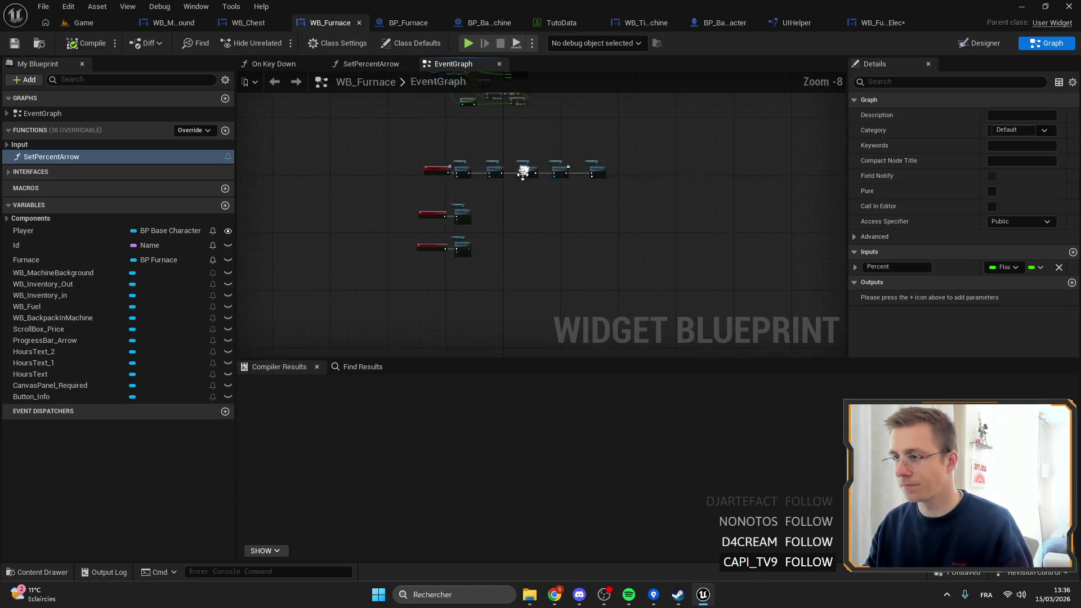
Step: In WB_Furnace, select the Init Machine and Init nodes with their getters plus the first Update Inventory node
click(425, 225)
scroll(514, 347, down, 2)
scroll(515, 226, up, 3)
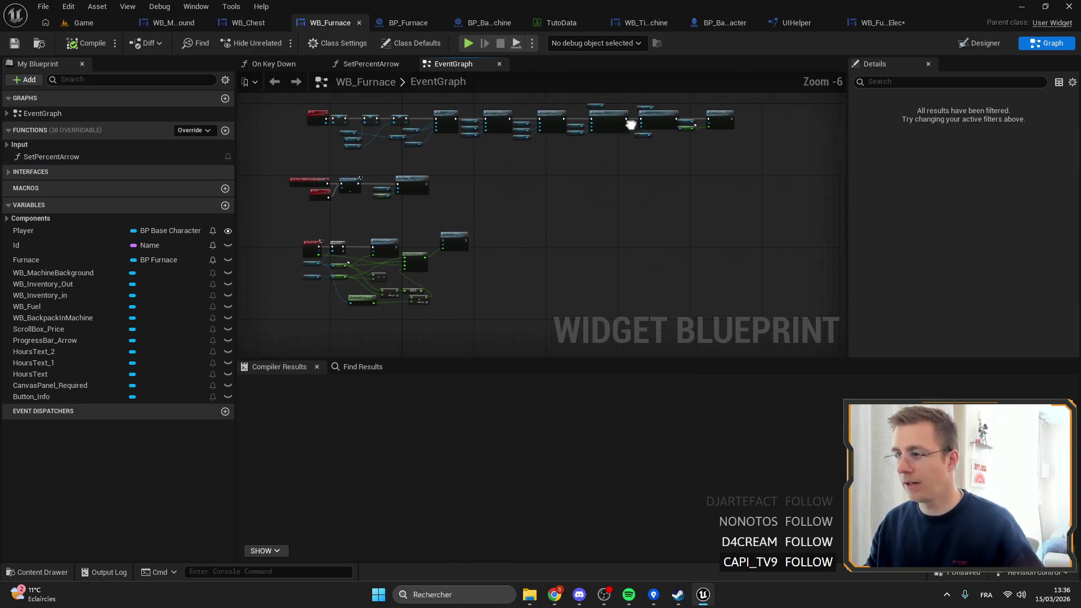
drag(732, 253, 338, 121)
scroll(468, 165, down, 3)
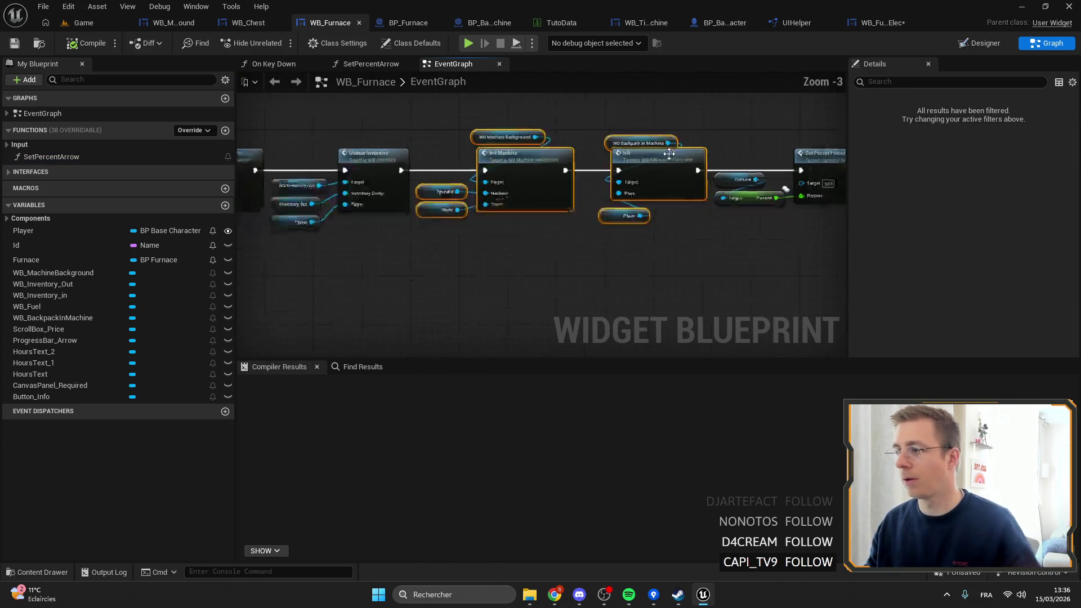
scroll(633, 259, up, 1)
drag(632, 259, 598, 138)
drag(623, 245, 563, 129)
ctrl+click(654, 176)
Step: Extend the selection along the chain to the Set Percent Arrow node, then return to WB_FurnaceElec
drag(723, 220, 610, 212)
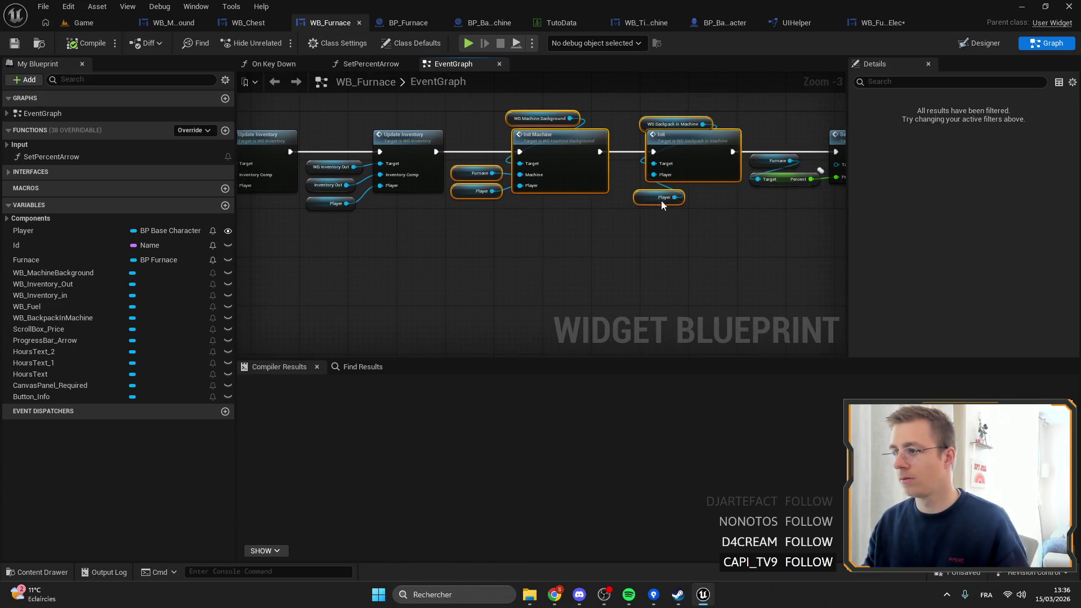
drag(692, 182, 524, 178)
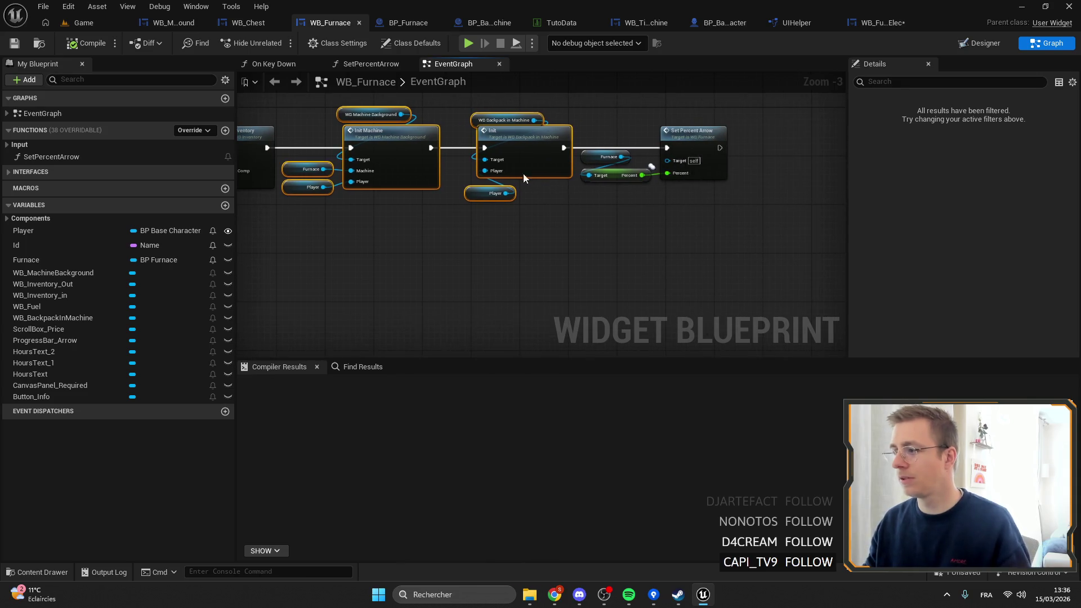
ctrl+click(684, 138)
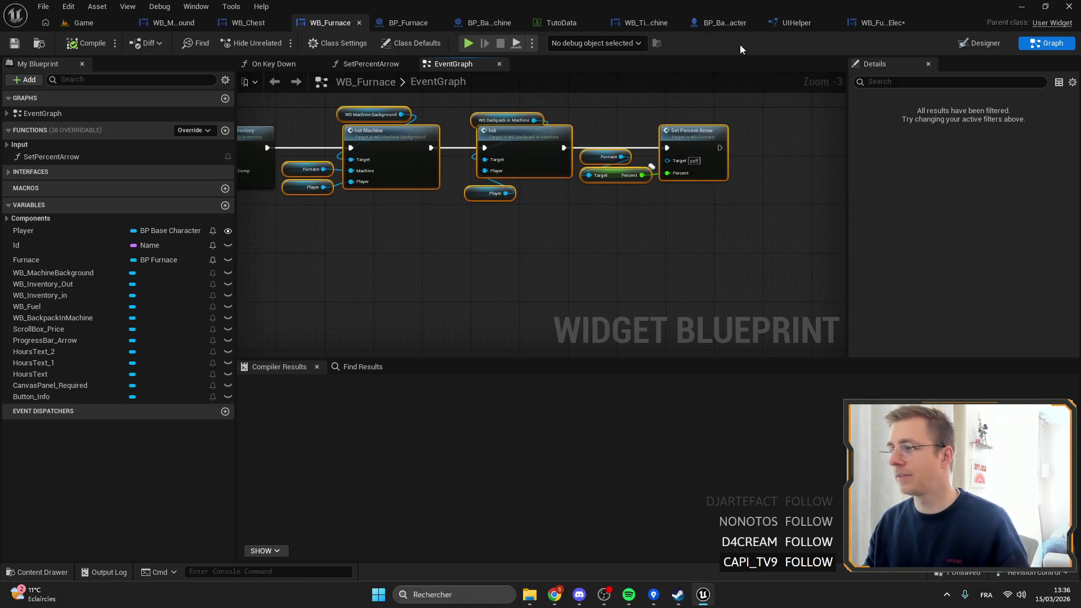
ctrl+drag(648, 169, 721, 194)
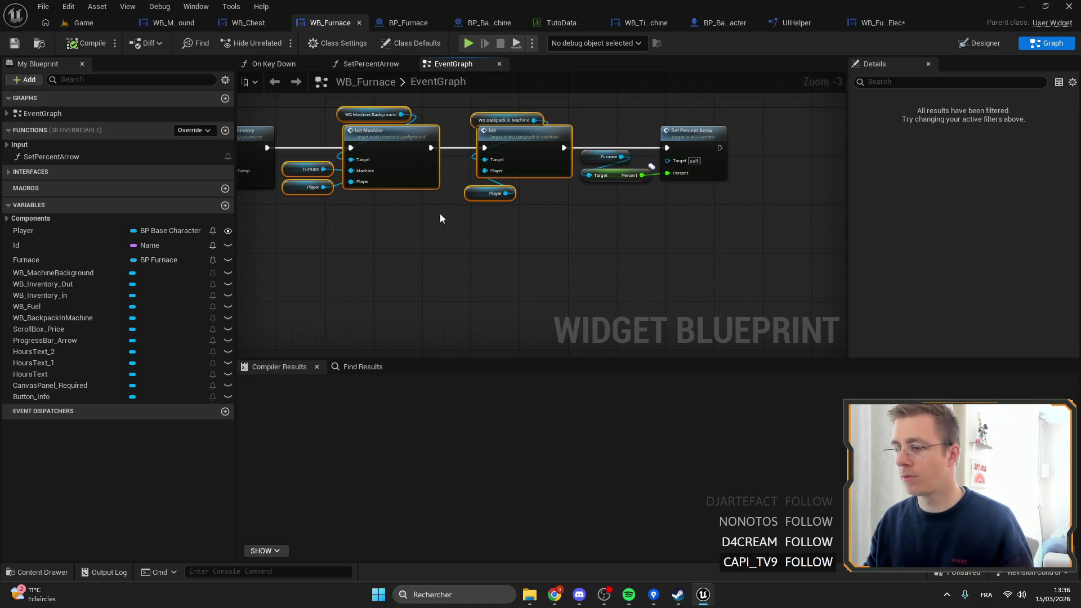
scroll(445, 212, down, 4)
scroll(479, 203, up, 5)
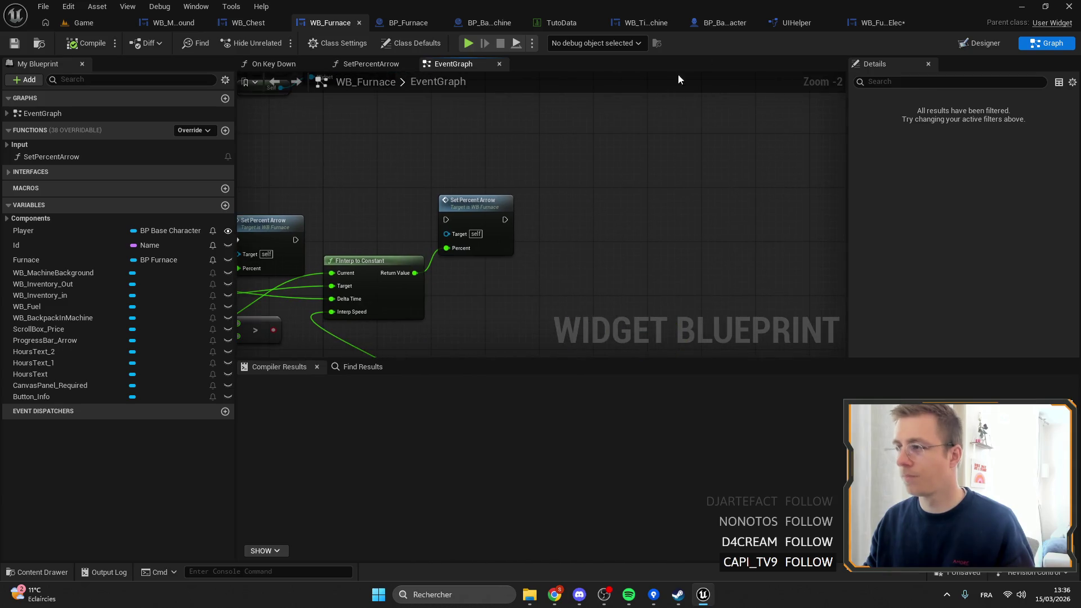
click(871, 21)
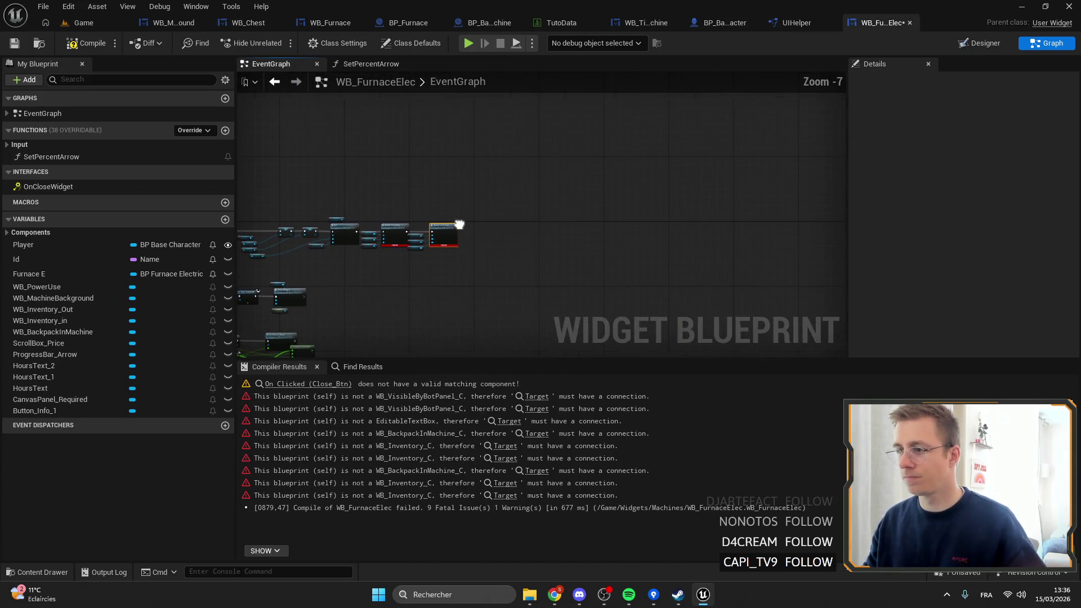
Step: Run Init Machine after Update Inventory, with Furnace E plugged into its Machine input
scroll(495, 243, down, 1)
scroll(534, 232, up, 3)
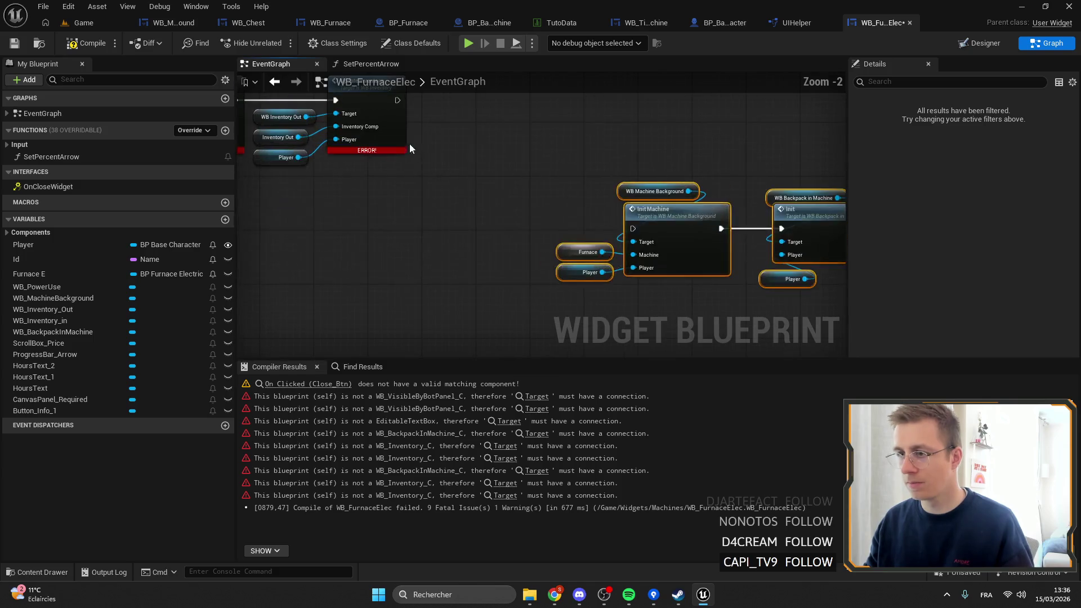
mouse_move(398, 101)
mouse_down()
mouse_move(631, 234)
mouse_move(626, 206)
mouse_move(516, 98)
mouse_move(552, 92)
mouse_move(534, 203)
mouse_move(545, 205)
mouse_move(435, 258)
mouse_move(515, 253)
mouse_up()
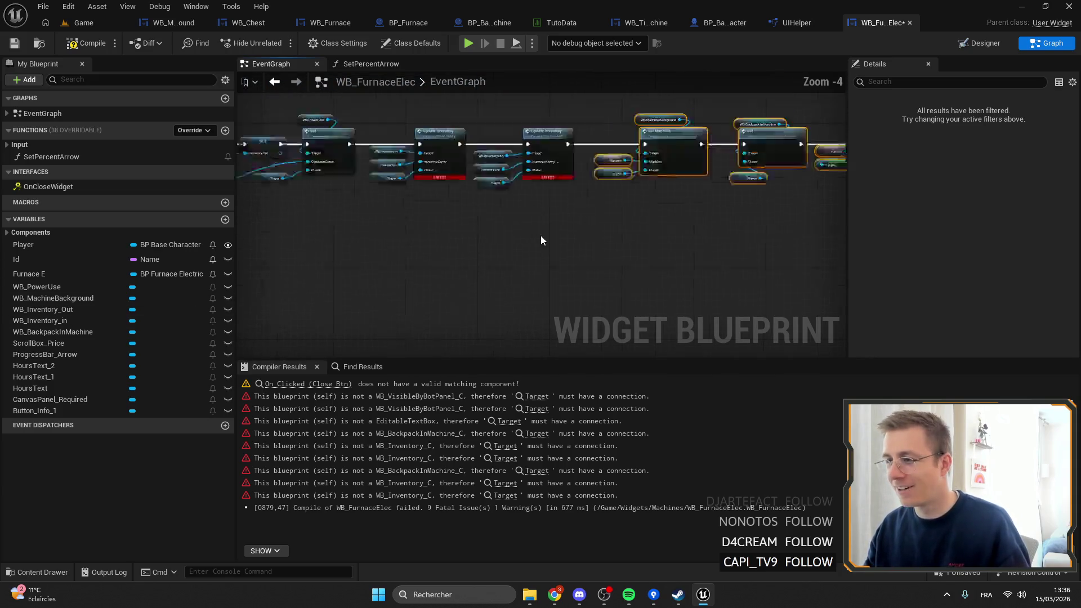
scroll(541, 235, up, 2)
mouse_move(100, 276)
mouse_down()
mouse_move(295, 266)
mouse_move(479, 227)
mouse_up()
Step: Delete the copied Set Percent Arrow node and its getters
scroll(586, 224, down, 1)
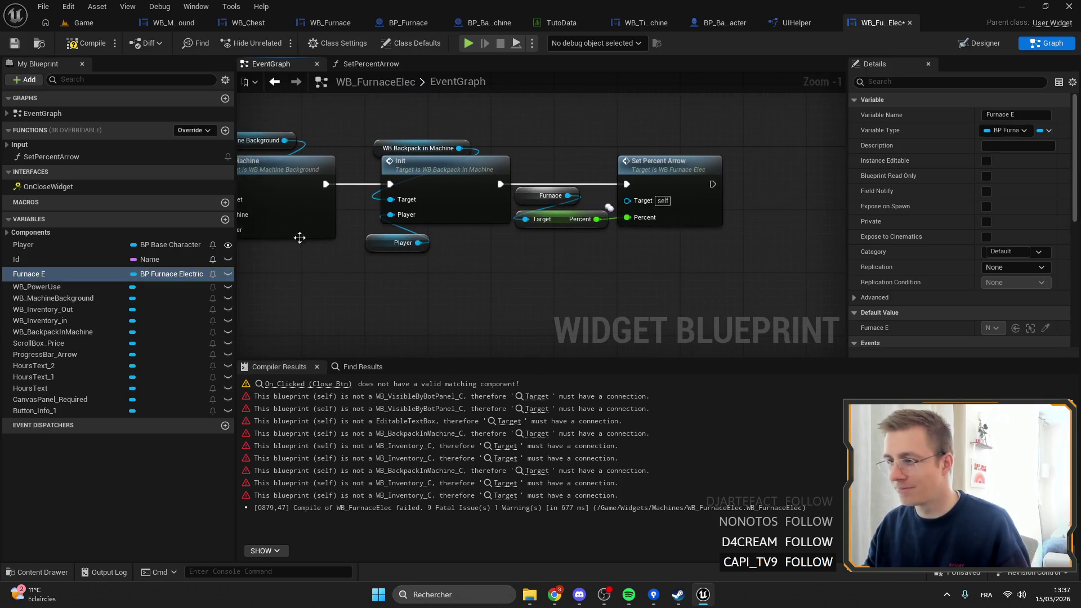
drag(732, 248, 550, 130)
key(Delete)
scroll(584, 186, down, 4)
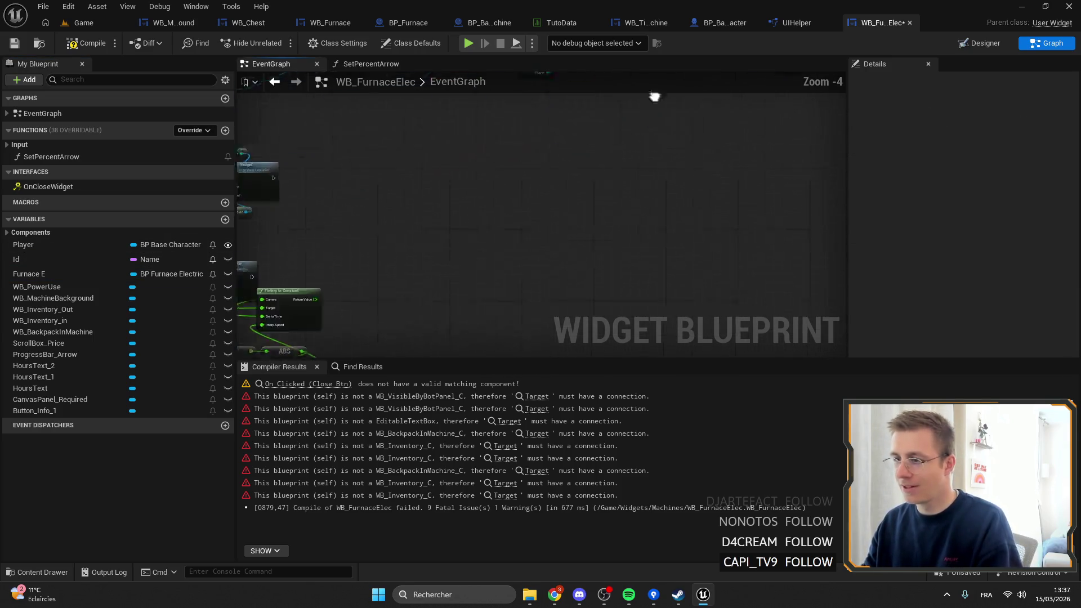
scroll(556, 289, up, 2)
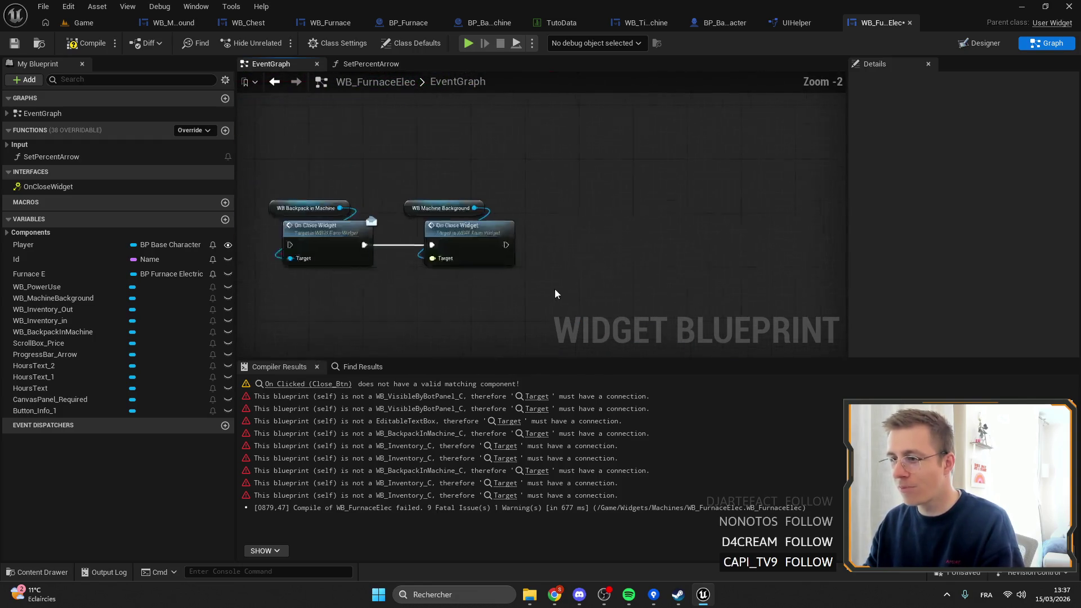
scroll(596, 238, down, 2)
scroll(482, 193, up, 3)
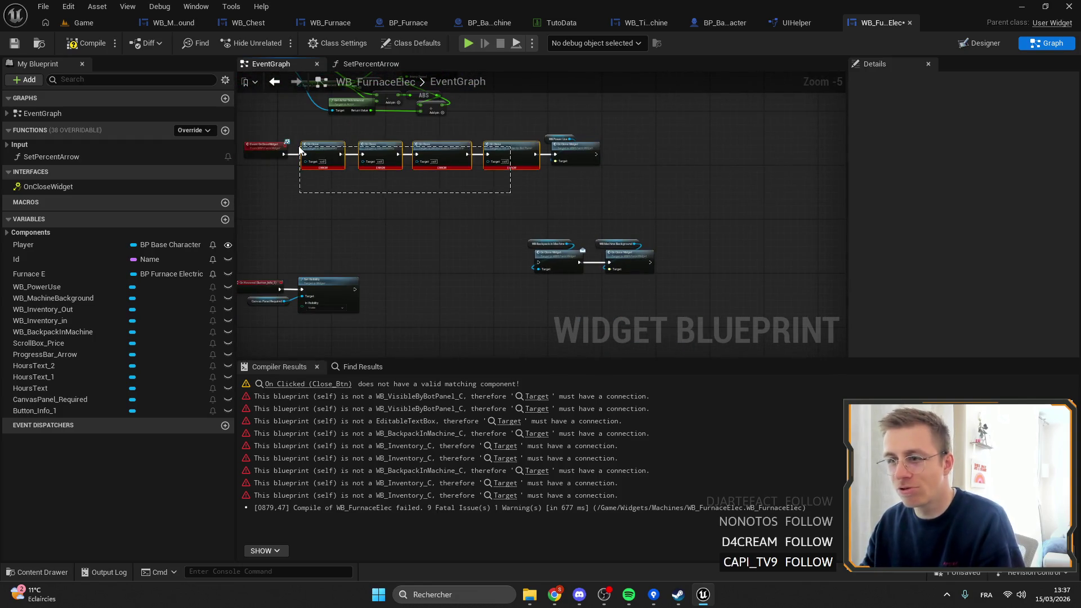
scroll(428, 193, down, 1)
Step: Move the four On Close Widget and getter nodes to line up after the On Close calls
drag(585, 192, 828, 307)
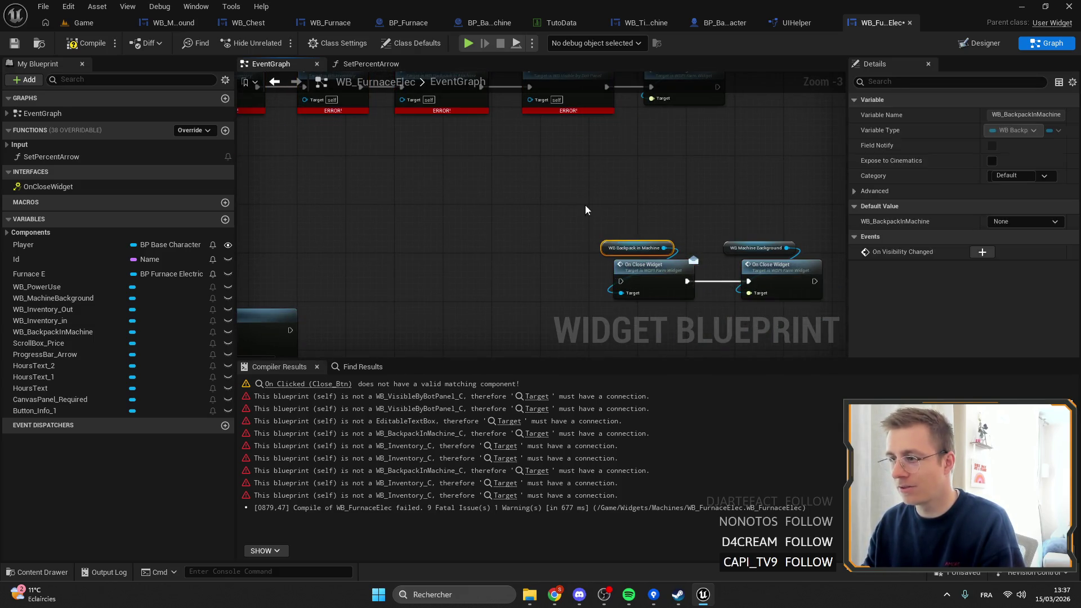
drag(640, 260, 436, 140)
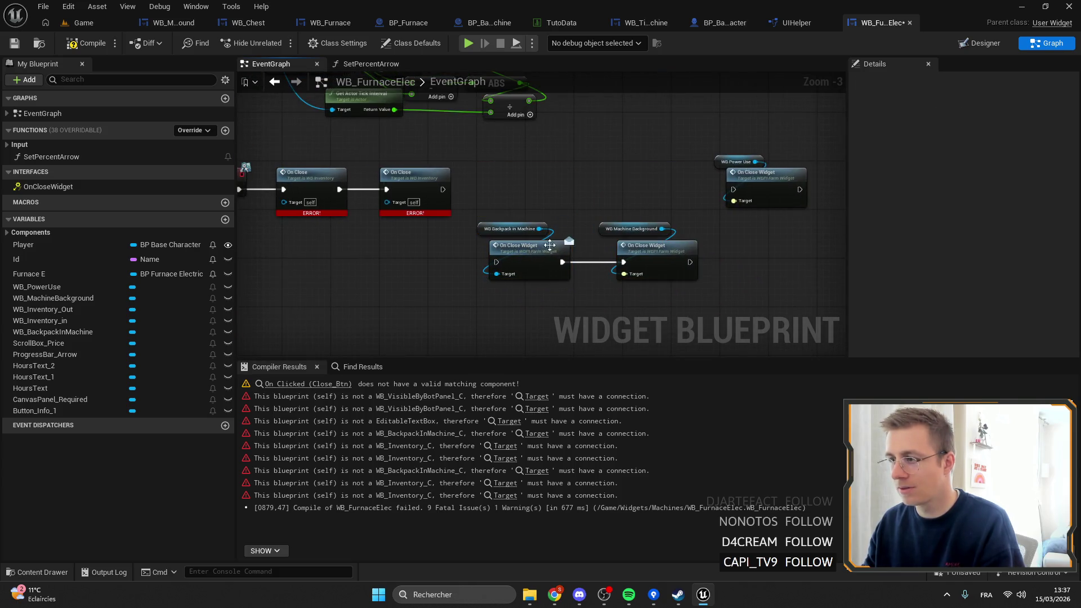
drag(499, 254, 493, 196)
scroll(468, 195, up, 2)
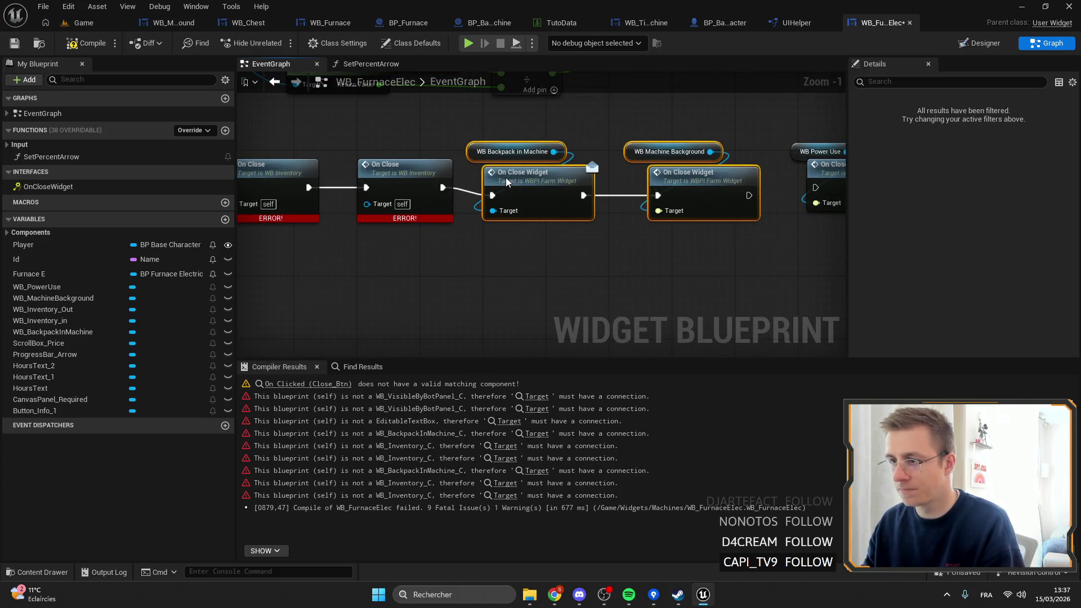